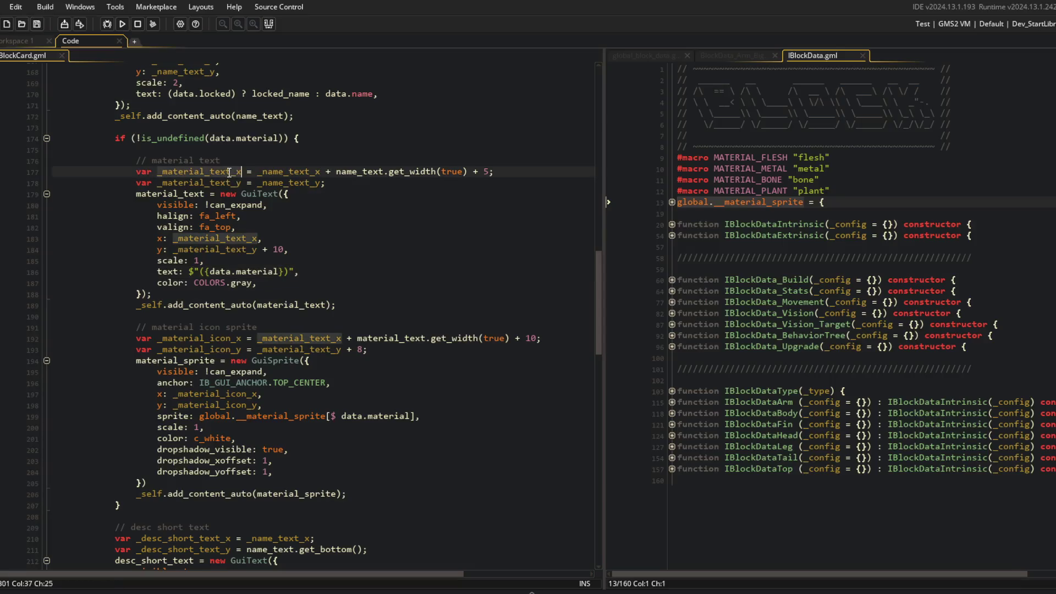
Step: Delete the 5 from the material text's '+ 5' offset on line 177, then view the game's Wand card
left_click(511, 168)
key("alt+Tab")
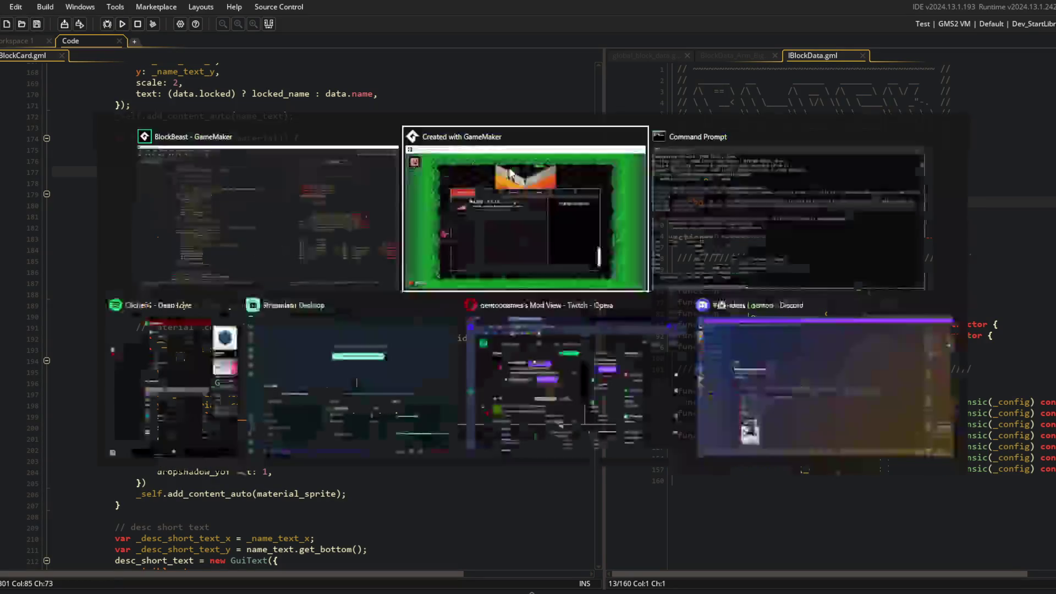
key("alt+Tab")
key("Left")
key("BackSpace")
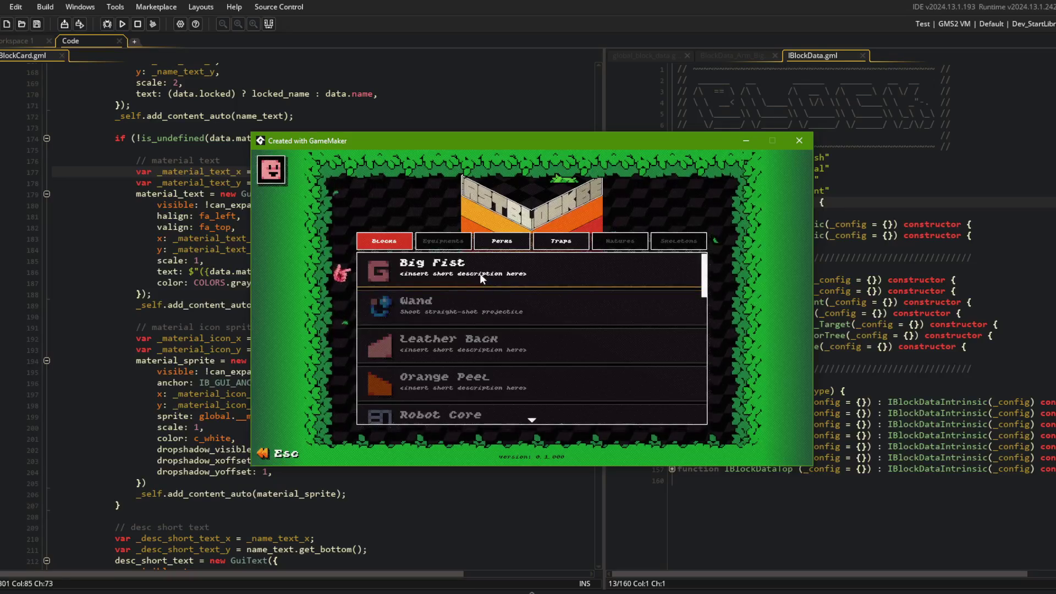
left_click(450, 308)
left_click(466, 259)
left_click(461, 382)
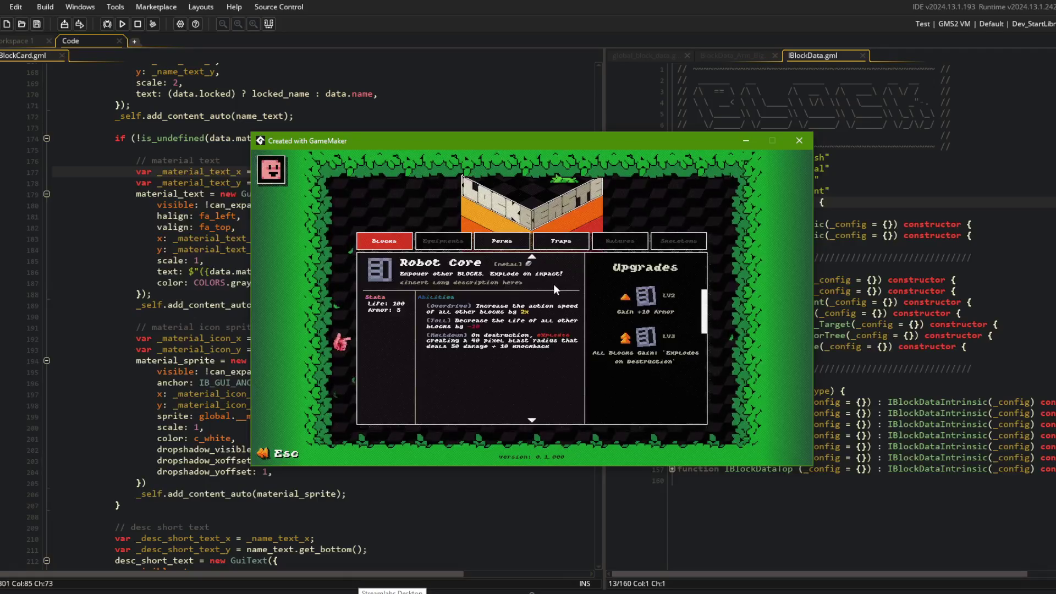
left_click(542, 272)
scroll(487, 349, "down", 4)
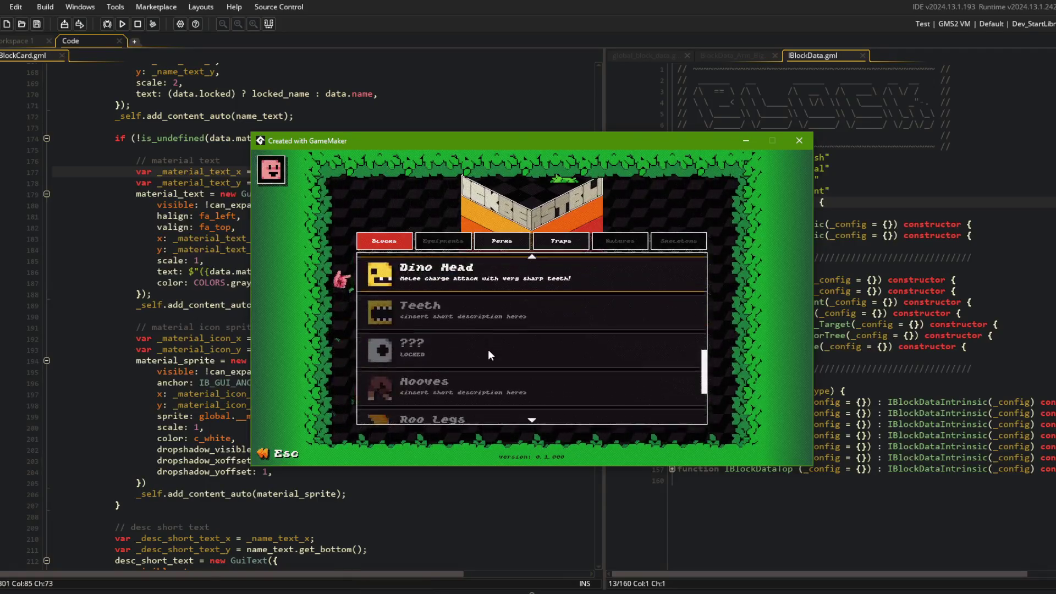
left_click(480, 283)
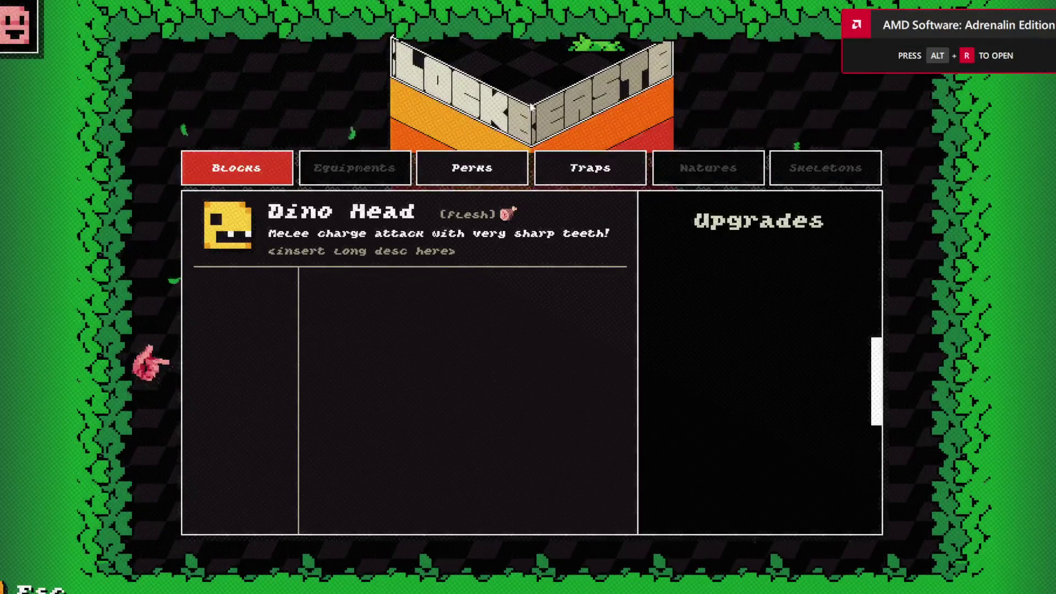
left_click(474, 218)
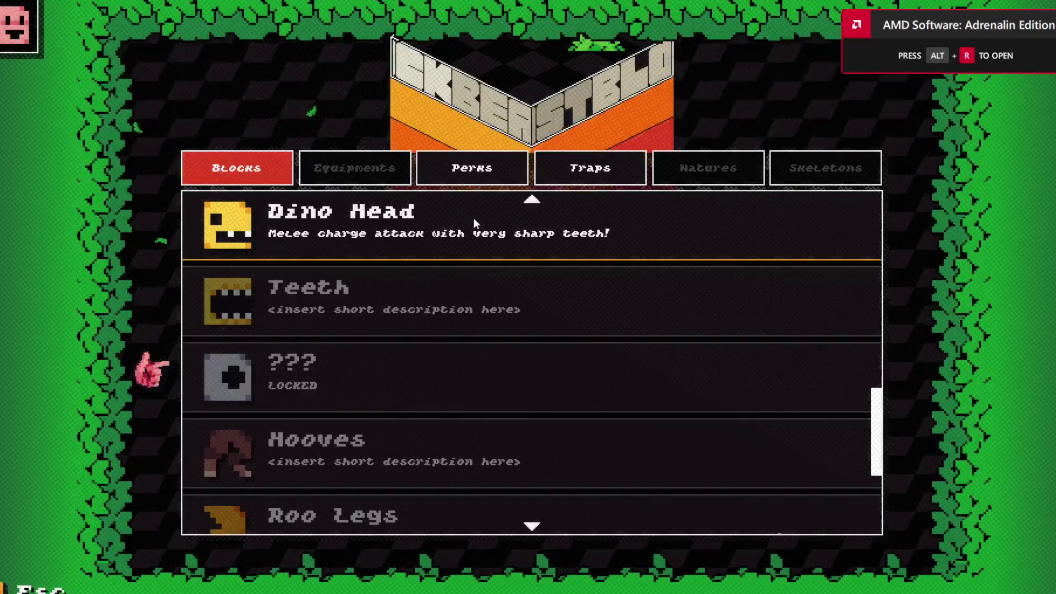
left_click(377, 311)
left_click(401, 215)
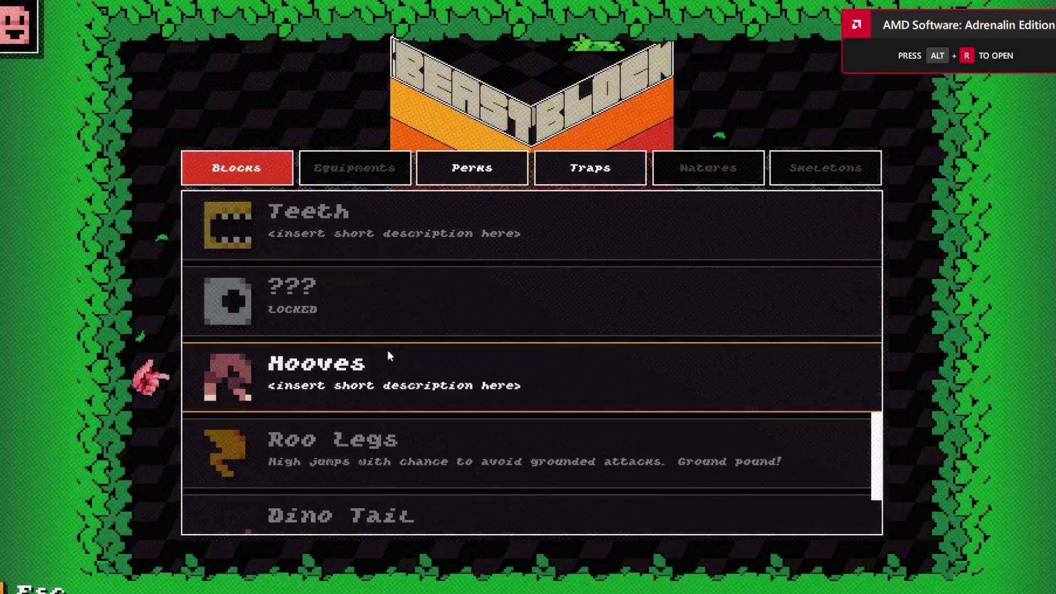
left_click(387, 352)
left_click(412, 252)
left_click(374, 344)
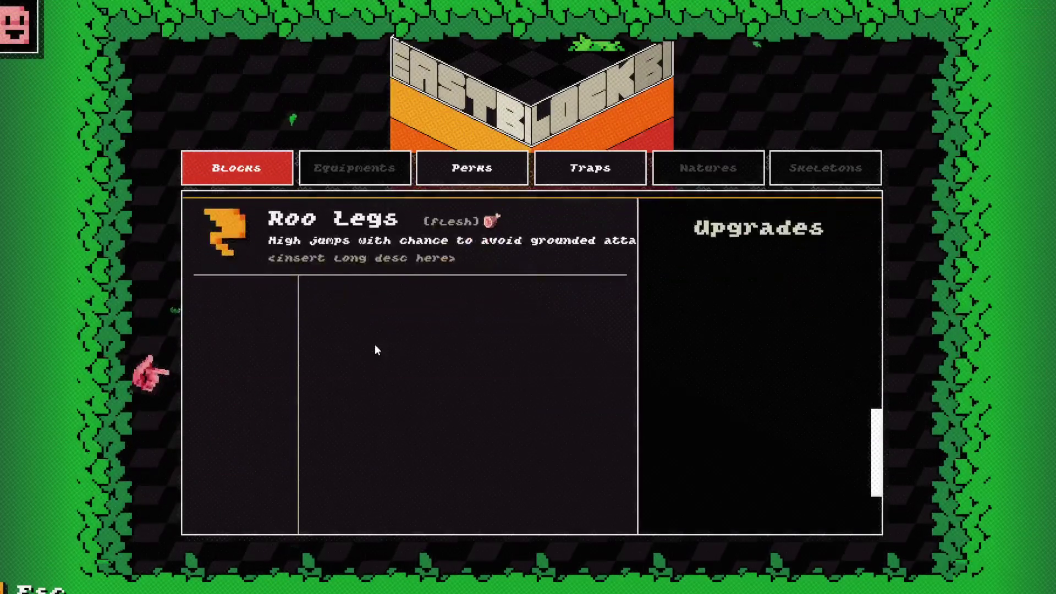
left_click(377, 218)
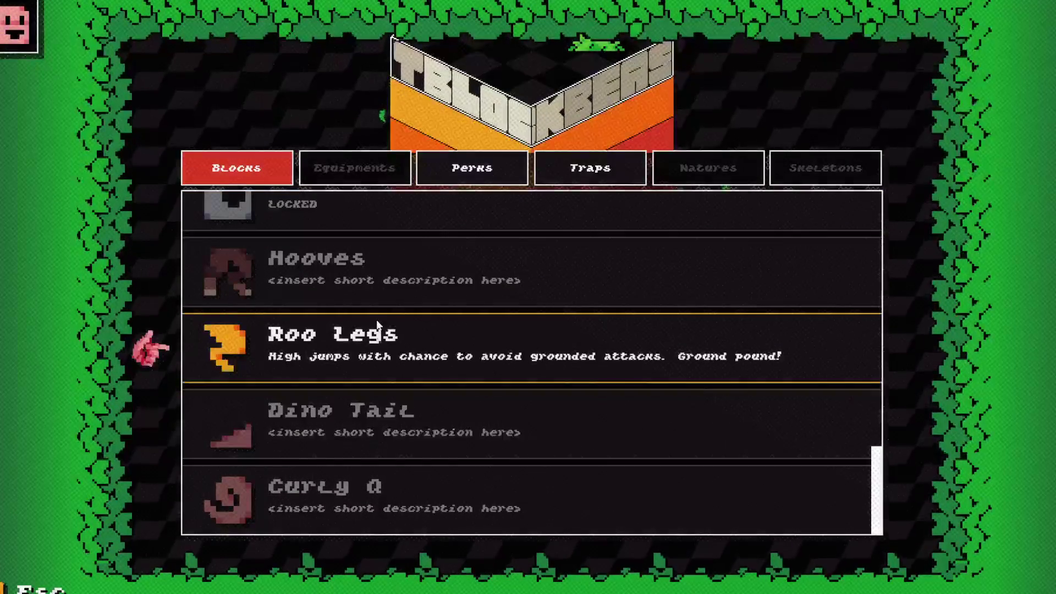
key("Down")
key("Down")
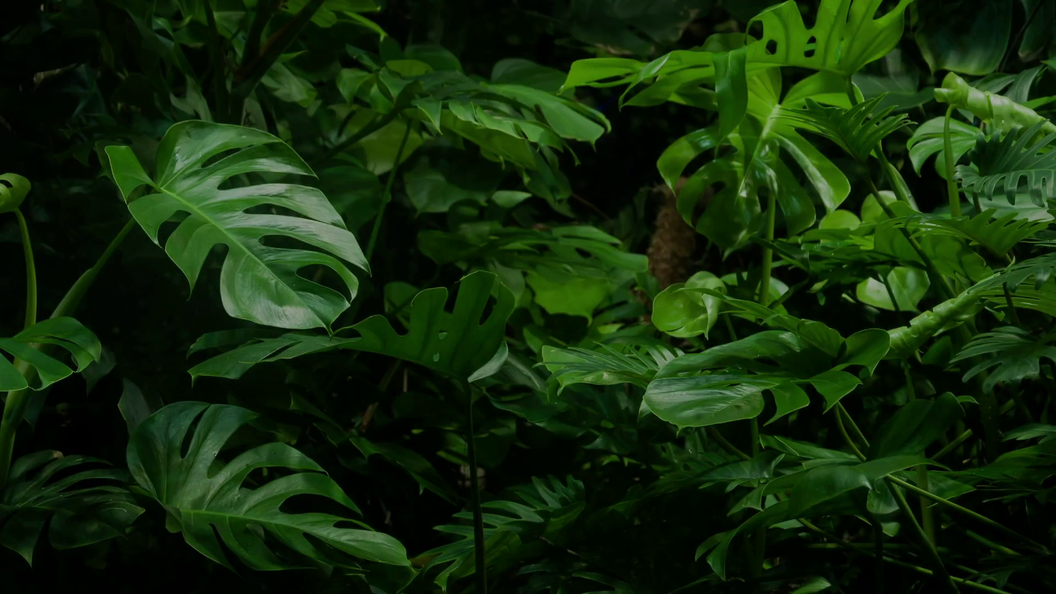
type("data")
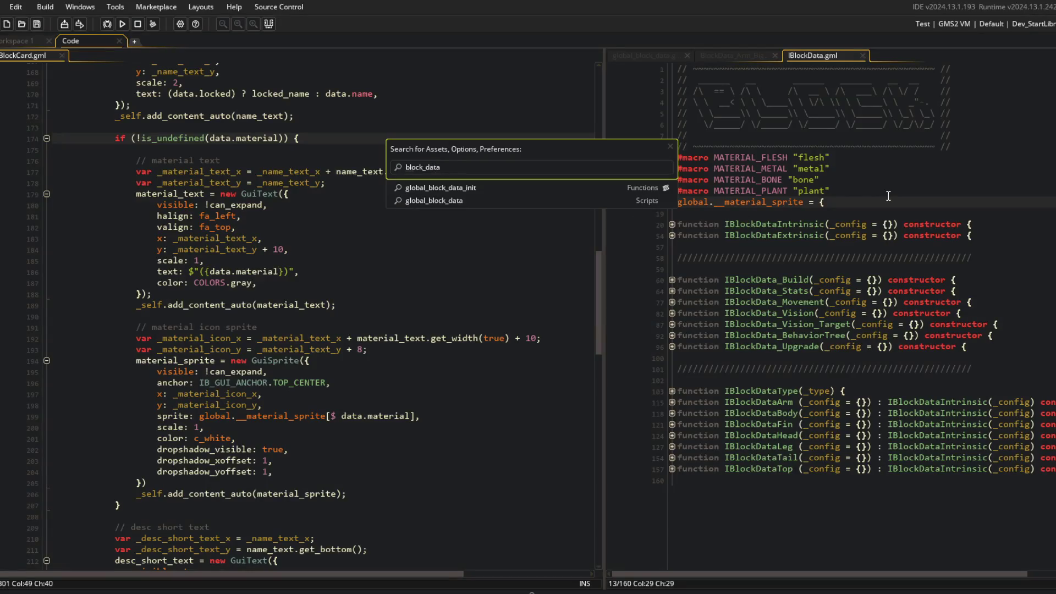
type("shell")
Step: In BlockData_Body_Shell, fold the desc block and add 'material: MATERIAL_BONE' below it
left_click(613, 189)
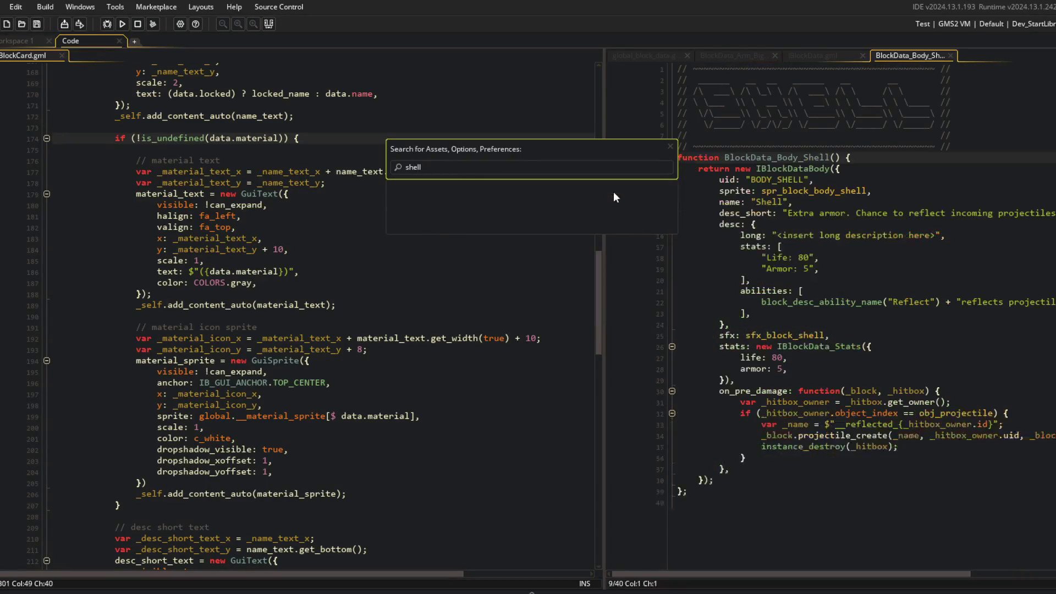
key("Up")
key("Up")
key("ctrl+m")
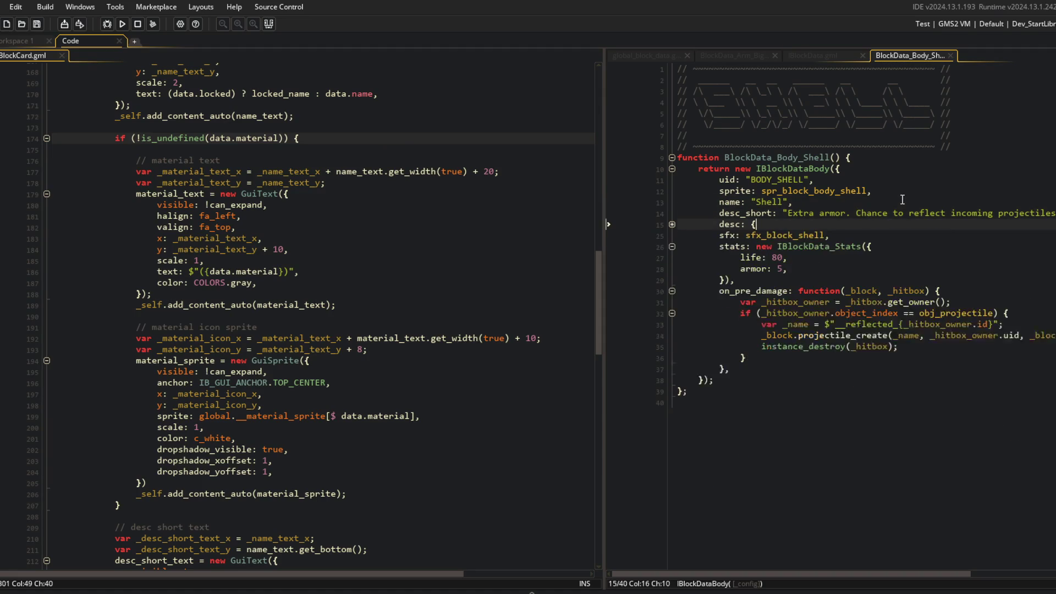
key("Return")
type("materi")
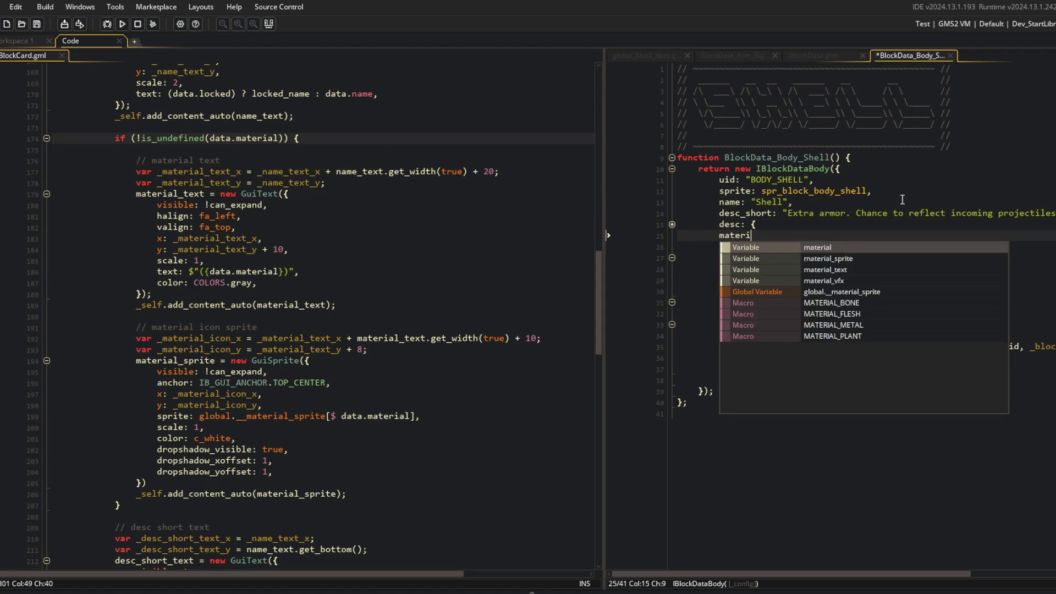
type("al: MATERIAL")
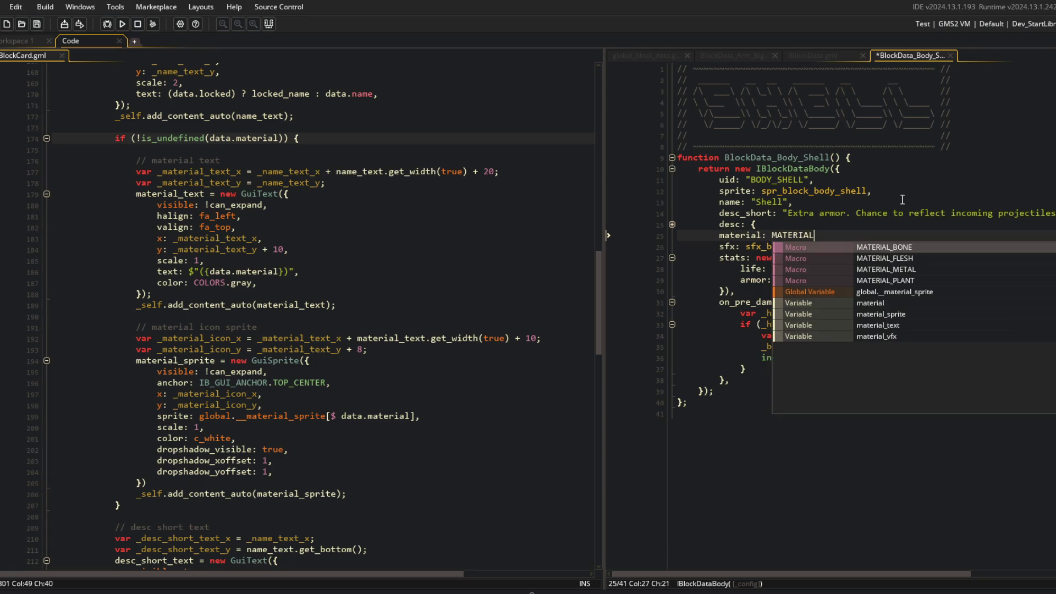
key("Return")
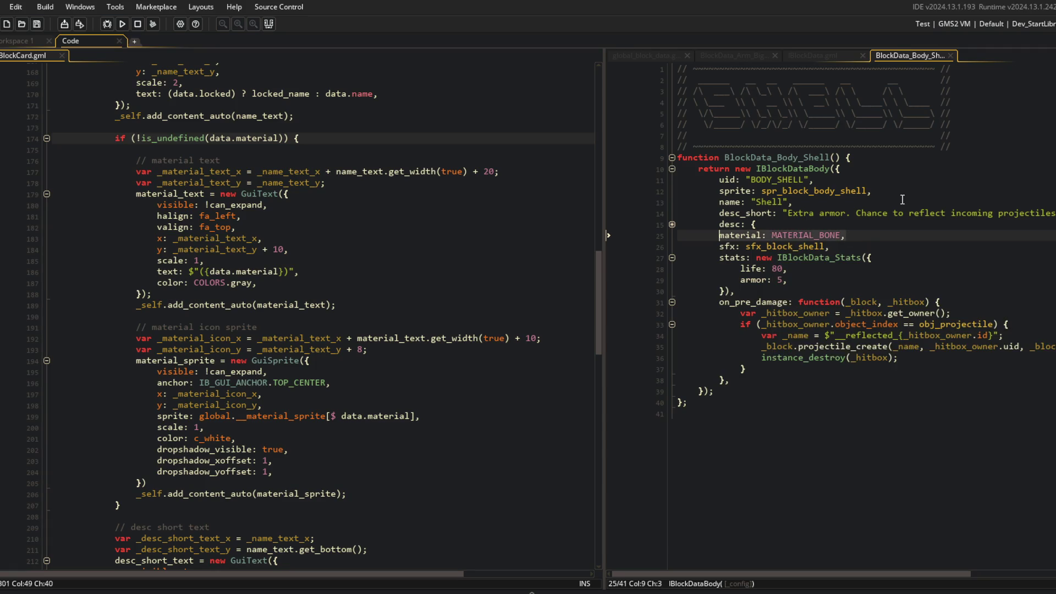
Step: Search assets for 'blockdata_' and open BlockData_Leg_Hooves
key("ctrl+t")
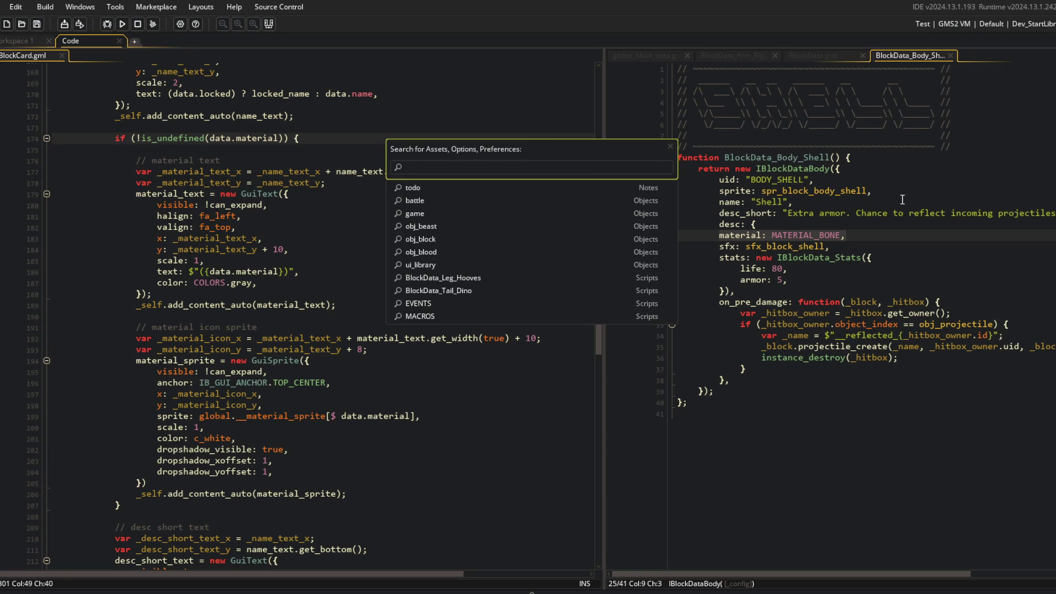
type("blockdata_")
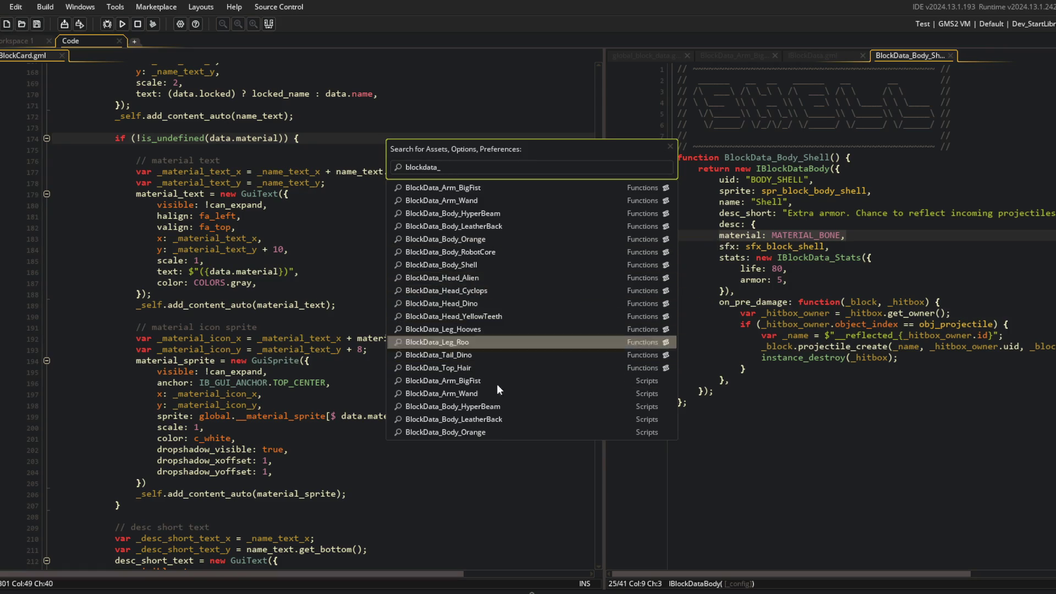
left_click(484, 328)
Step: Add 'material: MATERIAL_PLANT' below Hooves' folded desc block and close the block script tabs
left_click(784, 224)
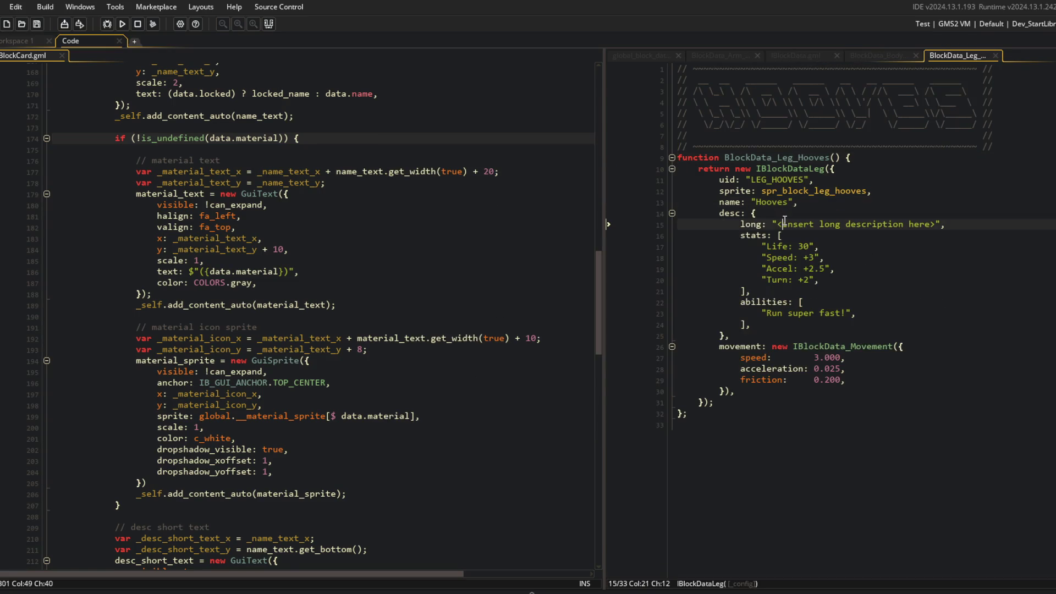
key("ctrl+m")
key("Return")
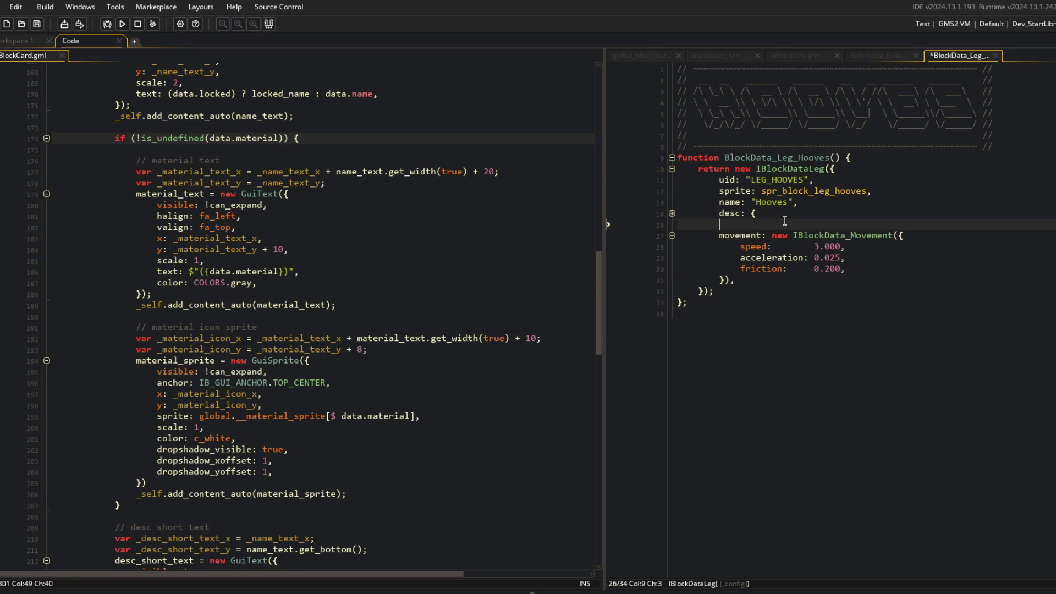
type("material: MA")
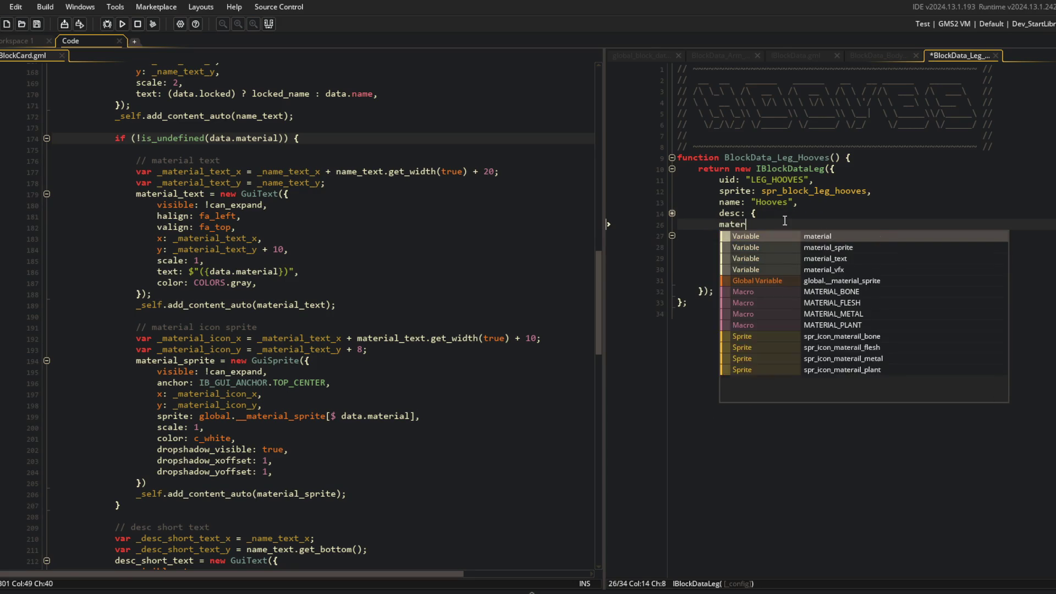
type("TERIAL")
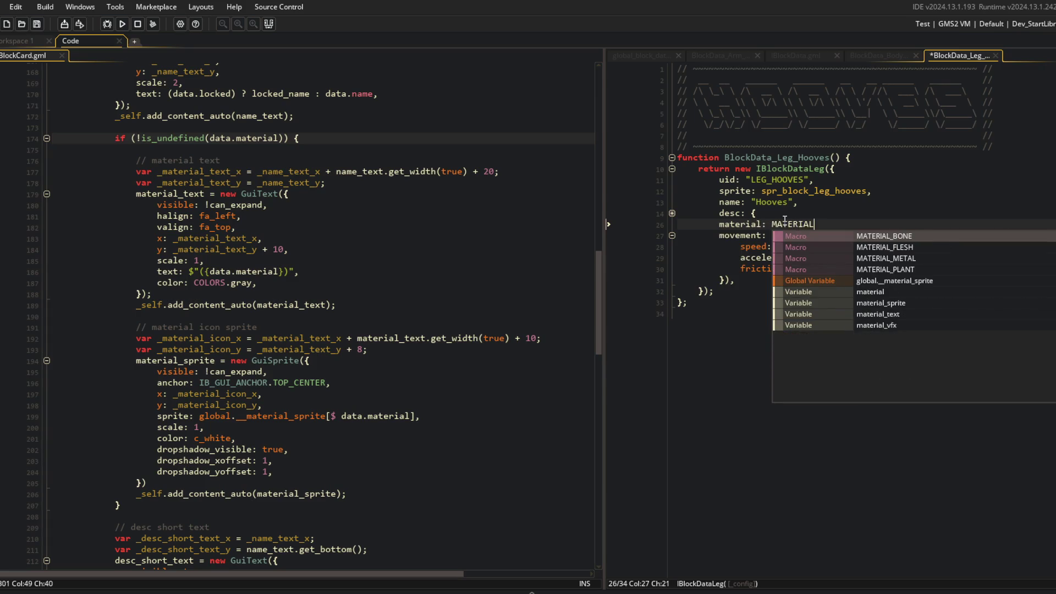
key("Down")
key("Down")
key("Down")
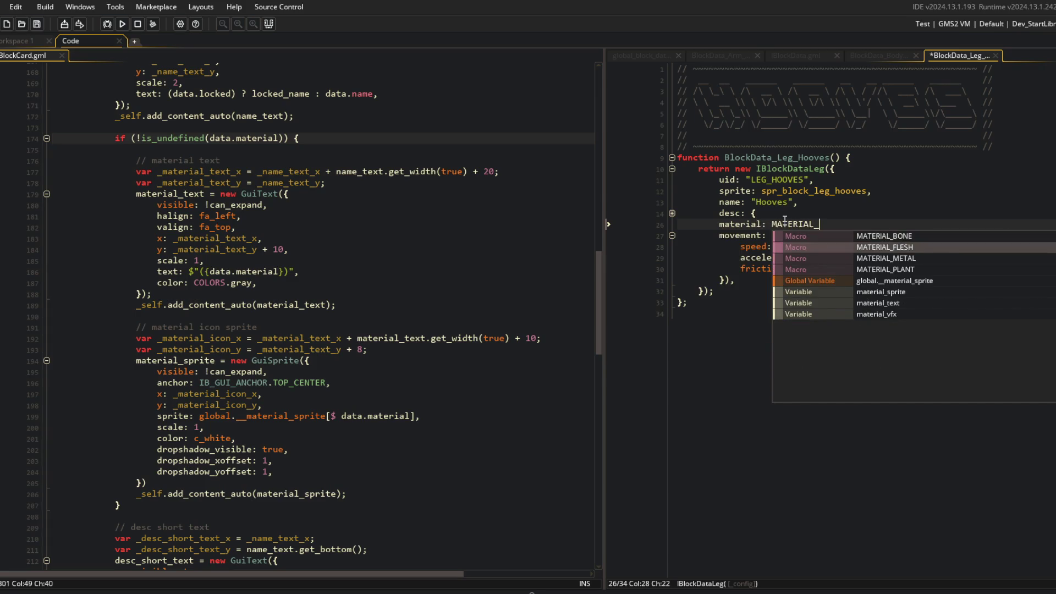
key("Return")
key("Escape")
key("ctrl+w")
key("ctrl+w")
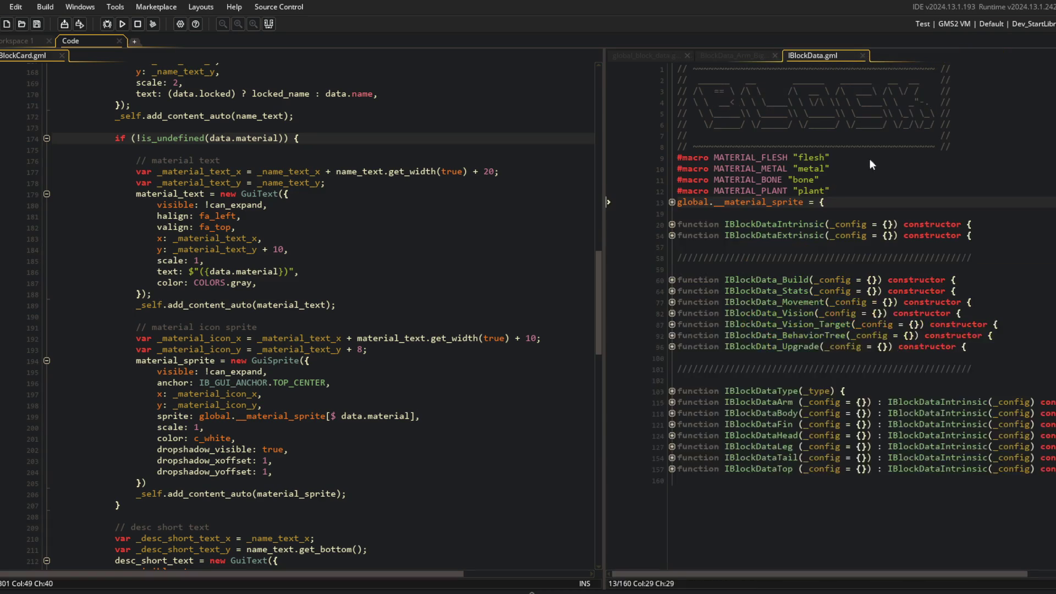
Step: Correct 'materil' to 'material' in the flesh, metal, bone and plant icon names of global.__material_sprite
left_click(671, 203)
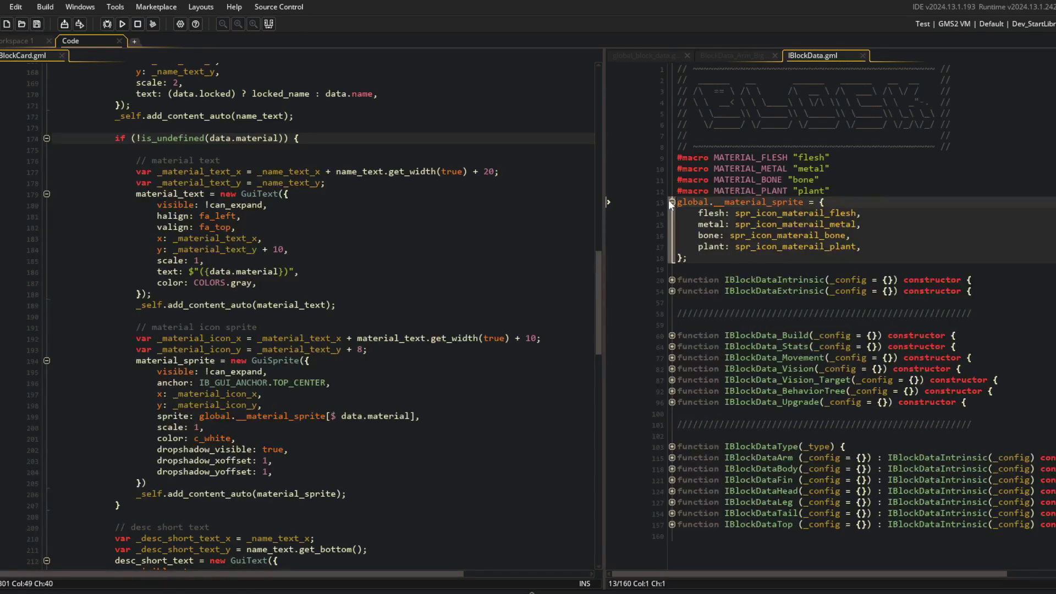
left_click(799, 213)
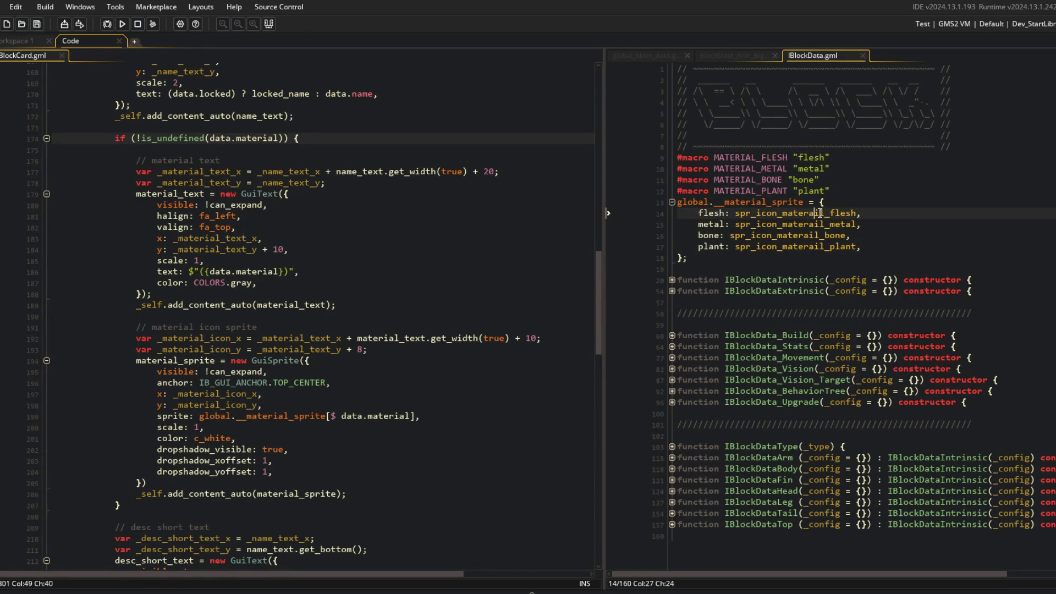
key("Down")
type("a")
key("Down")
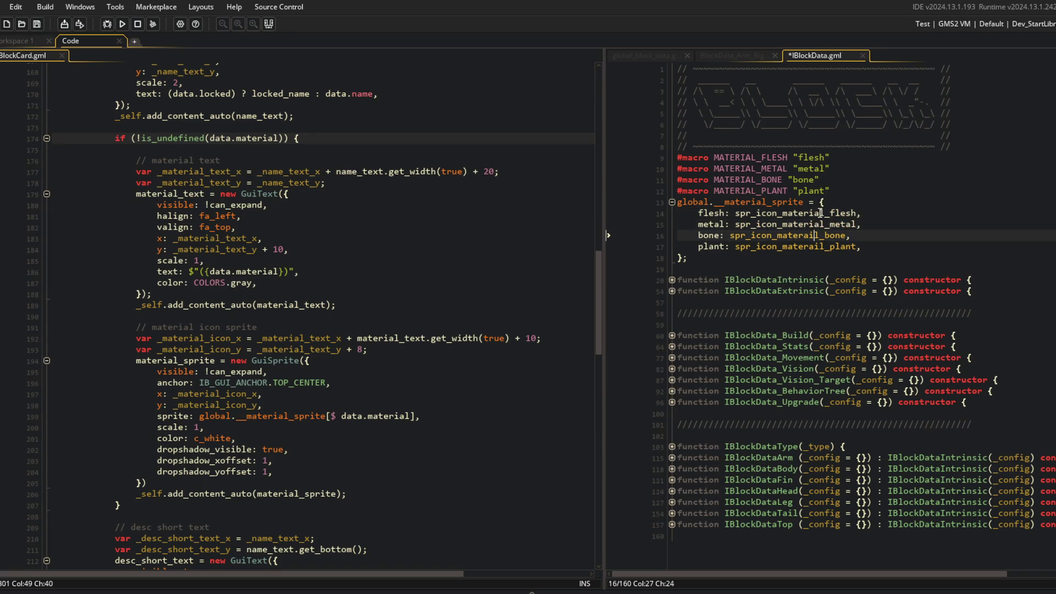
type("a")
key("Down")
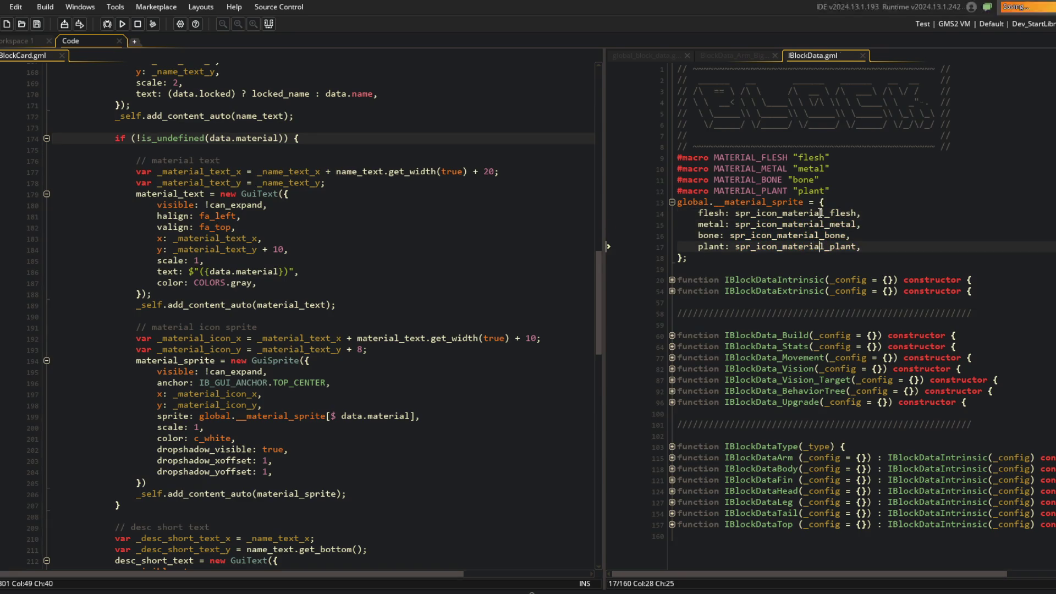
key("ctrl+alt+a")
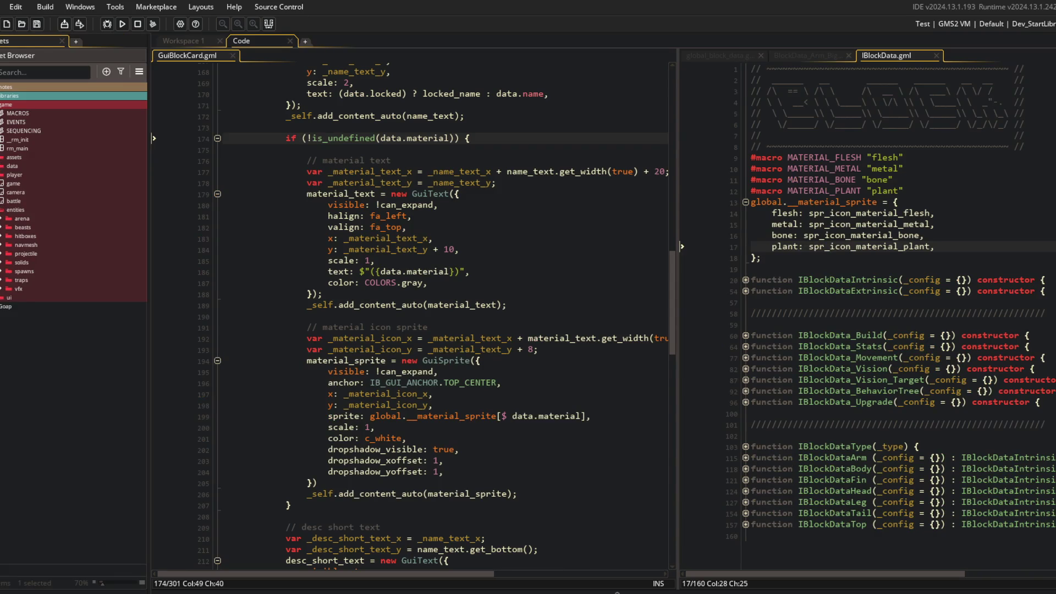
Step: In ui > sprites > icons, rename the flesh, metal, bone and plant icon sprites to spr_icon_material_ spelling
double_click(9, 297)
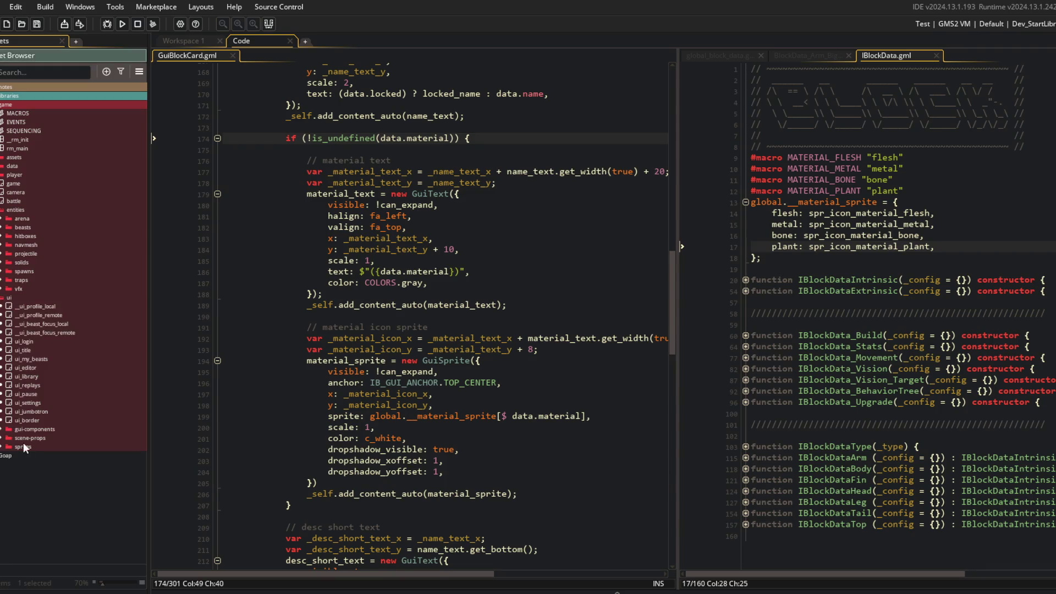
left_click(2, 446)
left_click(8, 500)
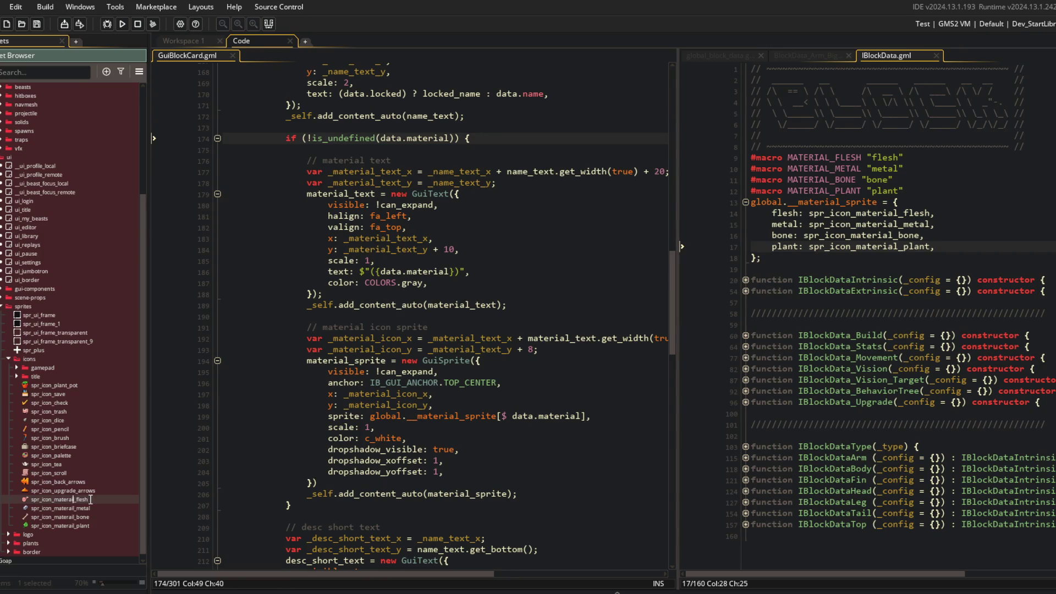
type("a")
key("Return")
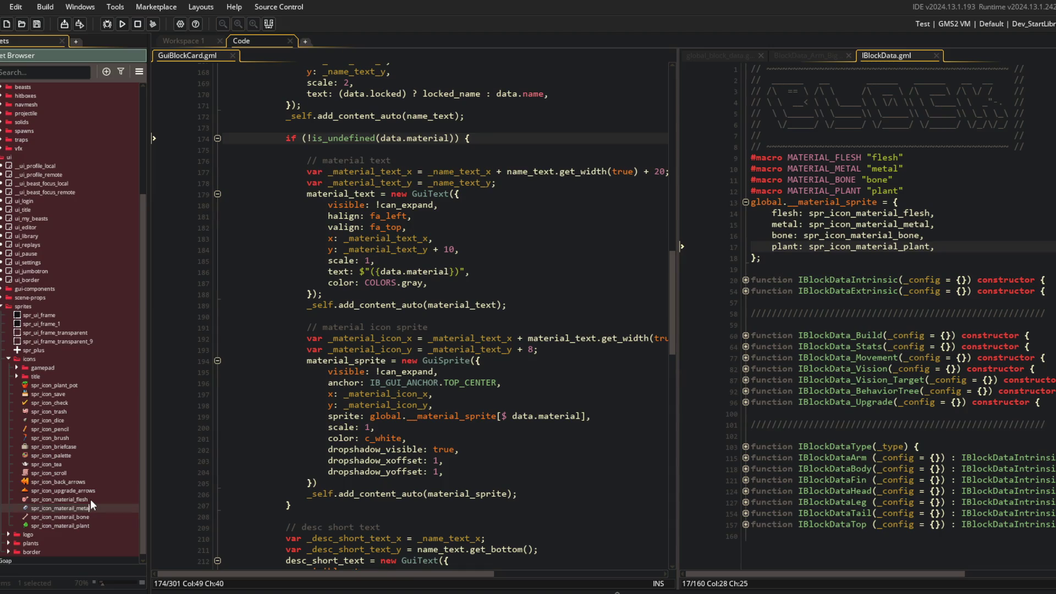
type("a")
key("Return")
key("Down")
key("F2")
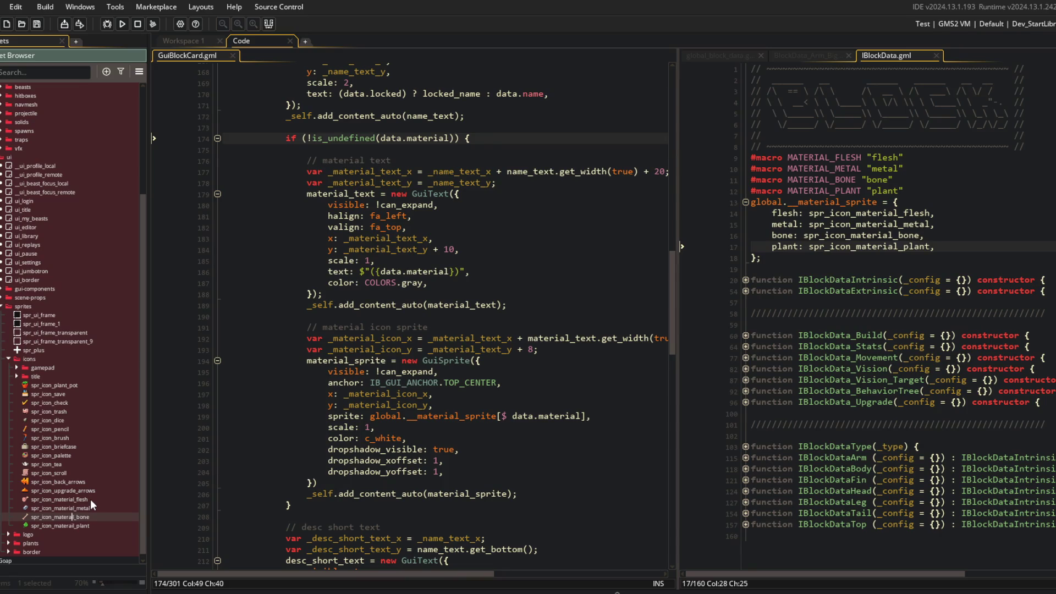
key("Return")
key("Down")
key("F2")
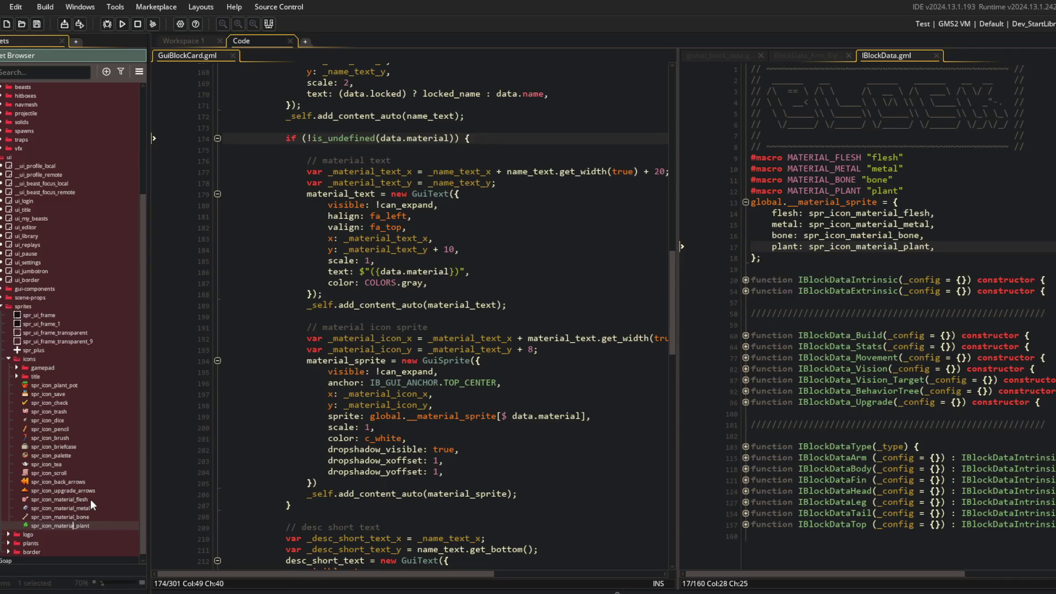
Step: Start a test run of the game, then collapse and hide the Asset Browser
left_click(350, 260)
left_click(122, 24)
right_click(67, 337)
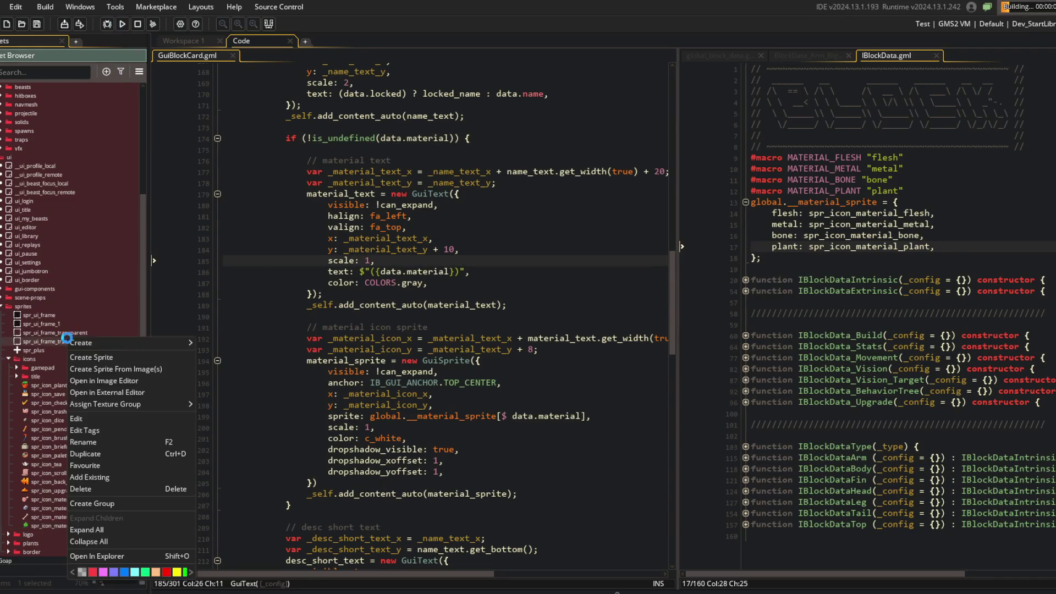
left_click(88, 541)
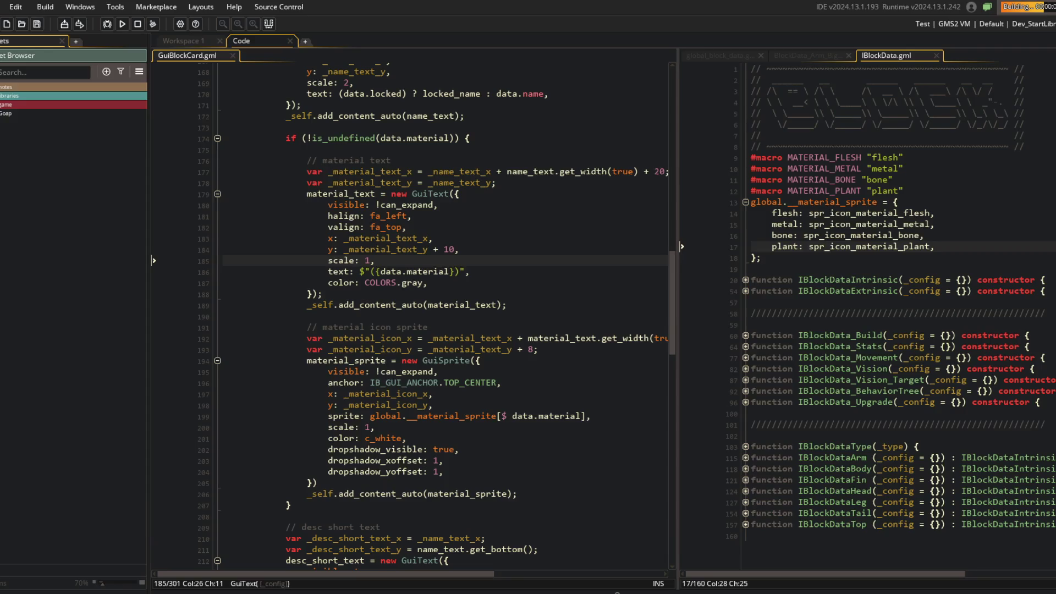
left_click(154, 261)
left_click(391, 209)
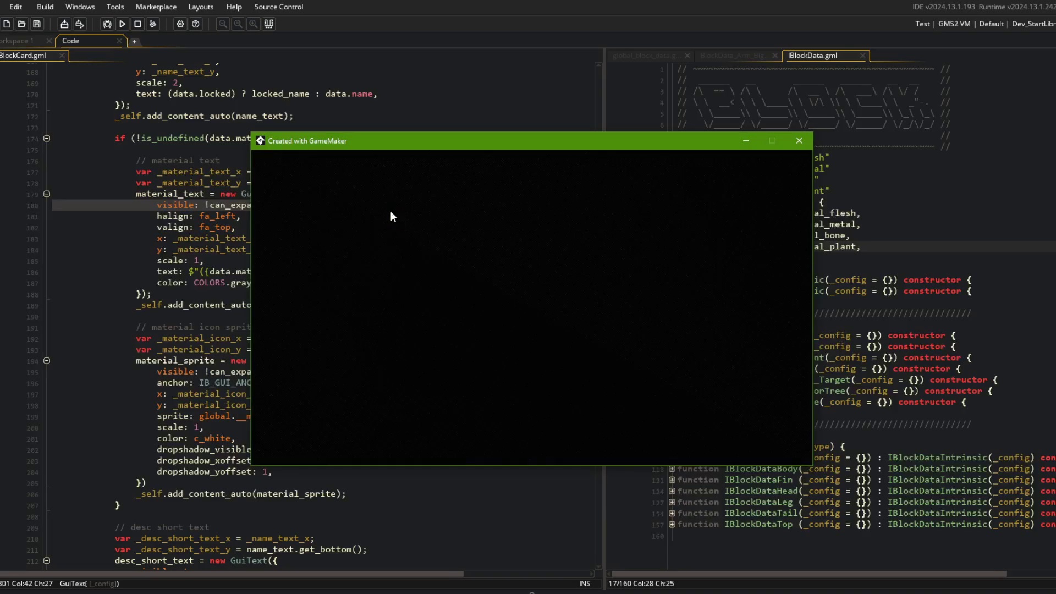
Step: Expand and collapse the Big Fist, Wand and Orange Peel cards to check their details
left_click(461, 269)
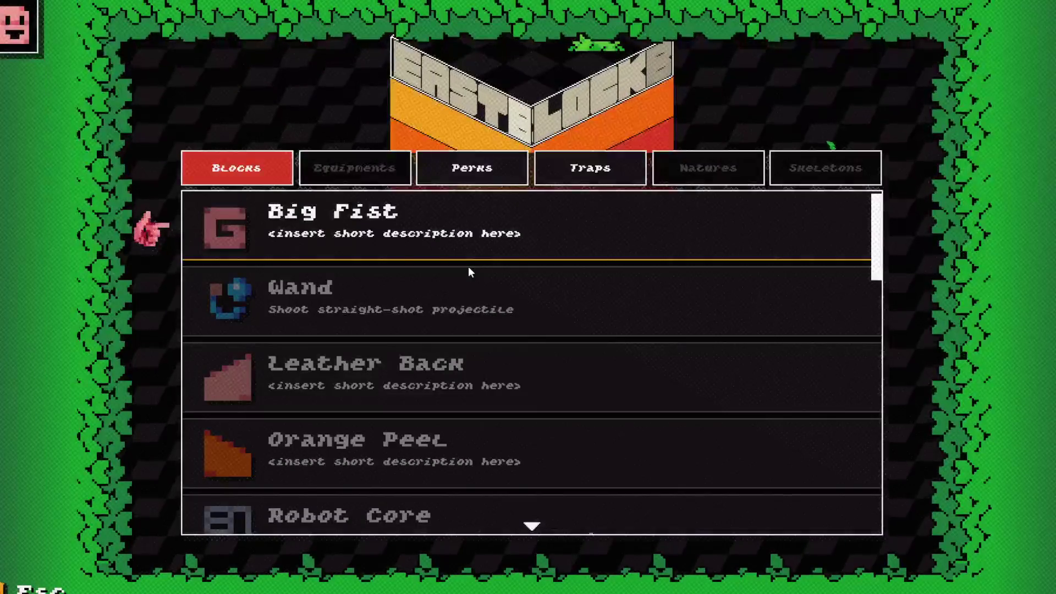
left_click(468, 266)
left_click(469, 269)
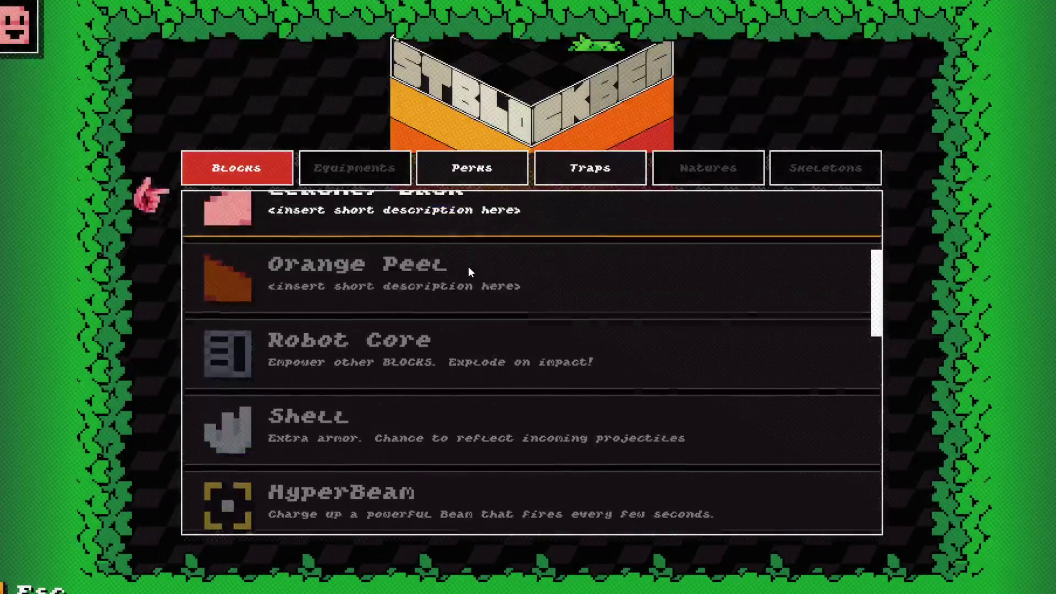
left_click(468, 266)
left_click(468, 267)
left_click(468, 266)
key("Return")
key("Down")
key("Return")
key("Down")
key("Down")
key("Return")
key("Return")
key("Down")
key("Return")
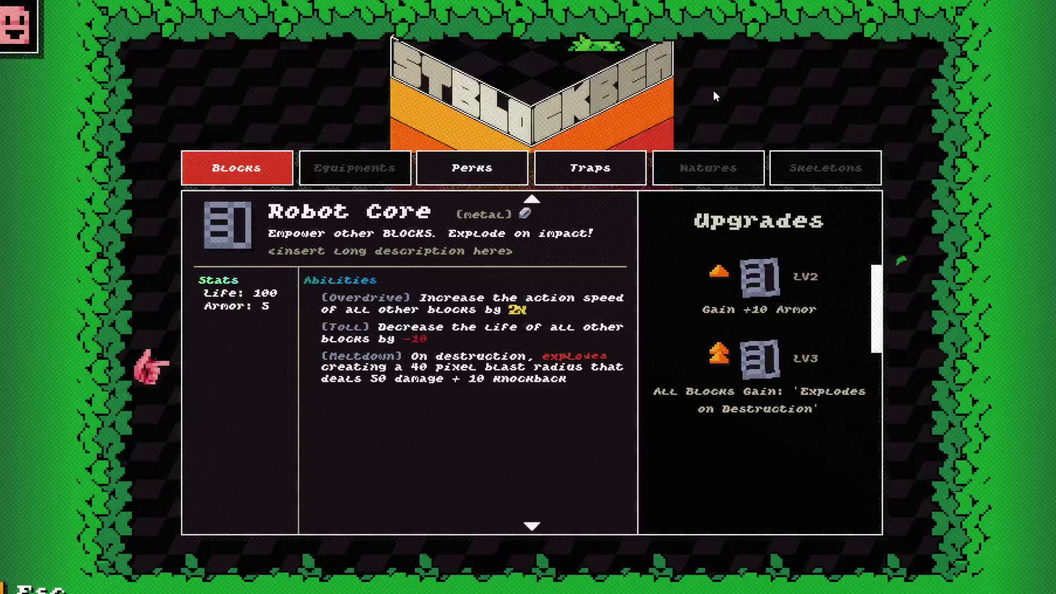
Step: Step through the Robot Core, Shell, HyperBeam, Alien, Teeth and Dino Head cards to check material tags
key("Return")
key("Down")
key("Return")
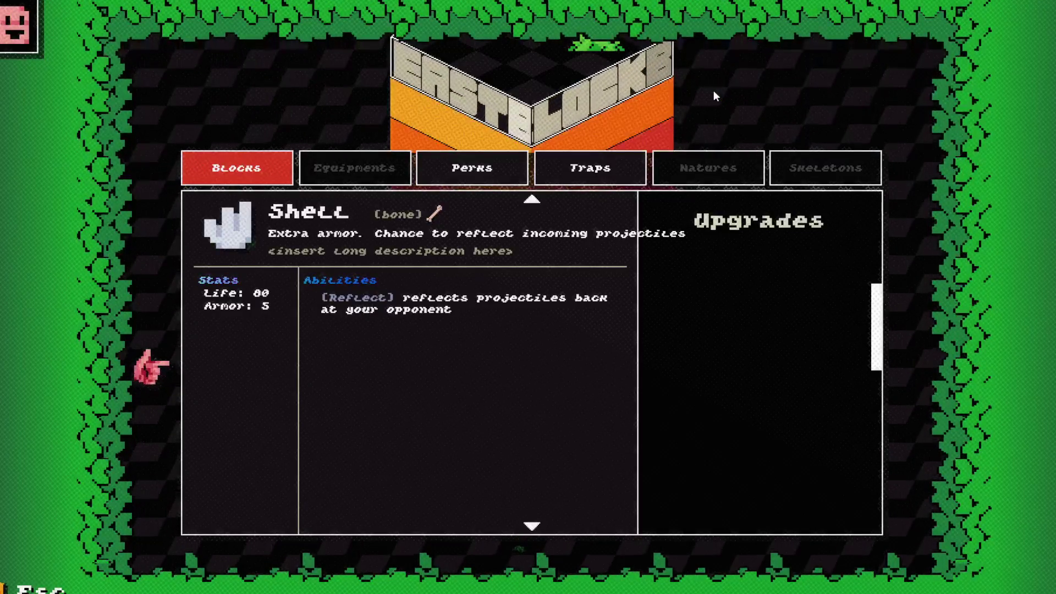
key("Down")
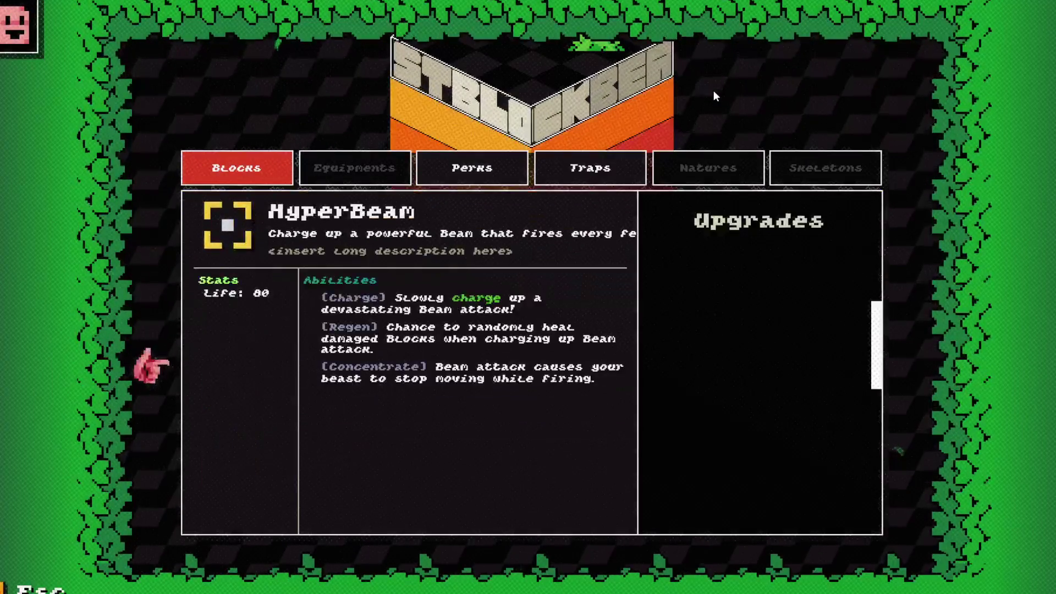
key("Down")
key("Down")
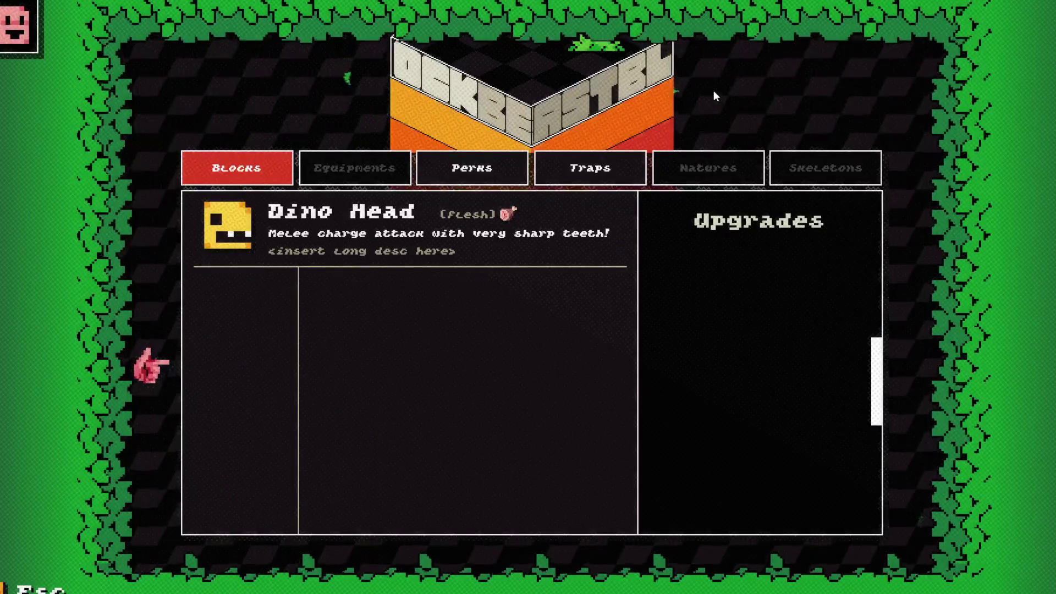
key("Down")
key("Up")
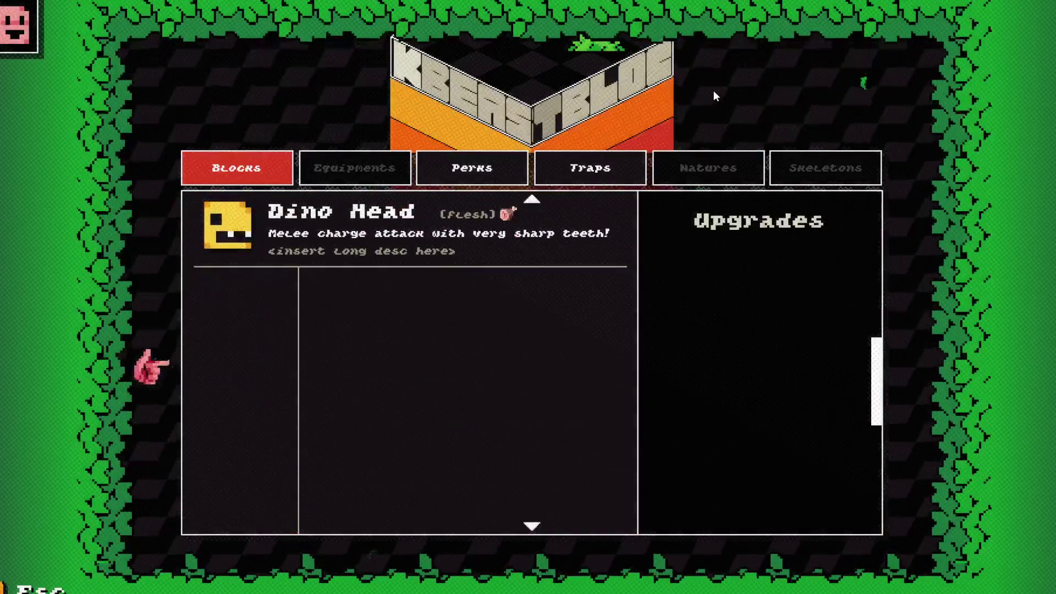
key("Up")
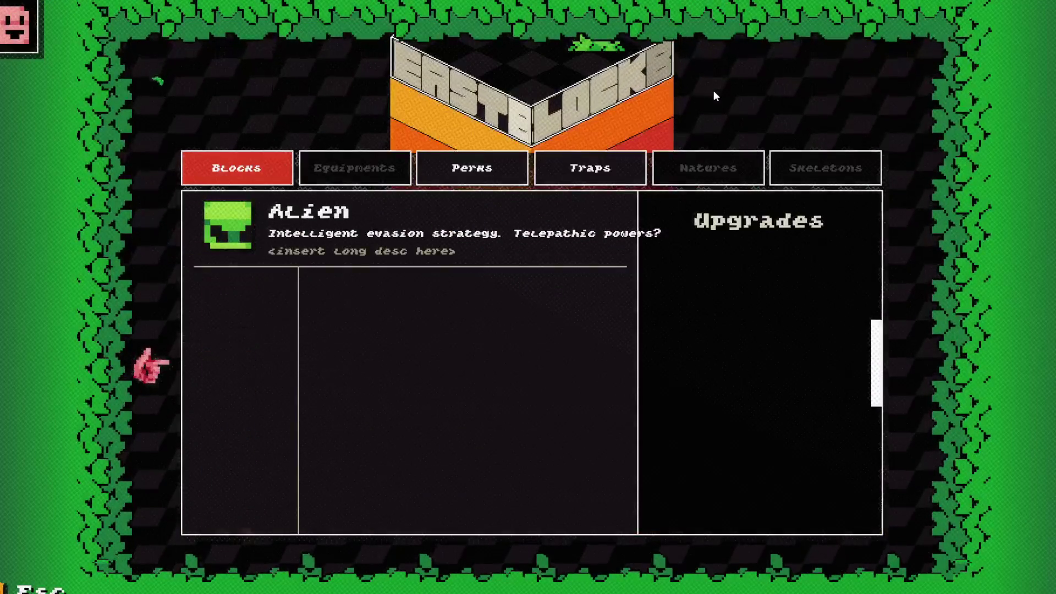
key("Down")
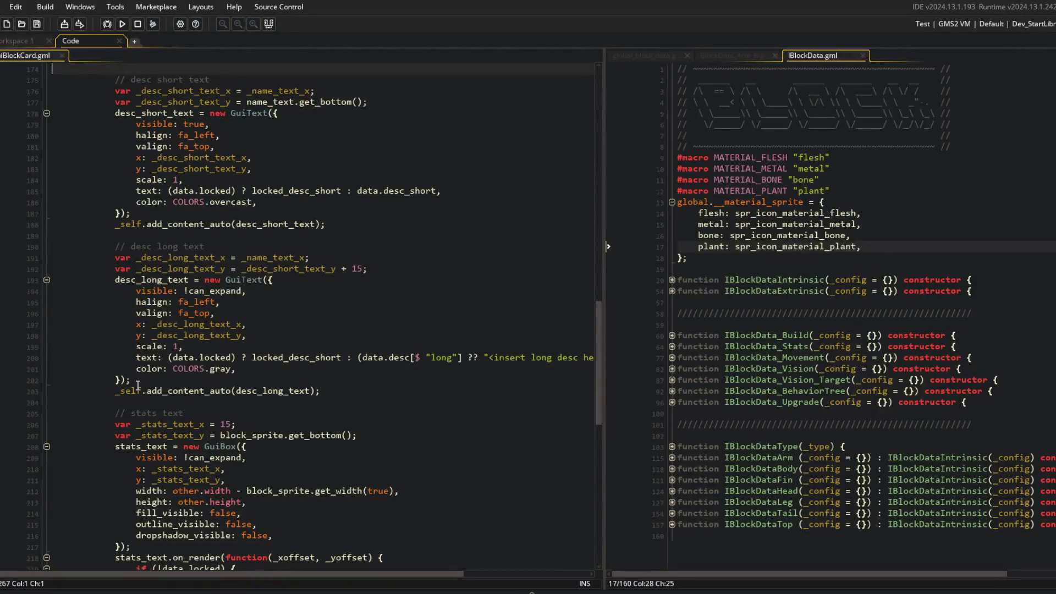
Step: Paste the material text and icon code after the long description, removing the extra blank line
scroll(138, 385, "down", 6)
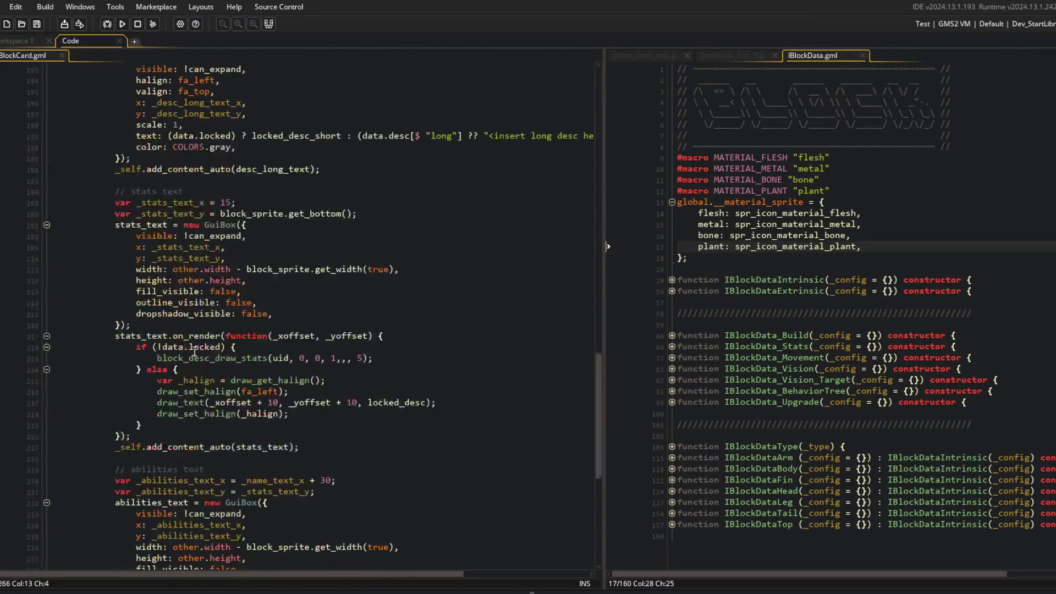
left_click(203, 186)
key("ctrl+v")
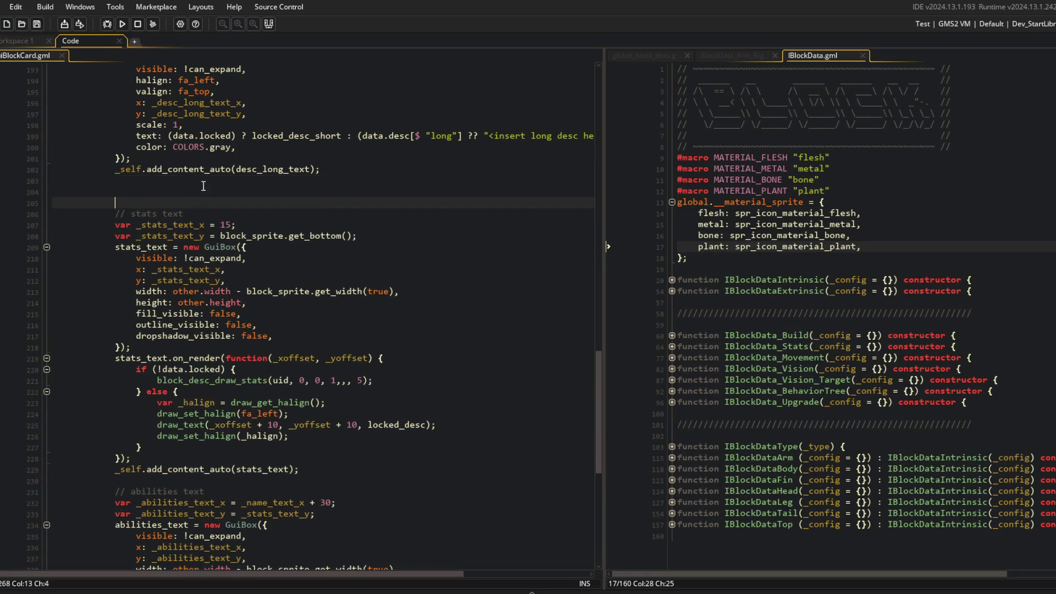
left_click(166, 206)
key("BackSpace")
Step: Set _material_text_x to 15
left_click(254, 171)
scroll(253, 231, "down", 3)
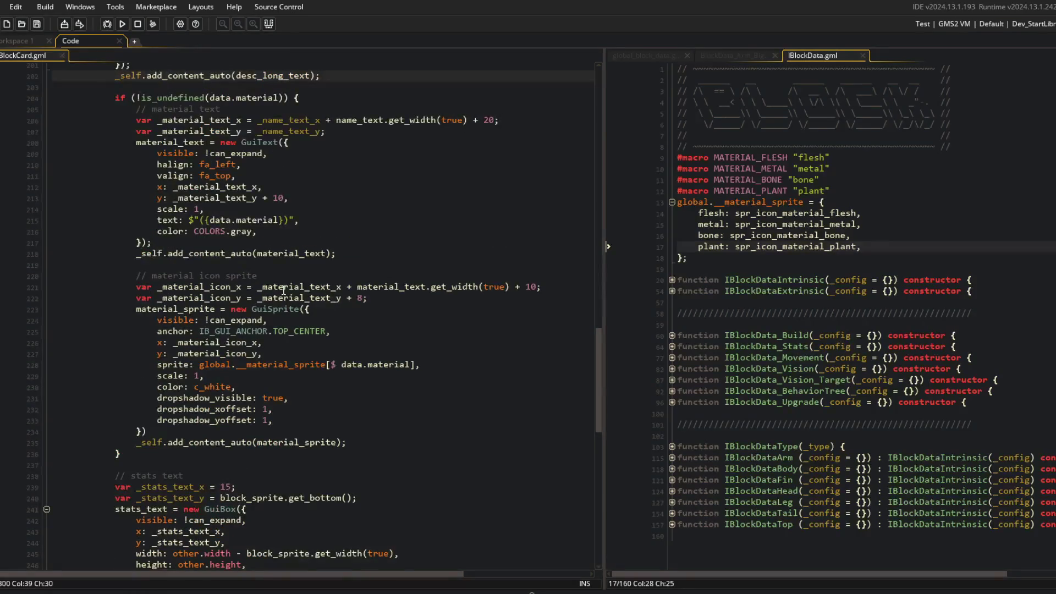
double_click(172, 489)
scroll(292, 229, "up", 2)
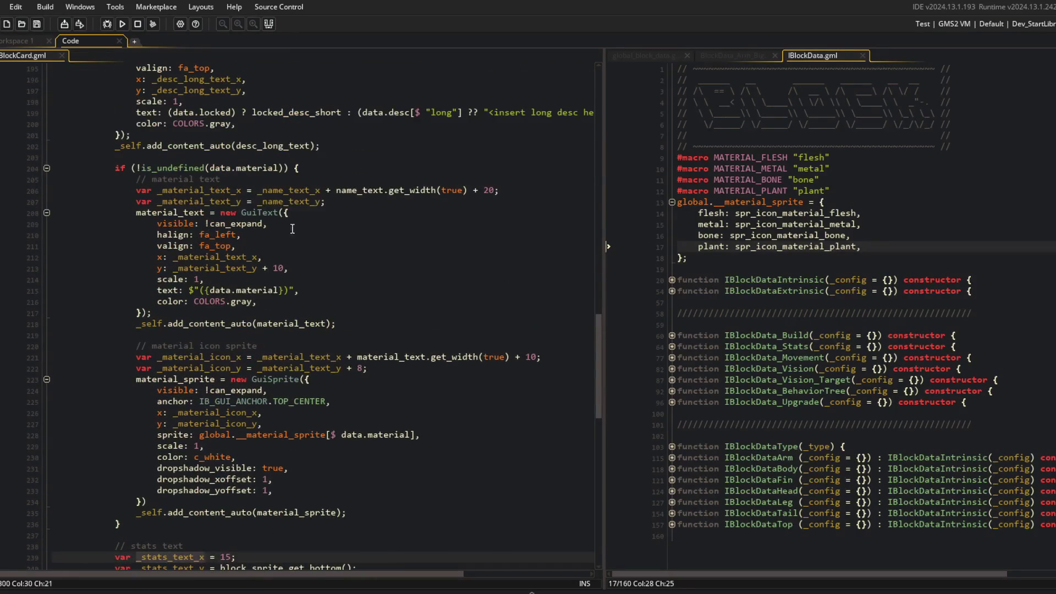
left_click(258, 191)
key("shift+End")
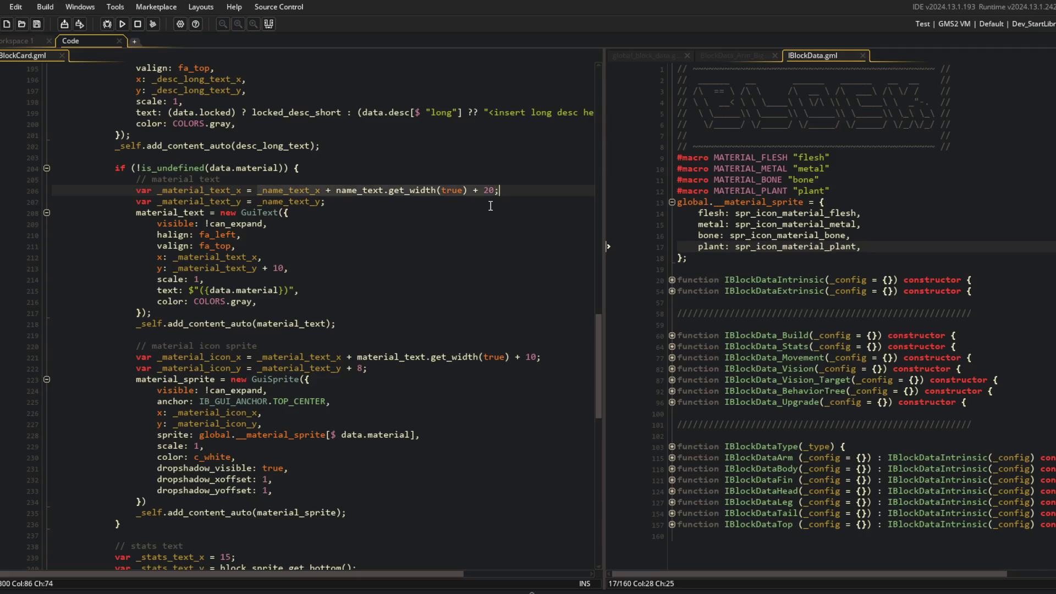
type("15;")
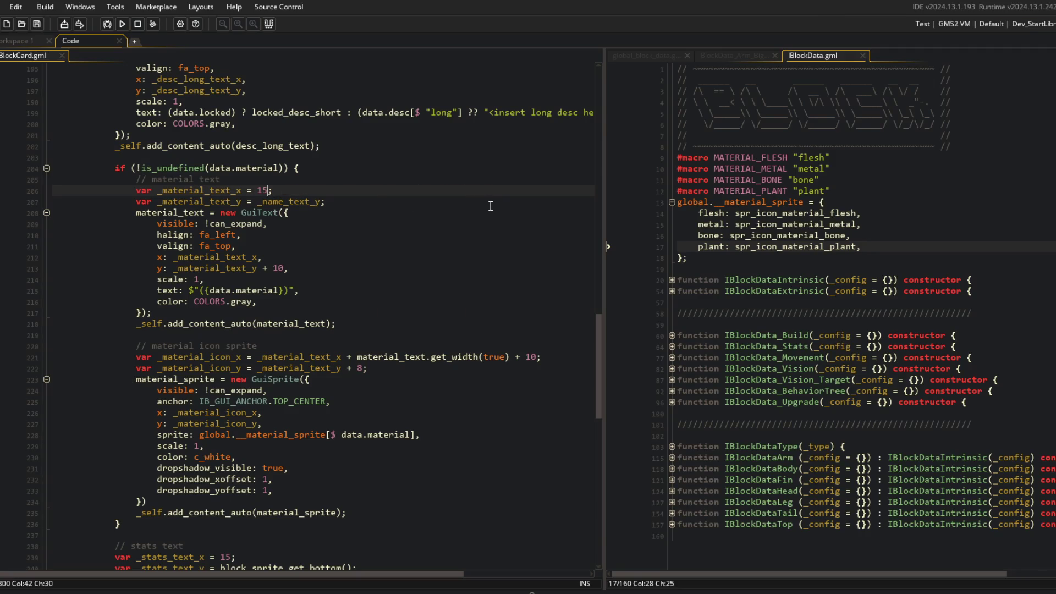
Step: Set _material_text_y to block_sprite.get_bottom(), copied from the stats text y line
scroll(225, 197, "down", 4)
left_click(221, 428)
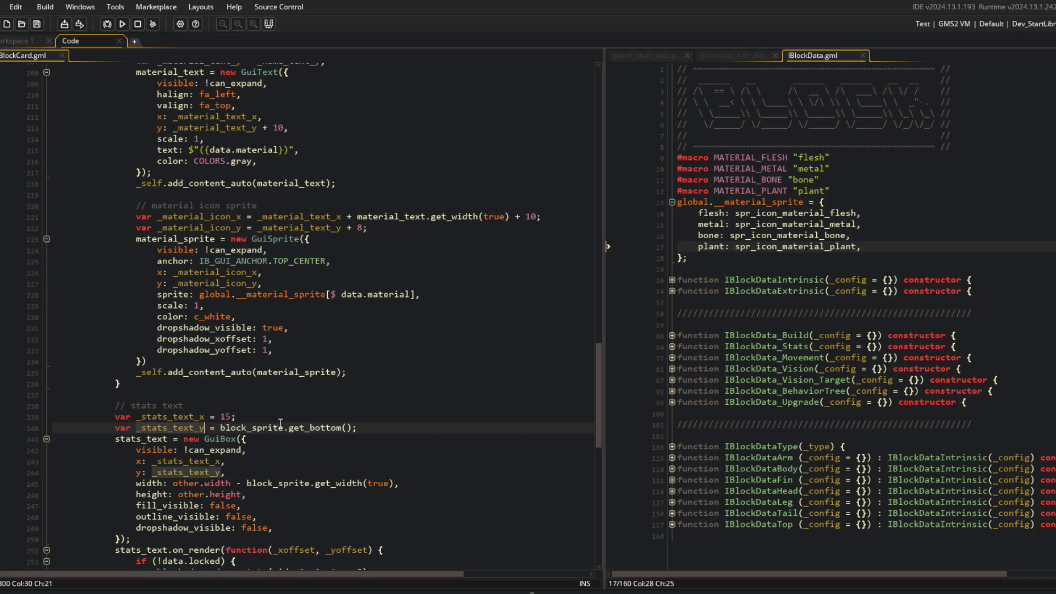
key("shift+End")
key("ctrl+c")
scroll(222, 428, "up", 5)
left_click(265, 234)
key("Up")
key("ctrl+v")
Step: Review the material text and icon position lines against the stats position code
left_click(264, 234)
left_click(374, 313)
left_click(295, 380)
scroll(295, 381, "down", 6)
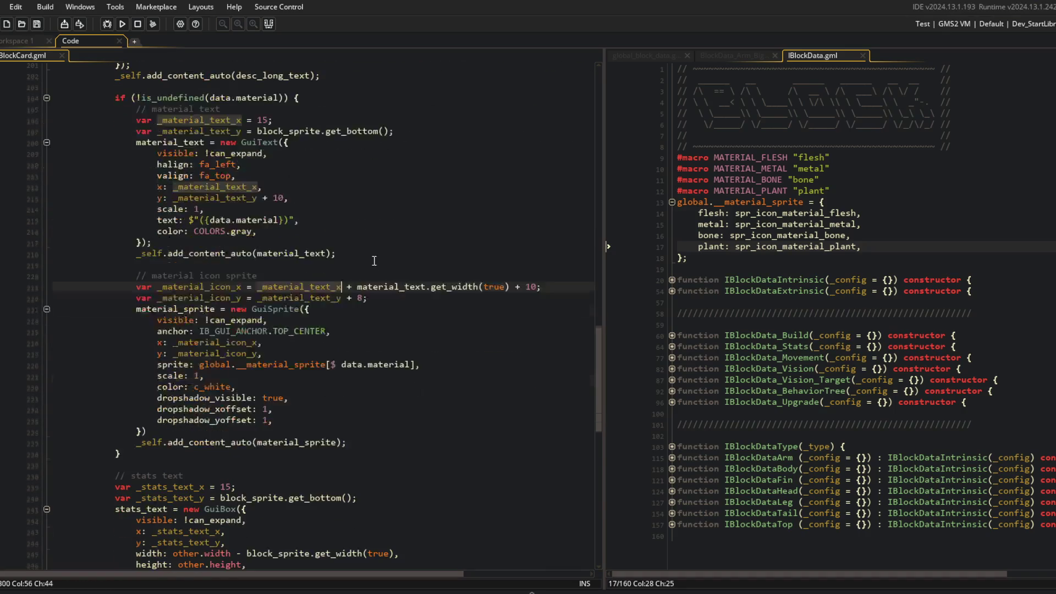
left_click(265, 360)
left_click(259, 368)
scroll(253, 358, "up", 5)
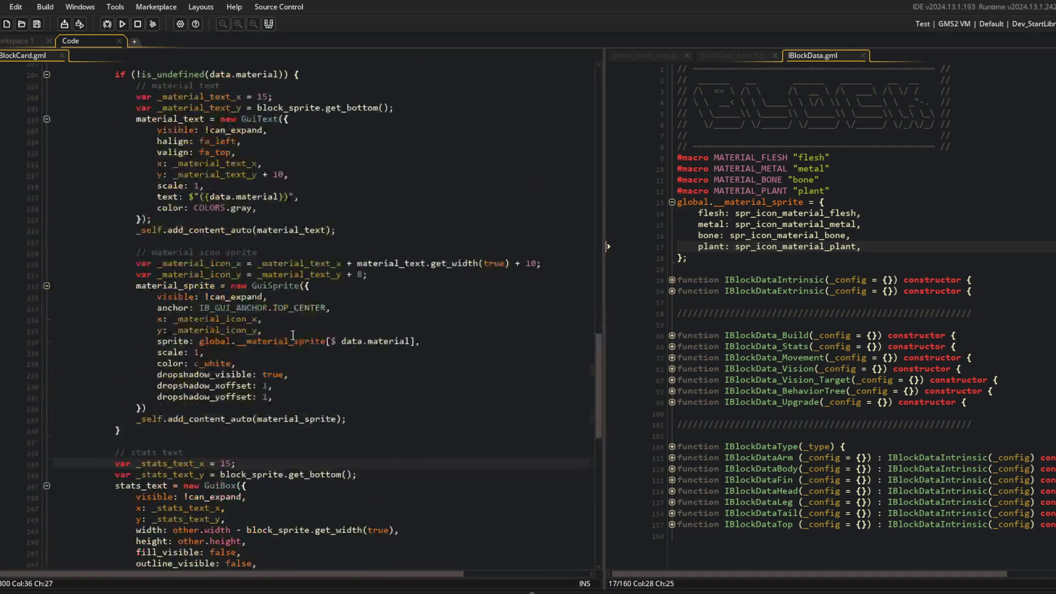
double_click(202, 166)
scroll(244, 460, "down", 2)
scroll(244, 460, "up", 3)
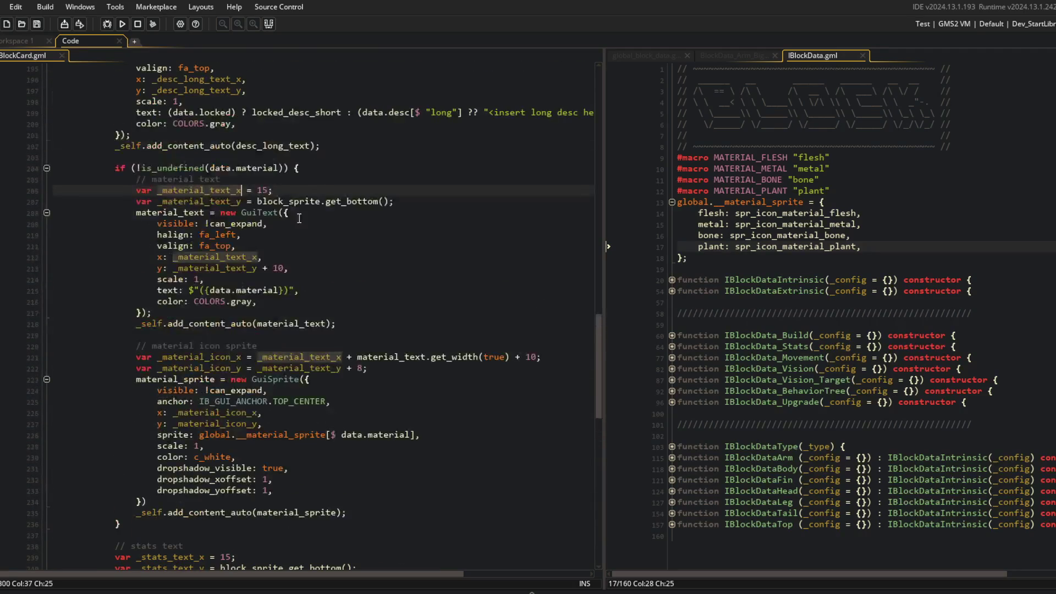
left_click(225, 201)
Step: Move the material position lines above the material check, outdent them and tidy the blank lines
key("Up")
key("Up")
key("Up")
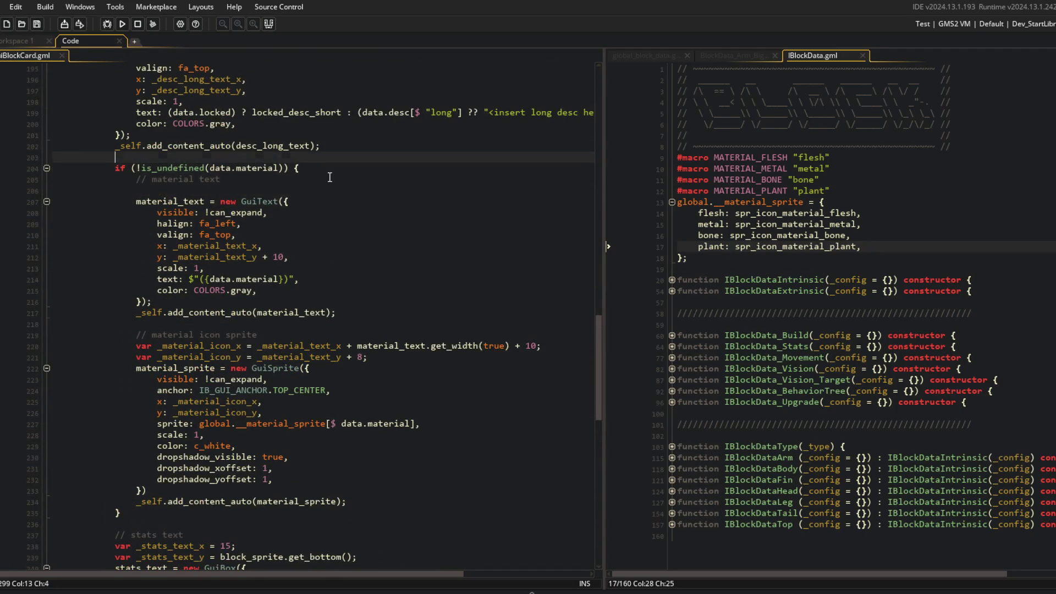
key("ctrl+v")
key("shift+Tab")
key("Up")
key("Up")
key("BackSpace")
key("Down")
key("Down")
key("End")
key("Return")
key("Down")
key("Down")
key("Down")
key("Delete")
key("Up")
key("Up")
key("Down")
key("Down")
key("Down")
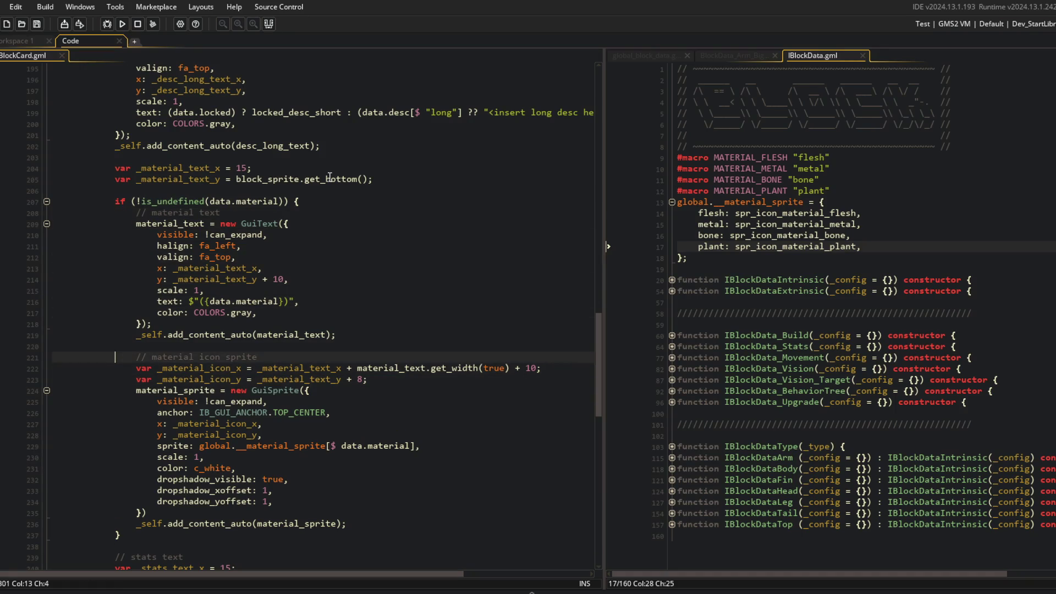
Step: Inspect the is_undefined material check alongside the metal, plant and bone sprite mappings
left_click(325, 213)
scroll(326, 213, "down", 2)
key("Up")
key("Up")
key("Up")
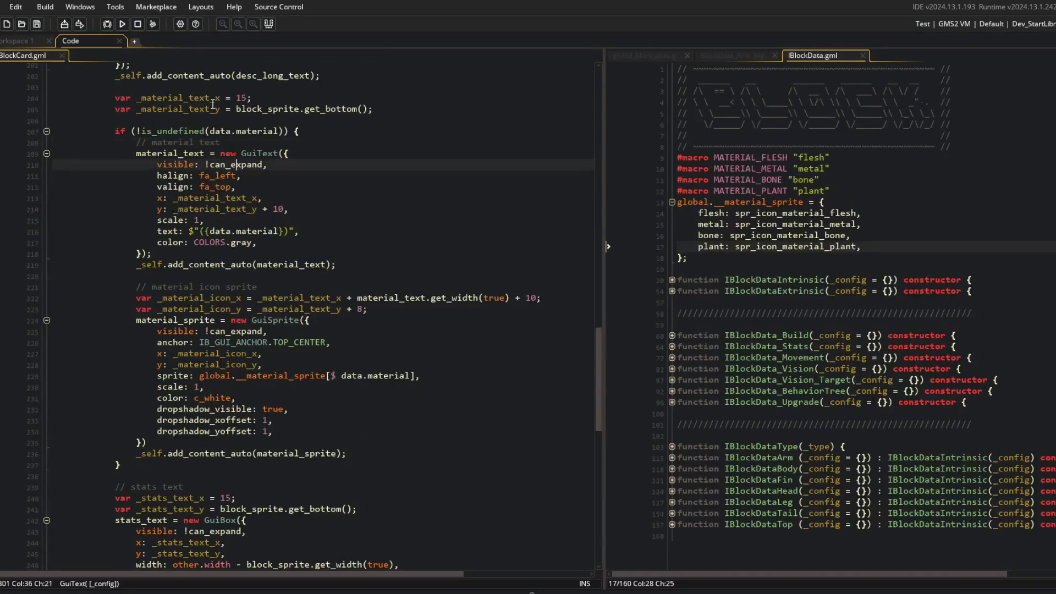
left_click(199, 131)
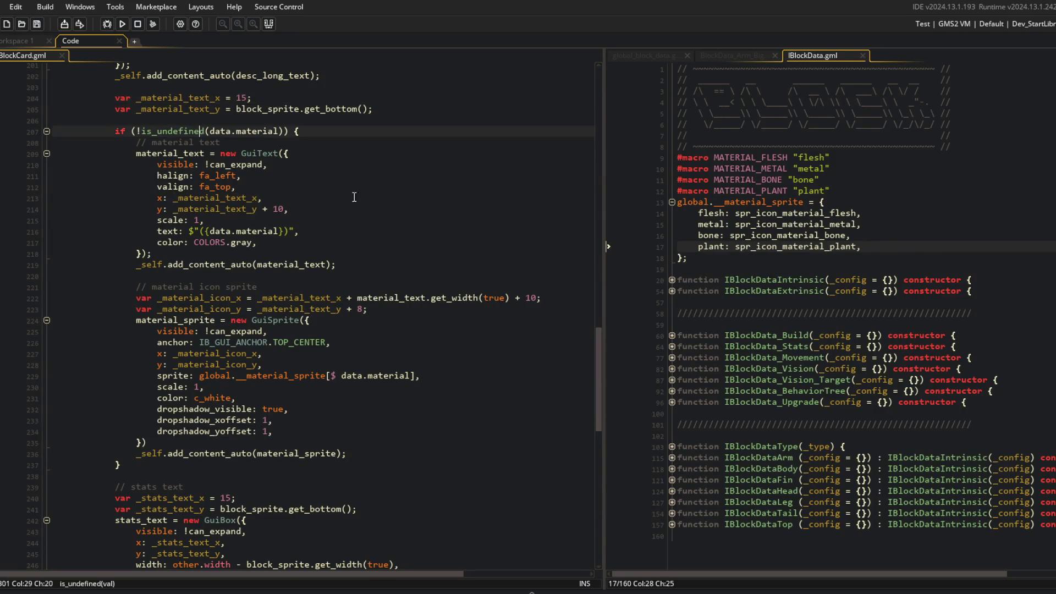
left_click(289, 130)
left_click(800, 212)
left_click(867, 225)
left_click(920, 189)
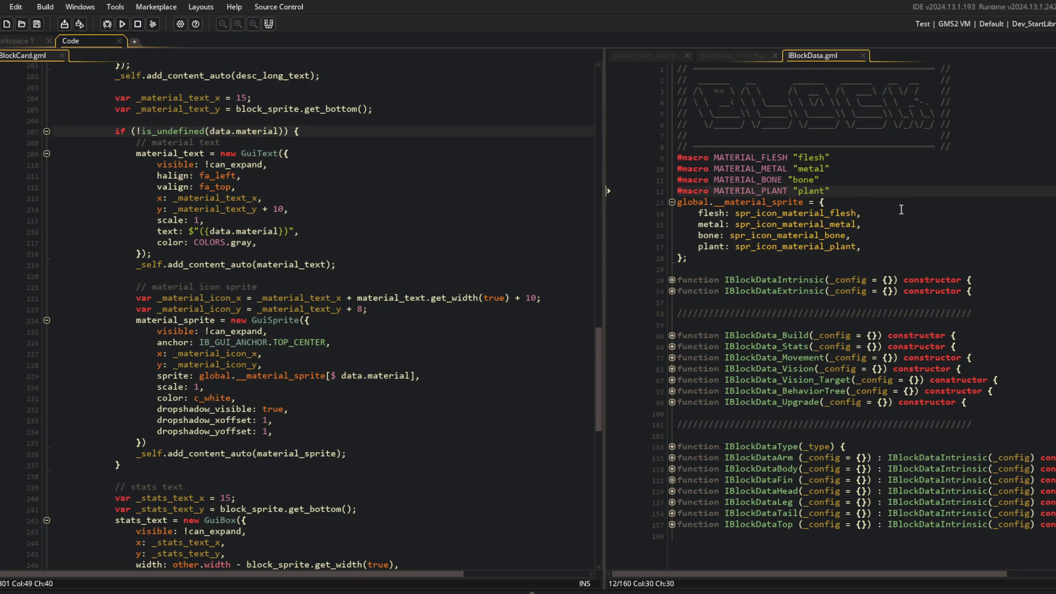
left_click(318, 131)
left_click(845, 234)
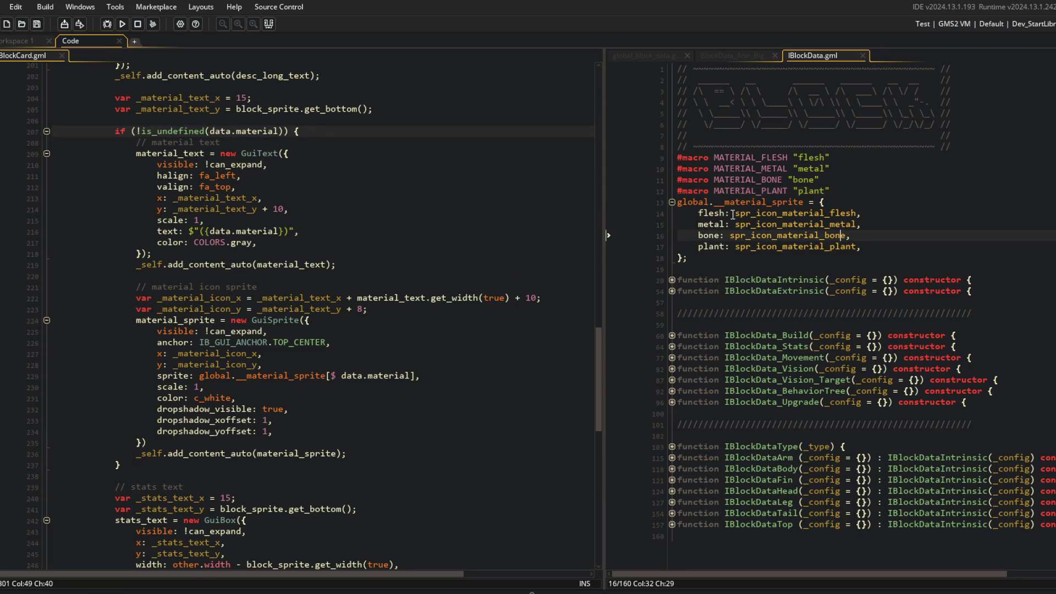
left_click(762, 125)
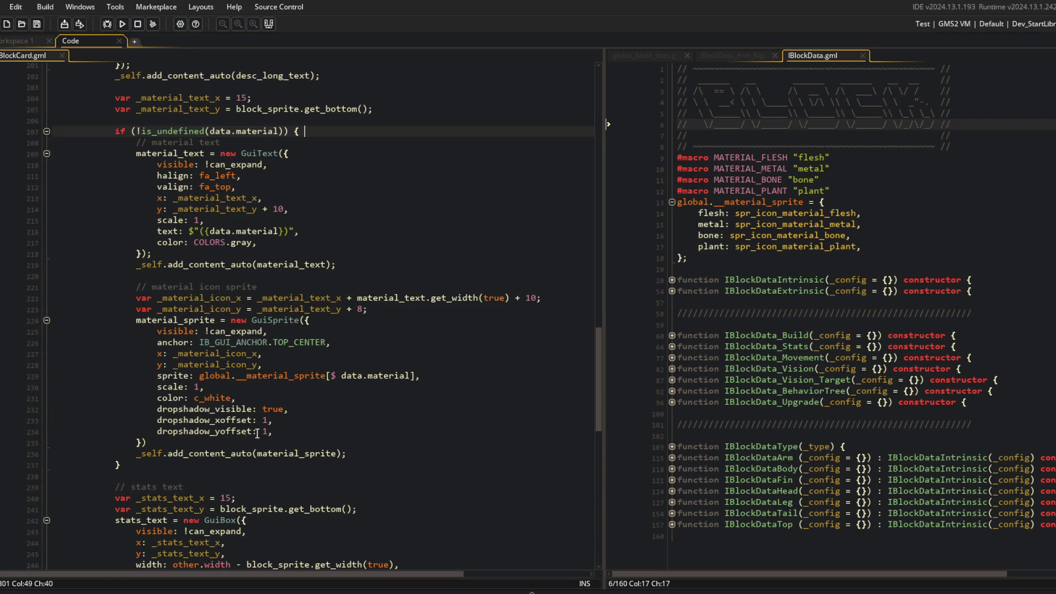
Step: Remove the is_undefined check's opening line and closing brace, and un-indent the material code
key("shift+Up")
key("Delete")
left_click(424, 441)
key("shift+Down")
key("Delete")
scroll(138, 214, "up", 2)
left_click(132, 199, "shift")
key("shift+Tab")
Step: Move _material_text_x and _material_text_y under the material text comment, undoing a stray edit
left_click(194, 192)
key("shift+Up")
key("shift+Up")
key("ctrl+x")
key("Down")
key("Down")
key("ctrl+v")
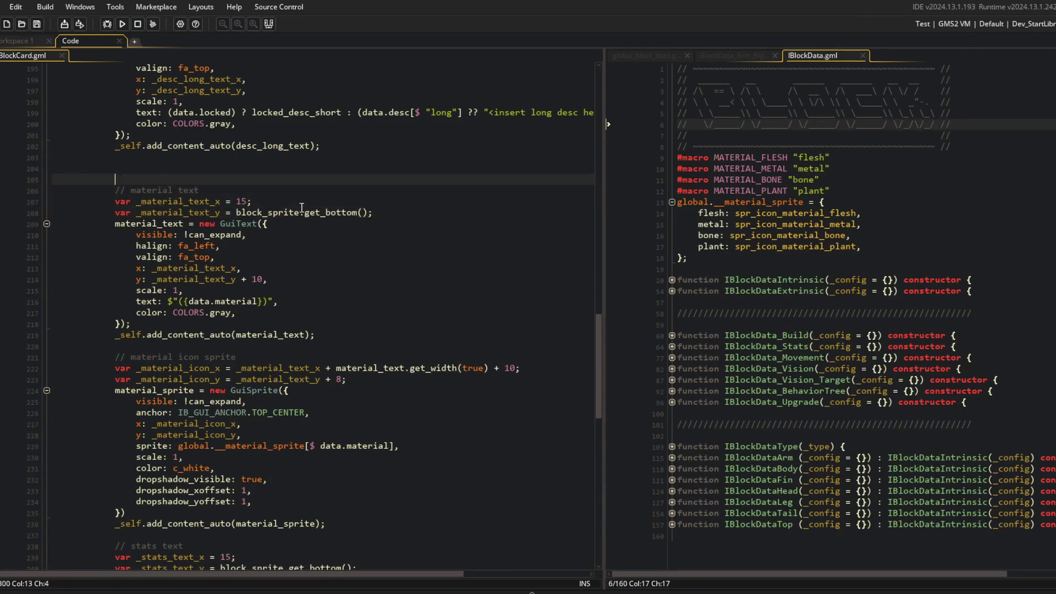
key("ctrl+z")
key("ctrl+z")
key("ctrl+z")
Step: Remove the material text and sprite is_undefined checks so both toggles always run, below the long description toggle
key("ctrl+Home")
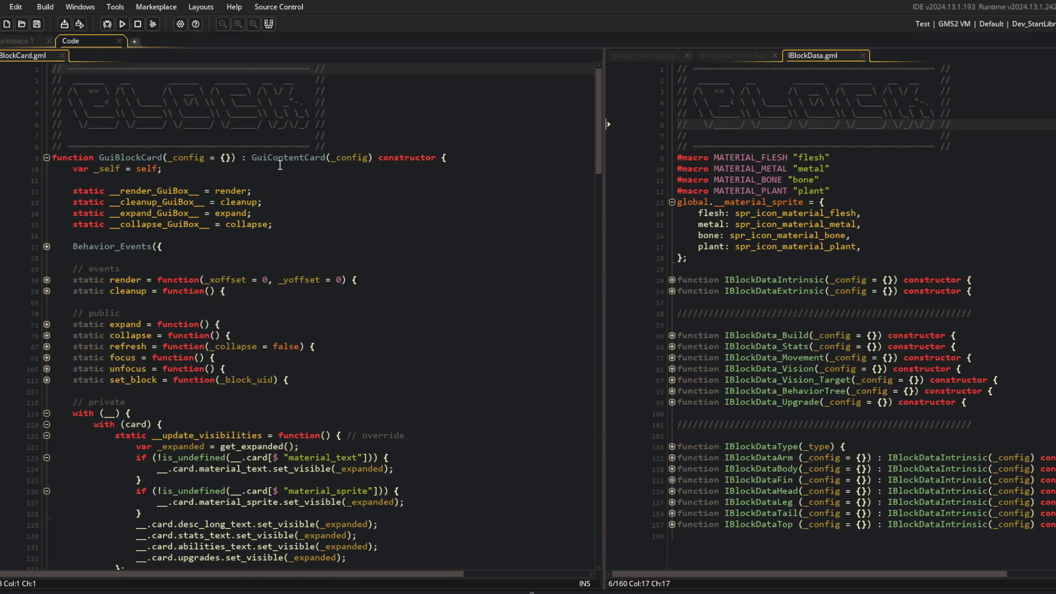
scroll(280, 165, "down", 4)
left_click(312, 317)
key("Down")
key("Down")
key("ctrl+x")
key("Down")
key("ctrl+x")
key("ctrl+x")
key("Down")
key("ctrl+x")
key("shift+Up")
key("shift+Up")
key("shift+Tab")
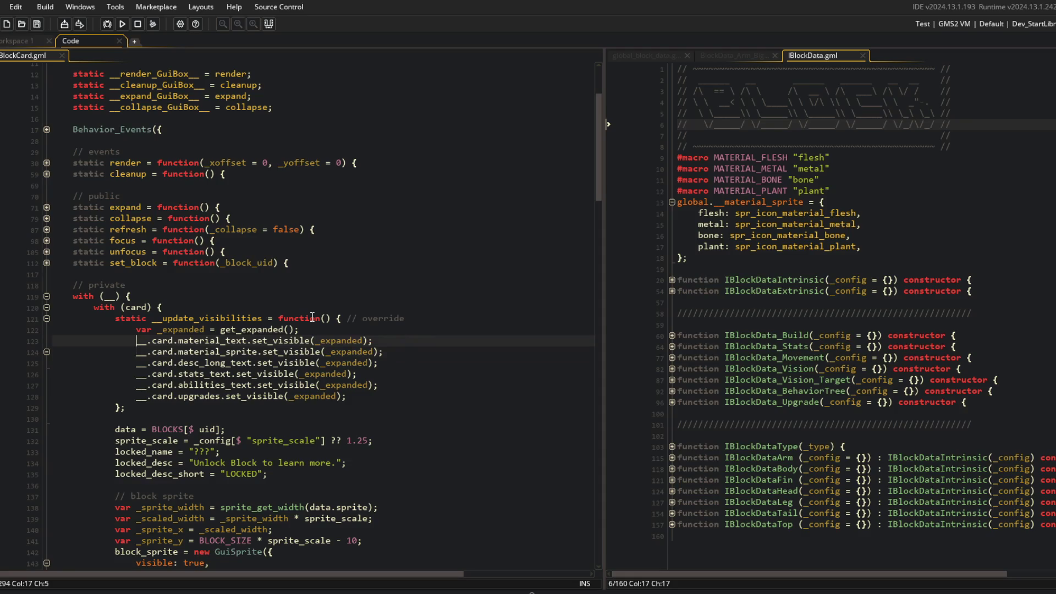
key("ctrl+x")
key("Down")
key("ctrl+v")
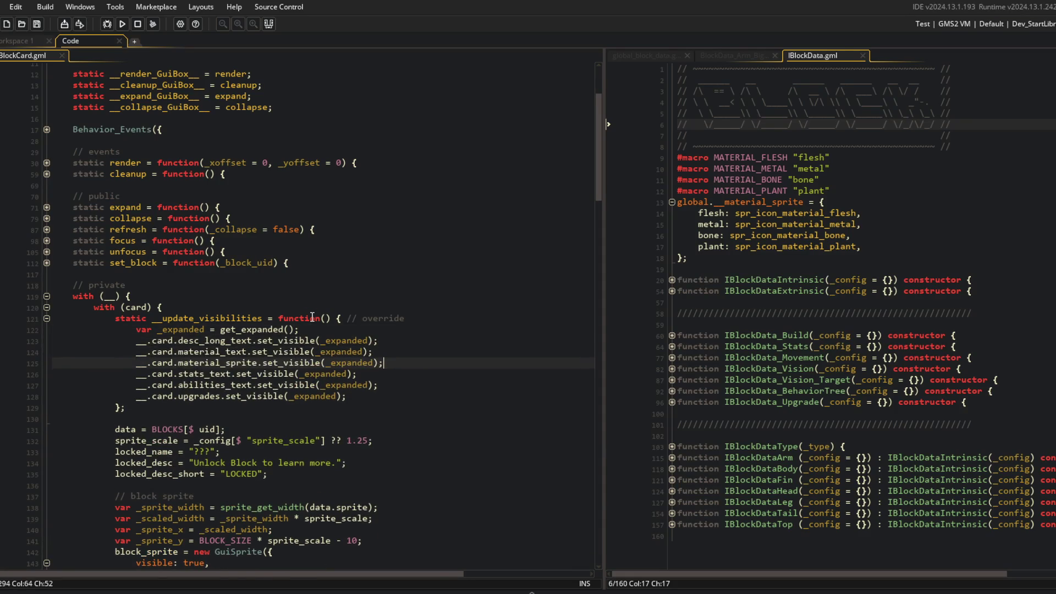
left_click(324, 274)
scroll(323, 274, "down", 3)
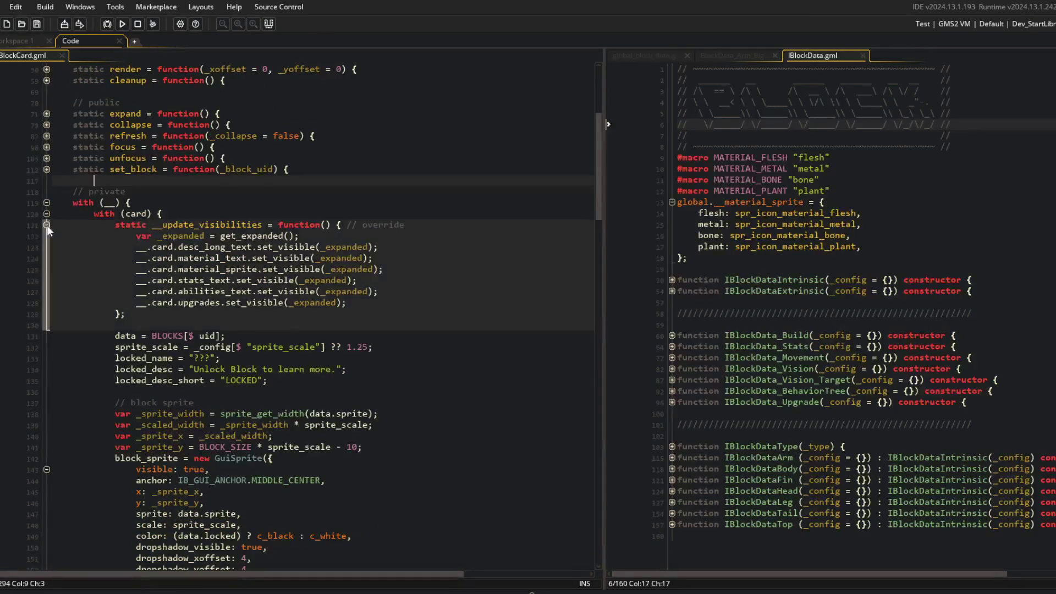
left_click(47, 225)
Step: Default IBlockDataIntrinsic's material to MATERIAL_FLESH, save, and close IBlockData.gml
left_click(918, 213)
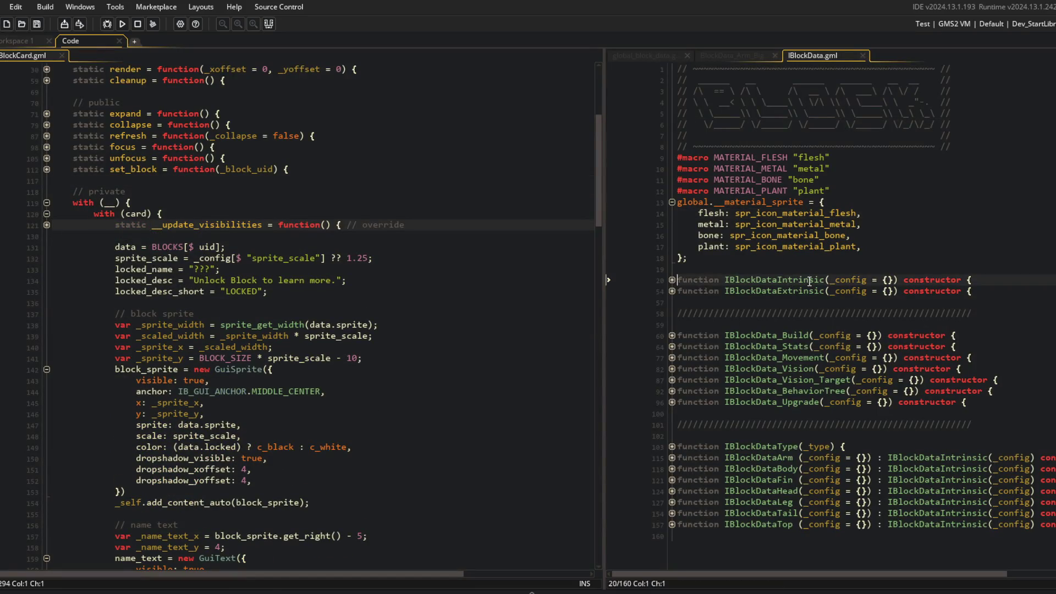
left_click(672, 280)
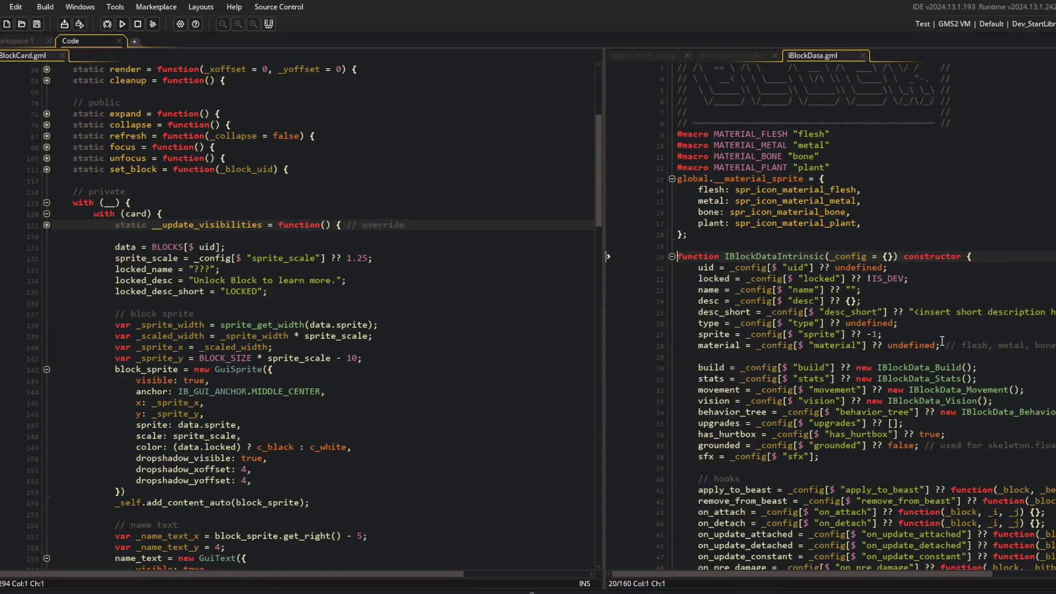
left_click(888, 346)
key("shift+End")
type("MATER")
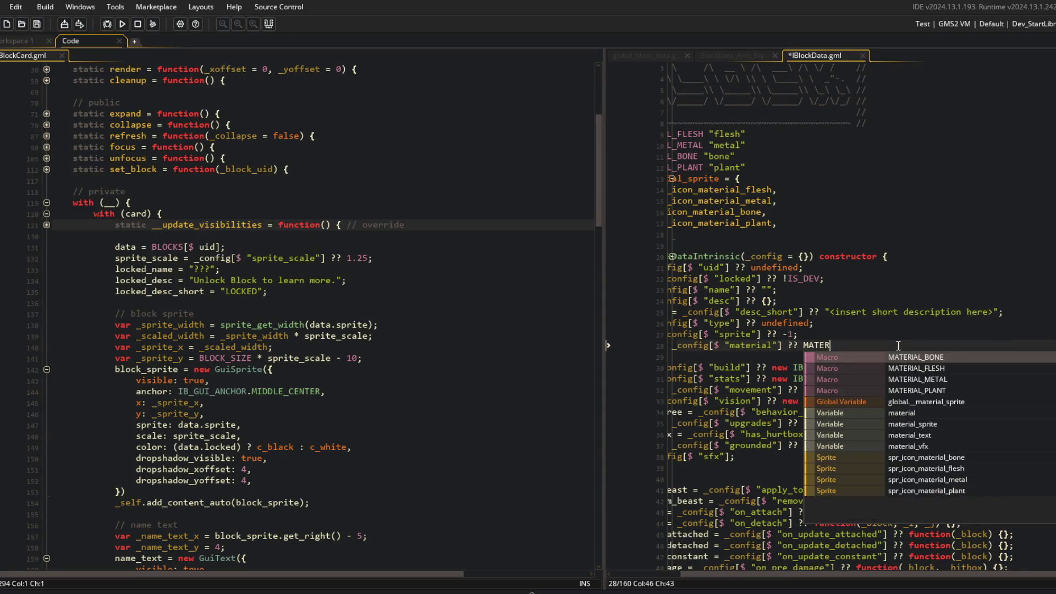
type("IAL_")
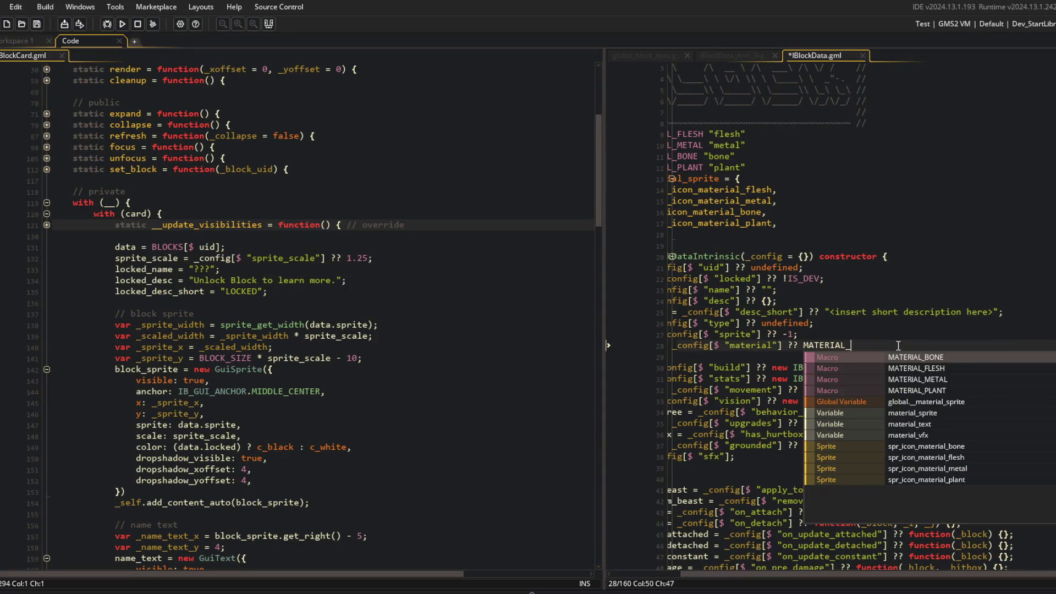
type("FLESH")
key("Return")
type(";")
key("ctrl+s")
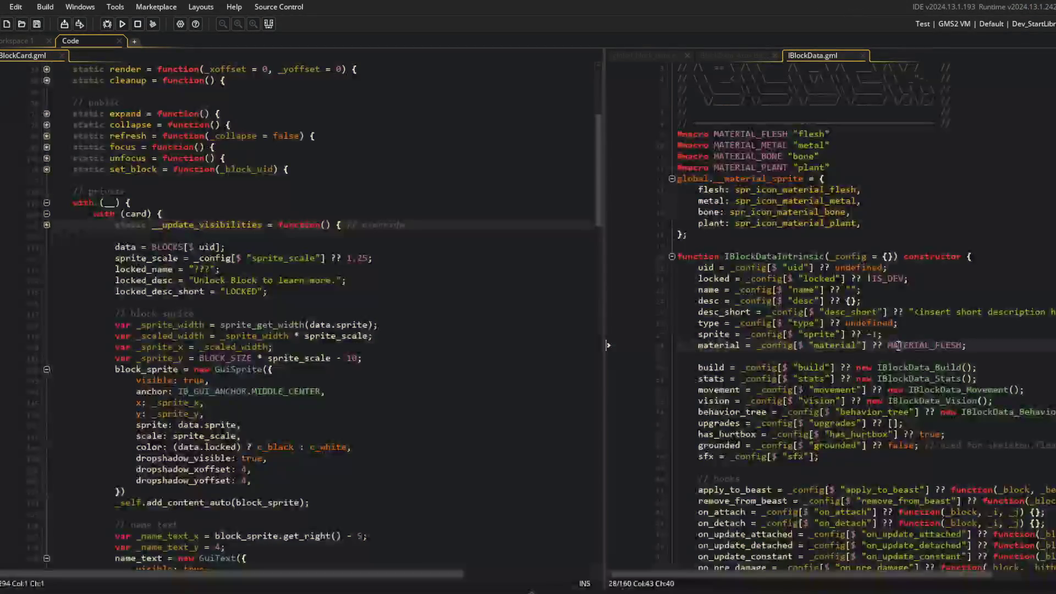
middle_click(805, 55)
scroll(342, 195, "down", 4)
scroll(343, 196, "down", 15)
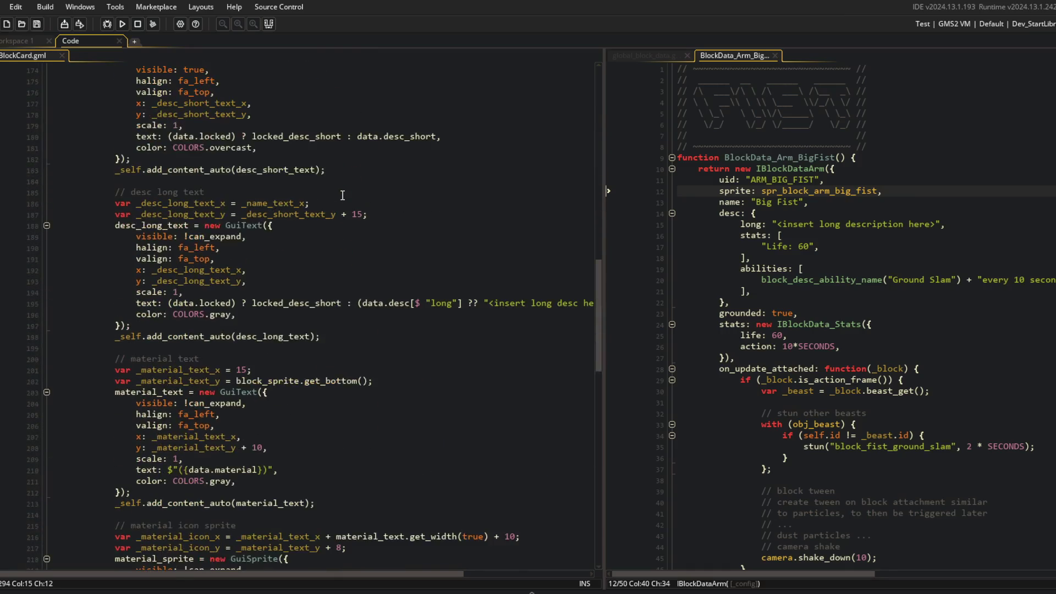
Step: Replace the stats text x value of 15 with _material_text_x
scroll(226, 229, "down", 4)
left_click(220, 229)
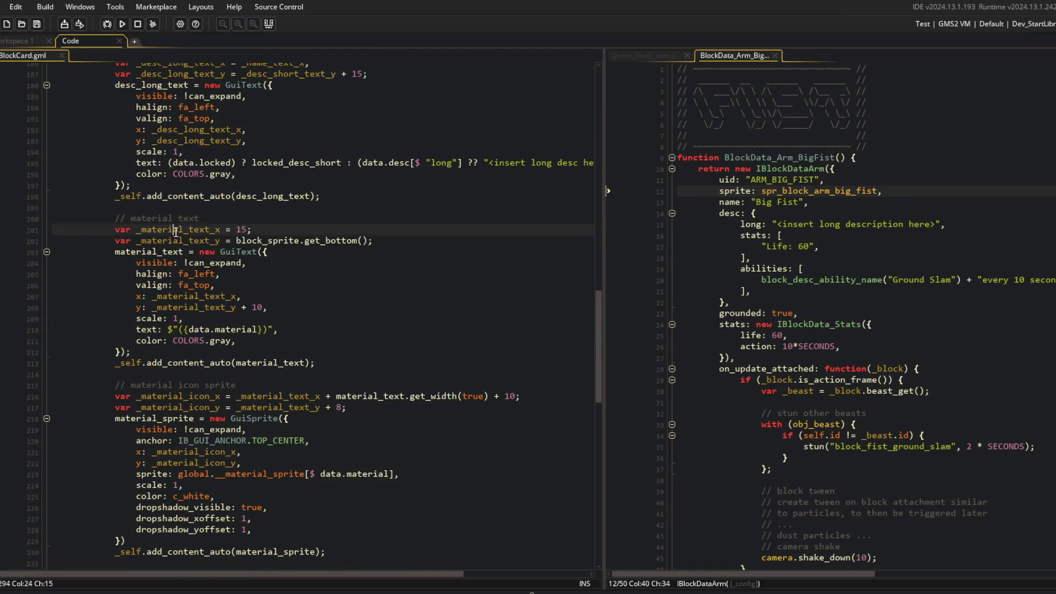
scroll(187, 270, "down", 4)
left_click(258, 448)
key("BackSpace")
key("BackSpace")
key("ctrl+v")
left_click(261, 376)
left_click(188, 267)
Step: Set _stats_text_y to _material_text_y + 10 and run the game with F5
left_click(221, 100)
left_click(225, 456)
key("shift+End")
key("ctrl+v")
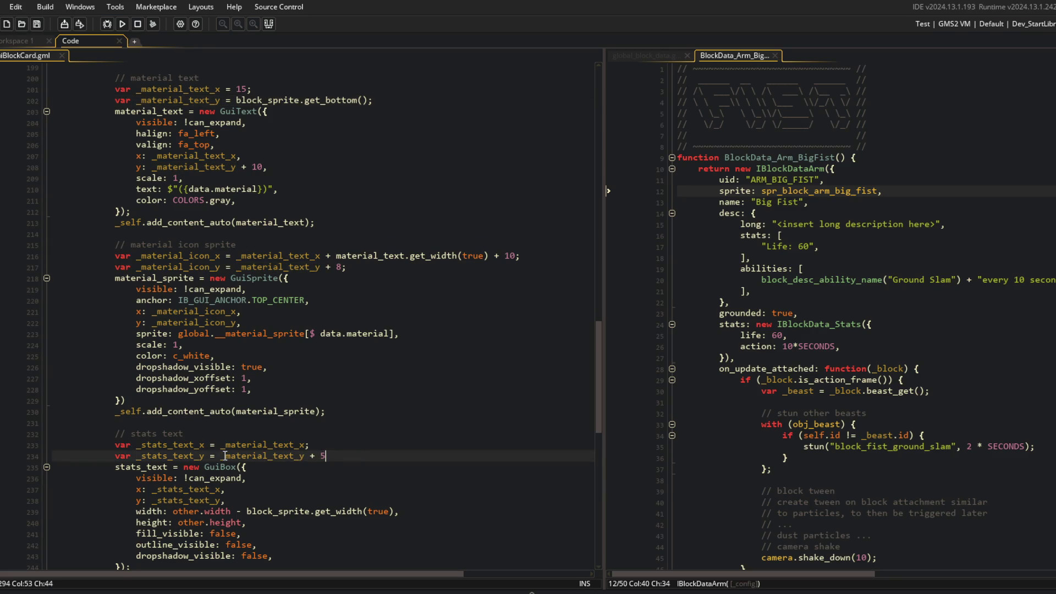
type("0;")
key("F5")
scroll(237, 297, "down", 3)
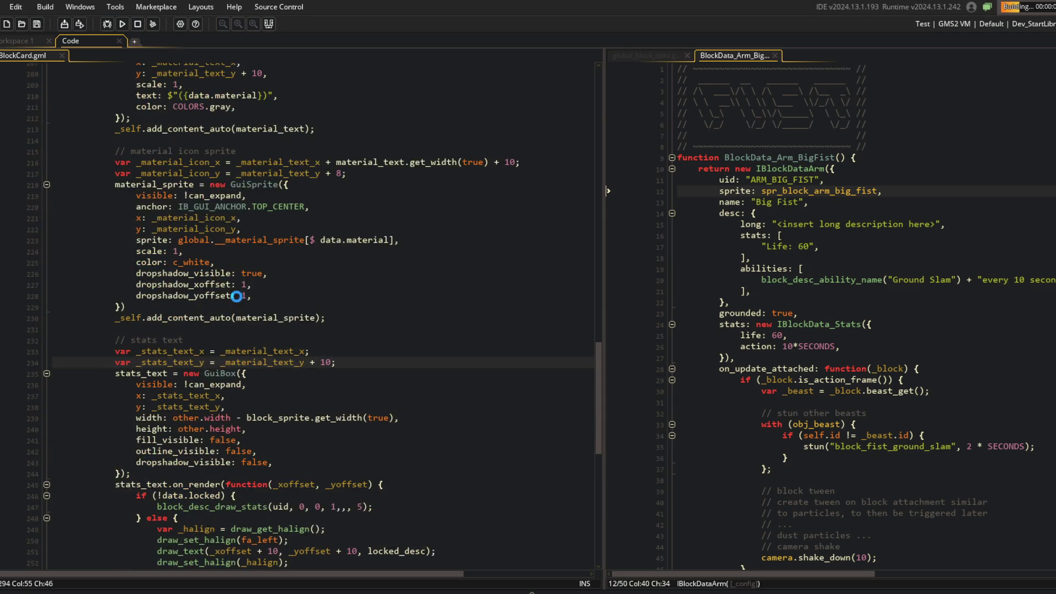
scroll(236, 297, "down", 6)
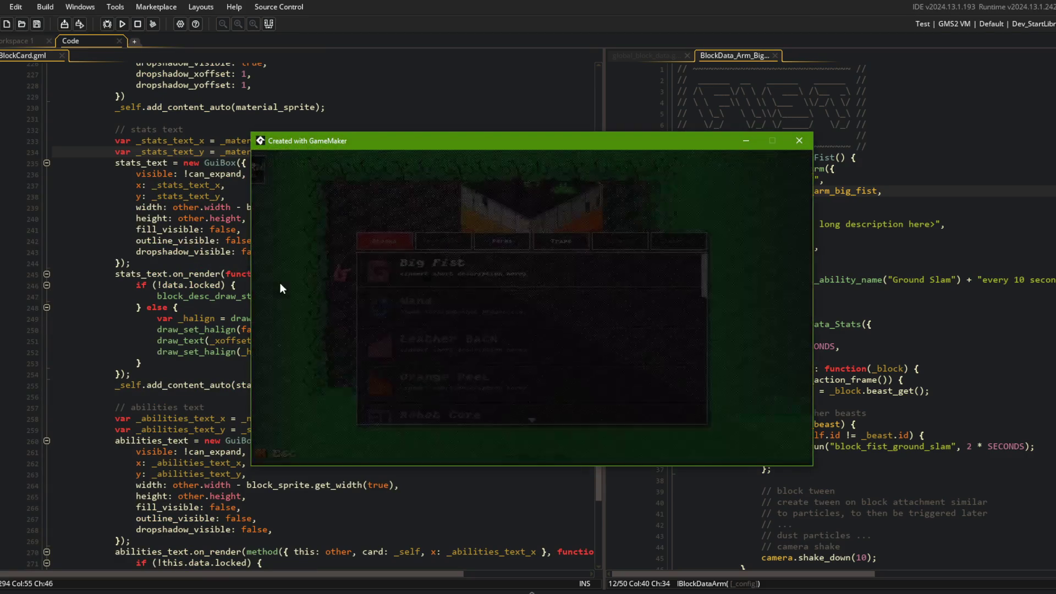
Step: Expand the Big Fist, Wand and Robot Core cards in the game, then return to IBlockCard.gml
left_click(460, 269)
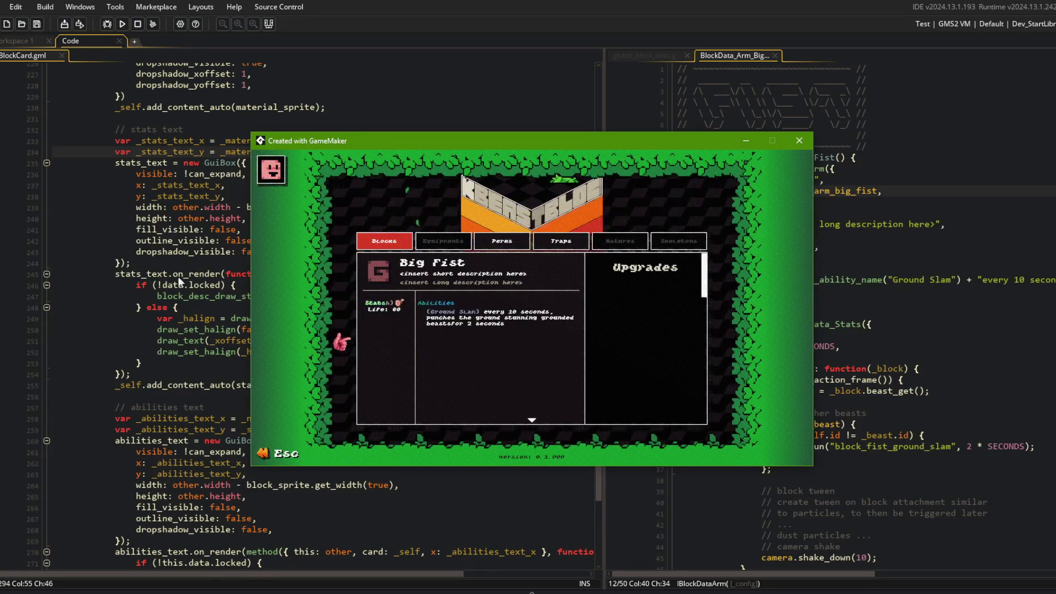
left_click(464, 275)
left_click(460, 310)
left_click(466, 262)
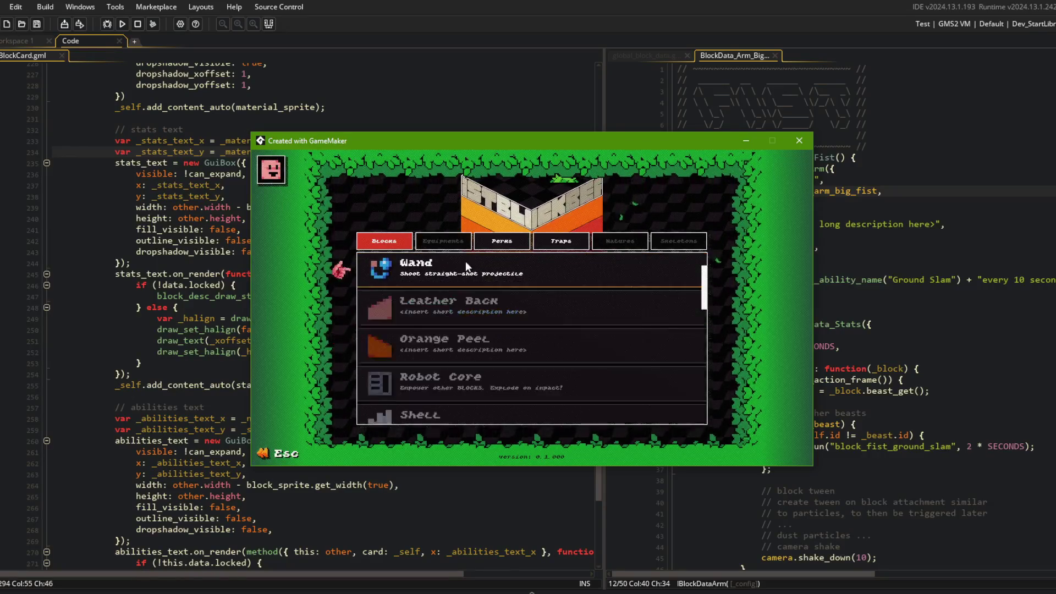
left_click(449, 349)
left_click(182, 220)
scroll(182, 220, "up", 8)
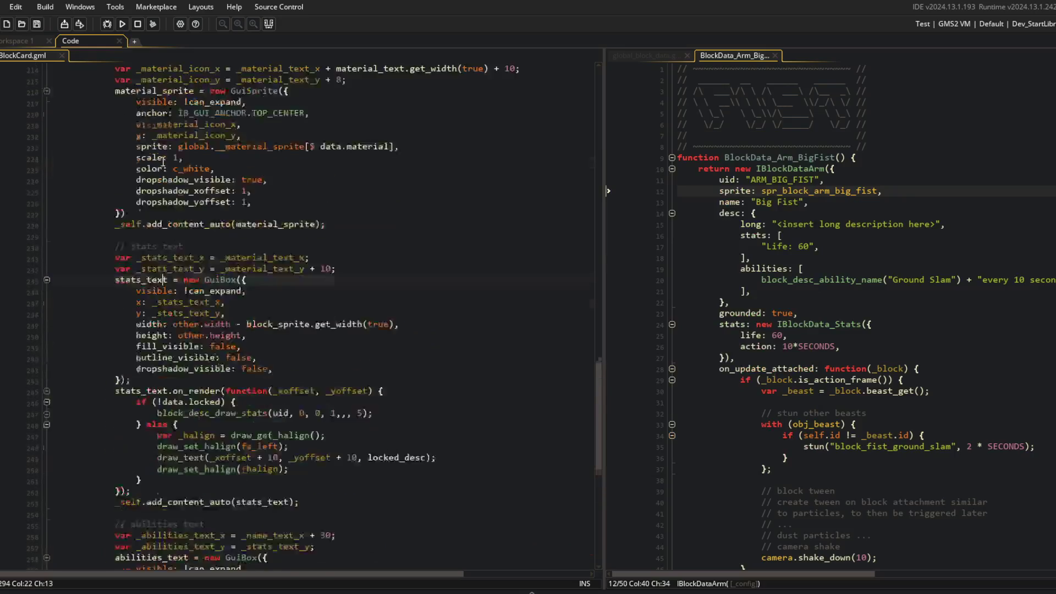
Step: Start the material text at block_sprite.get_bottom() - 8 and check the Big Fist card in a test run
left_click(180, 210)
scroll(179, 220, "up", 3)
left_click(220, 147)
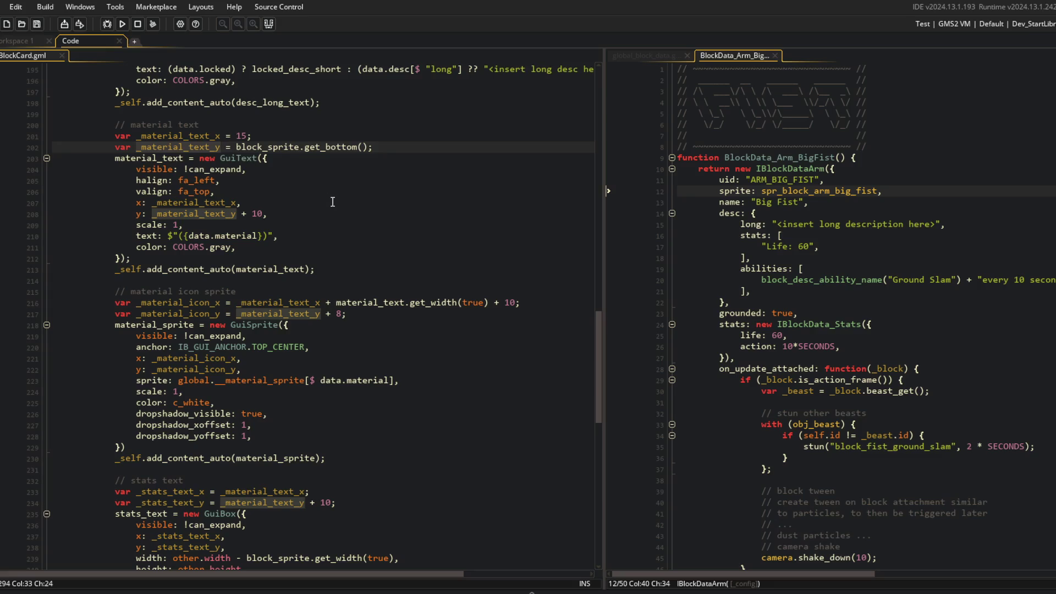
key("alt+Tab")
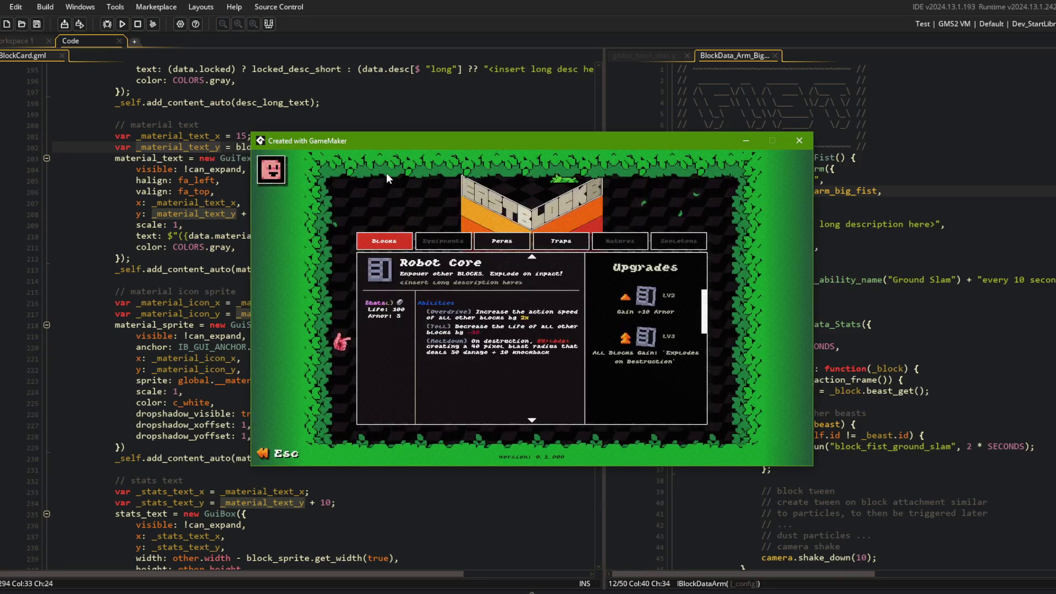
key("alt+Tab")
left_click(379, 147)
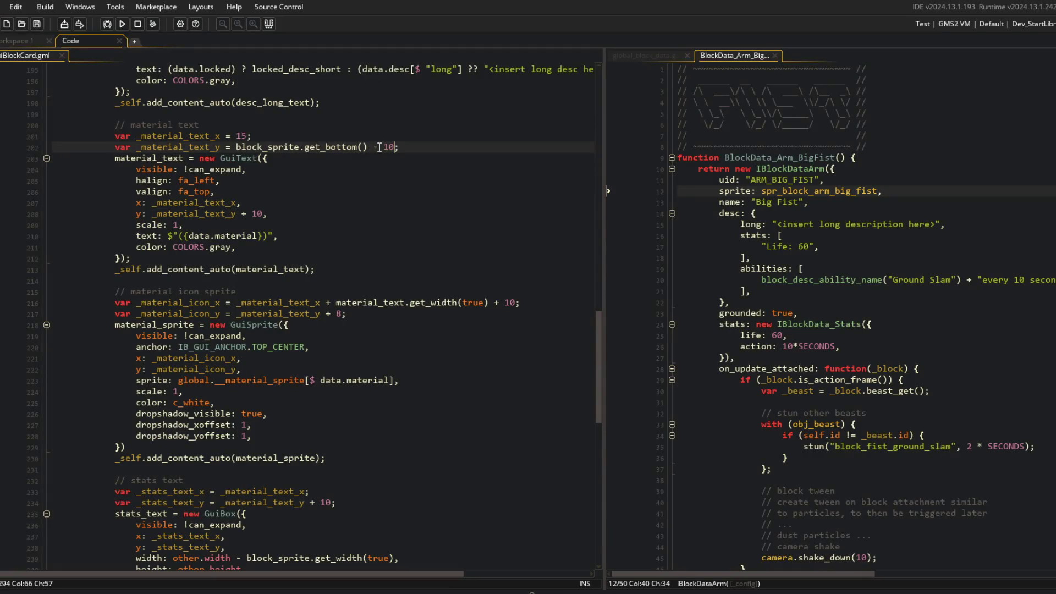
key("F5")
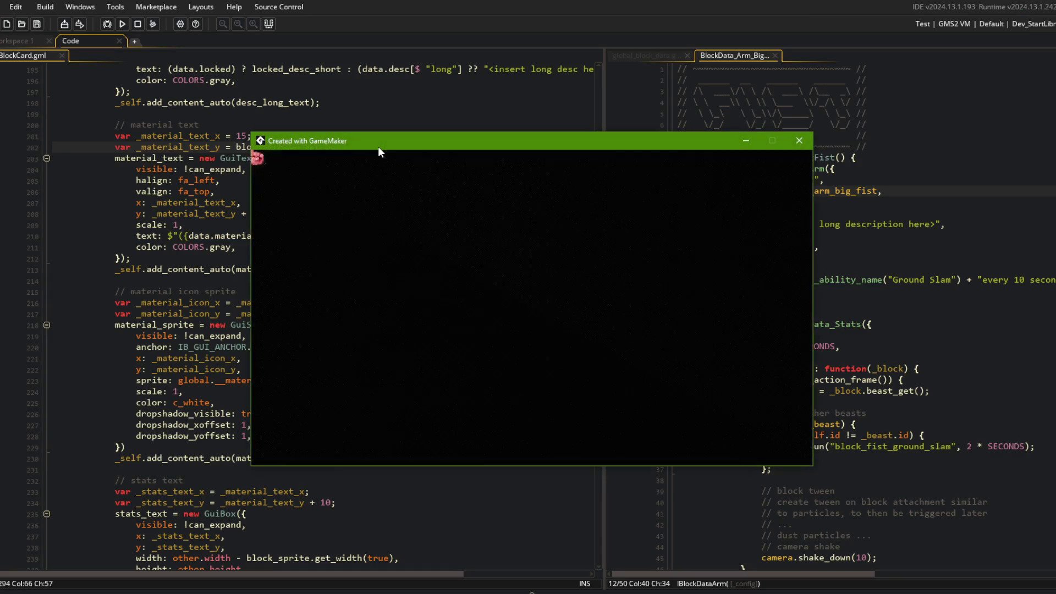
left_click(407, 267)
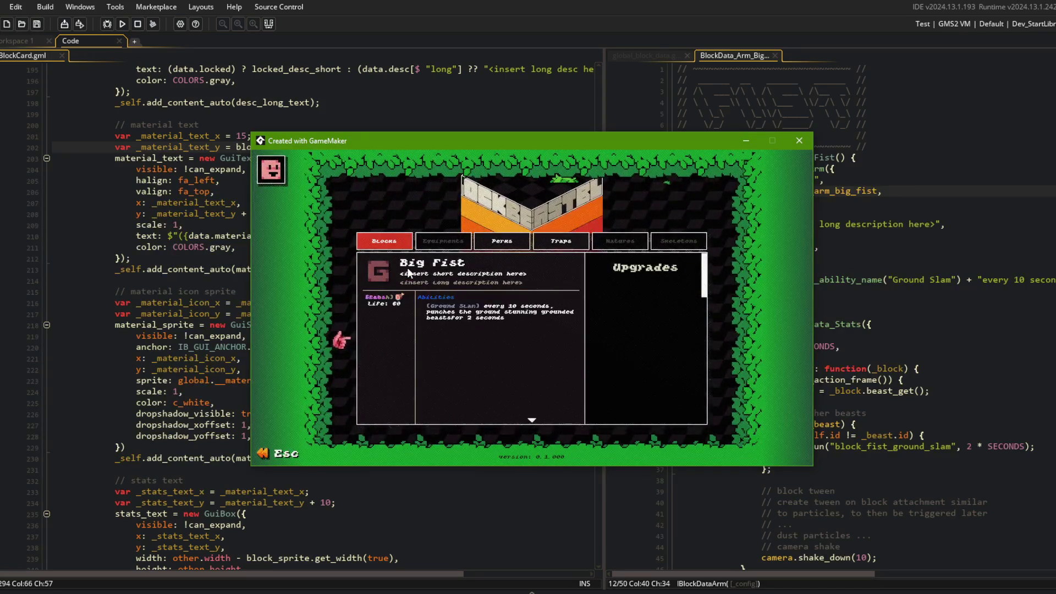
left_click(407, 267)
left_click(199, 169)
Step: Increase the stats text offset below the material text to 20, test, then set it to 30
left_click(418, 156)
key("Up")
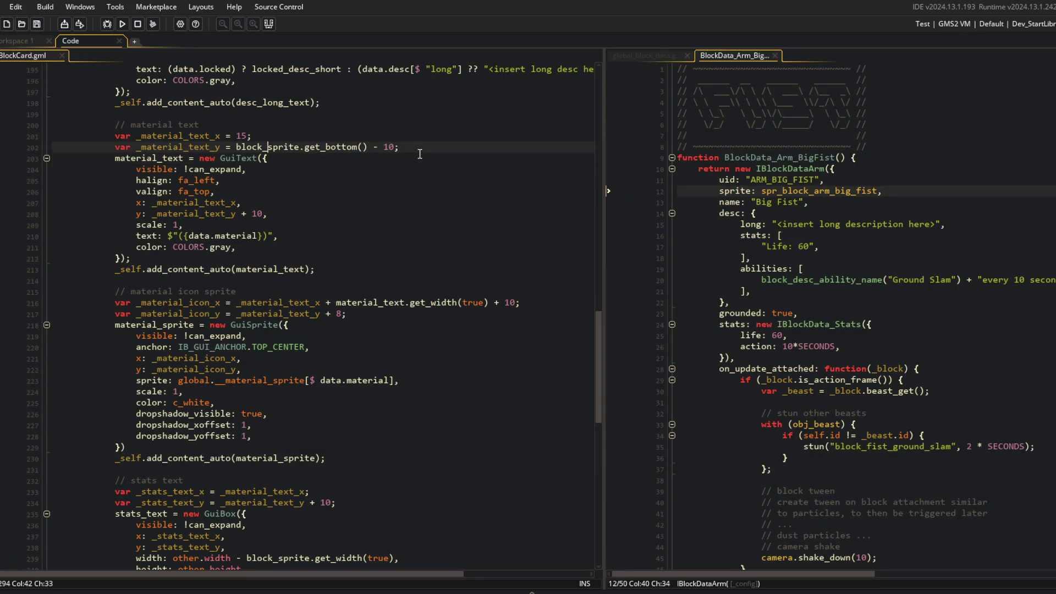
left_click(333, 503)
type("2")
key("F5")
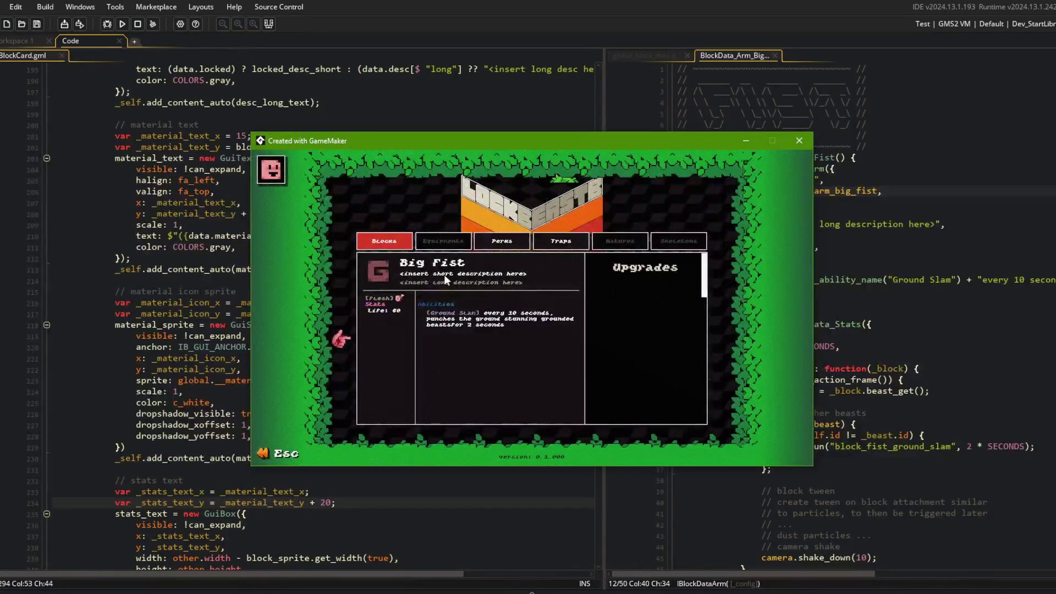
scroll(448, 283, "down", 1)
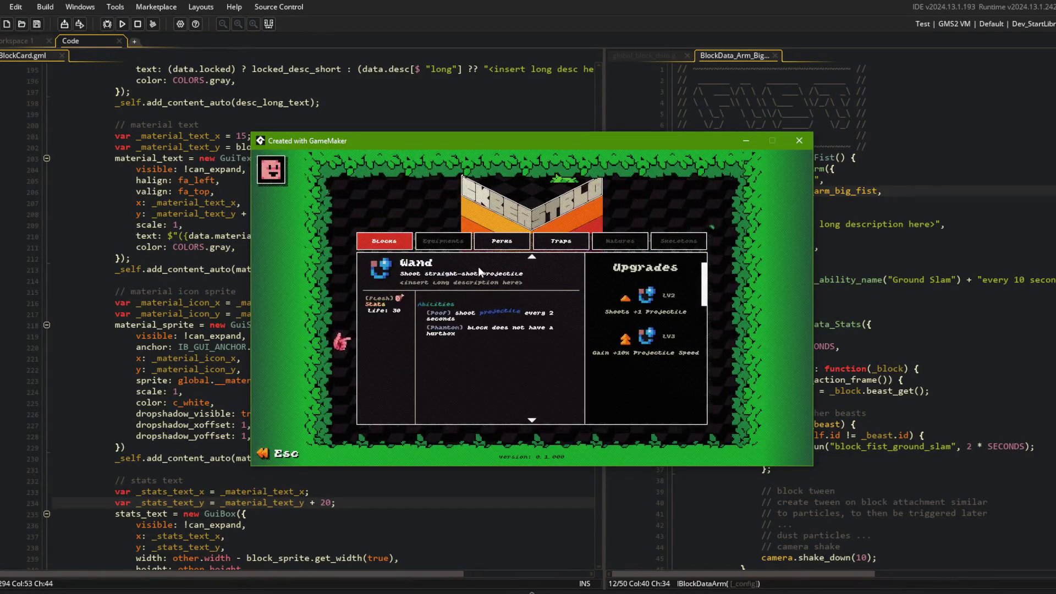
left_click(121, 346)
left_click(361, 514)
key("Up")
type("3")
left_click(340, 403)
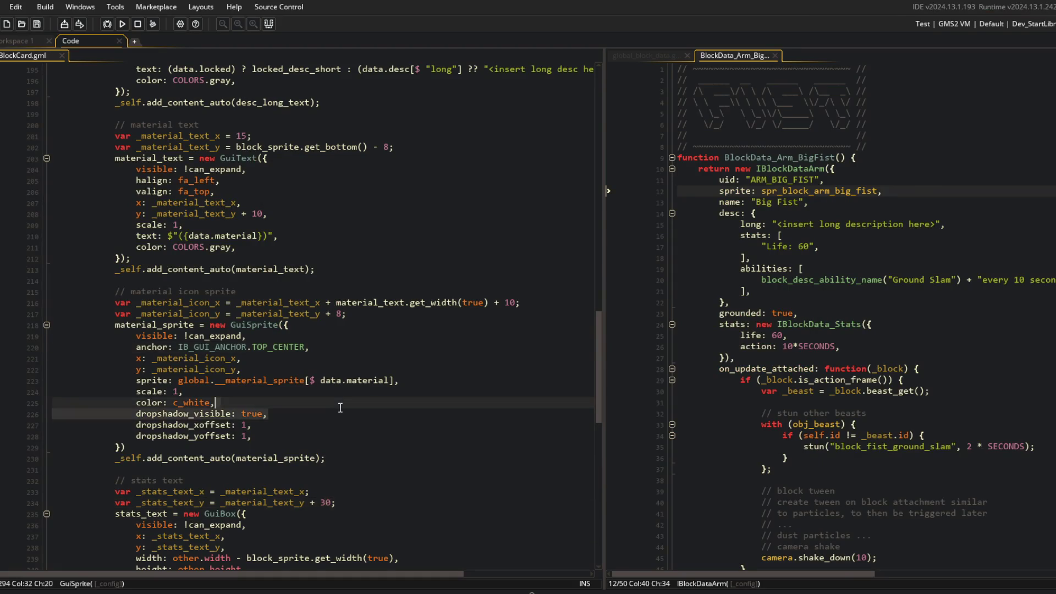
Step: Base _abilities_text_y on _material_text_y and check the Big Fist card in a test run
scroll(341, 404, "down", 6)
scroll(340, 408, "up", 4)
scroll(340, 408, "up", 8)
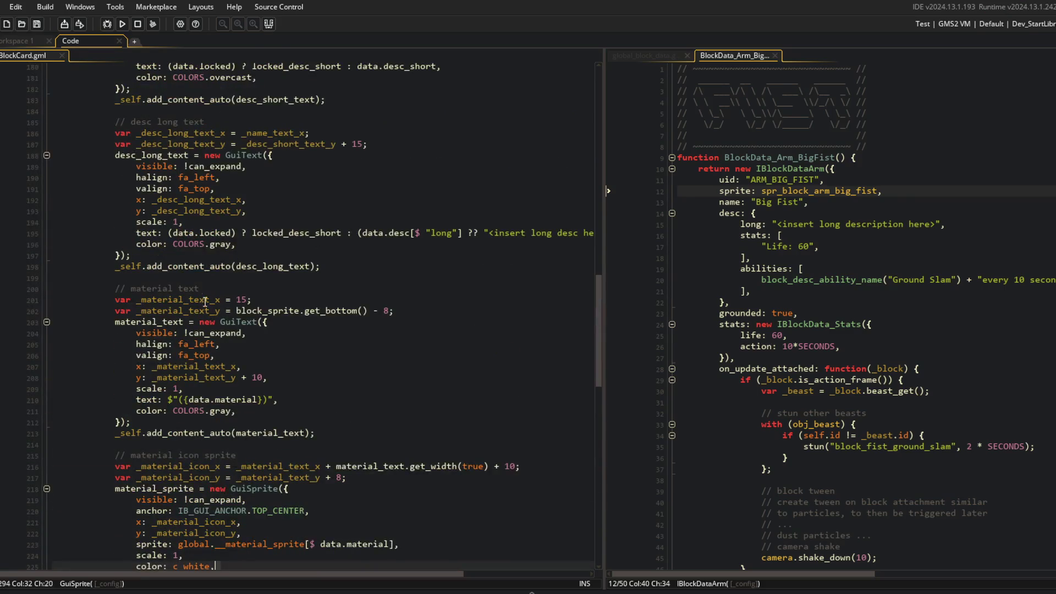
scroll(194, 302, "down", 18)
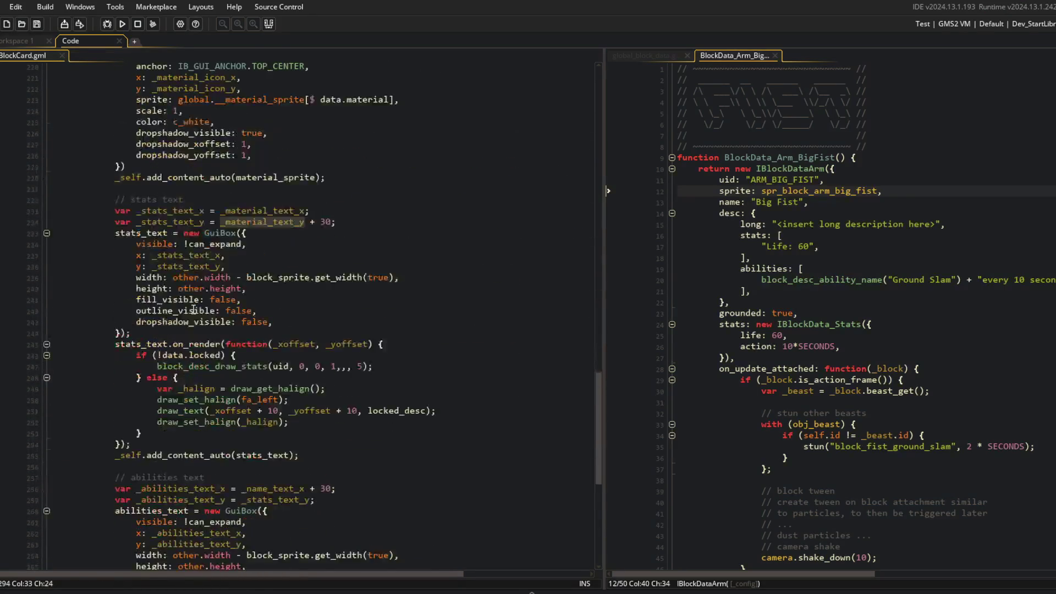
double_click(288, 336)
type("_material_text_y")
left_click(319, 225)
key("F5")
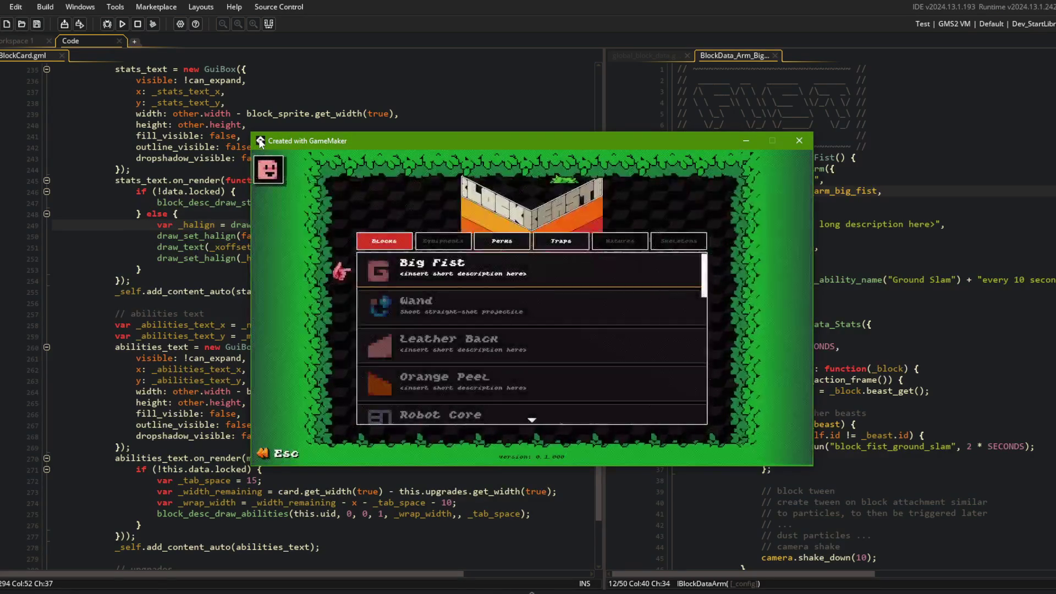
left_click(451, 269)
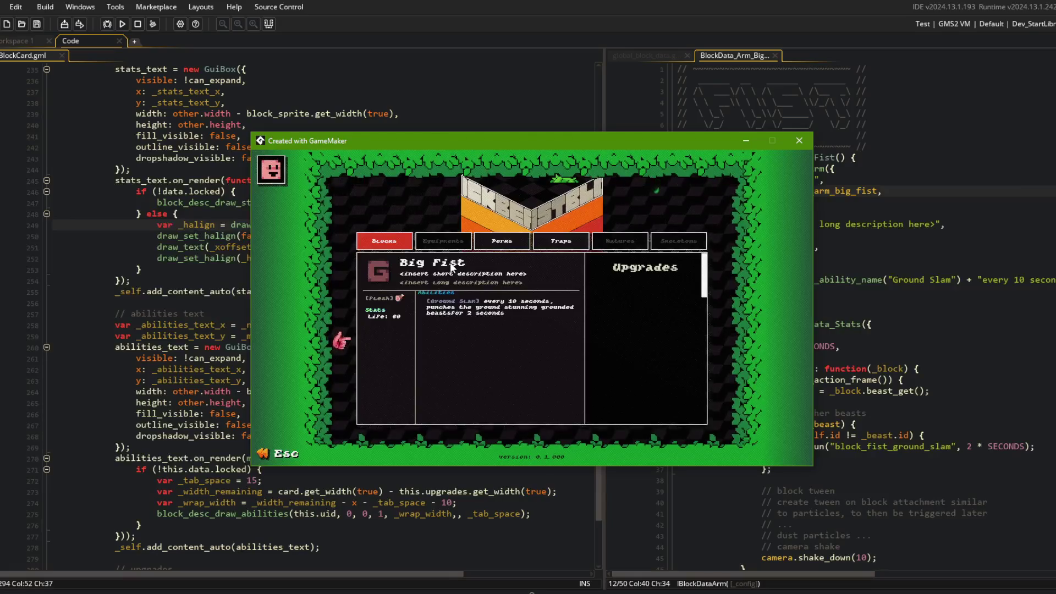
left_click(154, 135)
Step: Align the abilities line to _material_text_y + 10 and rebuild the game with F5
scroll(177, 131, "up", 4)
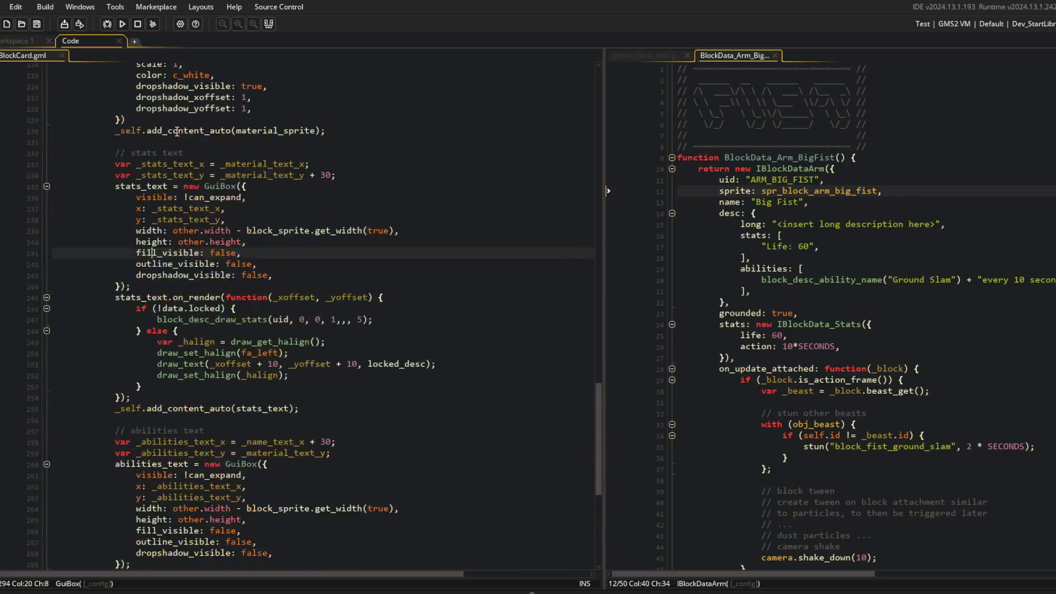
double_click(164, 187)
double_click(160, 176)
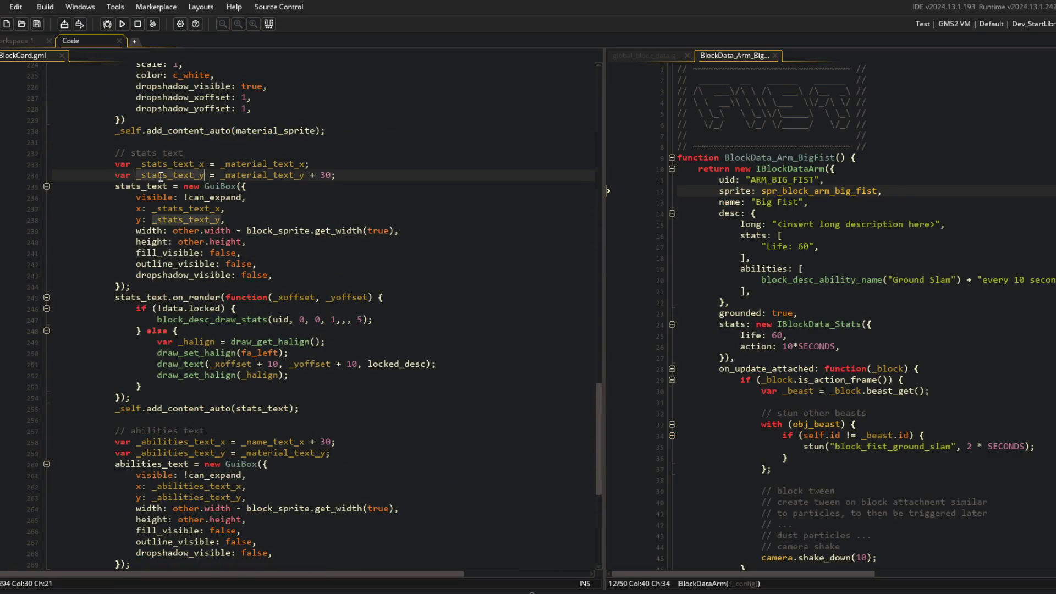
left_click(394, 452)
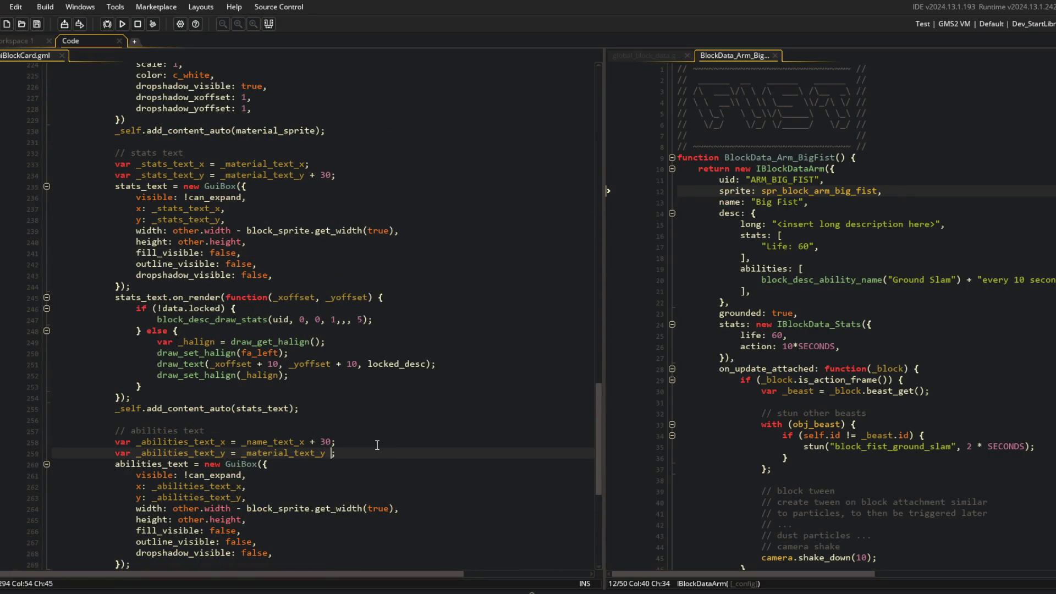
type("+ 10")
key("F5")
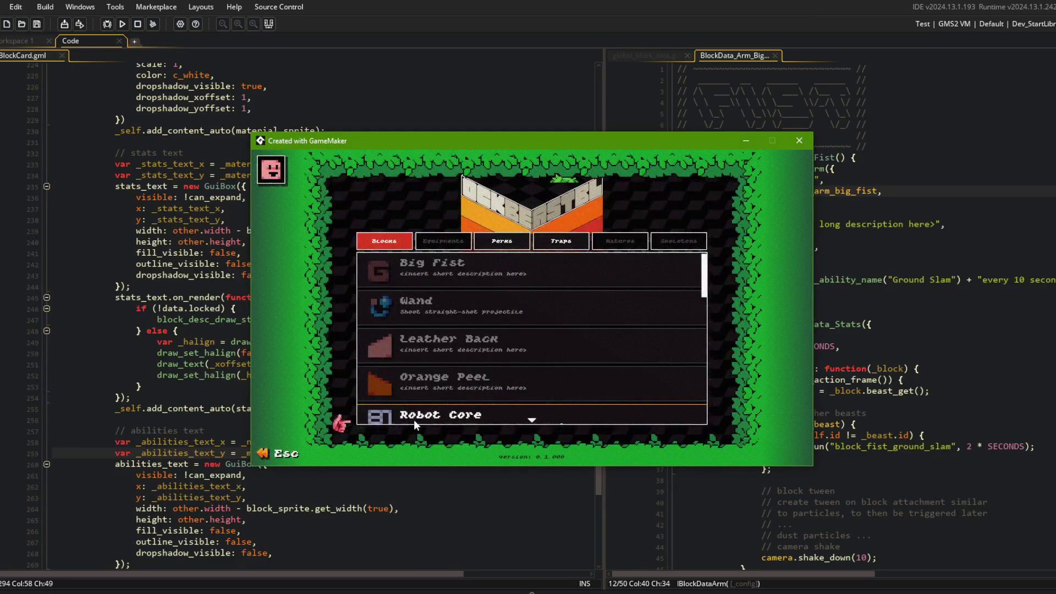
Step: Expand and collapse the Big Fist, Wand, Leather Back, Orange Peel and Robot Core library cards
left_click(551, 266)
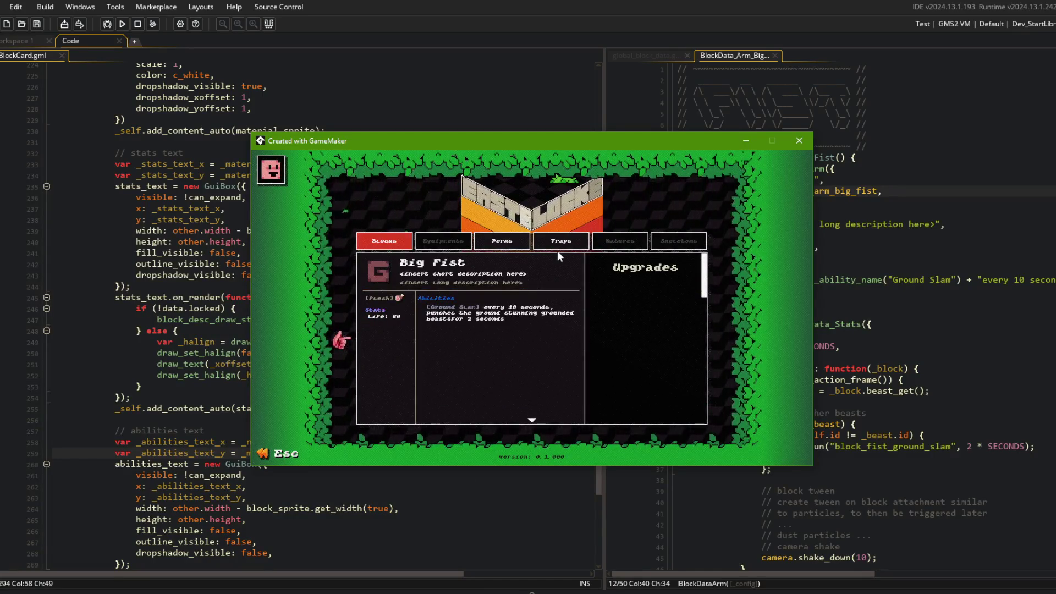
scroll(495, 286, "down", 1)
left_click(490, 278)
left_click(471, 297)
left_click(470, 295)
left_click(466, 313)
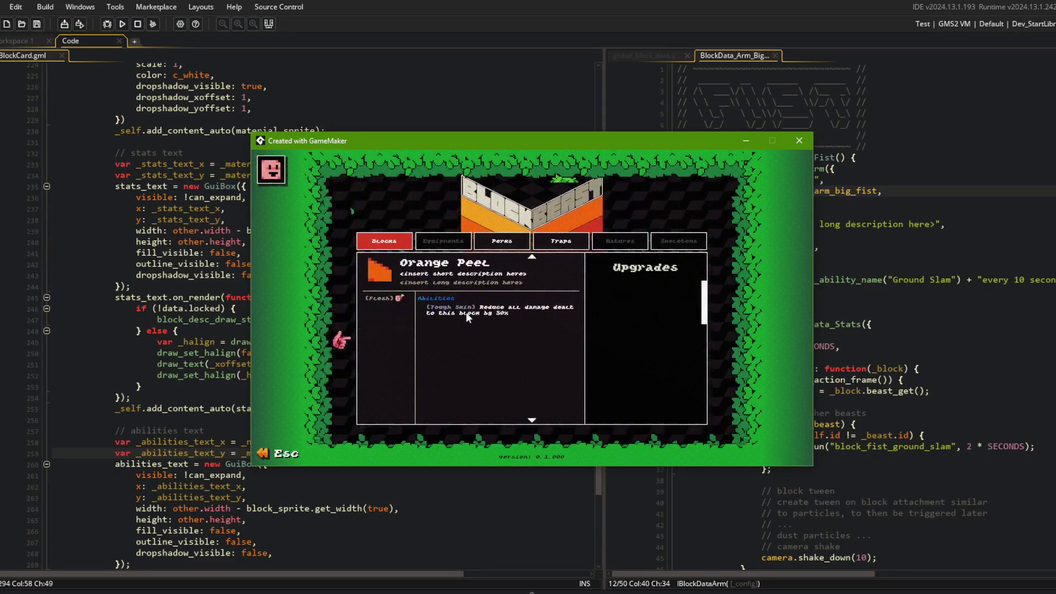
left_click(466, 262)
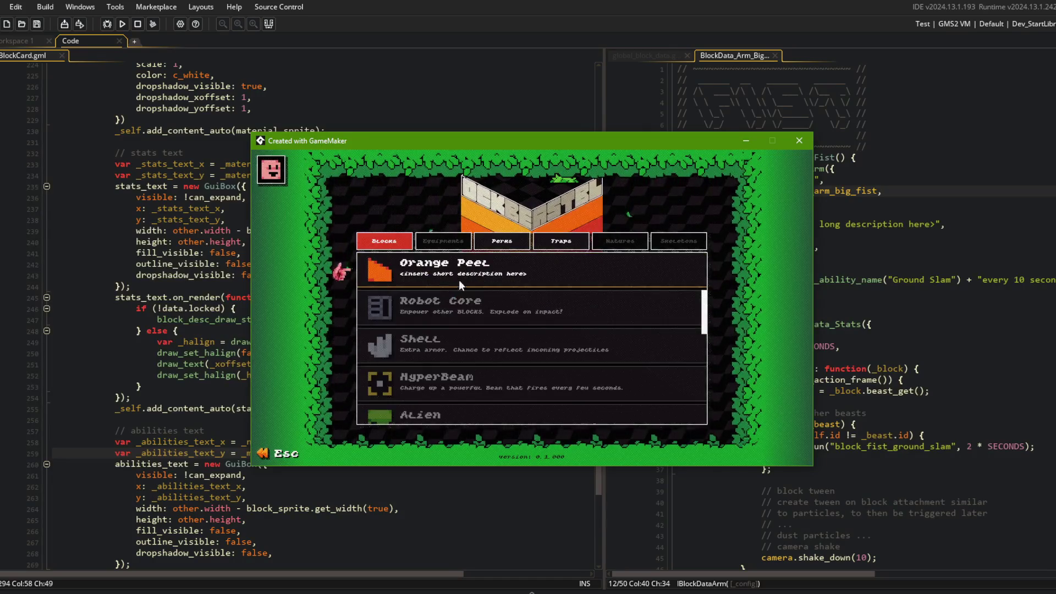
left_click(462, 291)
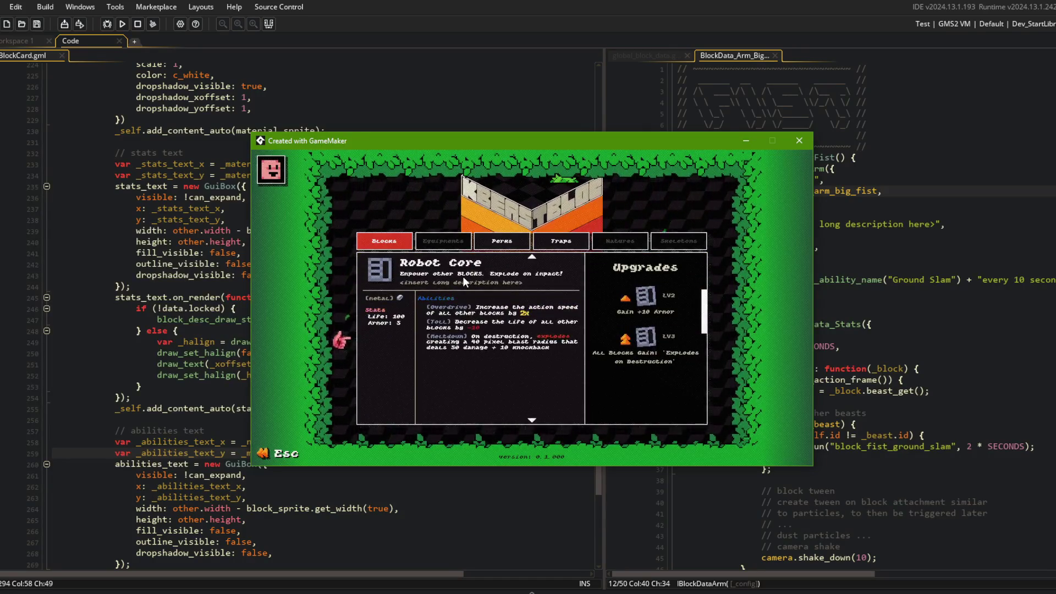
left_click(463, 278)
left_click(463, 278)
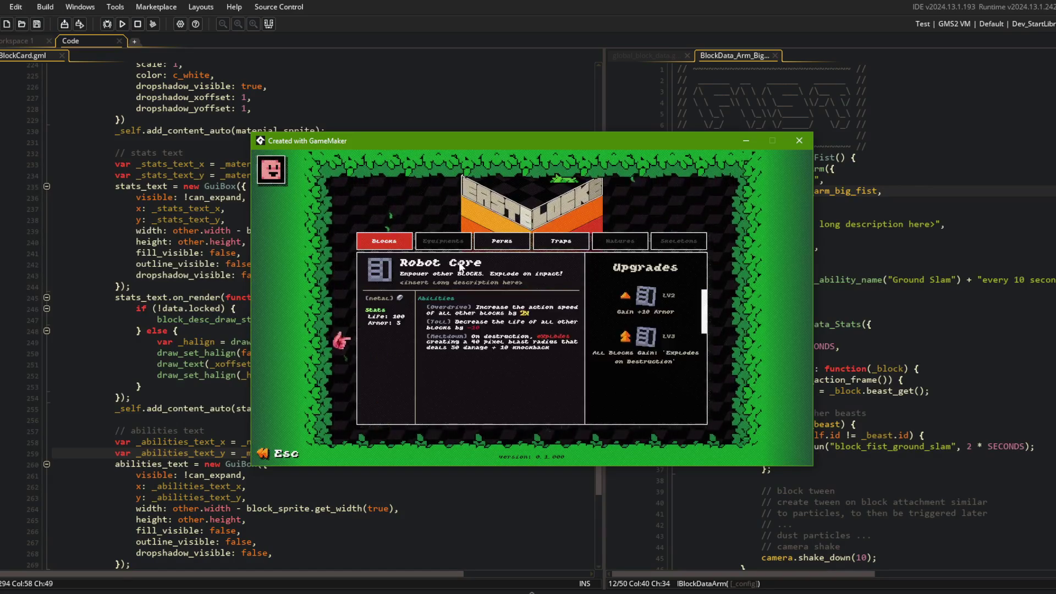
left_click(462, 280)
Step: Review the Shell, HyperBeam, Alien, Dino Head and Hooves library cards
left_click(456, 297)
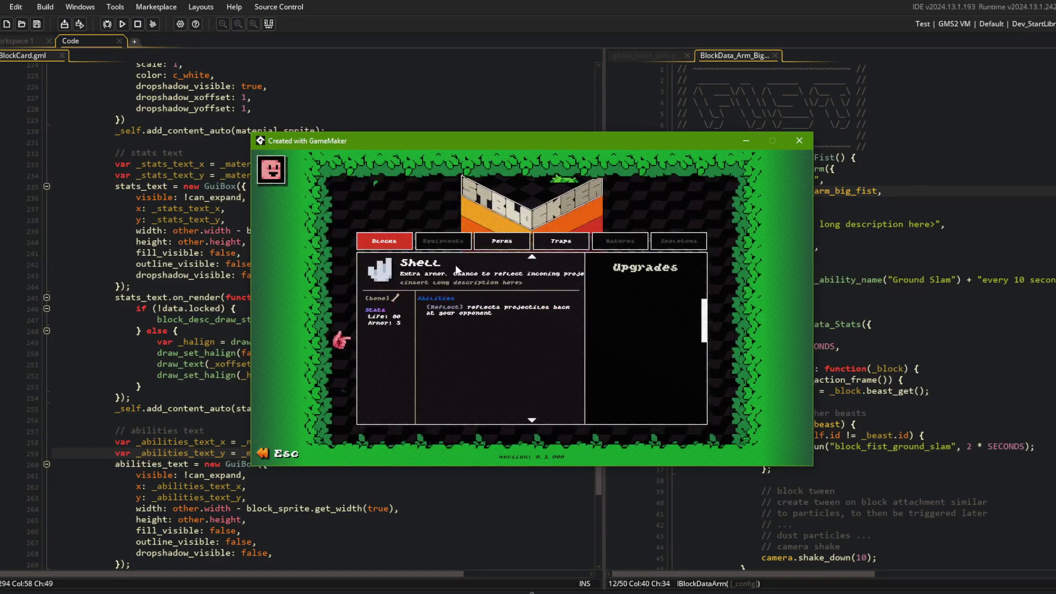
left_click(454, 269)
left_click(454, 269)
left_click(454, 269)
left_click(453, 296)
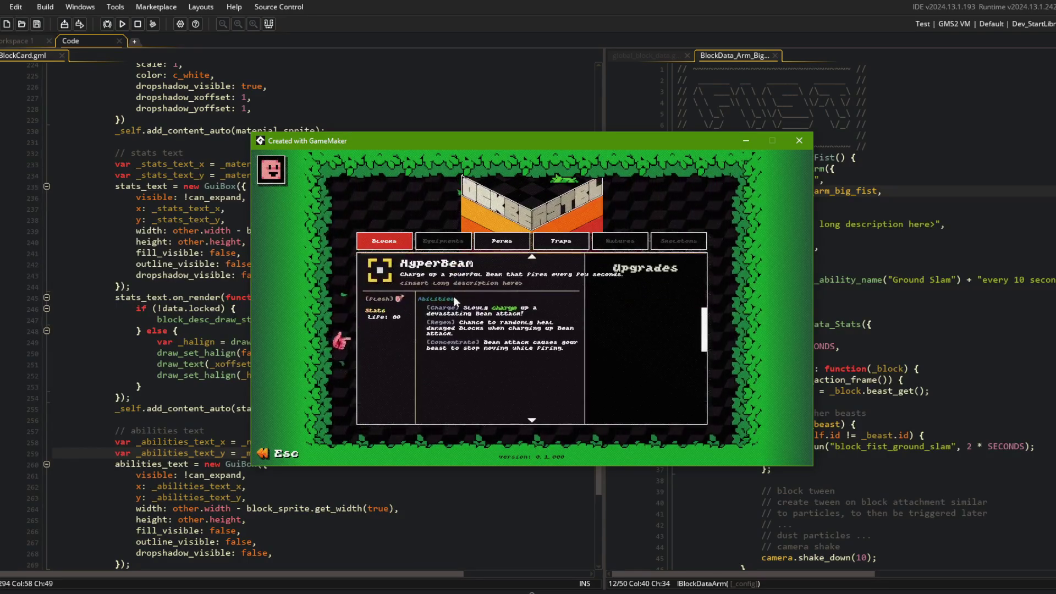
left_click(456, 266)
left_click(455, 295)
left_click(455, 295)
left_click(454, 292)
left_click(452, 301)
left_click(451, 375)
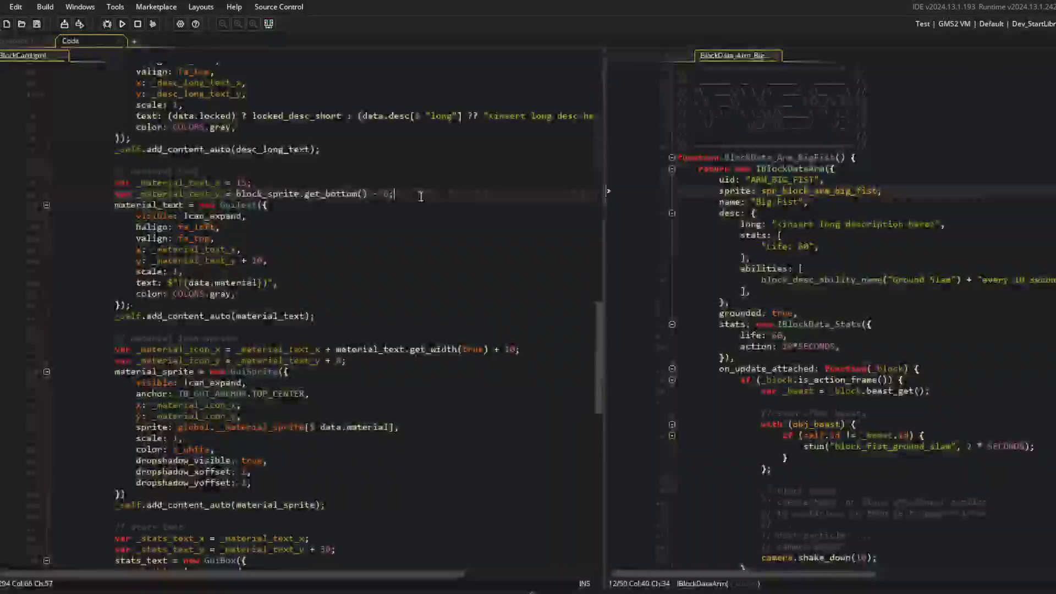
Step: Set _material_icon_y to _material_text_y + 8 and relaunch the game to check it
left_click(195, 351)
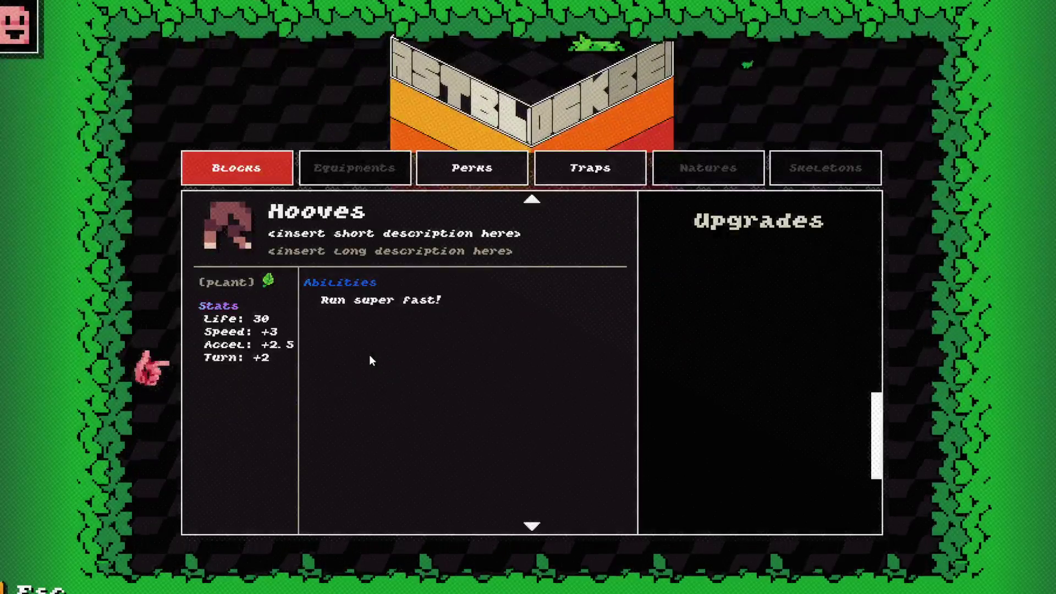
key("alt+Tab")
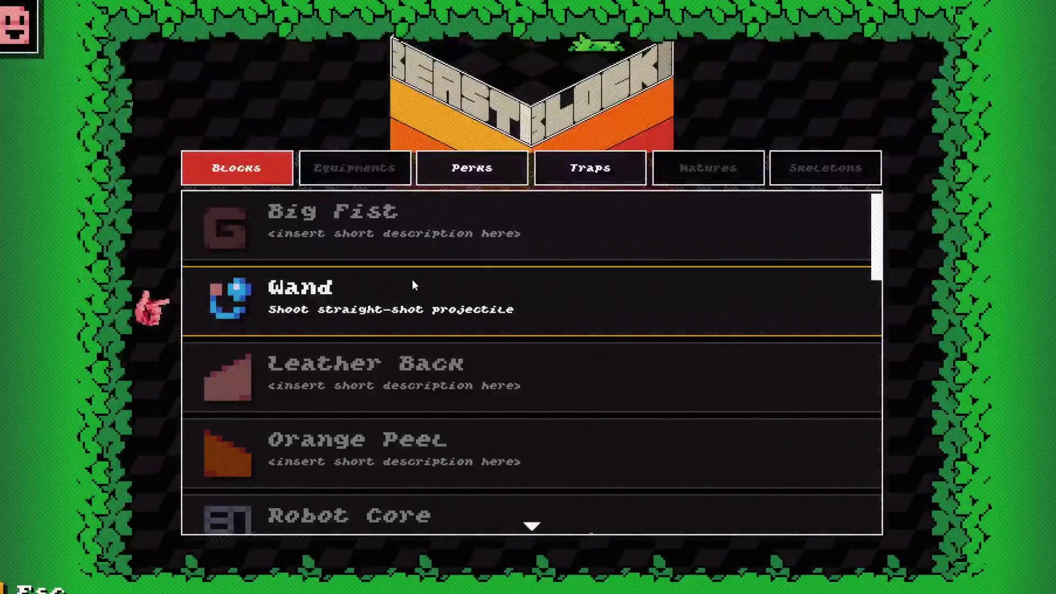
Step: Inspect the Wand, Robot Core and Hooves cards in the Blocks library
left_click(452, 285)
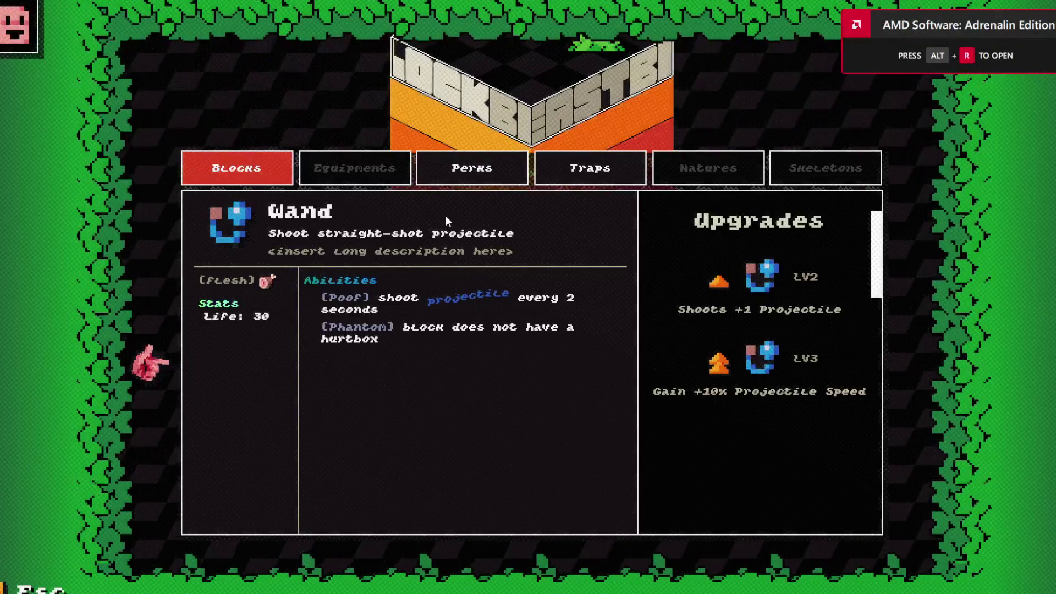
scroll(446, 216, "down", 2)
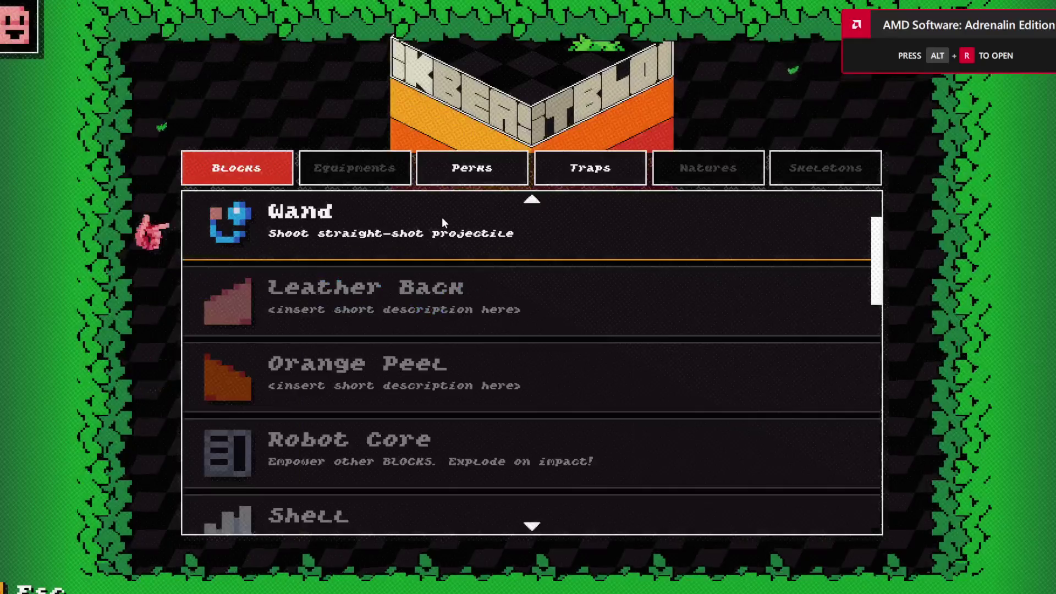
scroll(398, 275, "down", 7)
scroll(383, 283, "up", 6)
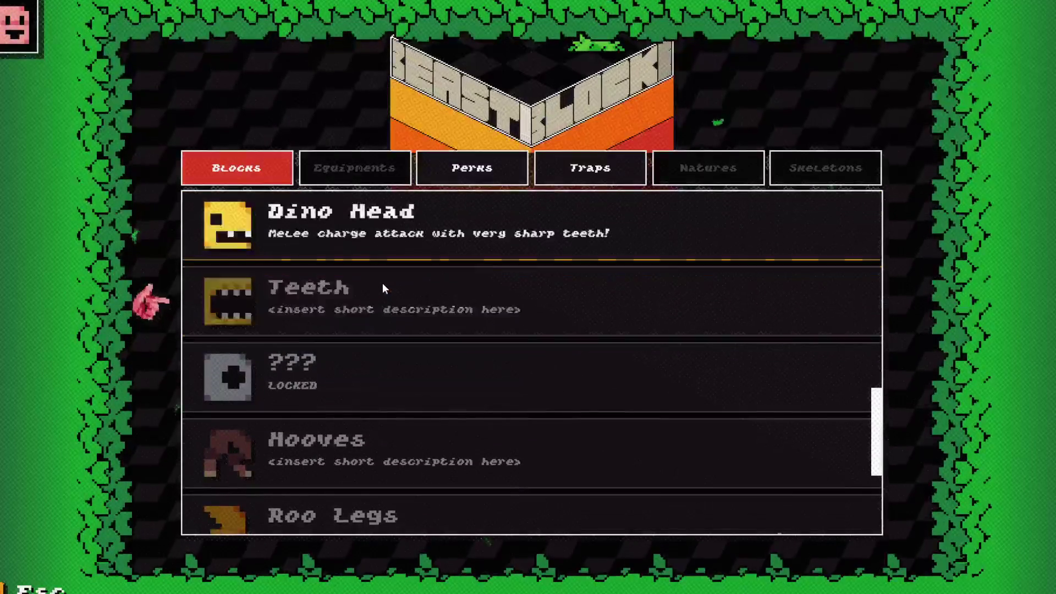
scroll(381, 280, "up", 1)
left_click(368, 275)
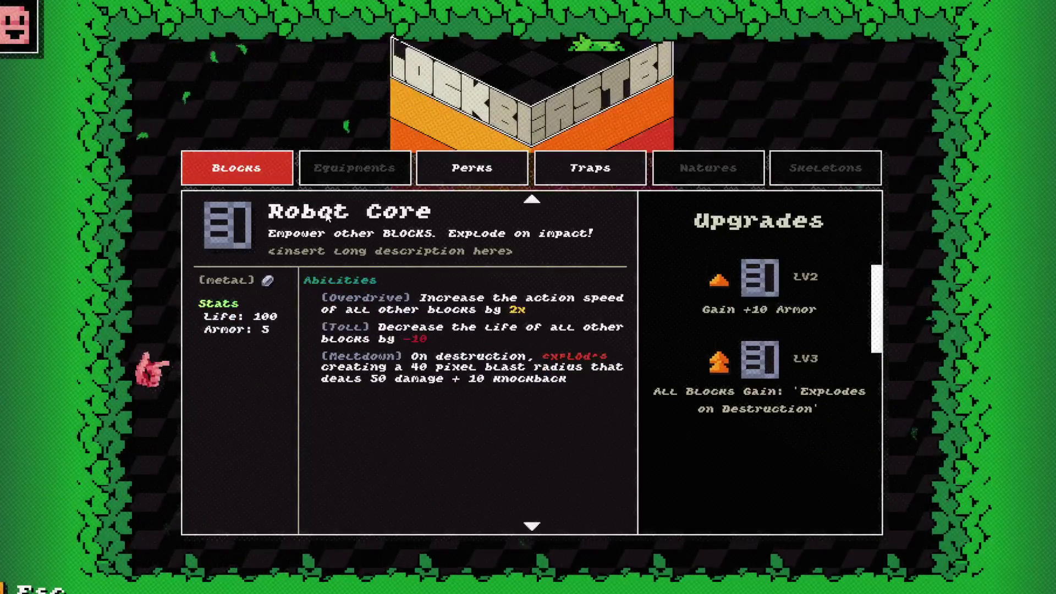
key("Escape")
scroll(325, 348, "down", 5)
left_click(329, 375)
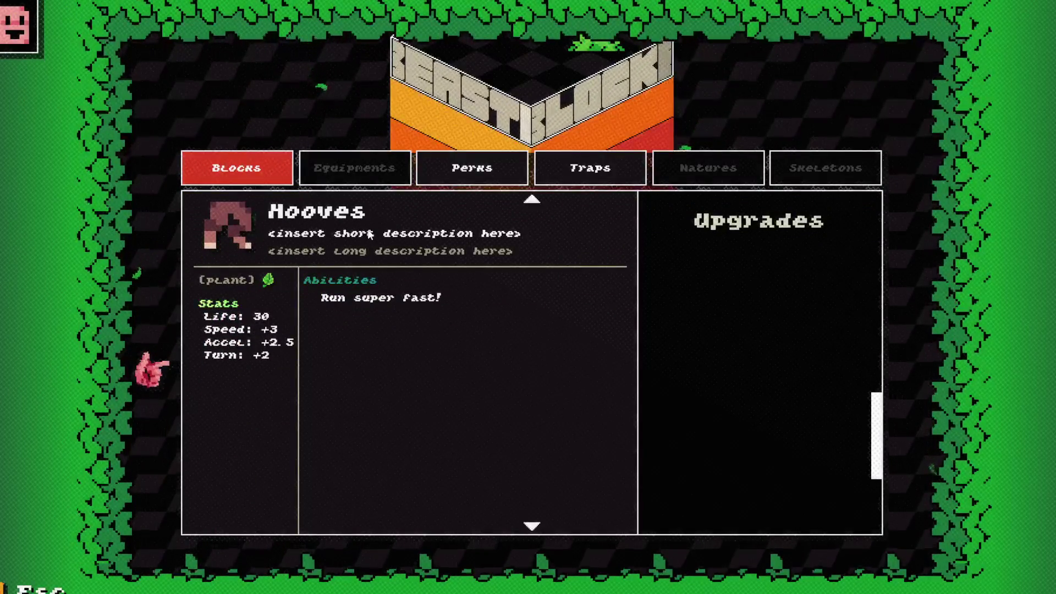
left_click(404, 223)
left_click(400, 256)
Step: Return to the main menu and open My Beast 1 from Beasts in the beast editor
key("Escape")
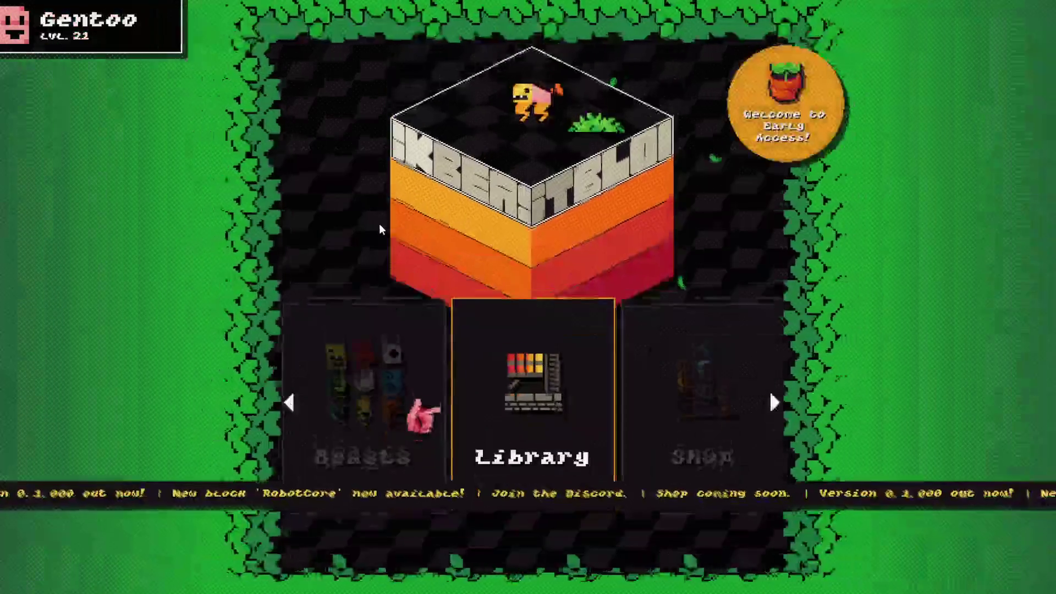
scroll(467, 305, "down", 1)
scroll(466, 346, "up", 2)
left_click(466, 346)
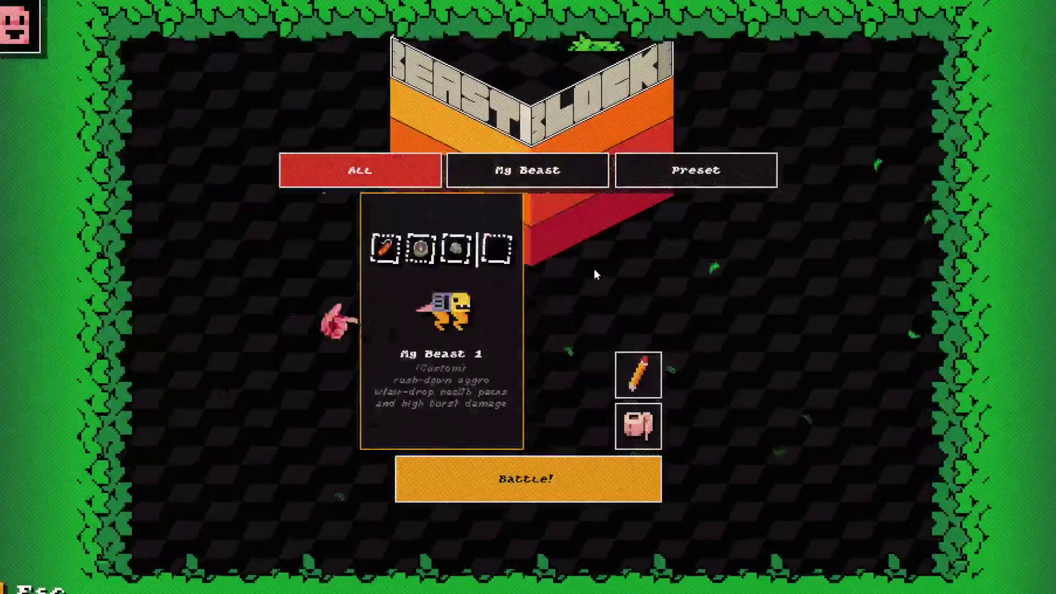
left_click(636, 369)
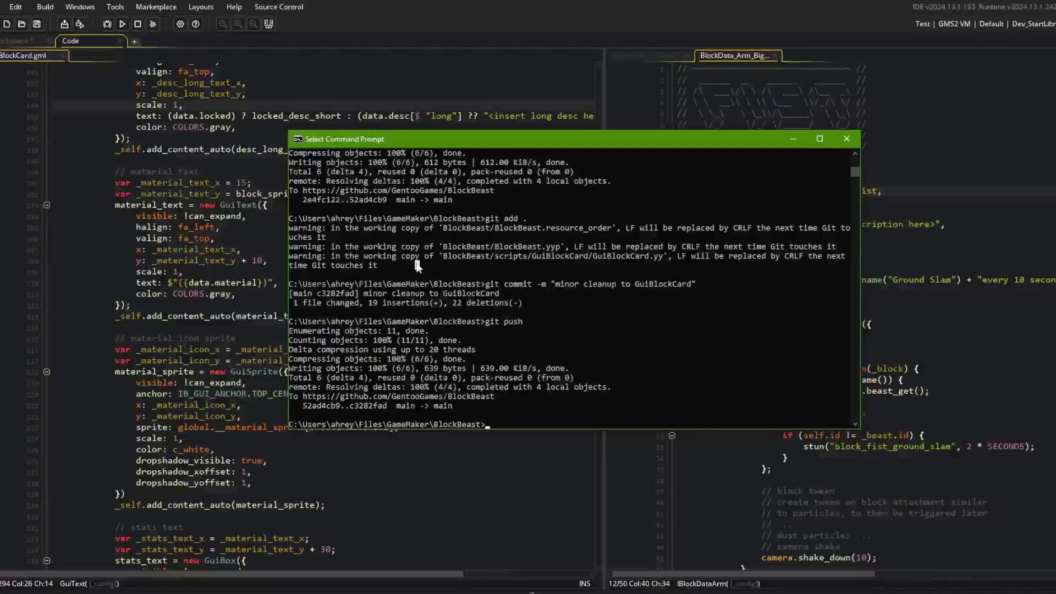
Step: Stage all changes, commit with message 'display block material text and icon', and push
type("git add .")
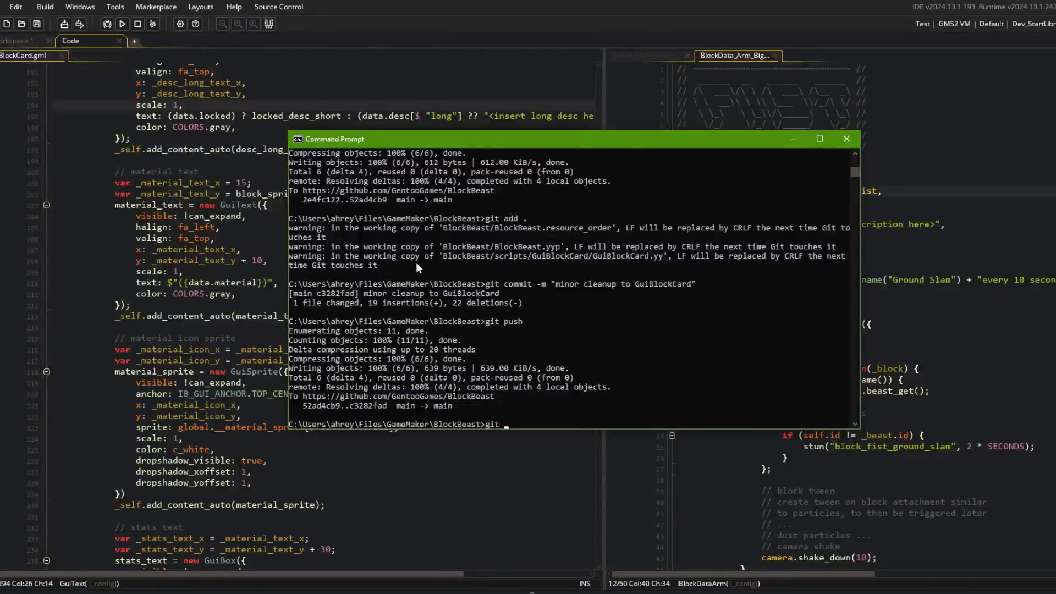
key("Return")
type("git commit -m \"display block materia")
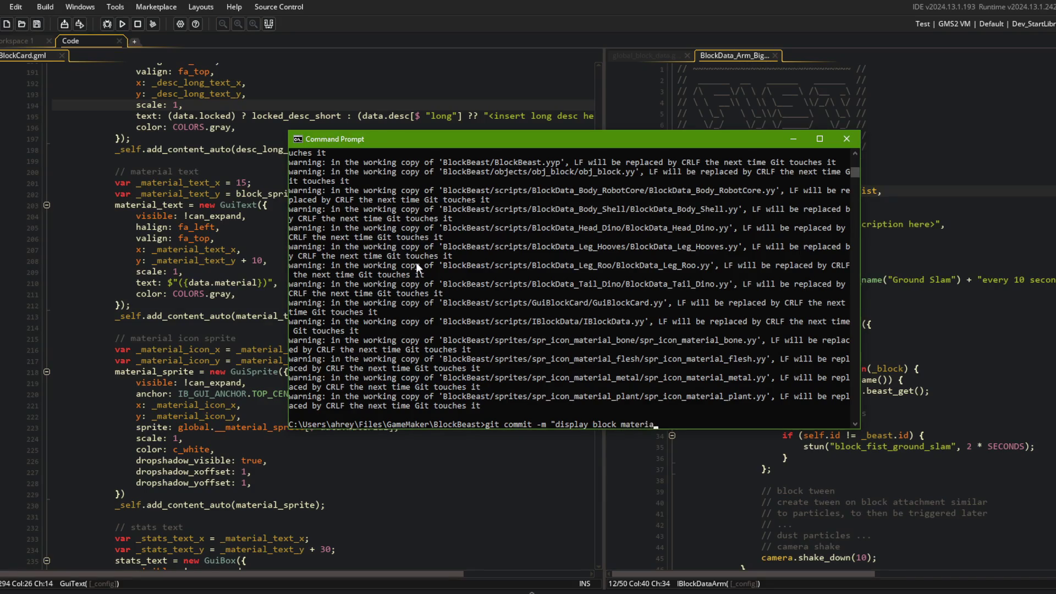
type("icon\"")
key("Return")
type("git push")
key("Return")
left_click(74, 199)
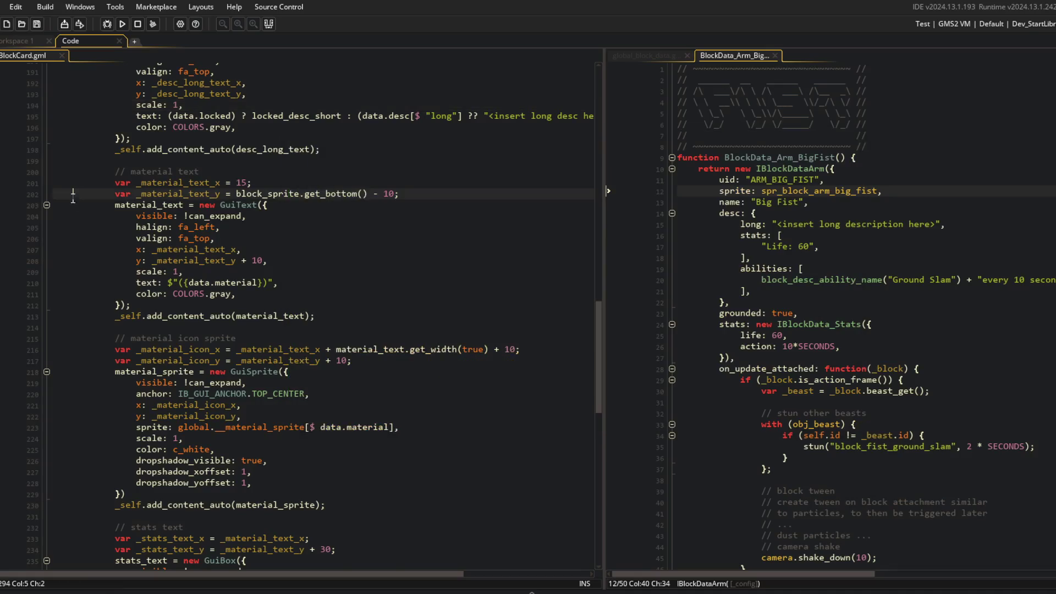
Step: Collapse the GuiBlockCard code to an outline and expand it down to the render function's visible-check body
scroll(177, 244, "up", 10)
key("ctrl+m")
key("ctrl+m")
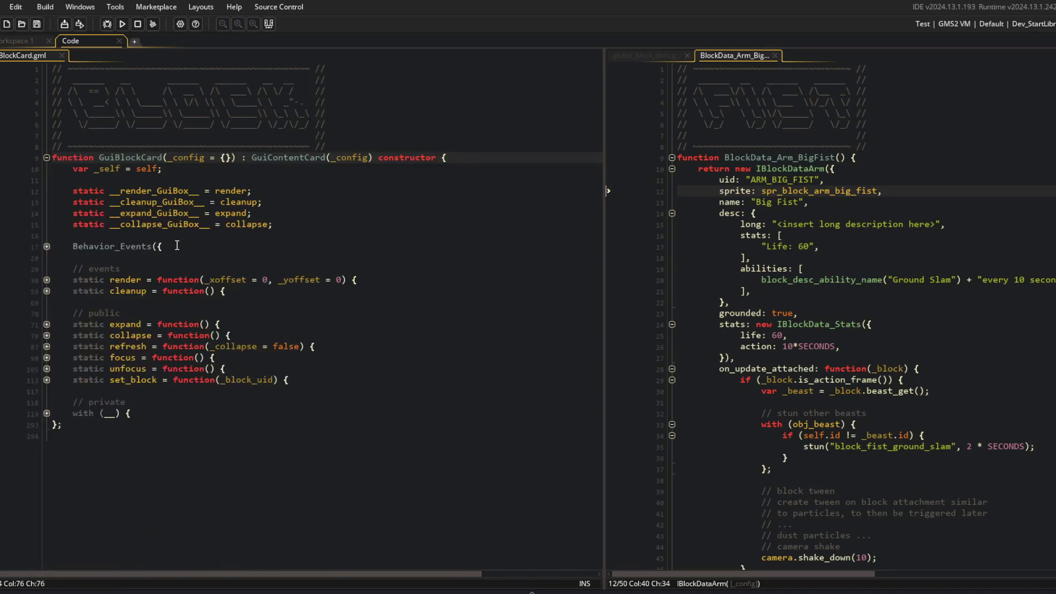
left_click(47, 413)
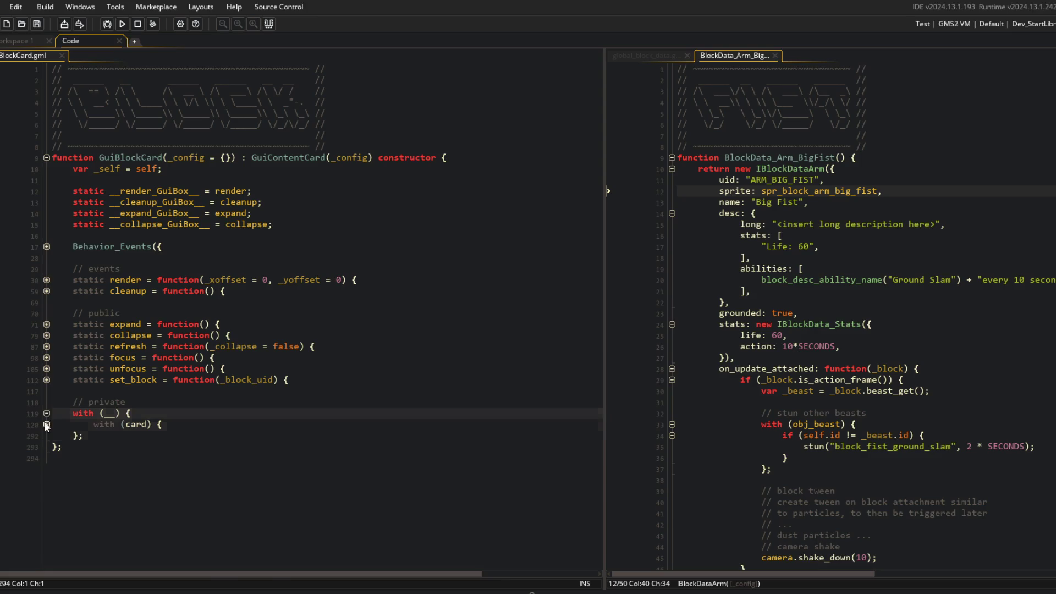
left_click(47, 424)
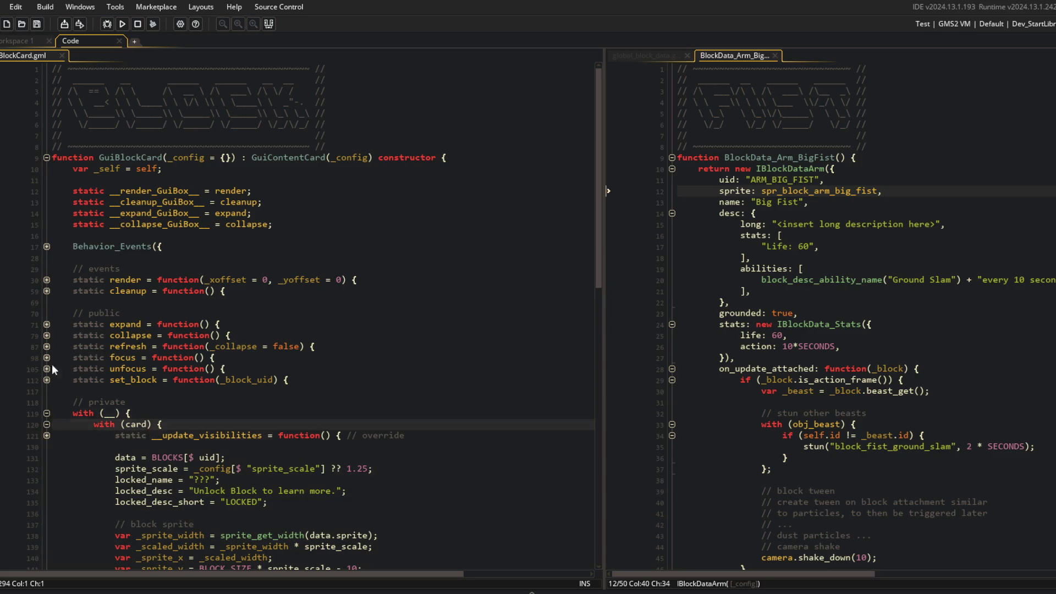
left_click(46, 279)
left_click(47, 290)
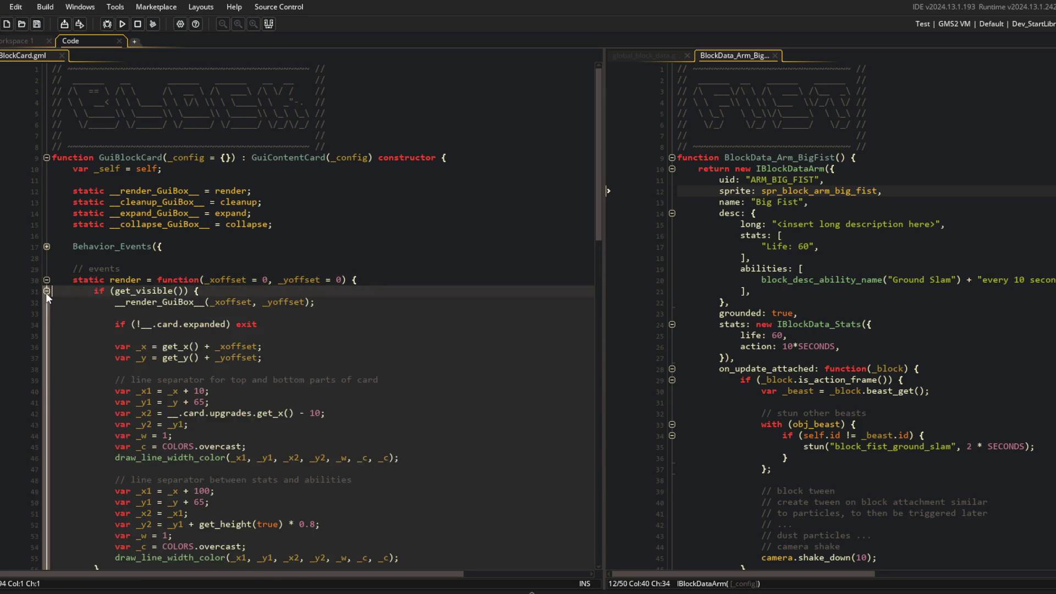
scroll(128, 330, "down", 10)
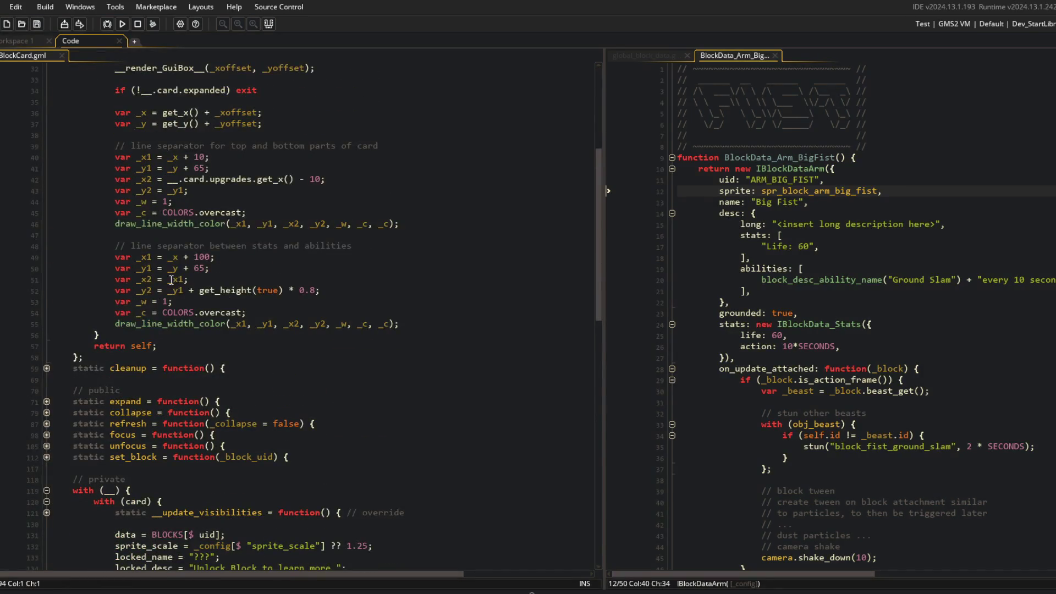
scroll(330, 269, "up", 2)
Step: Label the two separator comments 'horizontal' and 'vertical'
left_click(132, 215)
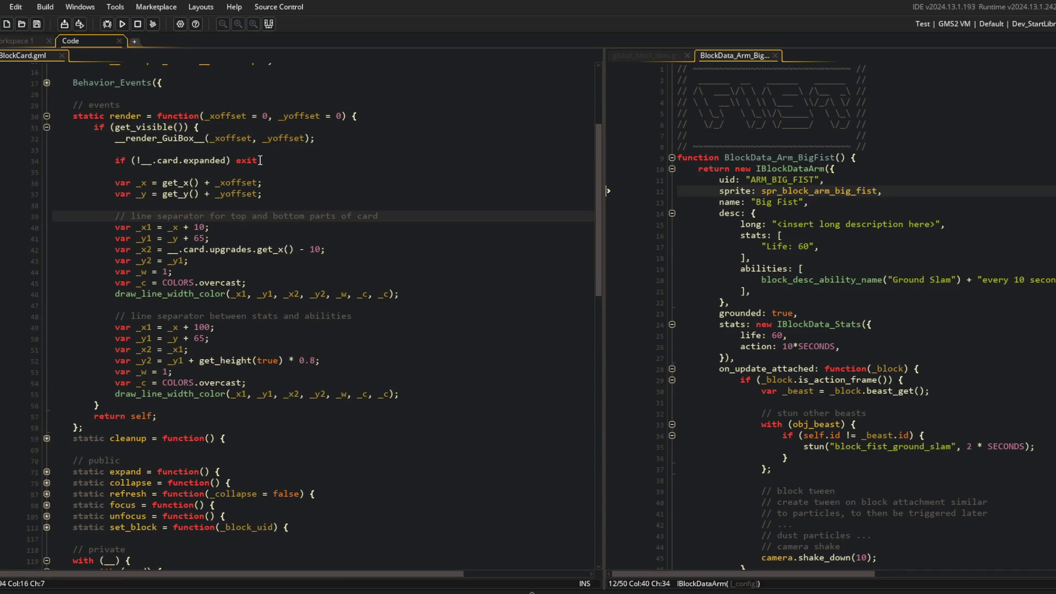
type("horizontal")
key("Down")
key("Down")
key("Down")
key("Down")
key("Down")
key("Down")
key("Insert")
type("vertical")
Step: On line 52, end the vertical separator at _y1 + (get_height(true) - _y1), then build and run
key("Down")
key("Down")
key("Down")
key("Down")
key("Up")
key("Up")
key("Down")
scroll(260, 160, "up", 1)
key("Down")
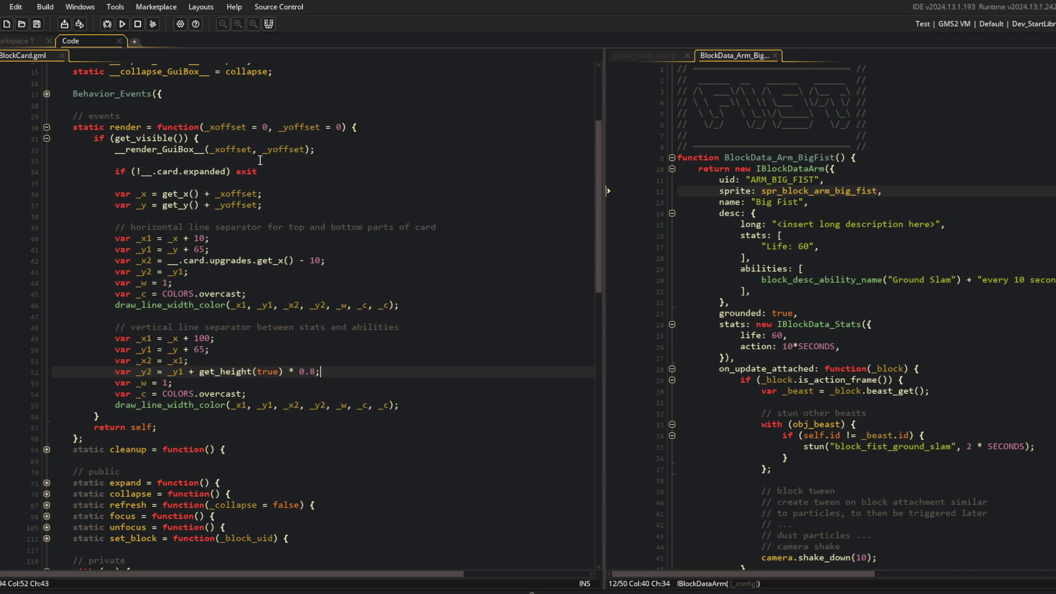
key("shift+End")
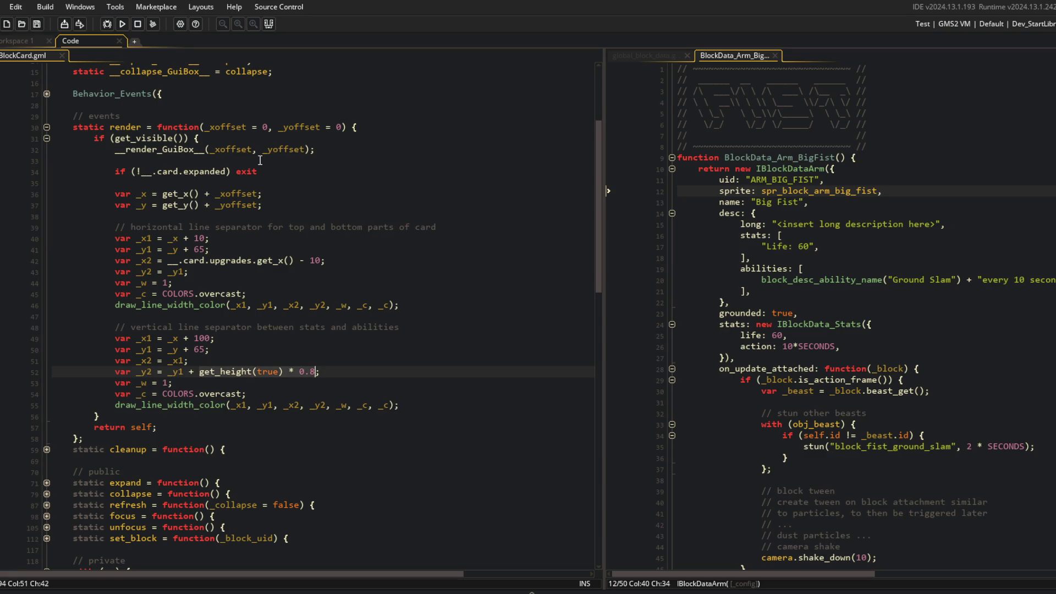
key("ctrl+x")
key("End")
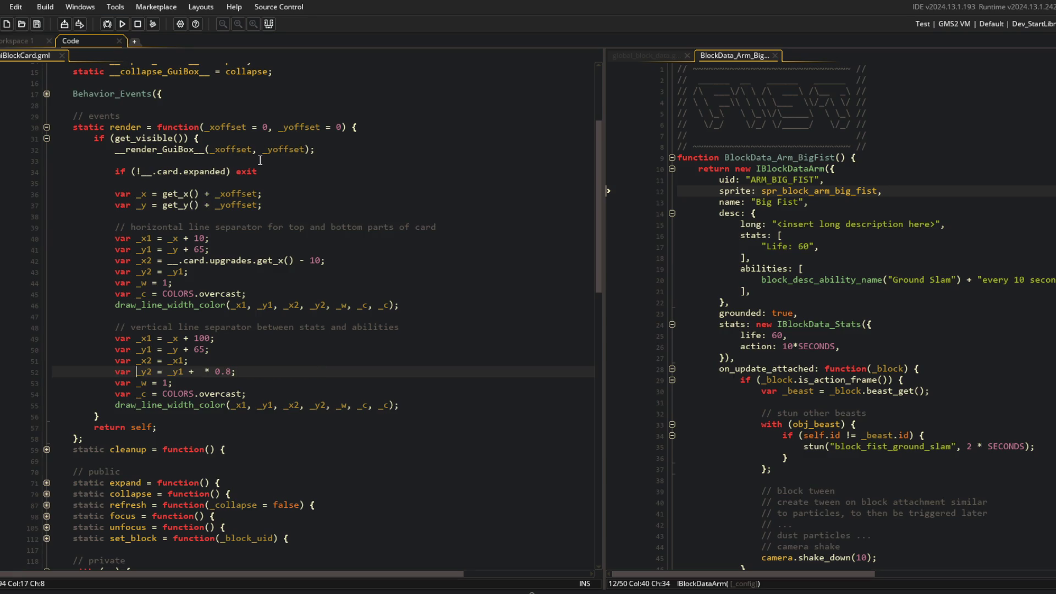
key("ctrl+v")
type("- _y")
type("1)")
type("_y1 + (")
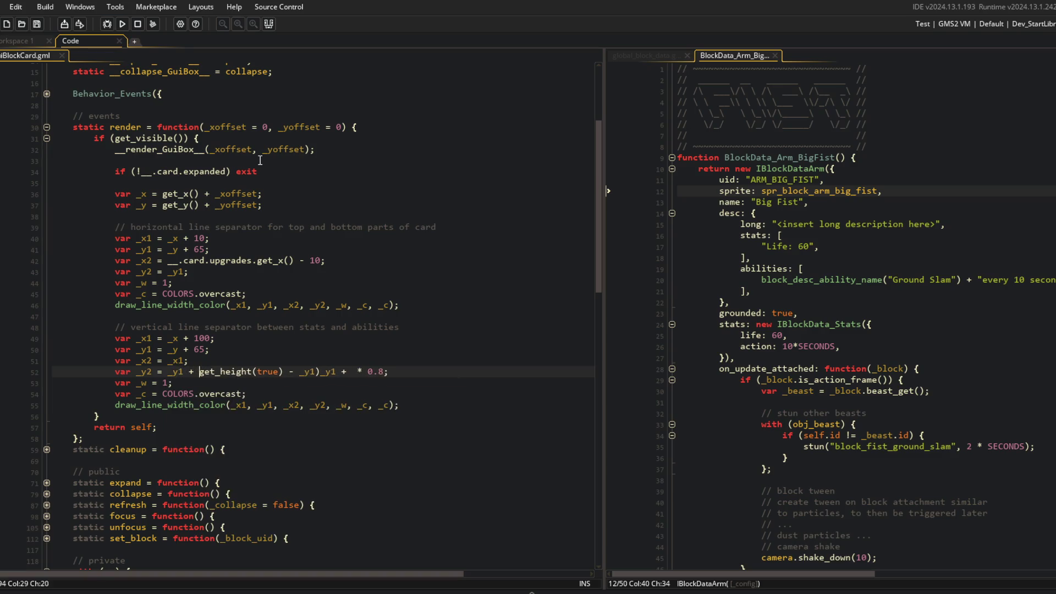
key("End")
key("BackSpace")
key("BackSpace")
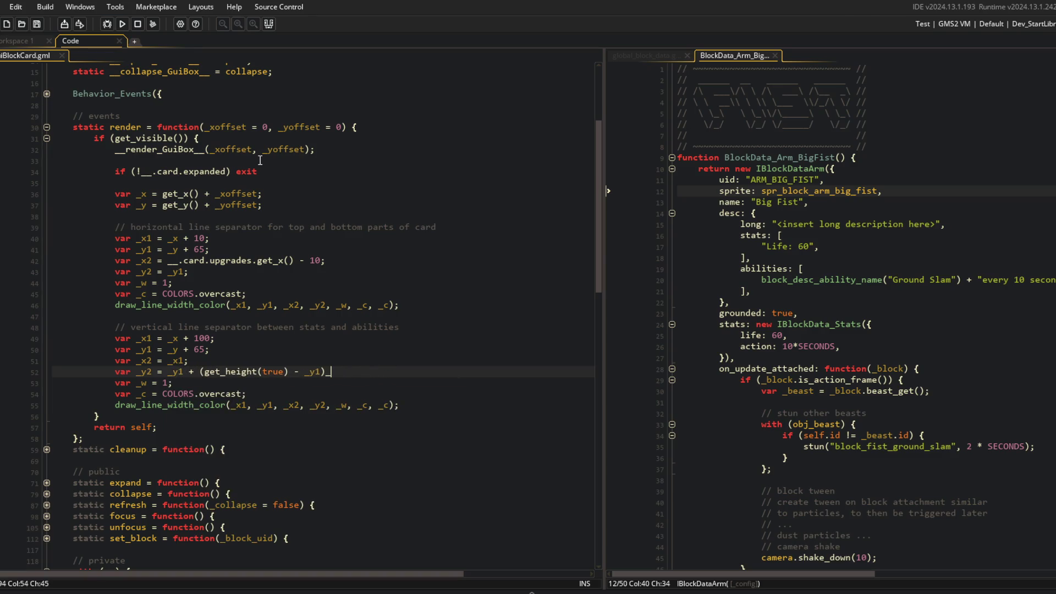
type(";")
key("F5")
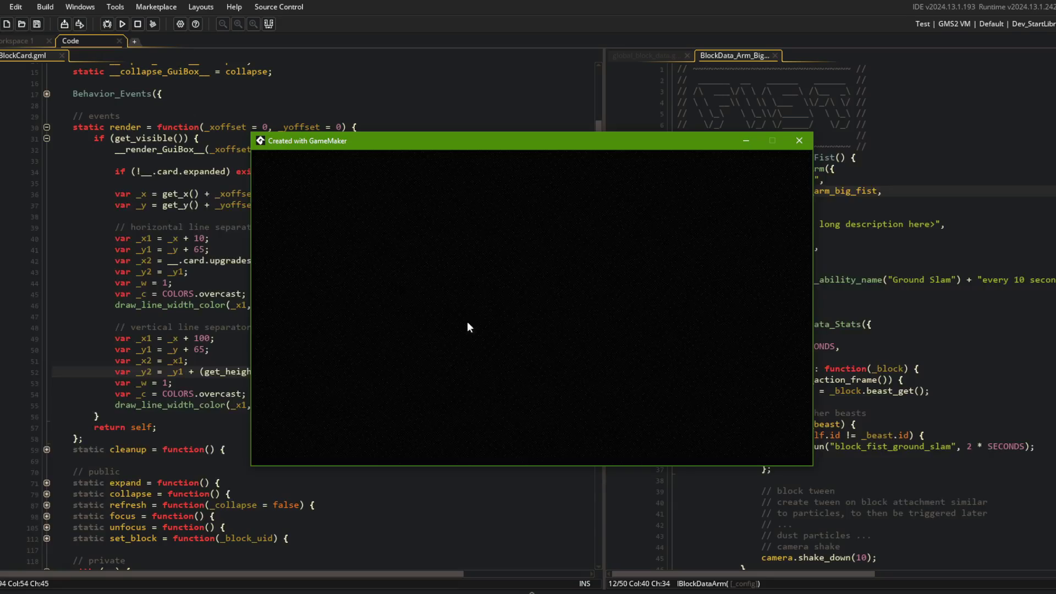
Step: In the running game, check the Big Fist card in the library, then a beast's card in the beast editor
left_click(527, 269)
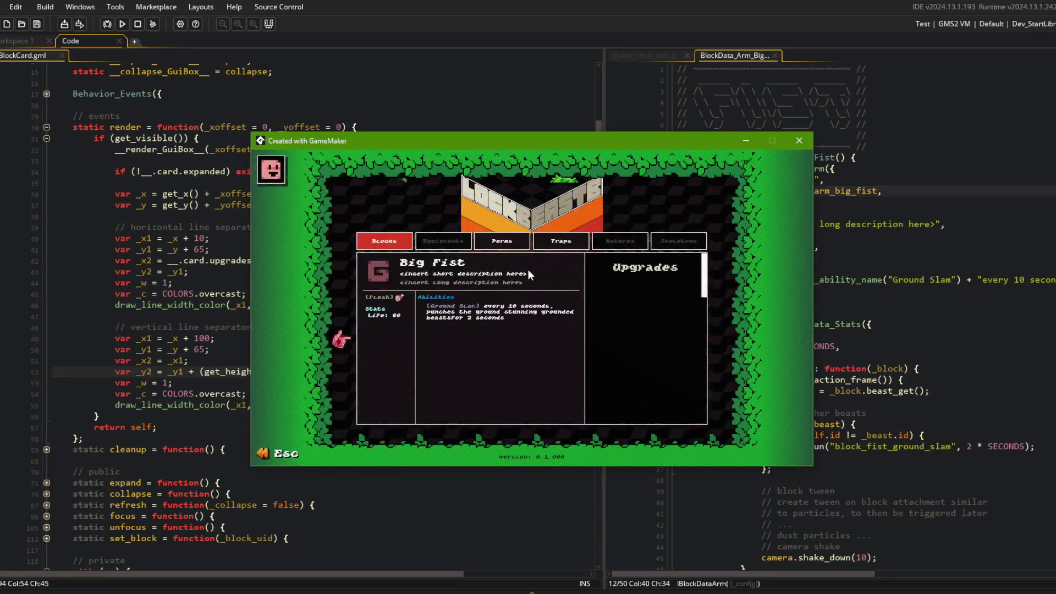
left_click(490, 264)
key("Escape")
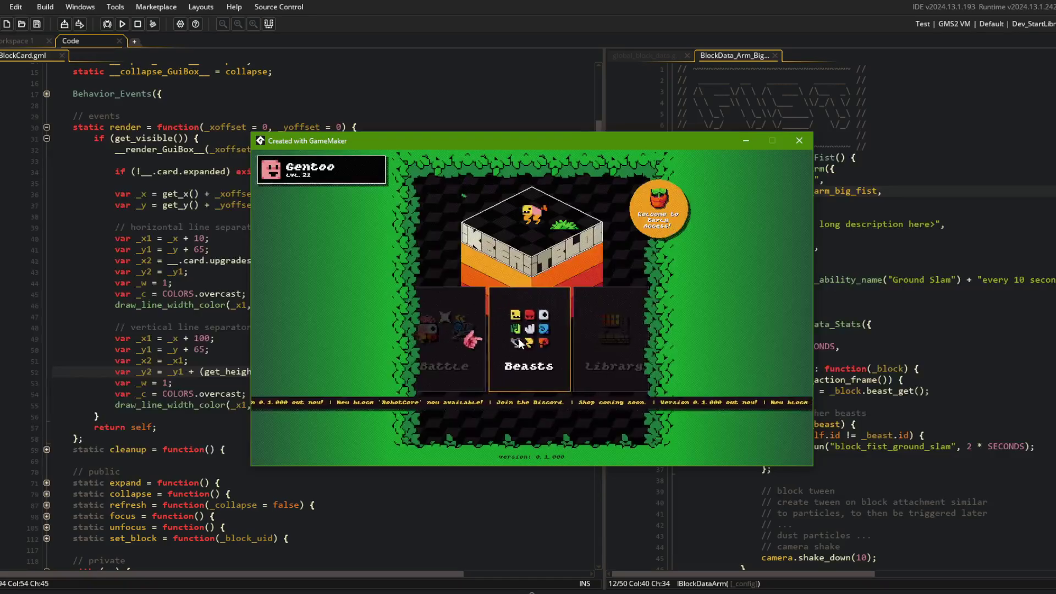
left_click(519, 344)
left_click(564, 302)
left_click(586, 347)
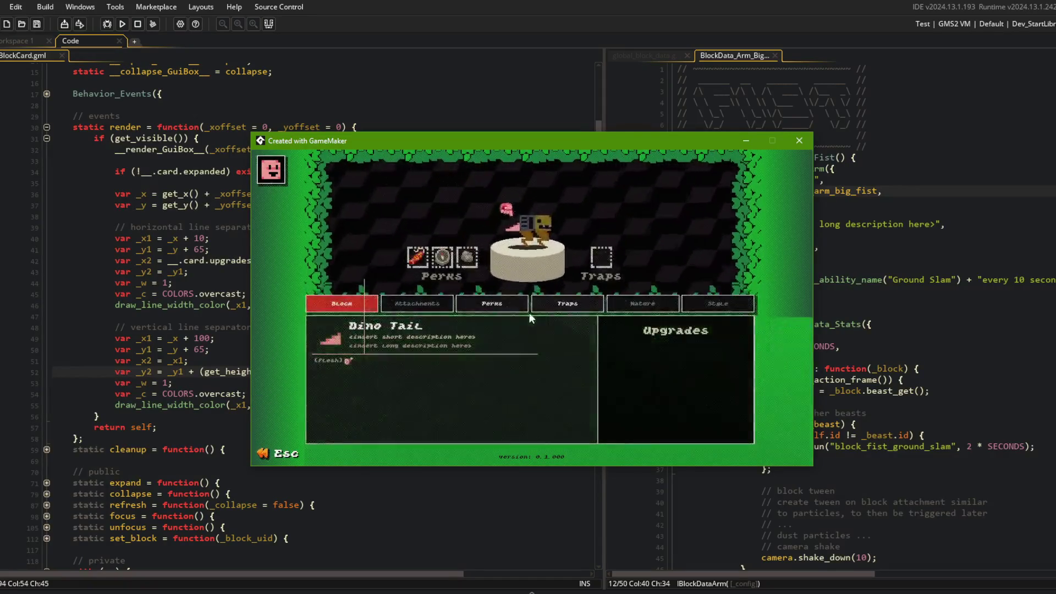
mouse_move(531, 218)
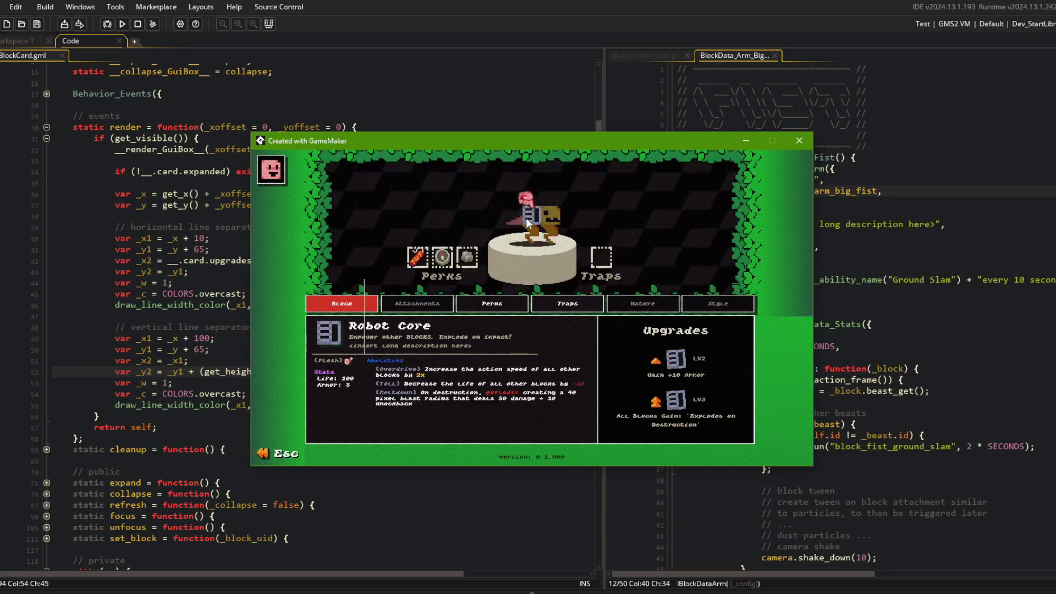
Step: Replace get_height(true) on line 52 with __.card.expand_height and rebuild
left_click(204, 371)
left_click(288, 371, "shift")
type("__.card.expand_height - _y1);")
key("F5")
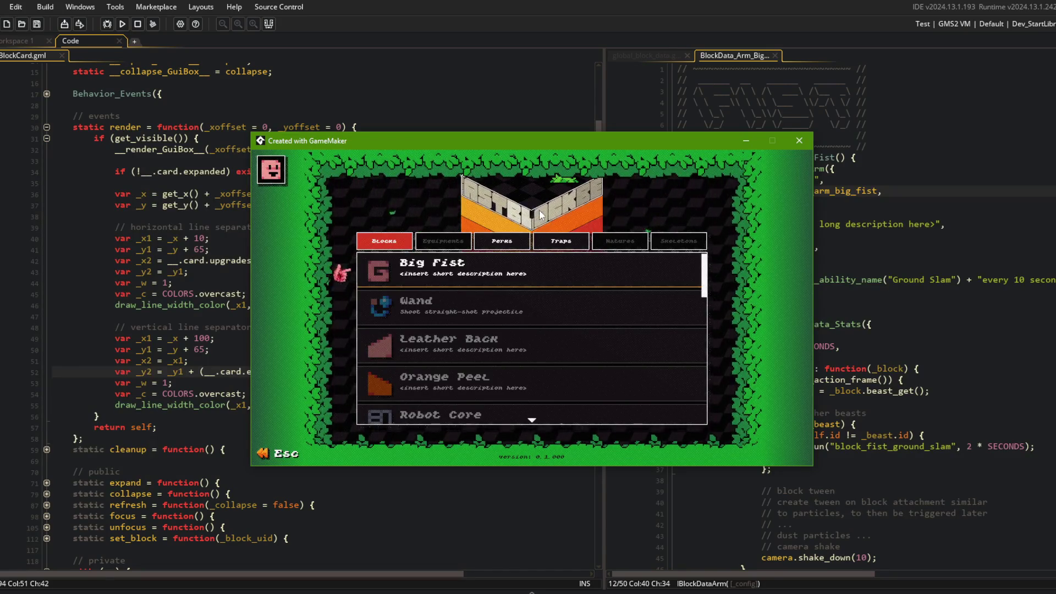
key("Down")
key("Down")
key("Down")
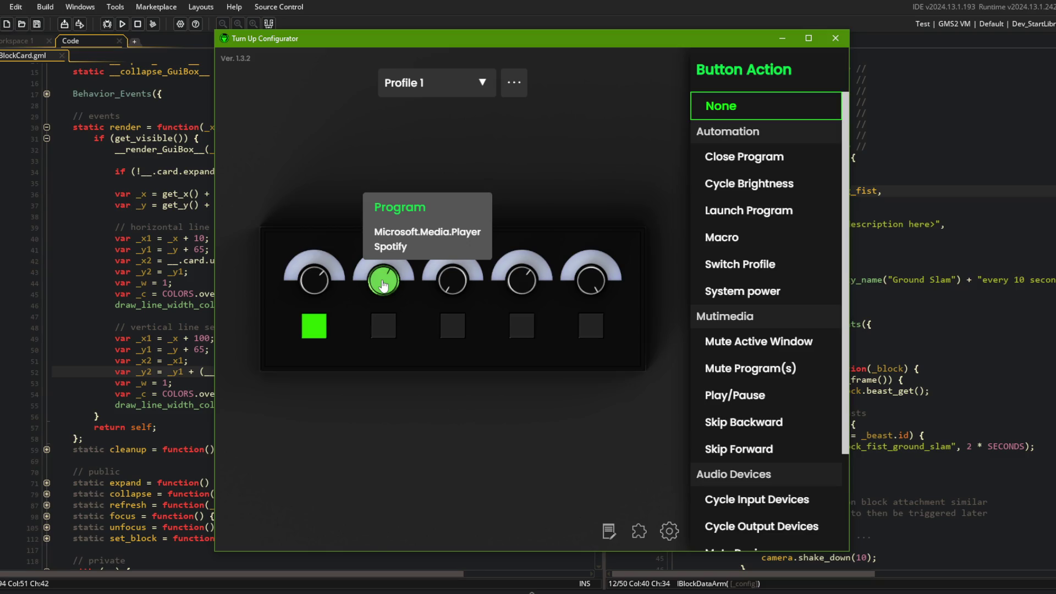
left_click(830, 43)
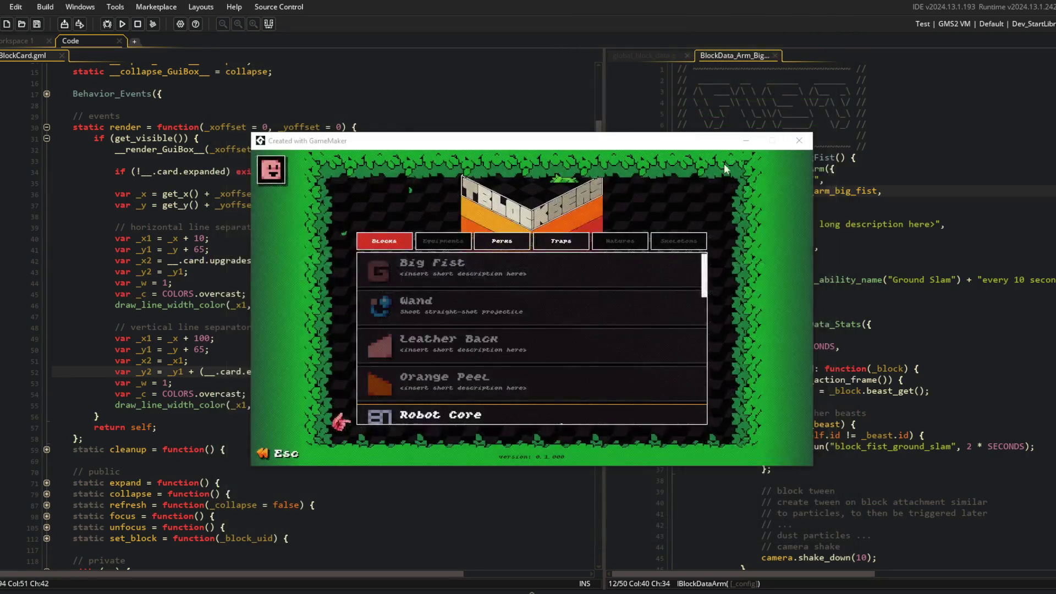
left_click(656, 147)
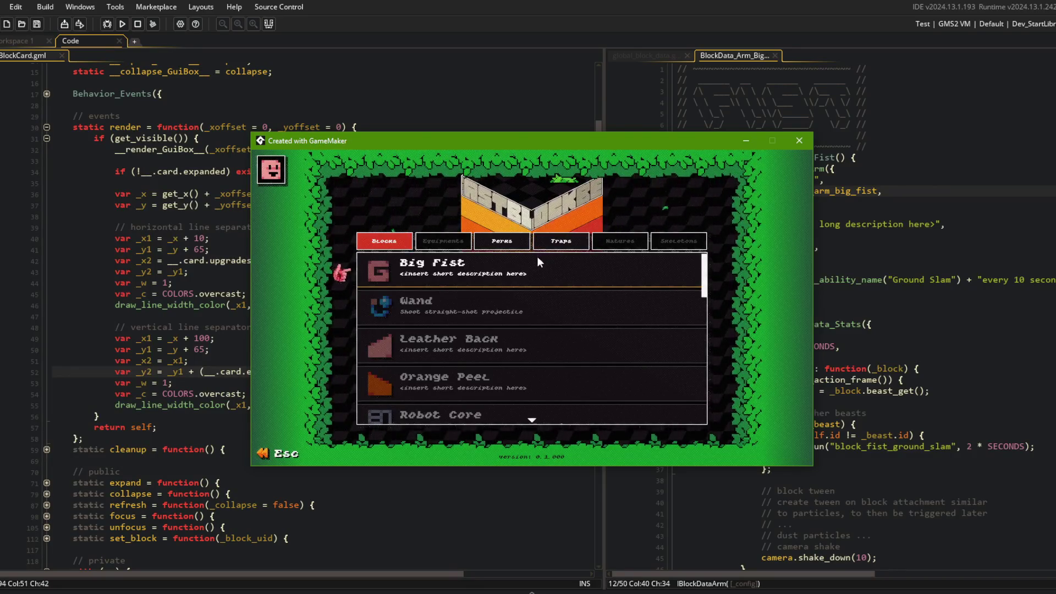
Step: Check the Big Fist card in the library, then open a beast in the editor
left_click(513, 262)
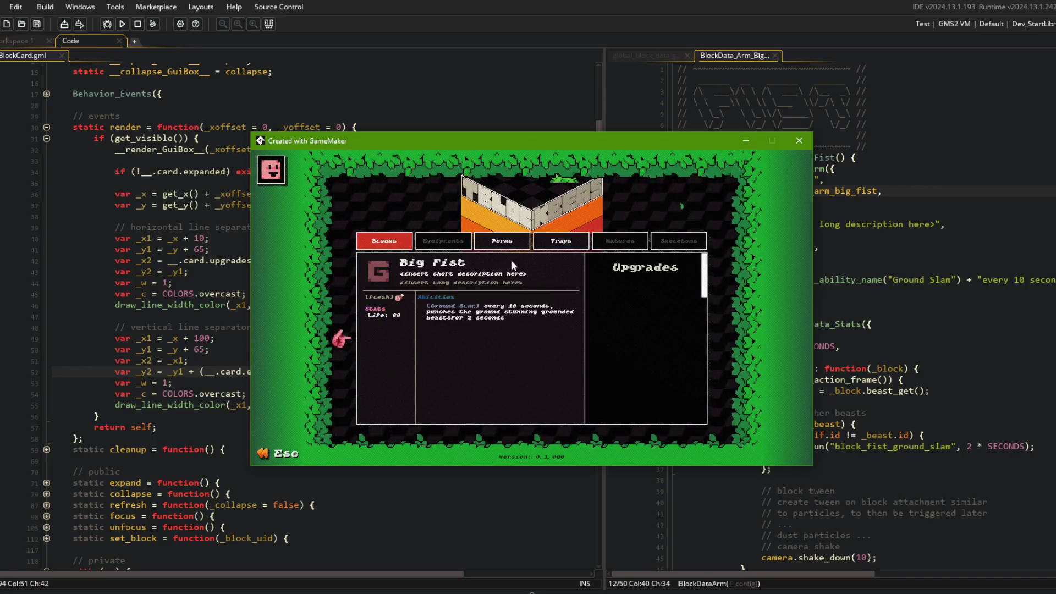
left_click(507, 259)
key("Escape")
key("Left")
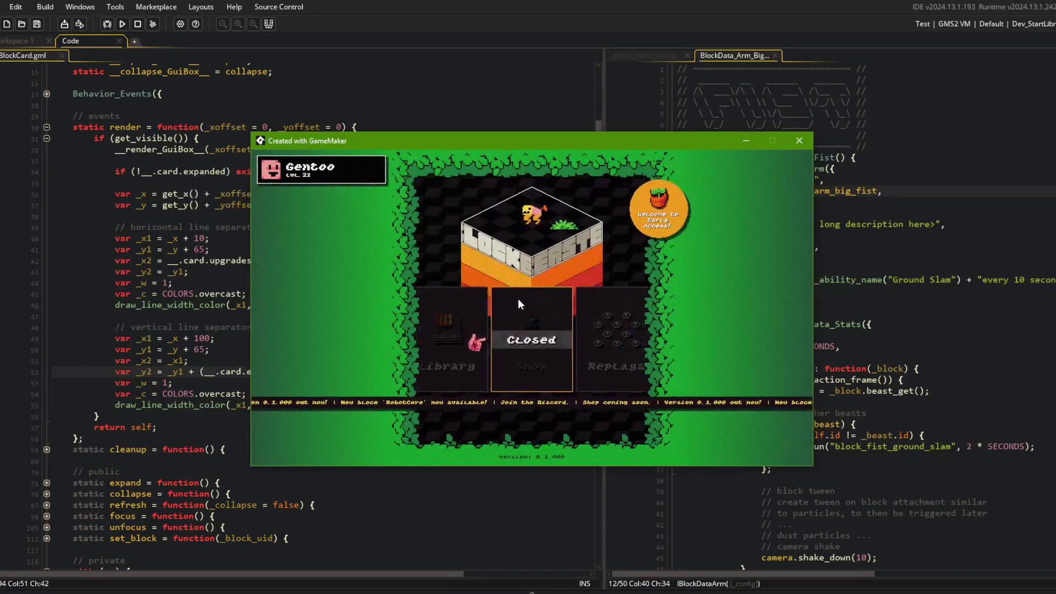
left_click(517, 334)
left_click(551, 321)
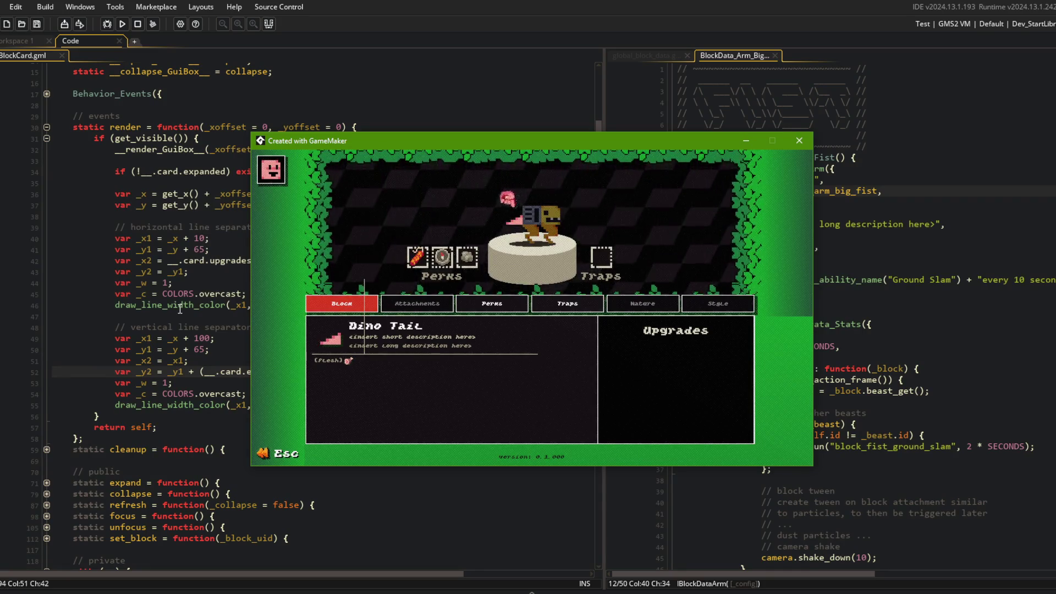
Step: Delete the vertical separator's own _y1 line so it reuses the horizontal separator's start height
left_click(180, 309)
key("ctrl+d")
left_click(211, 295)
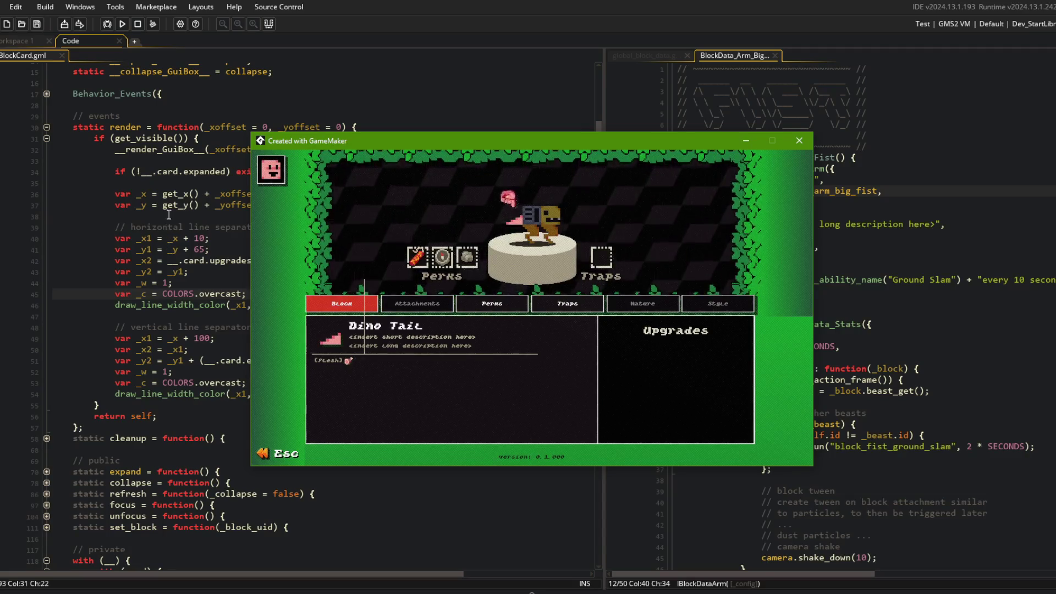
left_click(176, 249)
Step: Rerun the game, view the Dino Head and Robot Core cards, and move the game window right
key("alt+Tab")
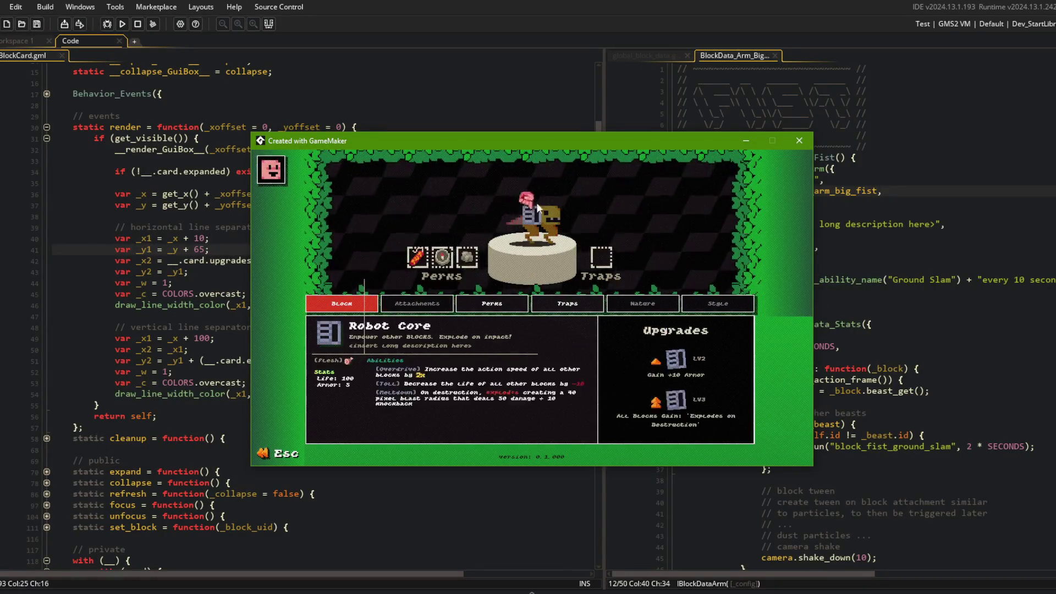
mouse_move(535, 216)
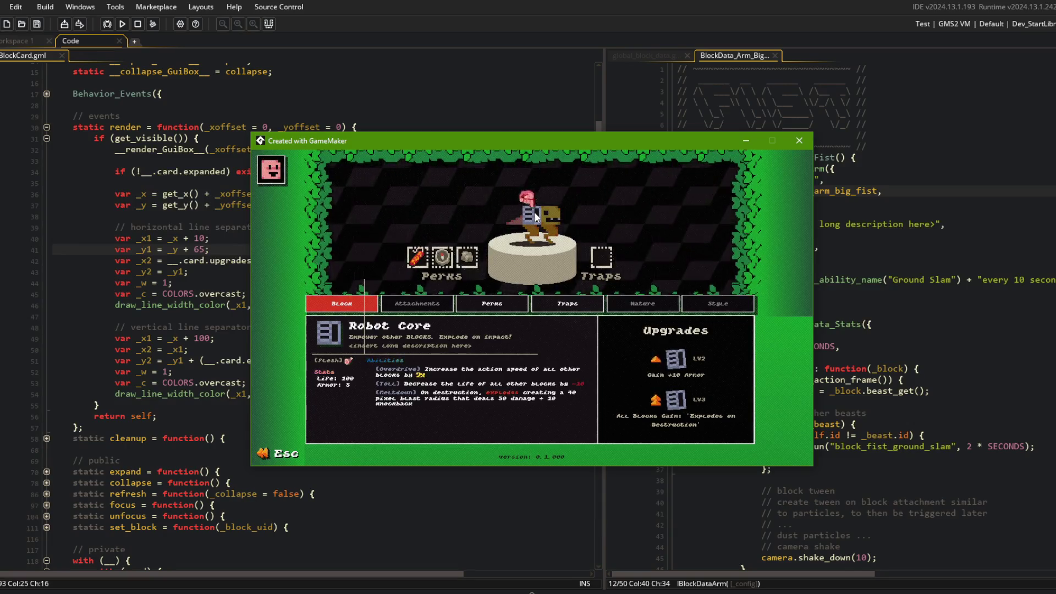
left_click(543, 220)
left_click(533, 215)
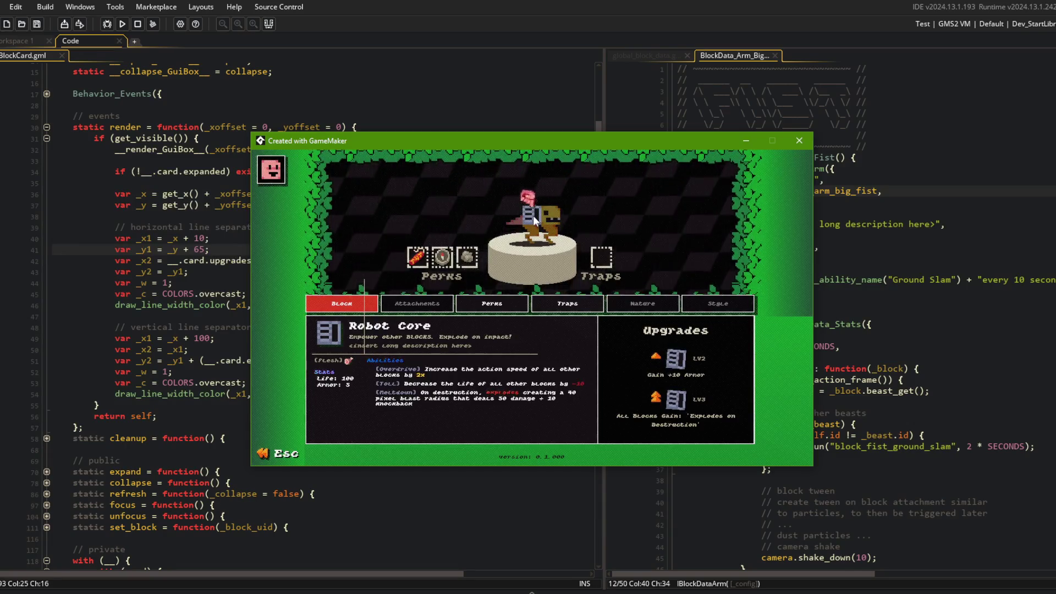
mouse_move(516, 144)
left_mouse_down()
mouse_move(694, 147)
mouse_move(673, 136)
left_mouse_up()
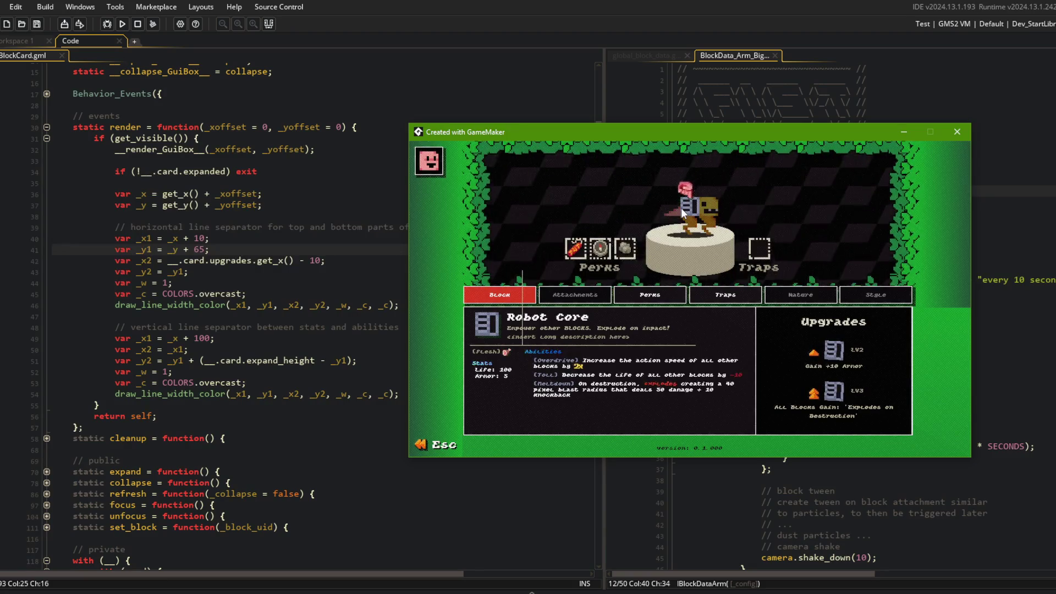
Step: Check the Wand card in the game's block library
key("Escape")
key("Escape")
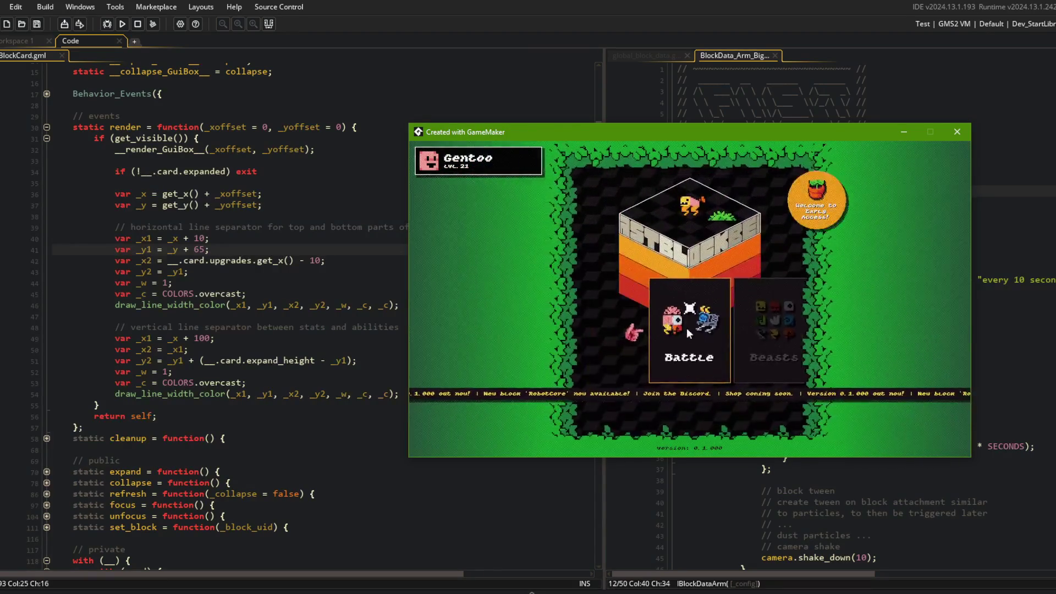
left_click(734, 313)
left_click(714, 296)
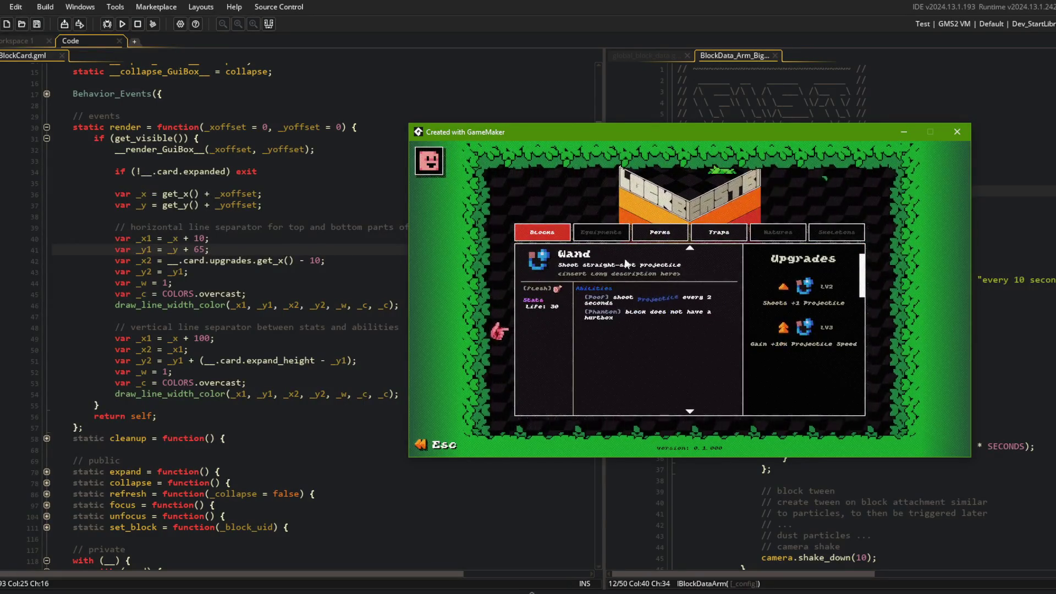
key("Escape")
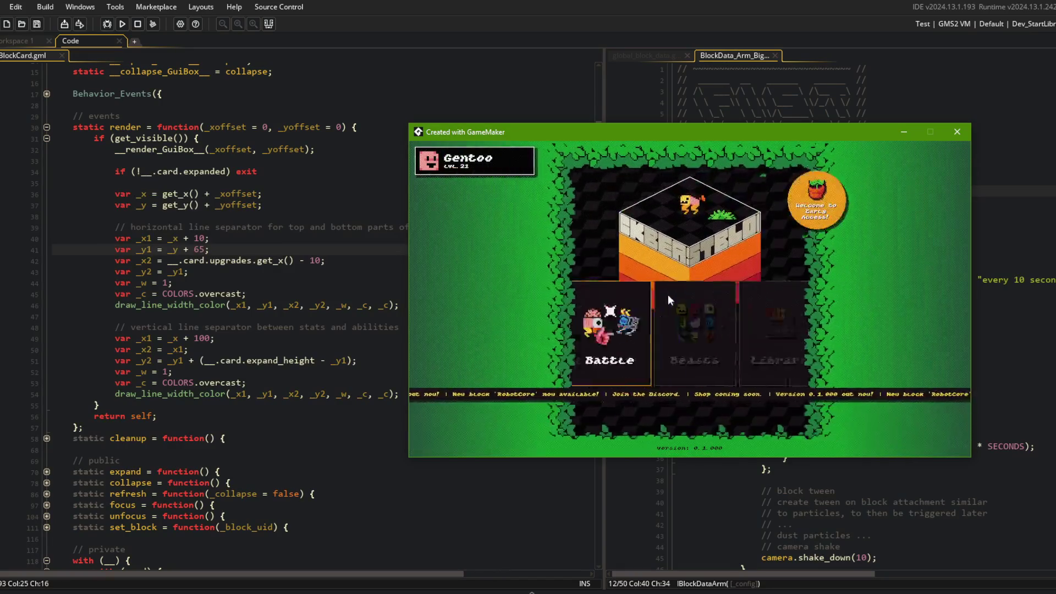
Step: Check the Robot Core card in the beast editor, then go to the expanded-card check on line 34
left_click(684, 314)
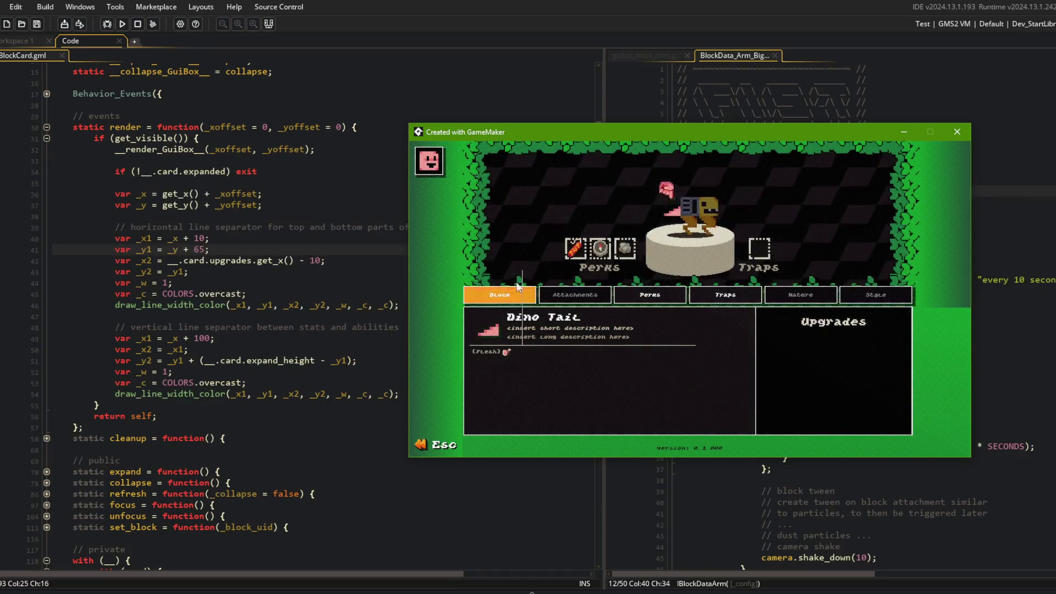
mouse_move(691, 207)
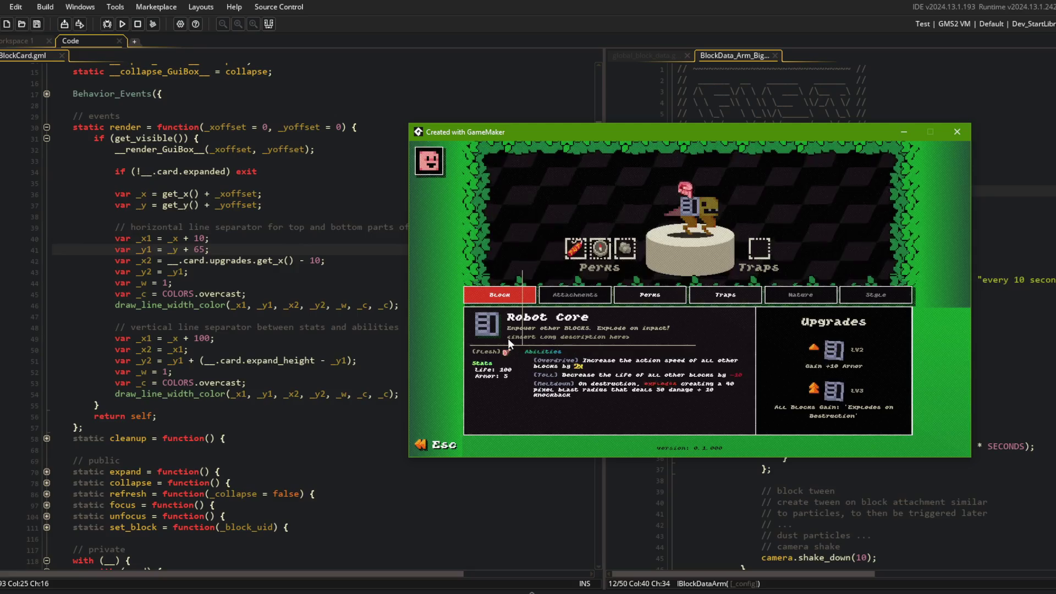
left_click(98, 165)
left_click(98, 169)
type("//")
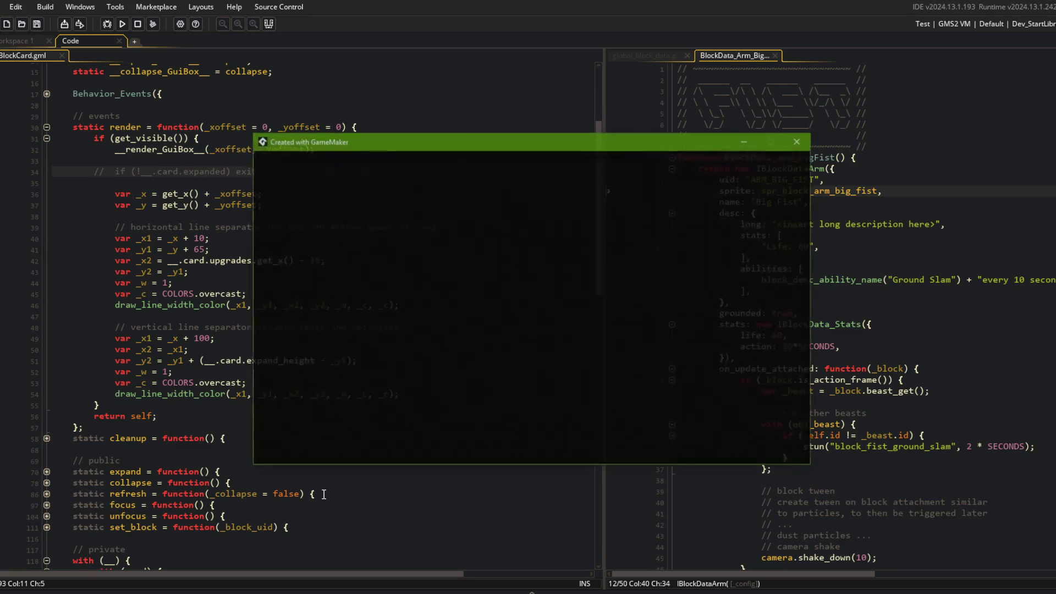
Step: Check the Wand card and the beast editor once more, then close the game
left_click(485, 312)
key("Escape")
key("Escape")
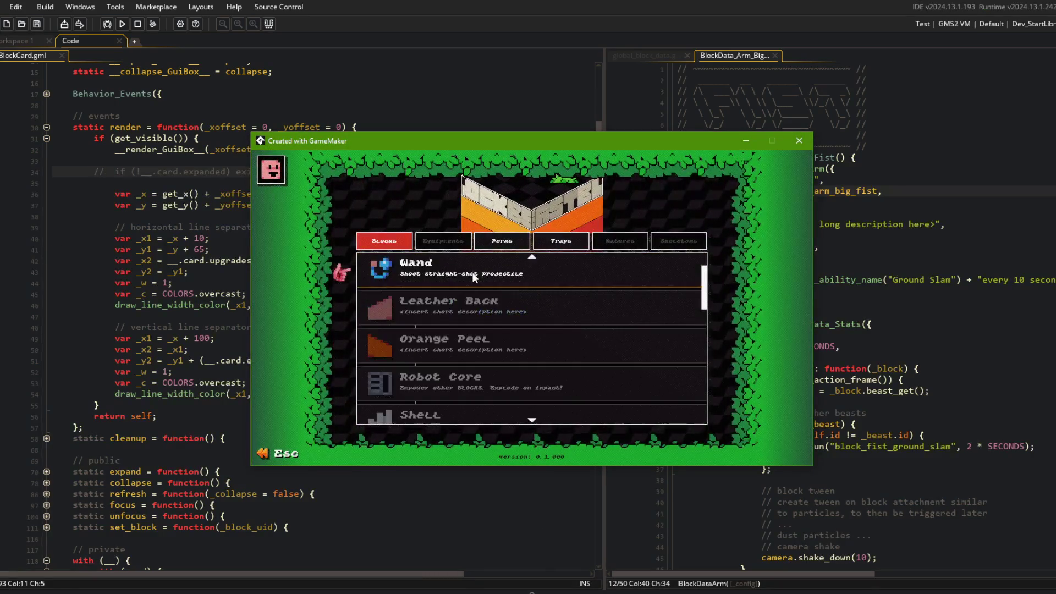
left_click(487, 337)
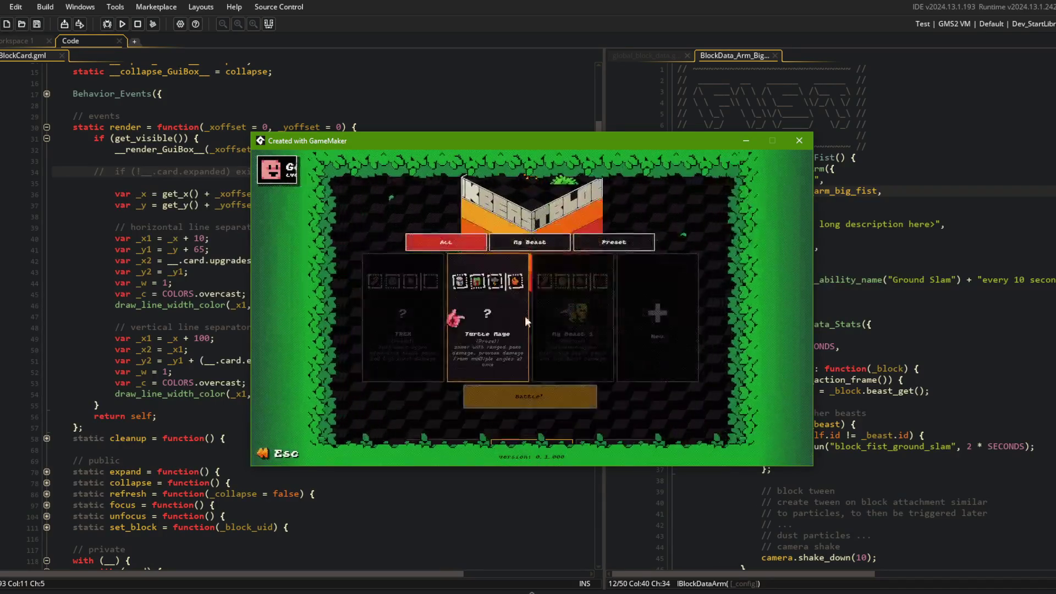
left_click(522, 318)
key("alt+F4")
left_click(289, 171)
Step: Uncomment the expanded-card early exit on line 34 and open the GuiContentCard script
key("ctrl+shift+k")
left_click(272, 202)
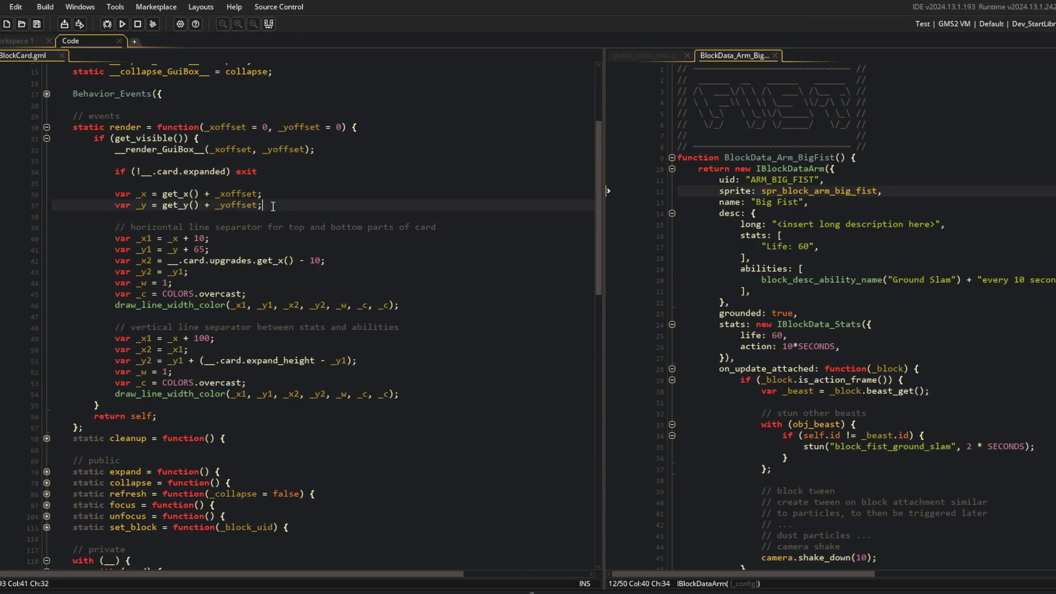
scroll(273, 209, "down", 2)
scroll(273, 220, "up", 8)
scroll(273, 220, "down", 10)
scroll(272, 220, "up", 8)
scroll(272, 220, "up", 5)
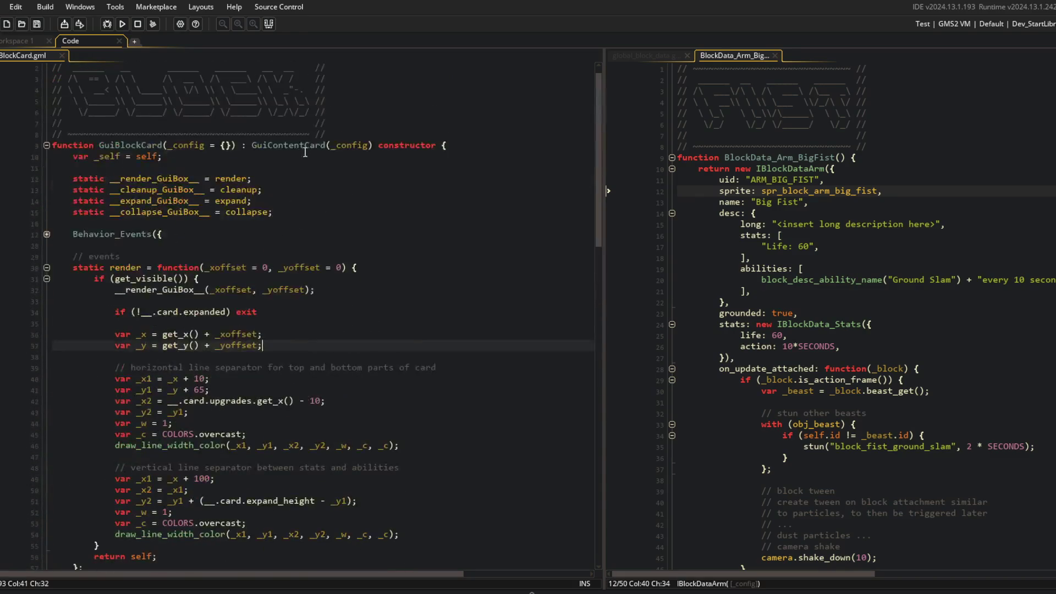
middle_click(297, 154)
scroll(278, 218, "down", 5)
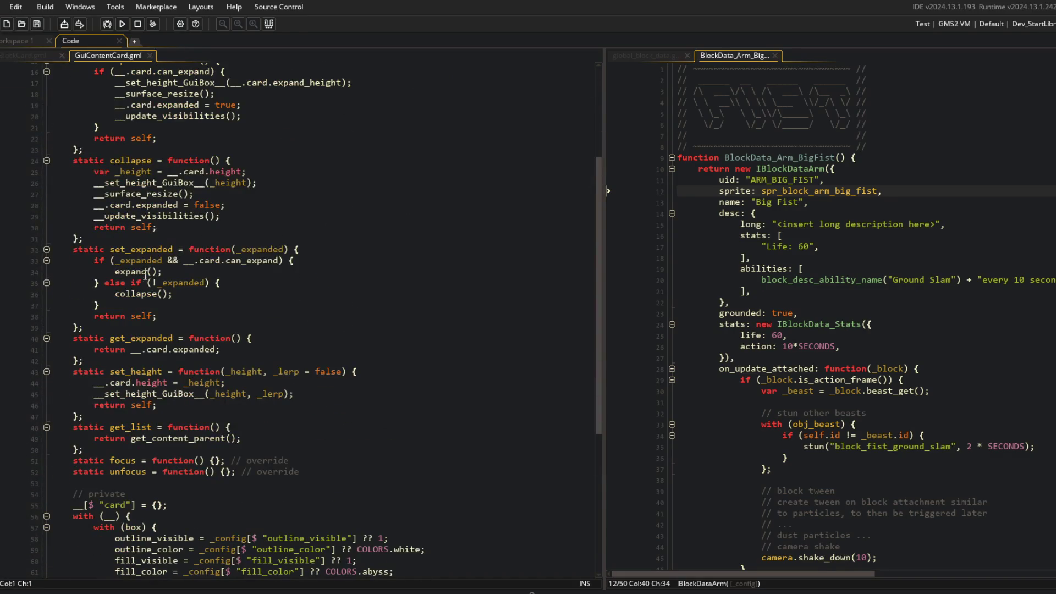
Step: In GuiBlockCard, change the vertical separator's card.expand_height to card.height and check it in the beast editor
double_click(156, 336)
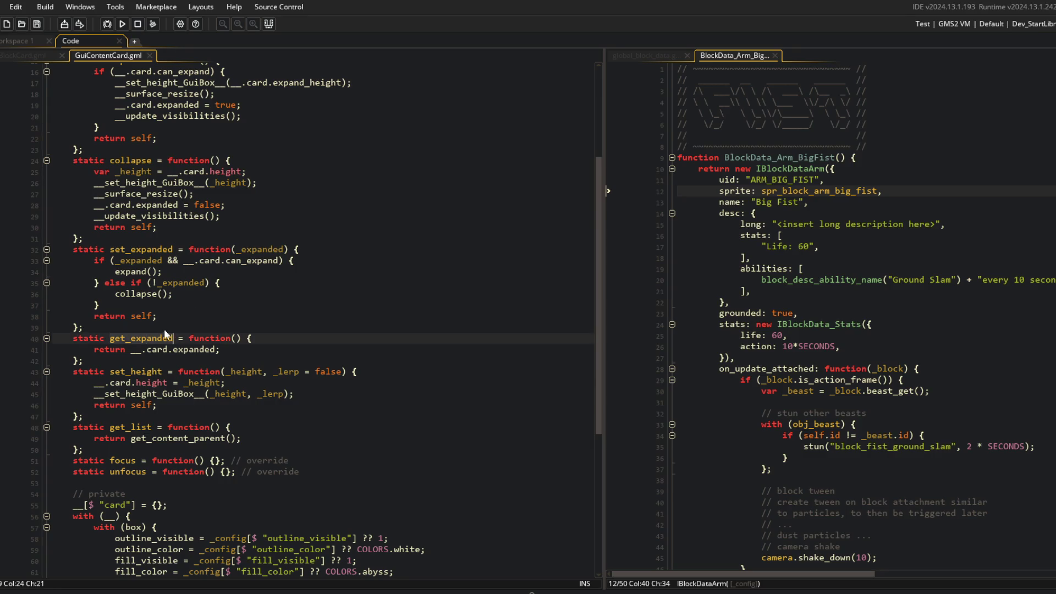
left_click(130, 371)
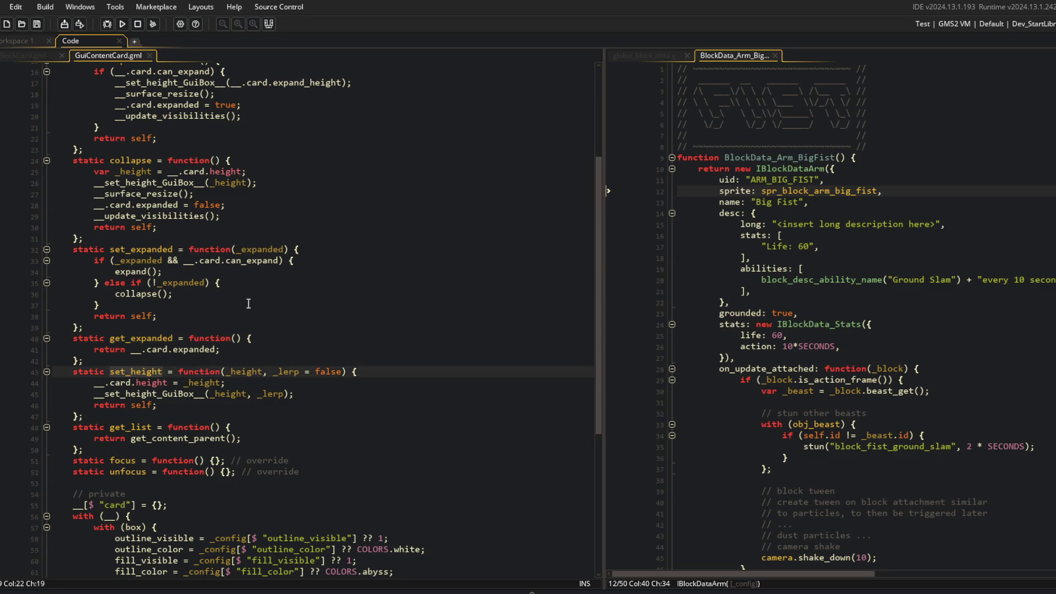
left_click(23, 57)
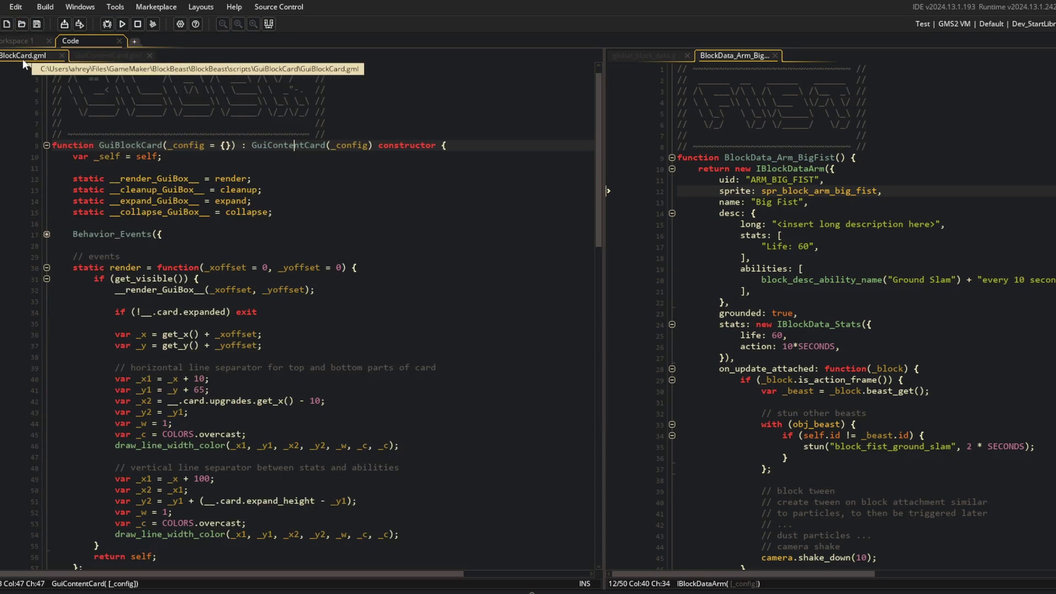
double_click(265, 503)
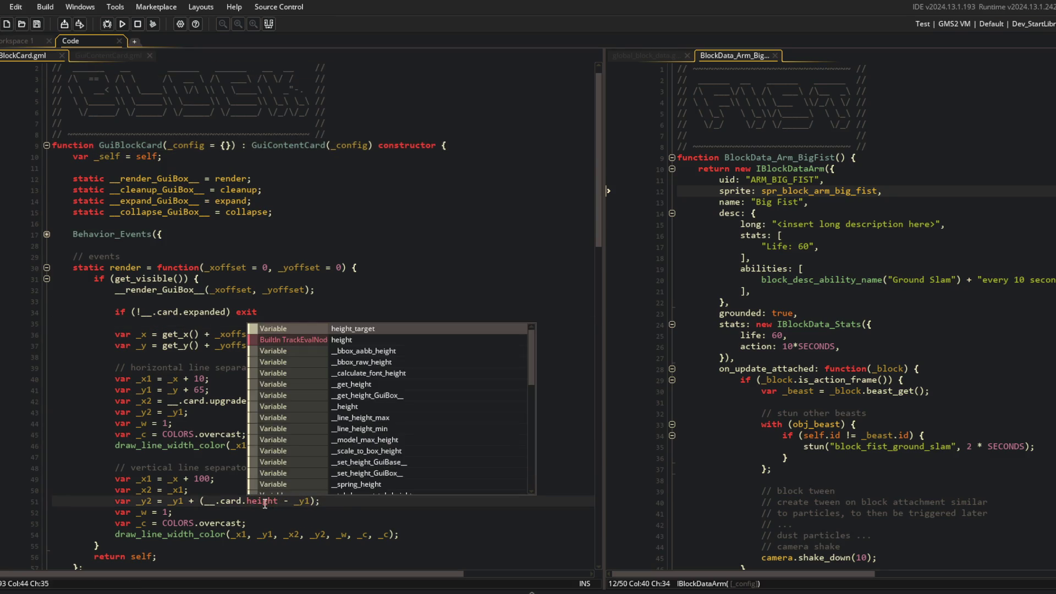
left_click(371, 108)
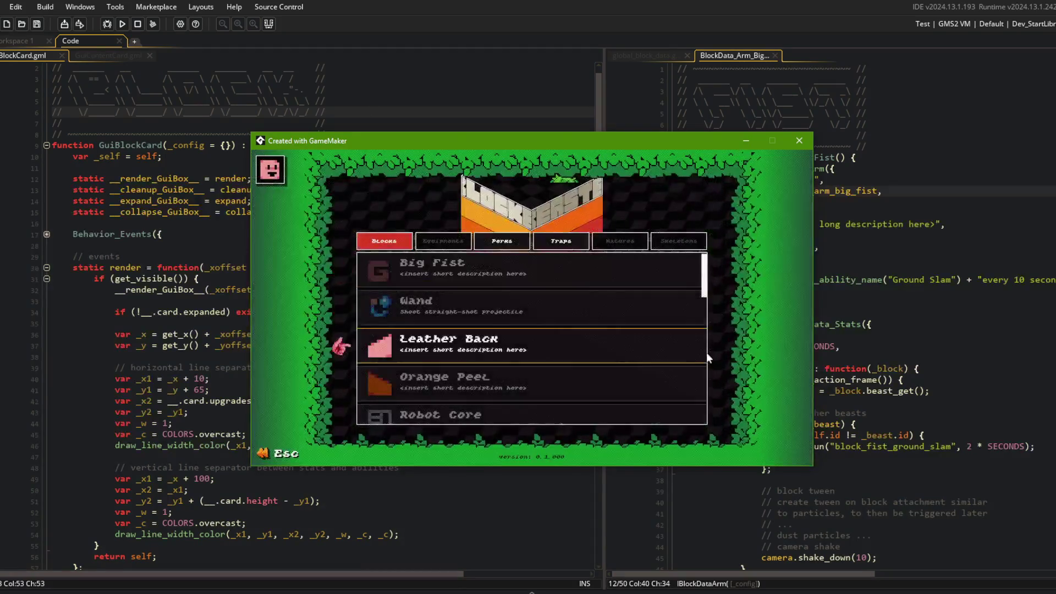
key("Escape")
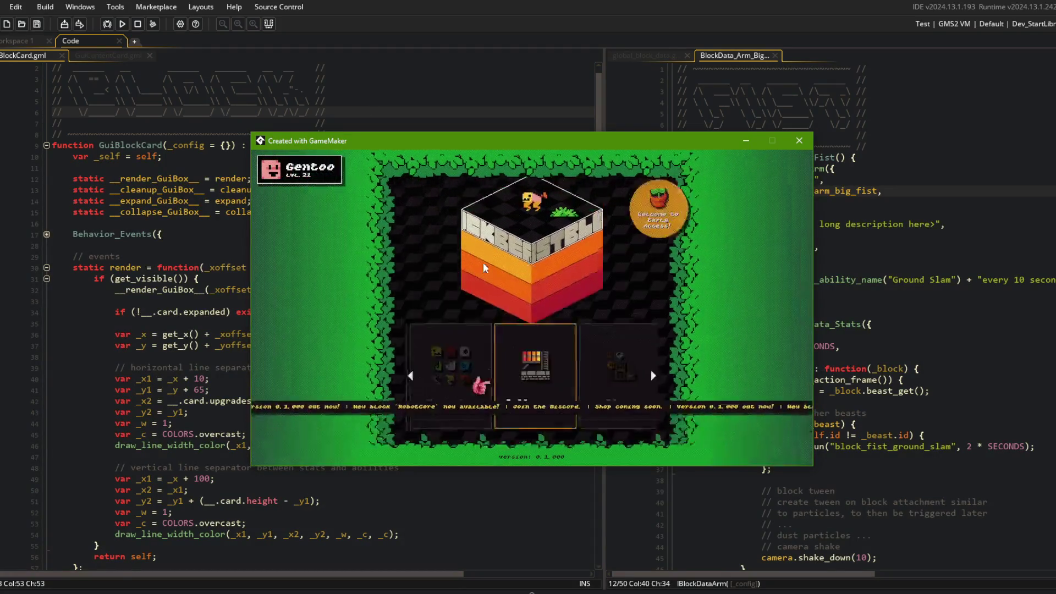
left_click(467, 319)
left_click(560, 323)
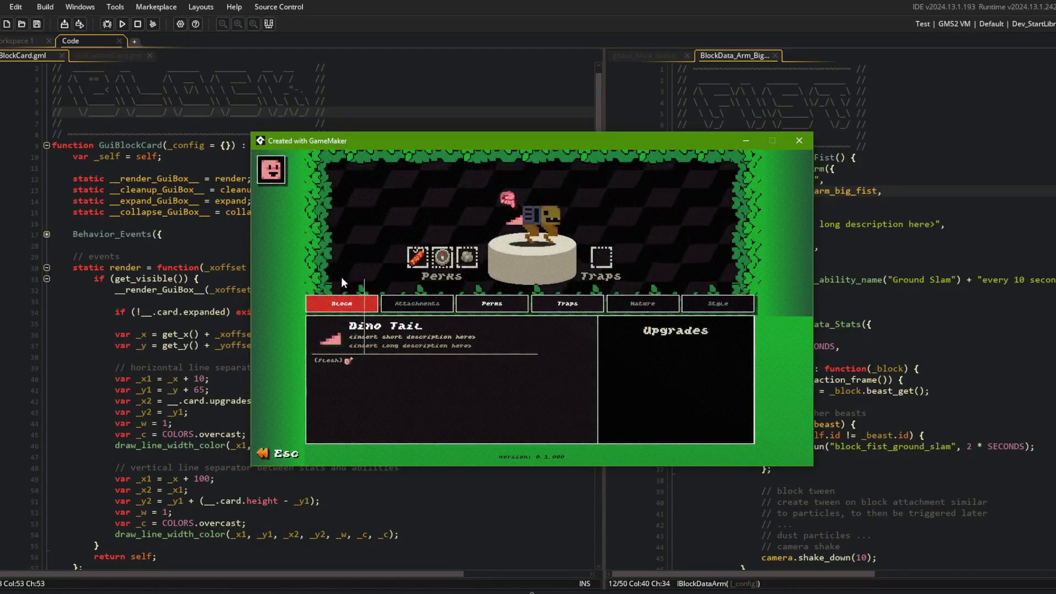
Step: Undo the edits so the separator uses expand_height again
left_click(154, 326)
key("ctrl+z")
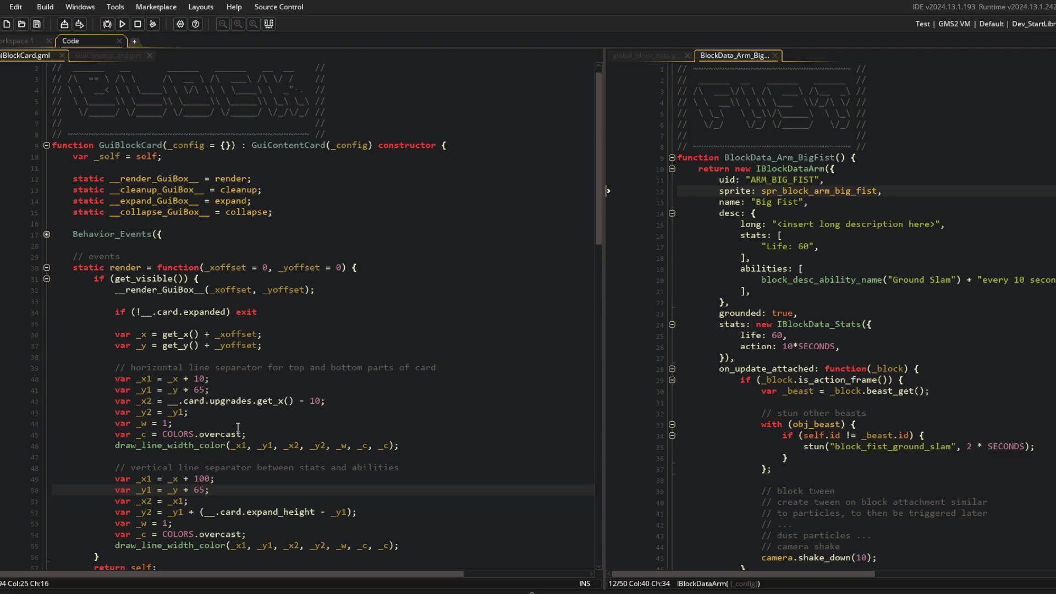
key("ctrl+z")
left_click(238, 428)
scroll(238, 428, "down", 4)
left_click(334, 337)
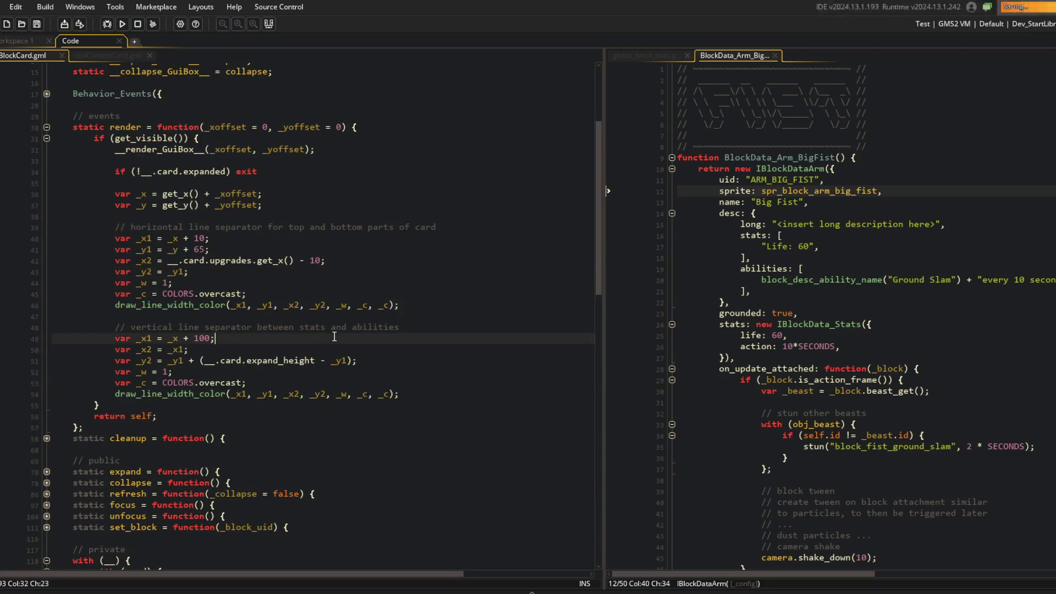
Step: Rerun the game and check the Big Fist card in the block list
key("alt+Tab")
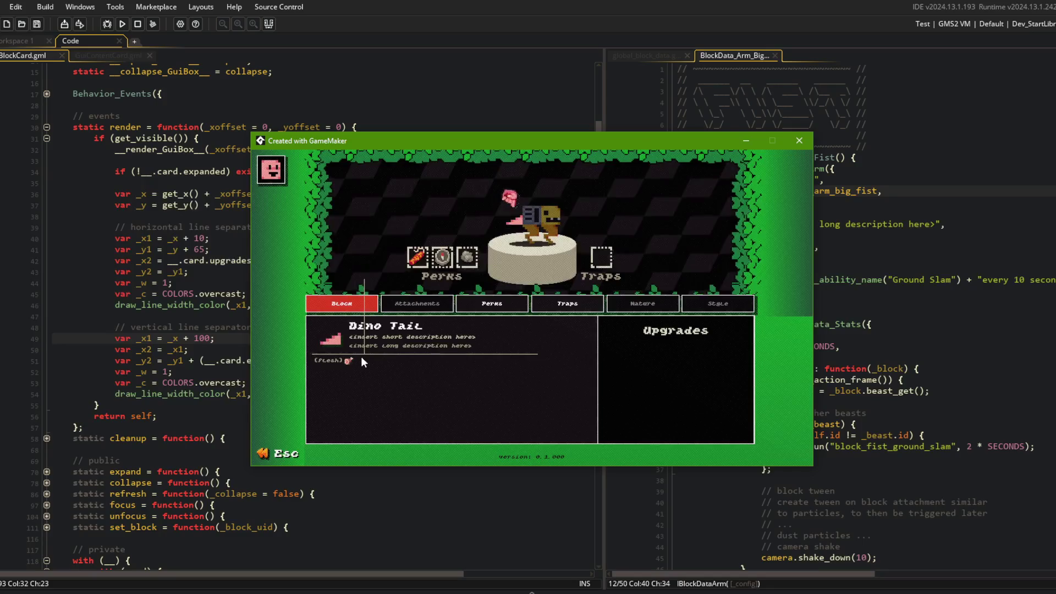
key("Escape")
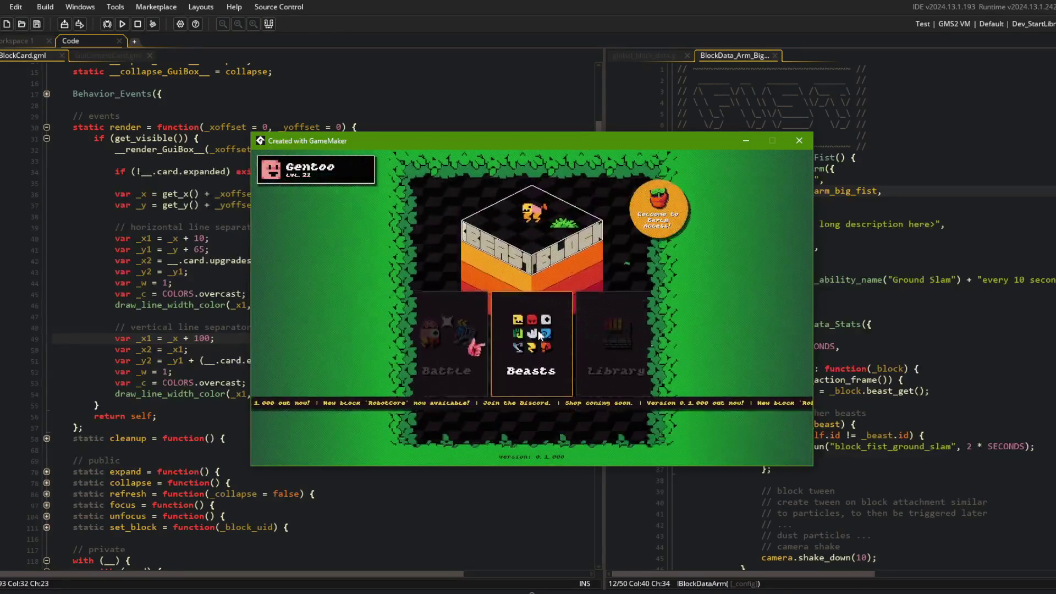
left_click(539, 331)
left_click(514, 263)
left_click(513, 260)
left_click(183, 227)
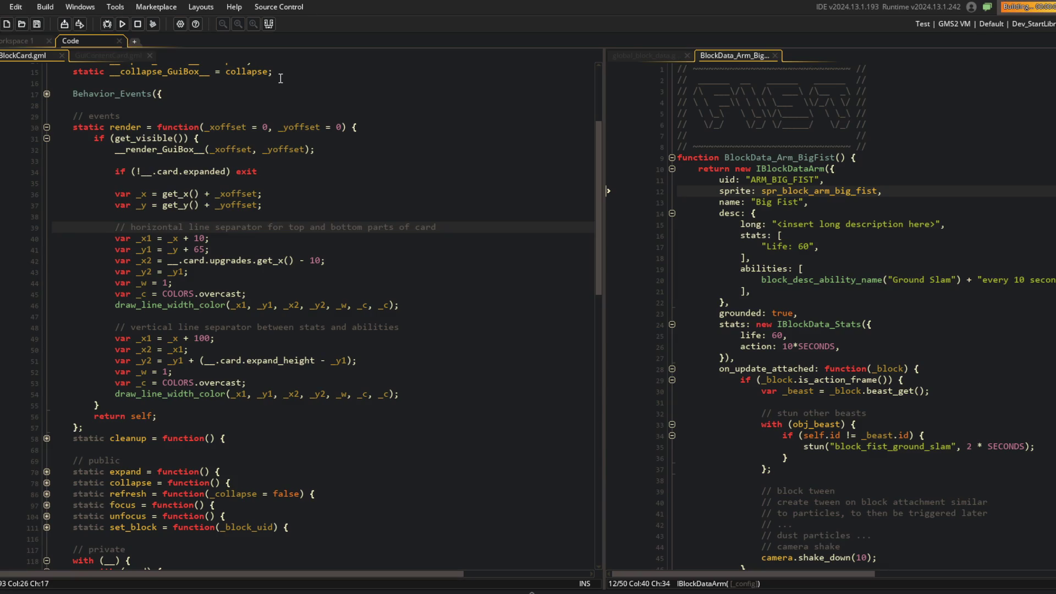
Step: Relaunch the game and check the Big Fist and Wand cards in the library
key("F5")
left_click(511, 264)
left_click(494, 272)
left_click(525, 304)
left_click(525, 303)
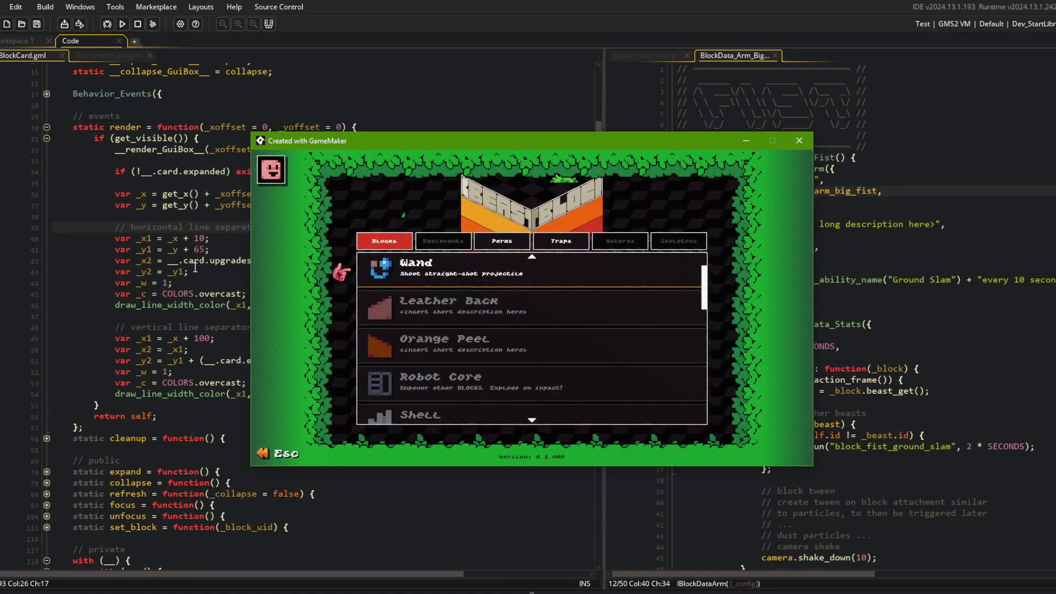
Step: Change the separator's length term on line 51 to get_height(true)
left_click(192, 360)
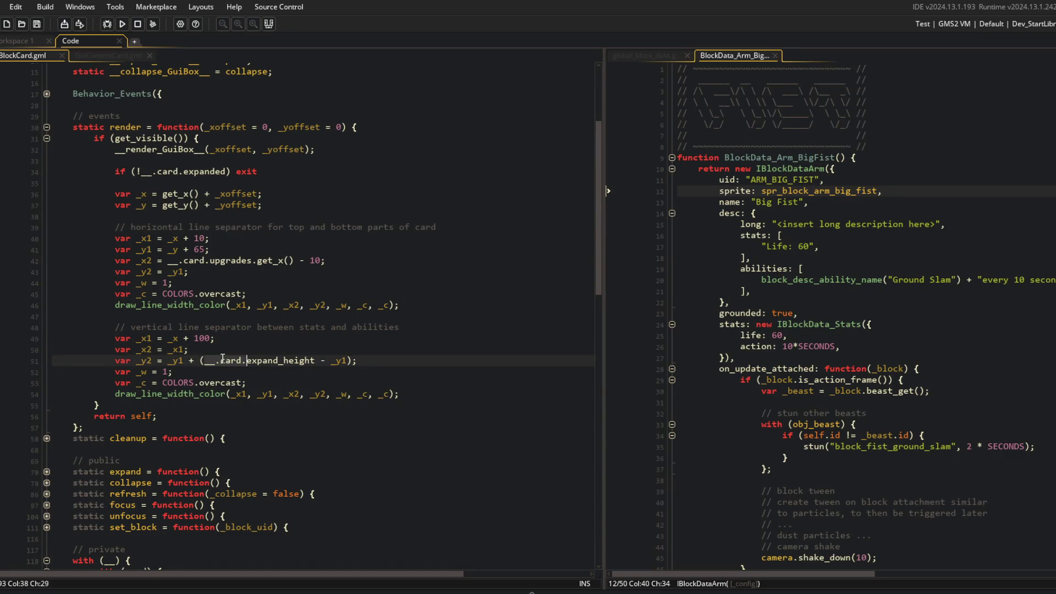
type("get_height(true")
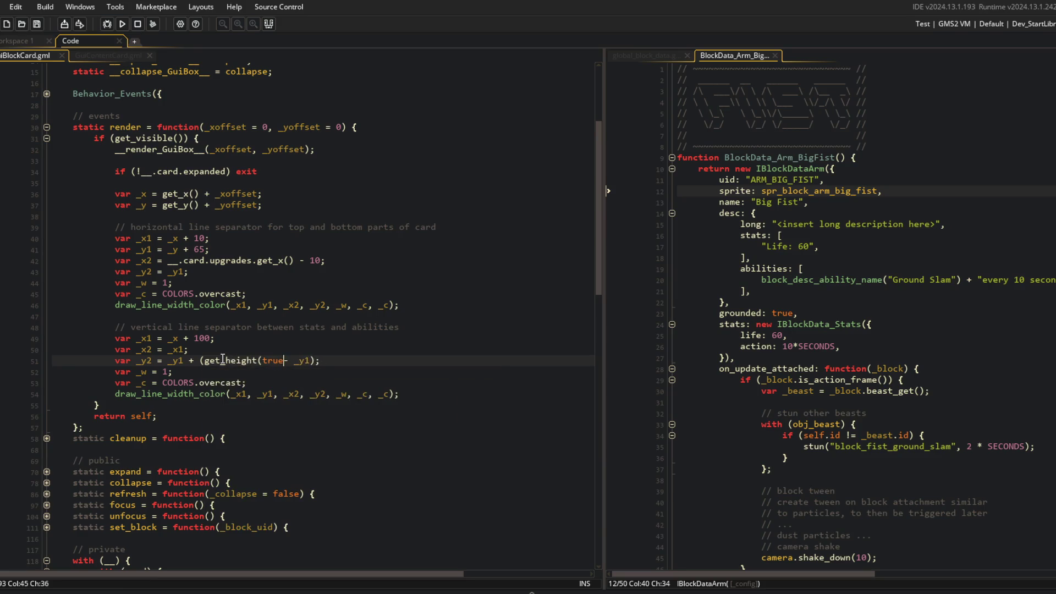
left_click(229, 338)
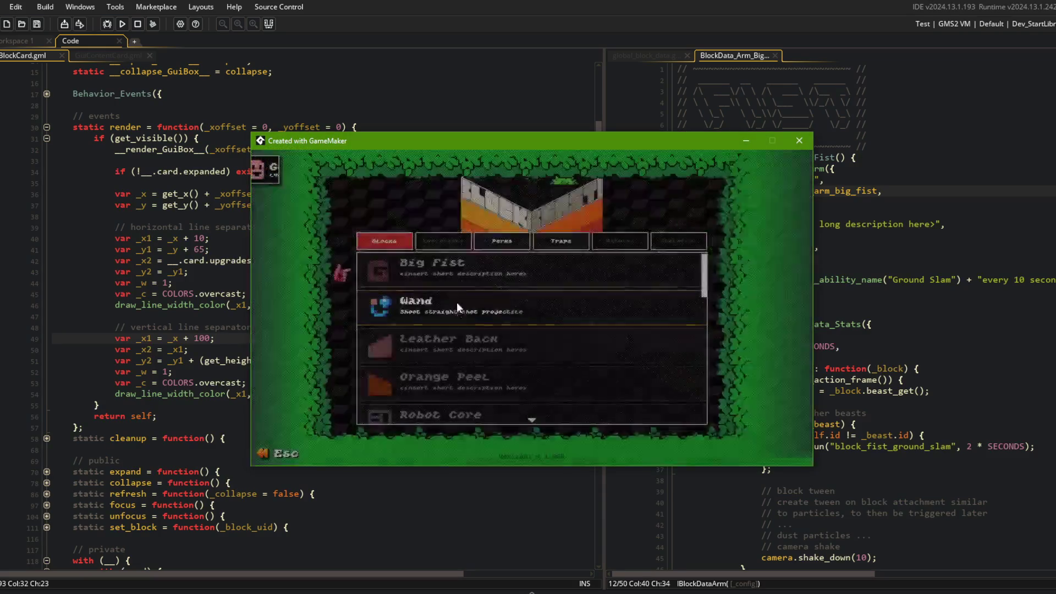
left_click(478, 299)
key("Escape")
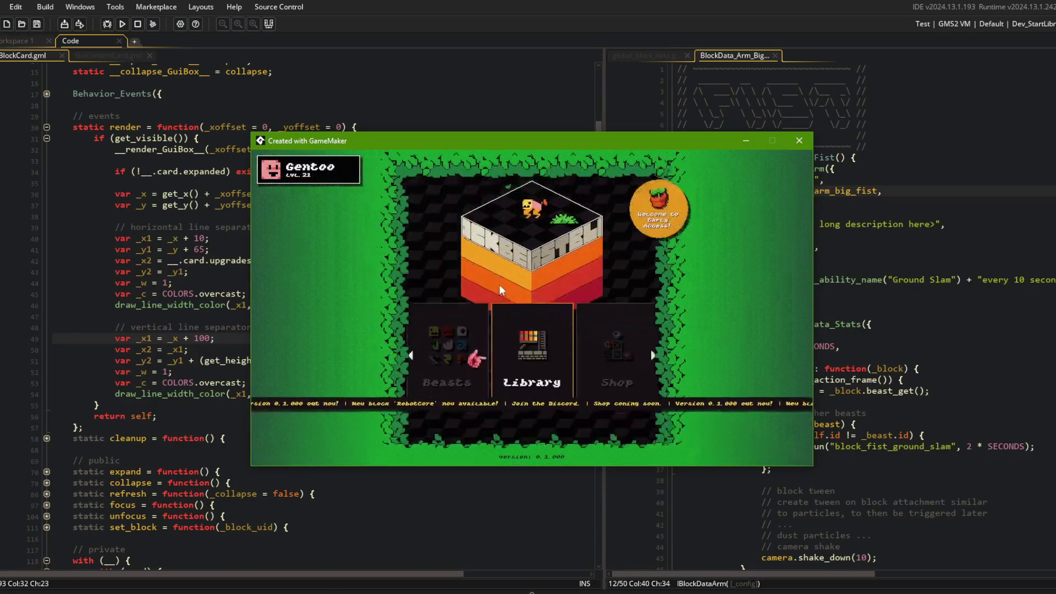
left_click(485, 339)
left_click(529, 314)
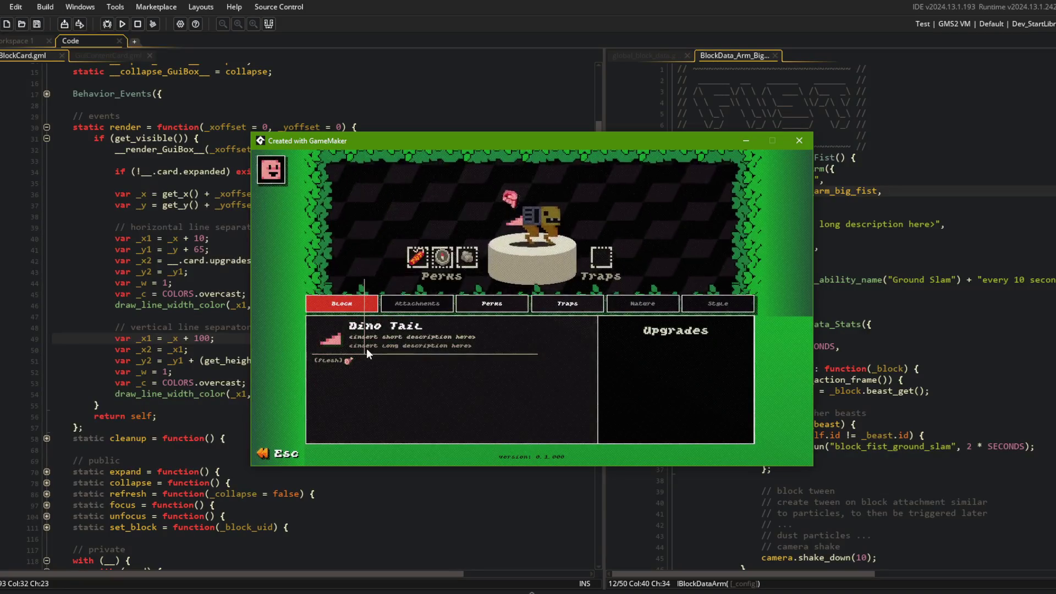
left_click_drag(386, 139, 551, 139)
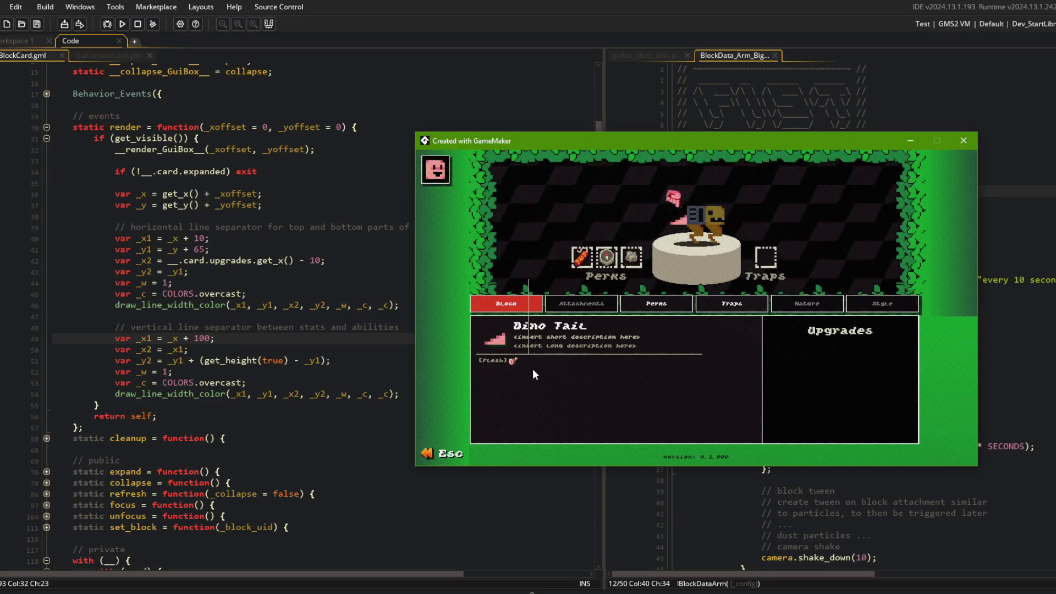
left_click(139, 338)
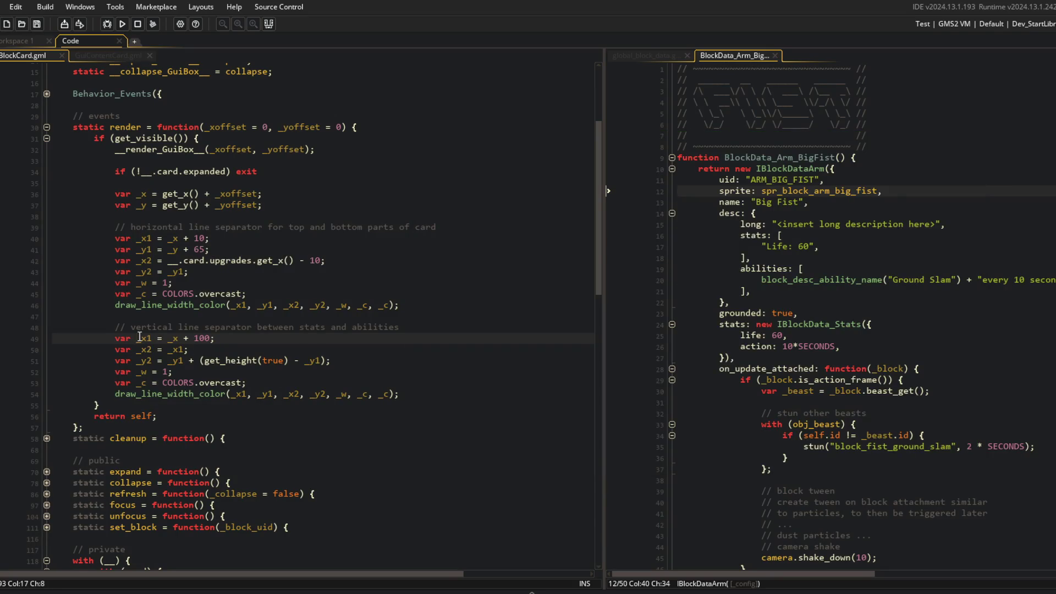
Step: Column-delete 'var' from the vertical separator variables on lines 49–53 and run the game
key("Down")
key("Down")
key("shift+alt+Down")
key("shift+alt+Left")
key("shift+alt+Left")
key("shift+alt+Left")
key("shift+alt+Down")
key("BackSpace")
key("F5")
Step: Check the Wand card in the library and a block card in the beast editor
left_click(204, 306)
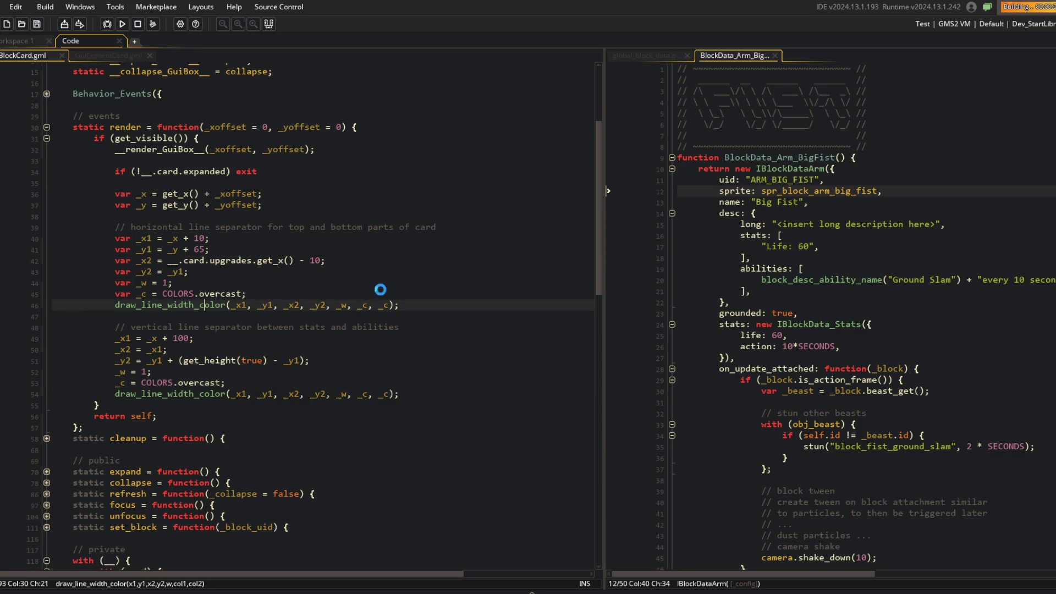
left_click(512, 312)
key("Escape")
key("Escape")
left_click(481, 312)
left_click(549, 329)
left_click(565, 322)
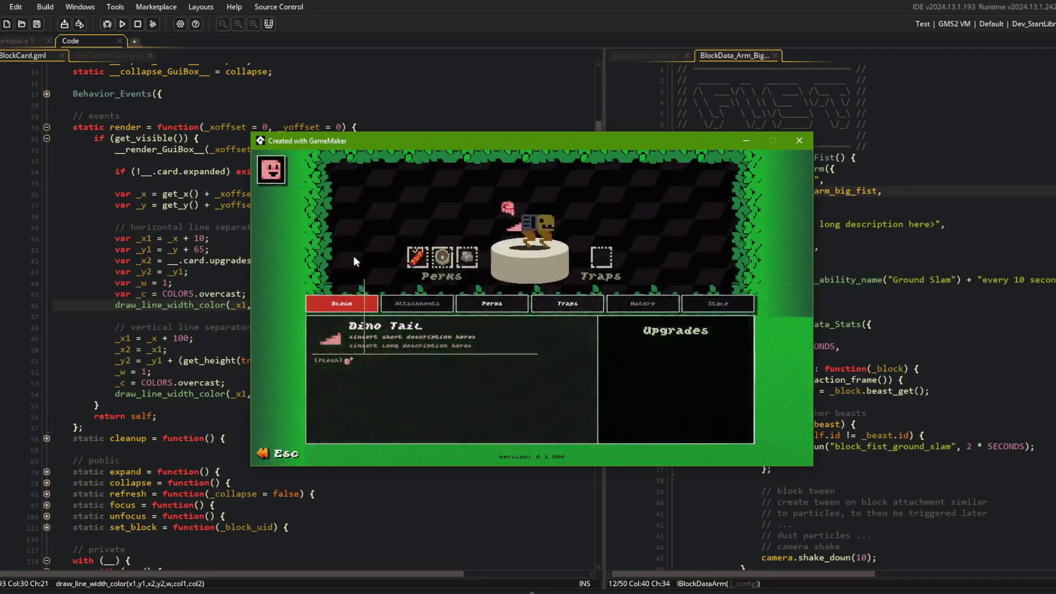
Step: Undo to restore 'var', rerun the game, and check the Robot Core card
left_click(201, 233)
key("ctrl+z")
left_click(273, 336)
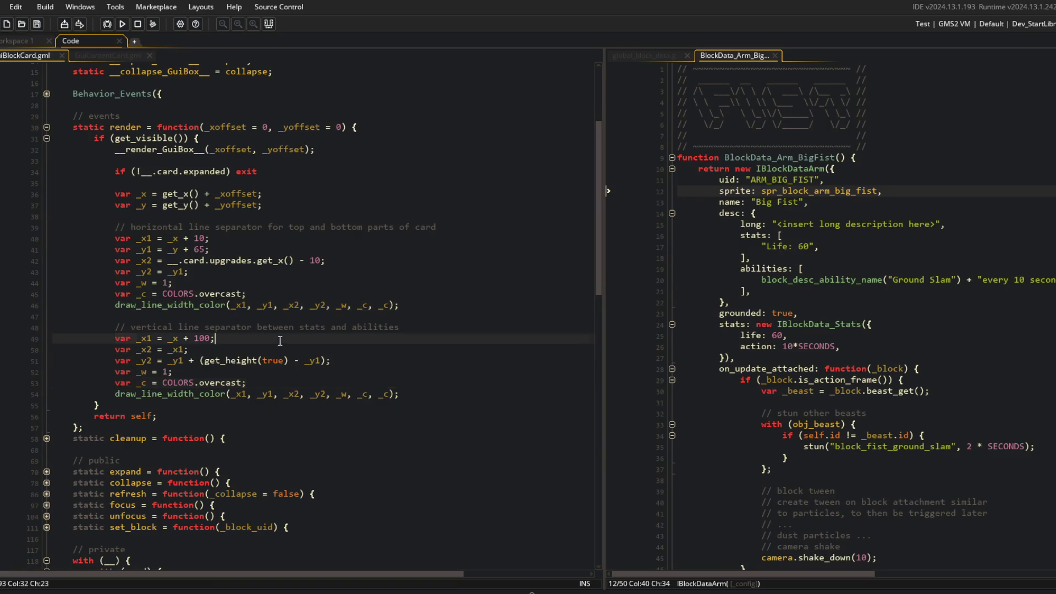
key("alt+Tab")
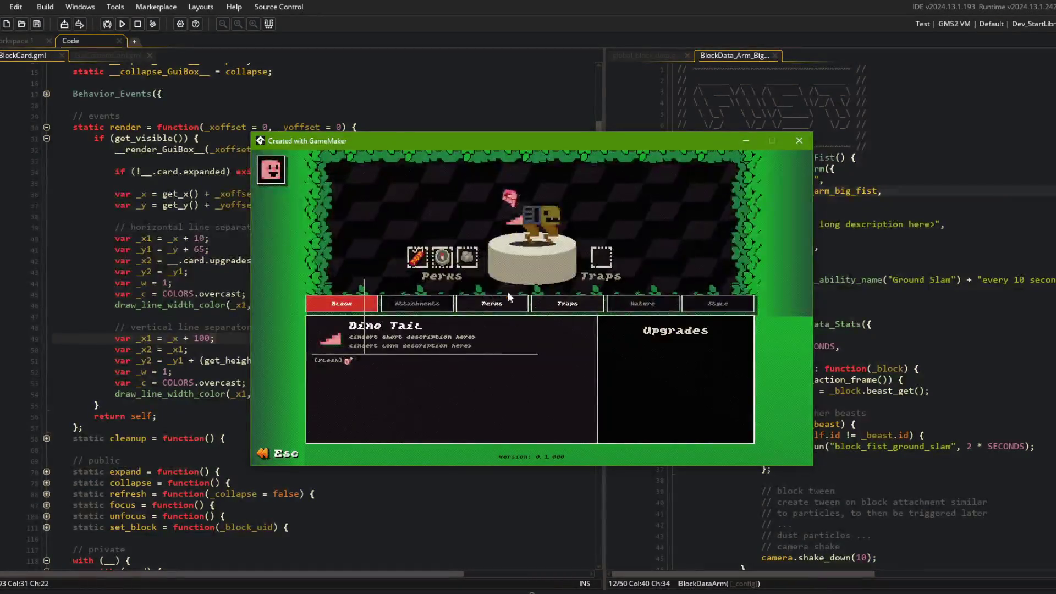
left_click(539, 209)
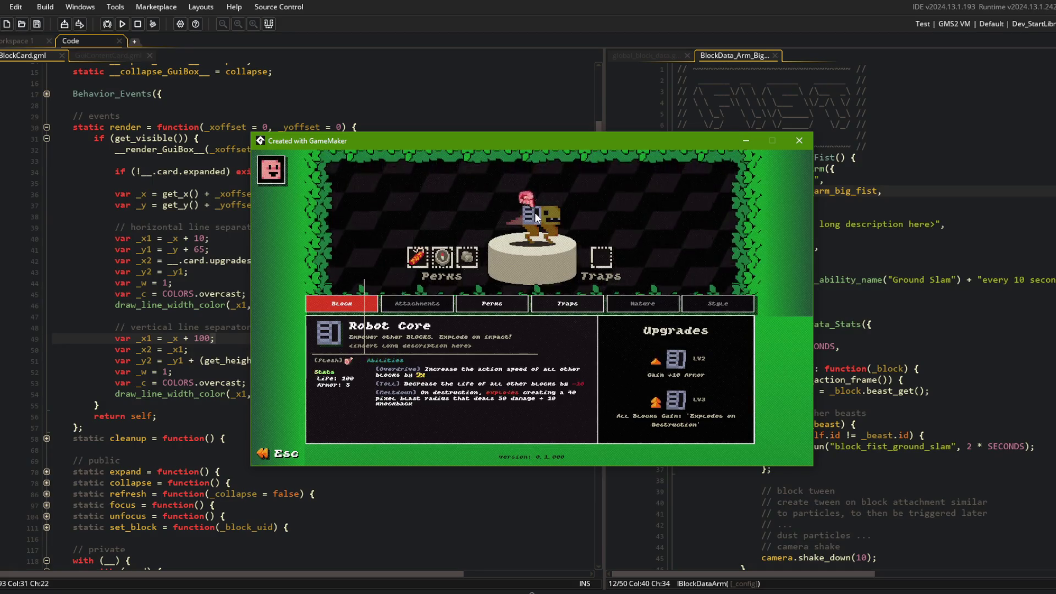
Step: Start typing get_width in front of the _x2 expression on line 42
left_click(207, 204)
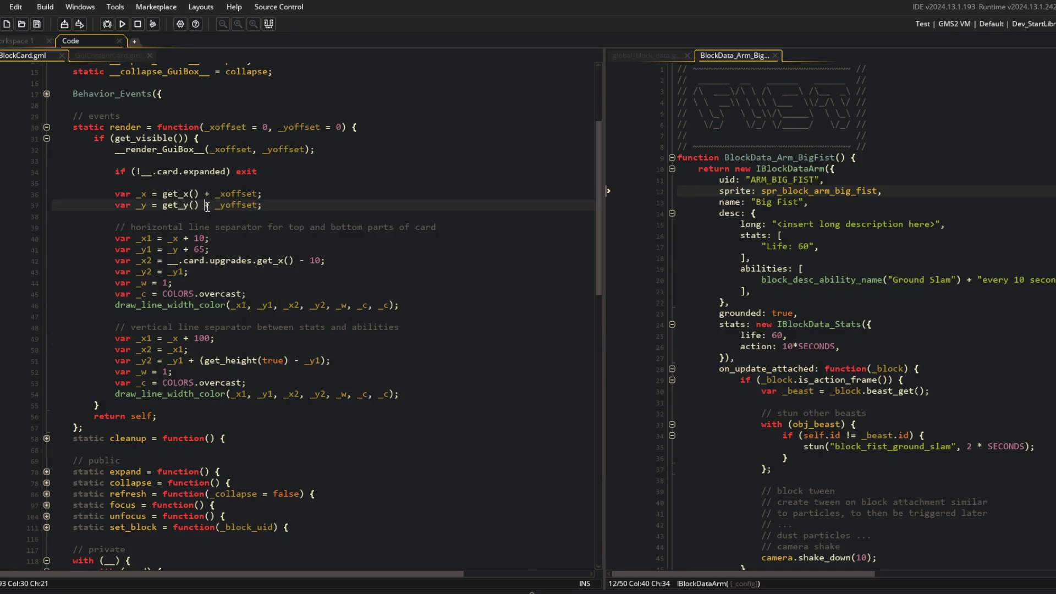
left_click(168, 261)
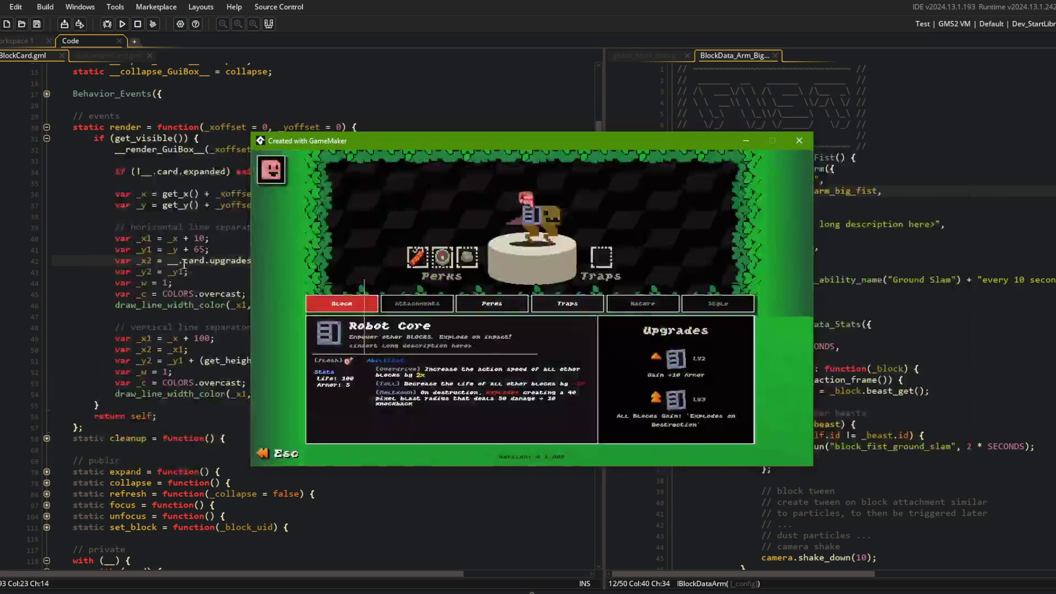
key("shift+End")
key("Home")
key("ctrl+Right")
type("get_width")
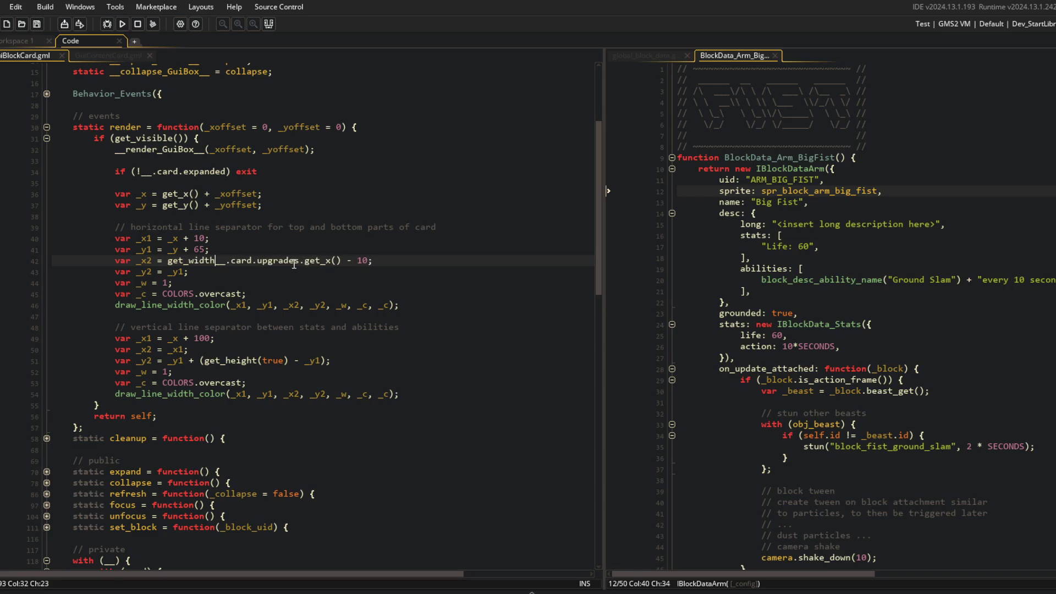
type("e)")
type("_x + ")
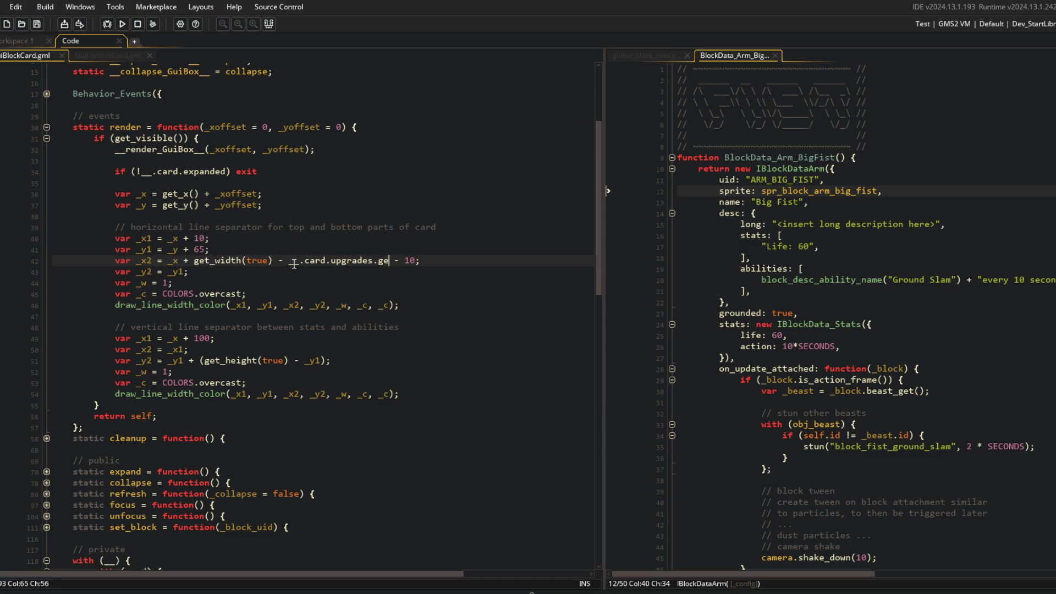
type(" dth(")
Step: Finish line 42 as _x + (get_width(true) - __.card.upgrades.get_width(true)) - 10 and run the game
key("Home")
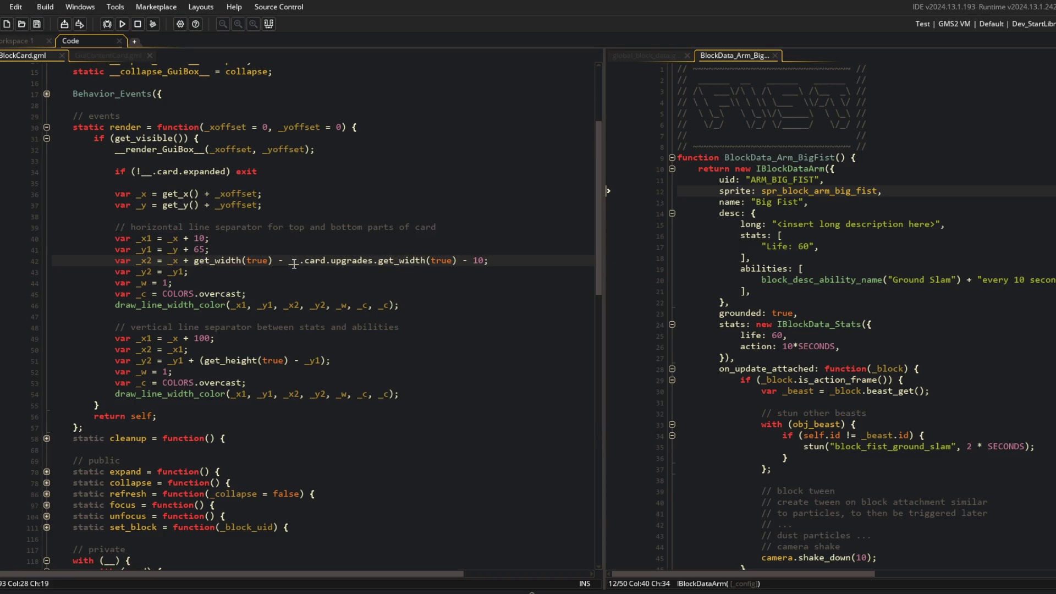
type("(")
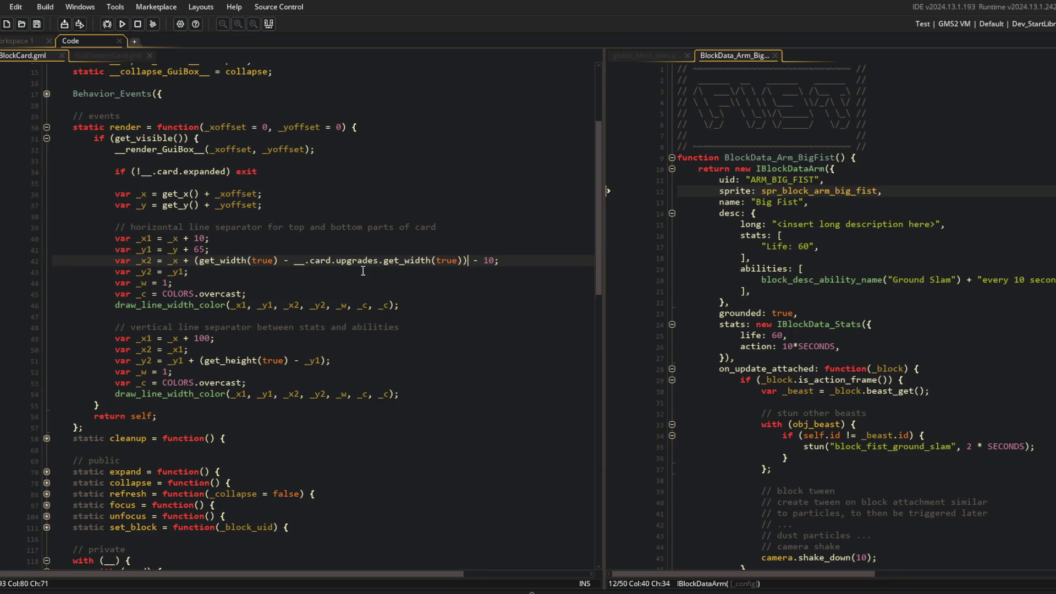
left_click(129, 23)
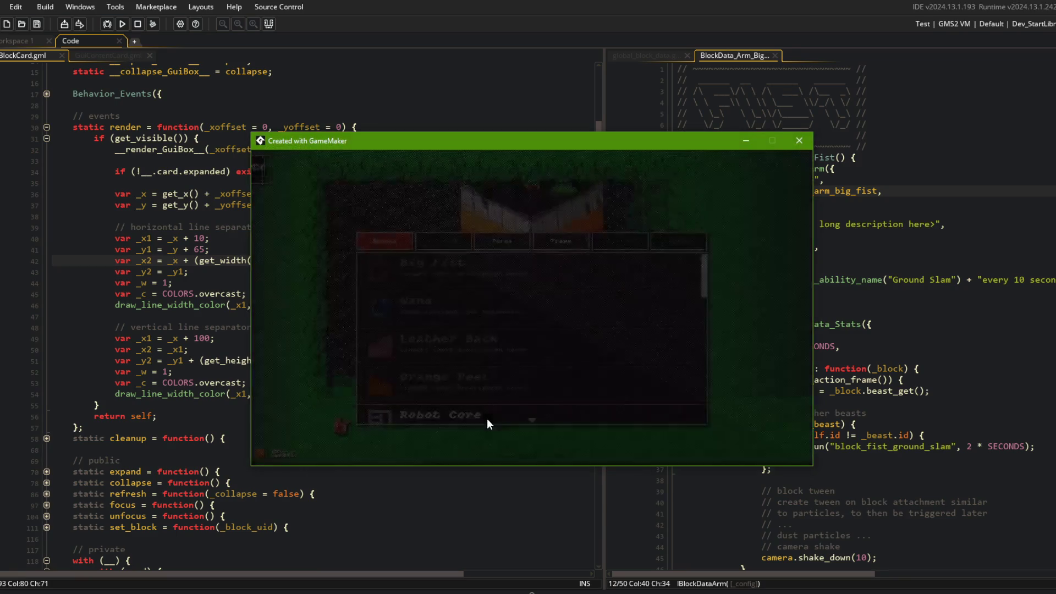
Step: Preview the Orange Peel card, then open My Beast 1 in the beast editor to see the Dino Tail card
left_click(505, 377)
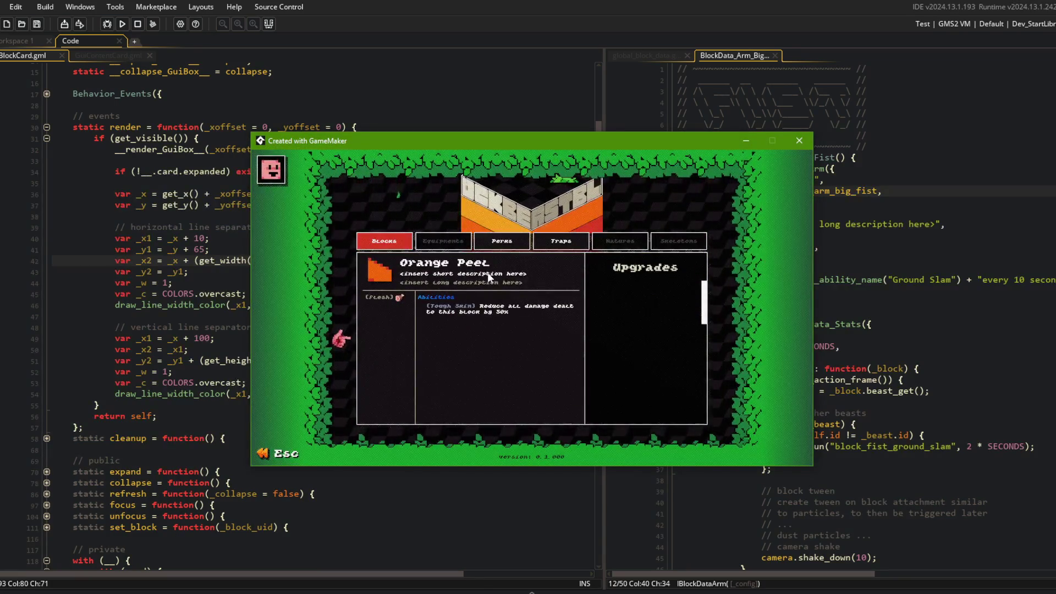
left_click(488, 274)
key("Escape")
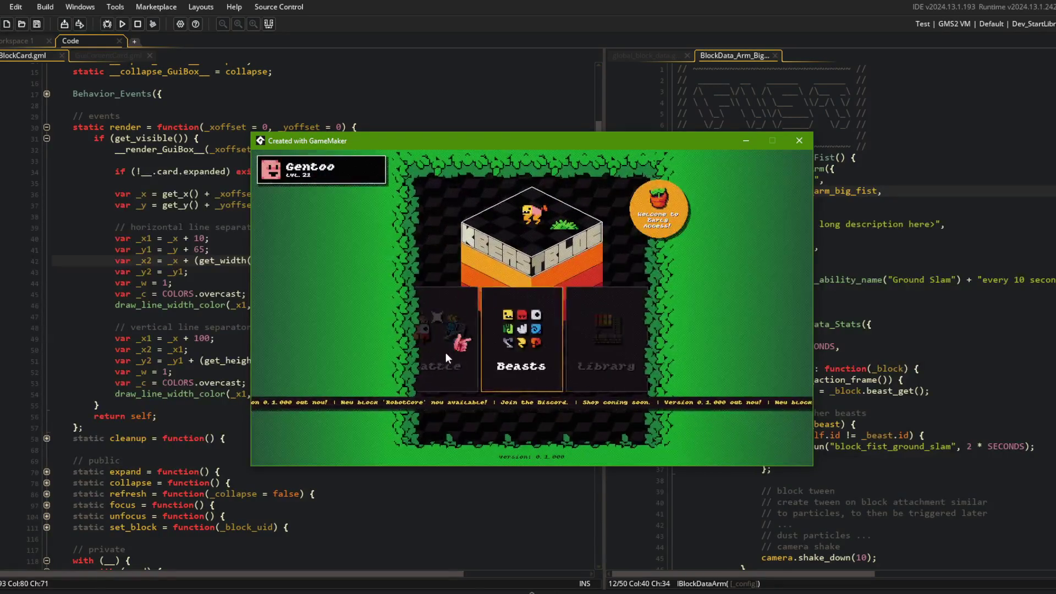
left_click(549, 322)
left_click(549, 322)
left_click(588, 338)
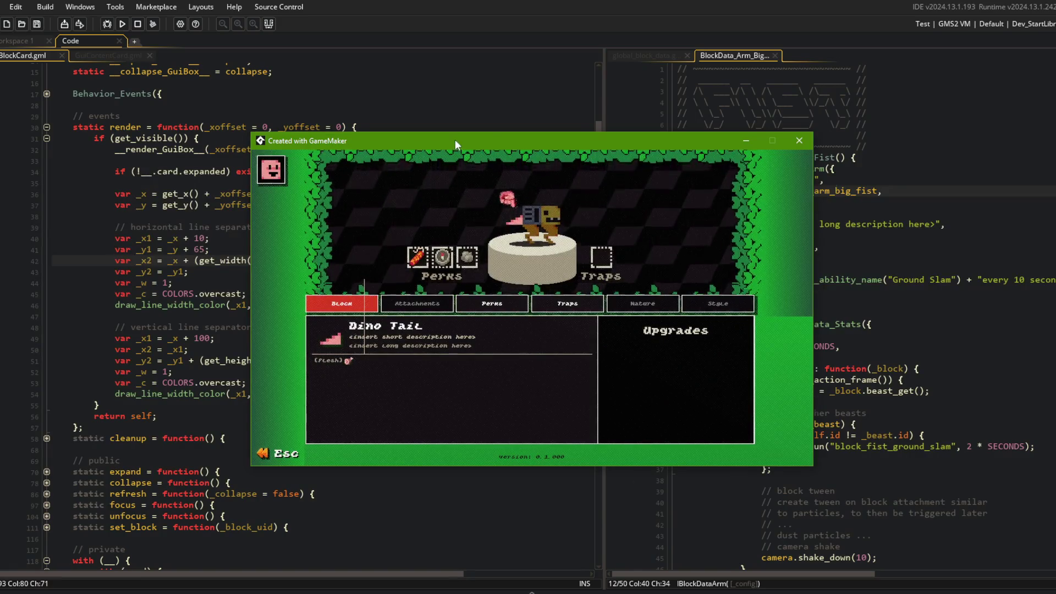
left_click_drag(454, 140, 601, 130)
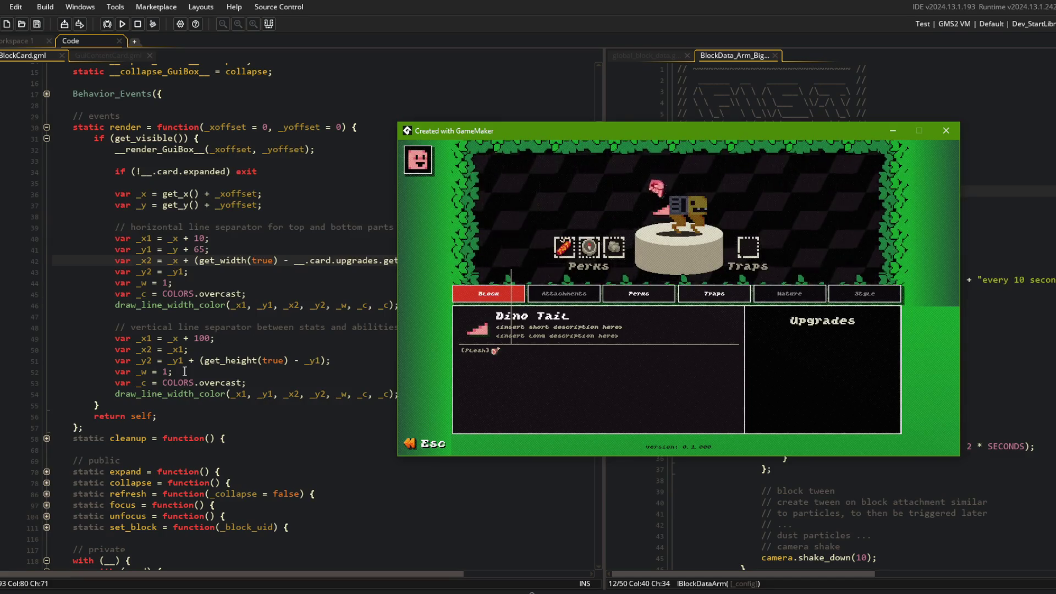
Step: Review how _y, get_y() and _yoffset are used on lines 30–43 of the BlockCard code
left_click(175, 239)
left_click(174, 251)
left_click(184, 204)
left_click(286, 149)
left_click(281, 128)
left_click(163, 204)
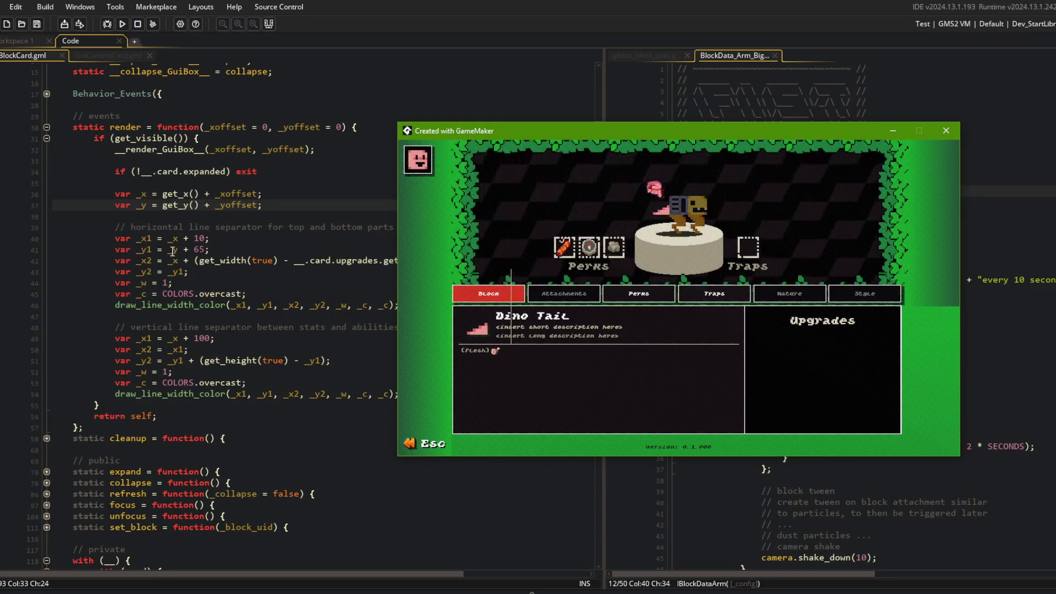
left_click(142, 273)
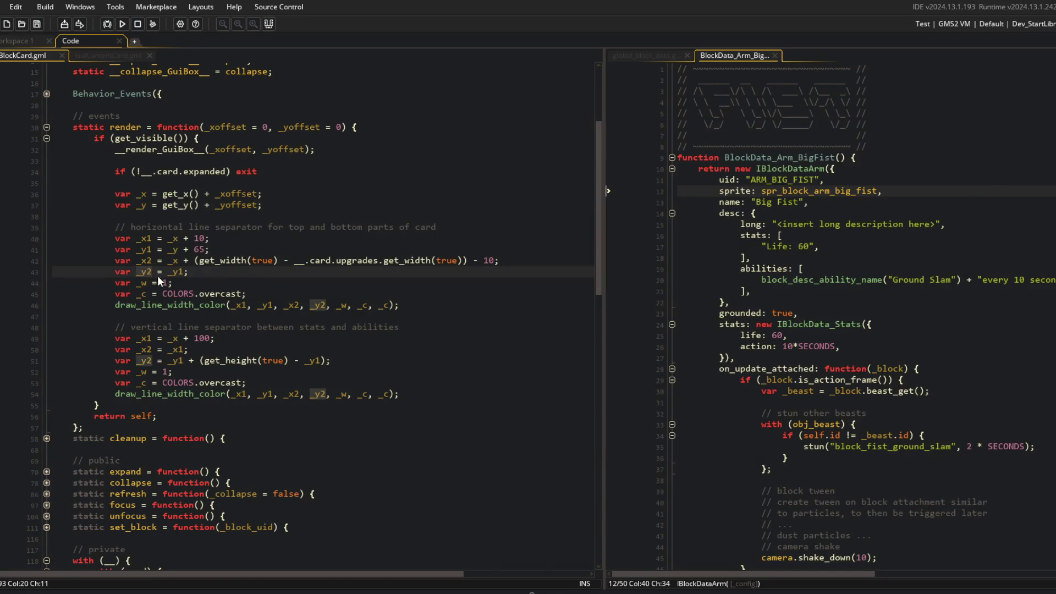
Step: On line 51, replace _y1 with (_y + 65) in the vertical separator's _y2 expression
key("Left")
key("Left")
key("Left")
left_click(143, 362)
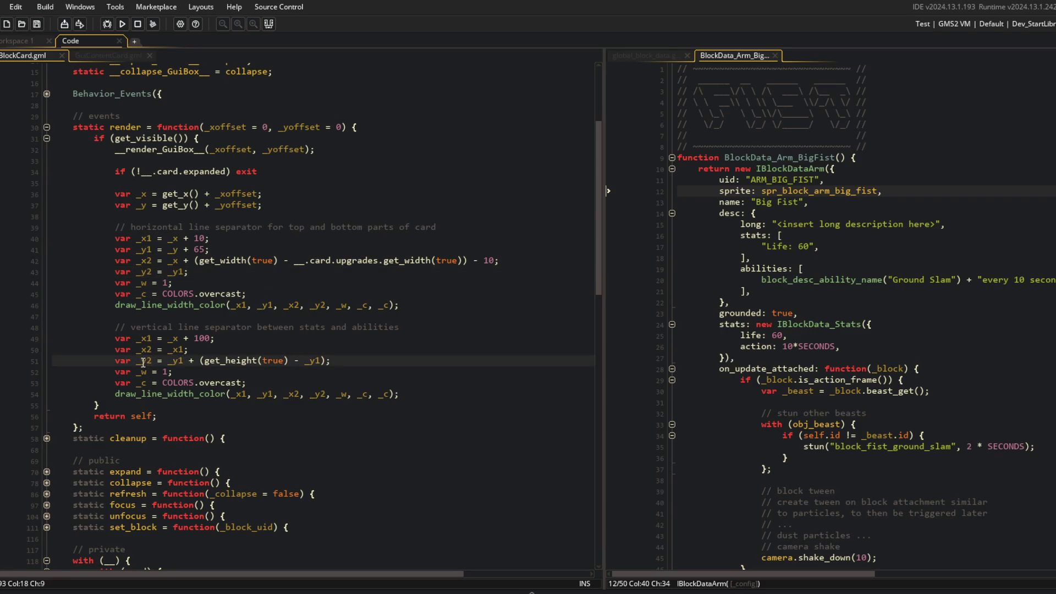
key("Right")
key("Right")
key("Right")
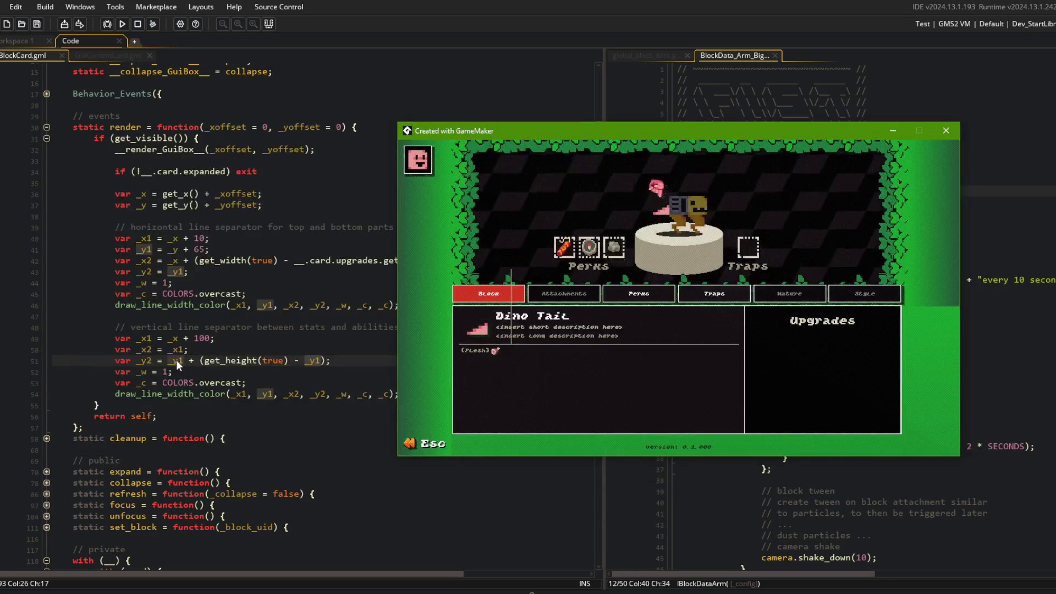
left_click(175, 248)
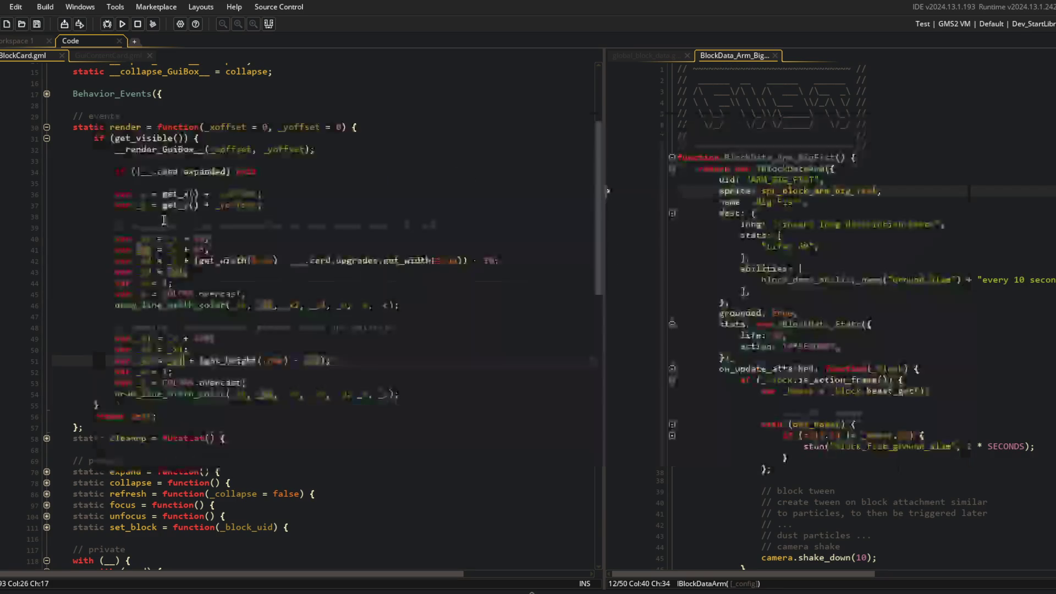
left_click(168, 249)
left_click(175, 360)
key("BackSpace")
type("+ 65;")
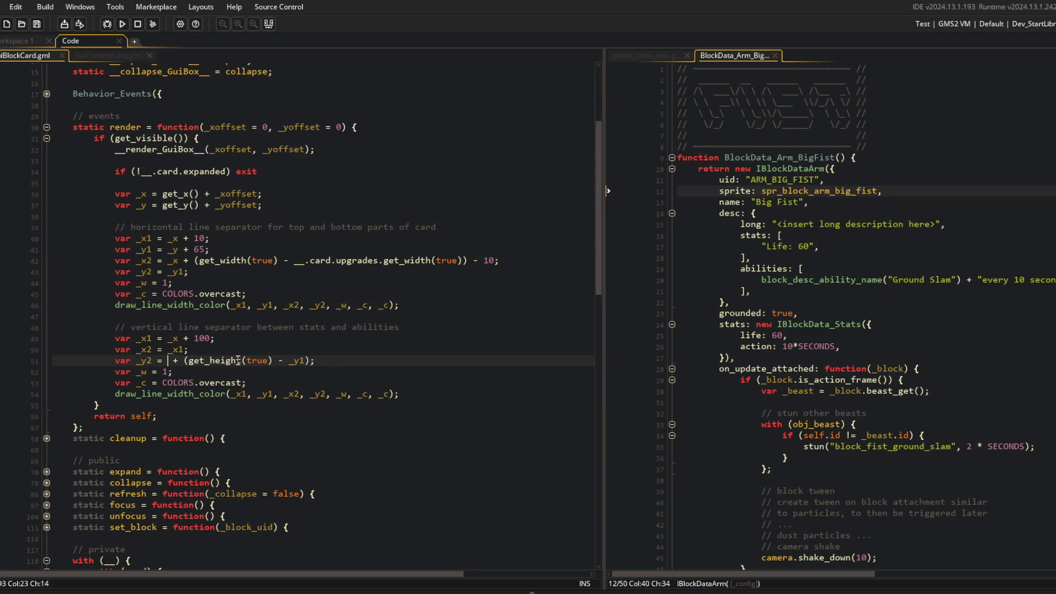
type("(")
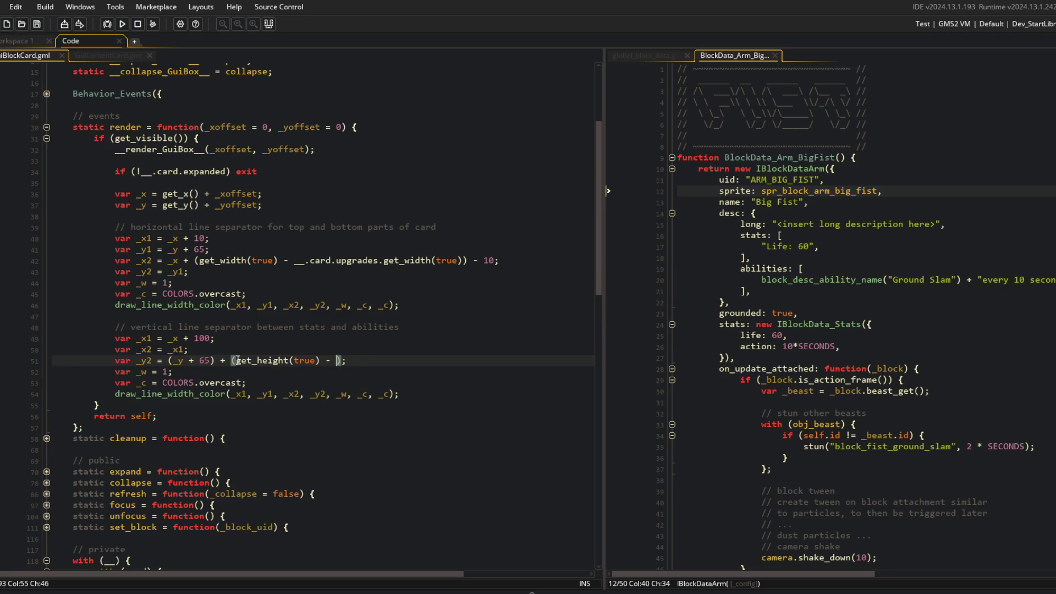
type("_y + 65")
Step: Rebuild and run the game, check the Wand card, then open the Beasts section
key("F5")
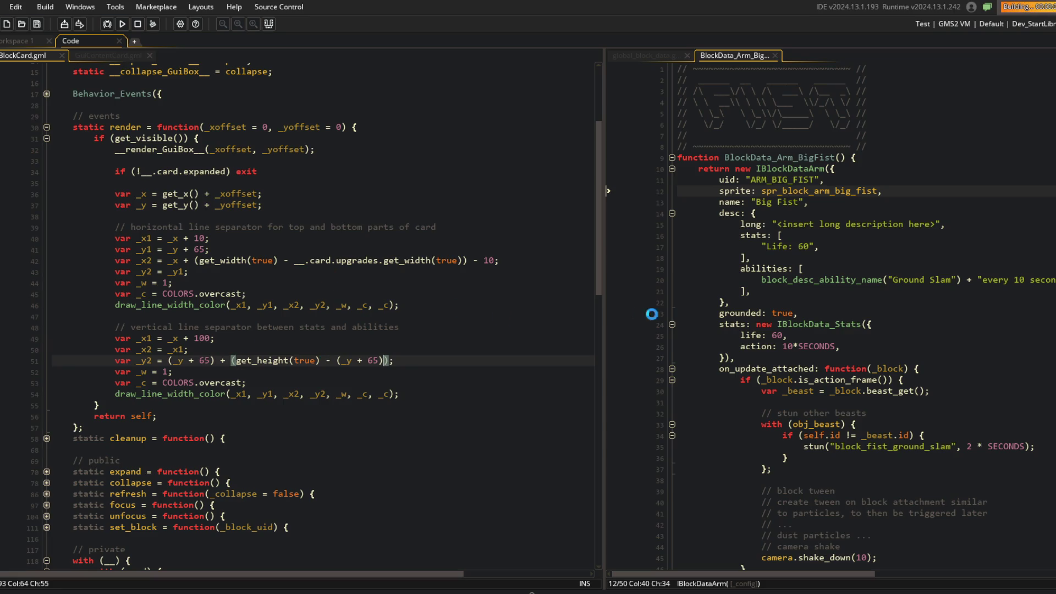
left_click(514, 304)
key("Escape")
left_click(523, 330)
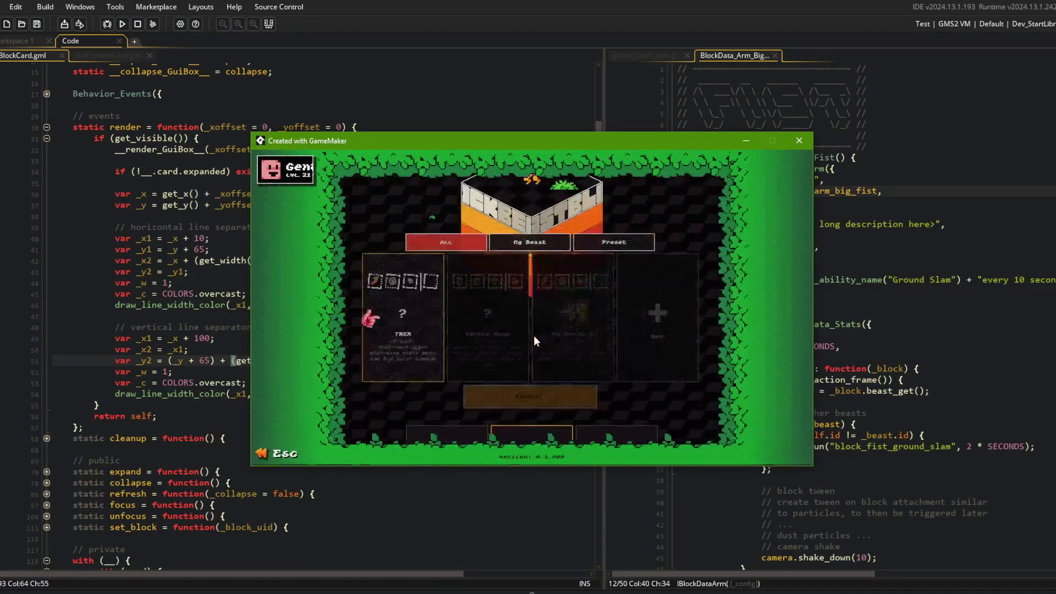
Step: Check the Dino Tail card in the beast editor and return to the BlockCard code
left_click(585, 343)
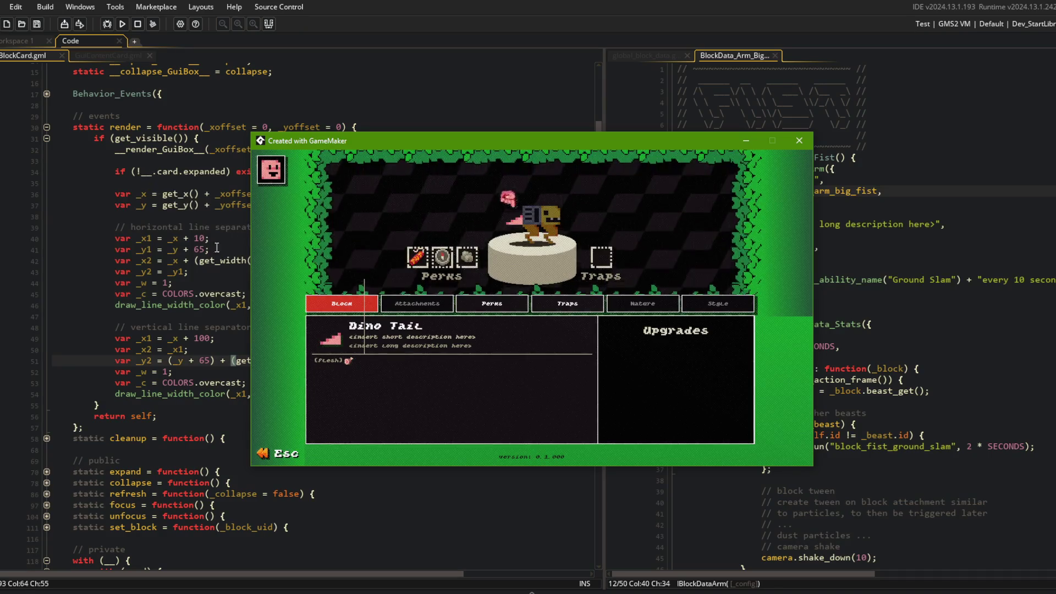
left_click(220, 272)
left_click(336, 394)
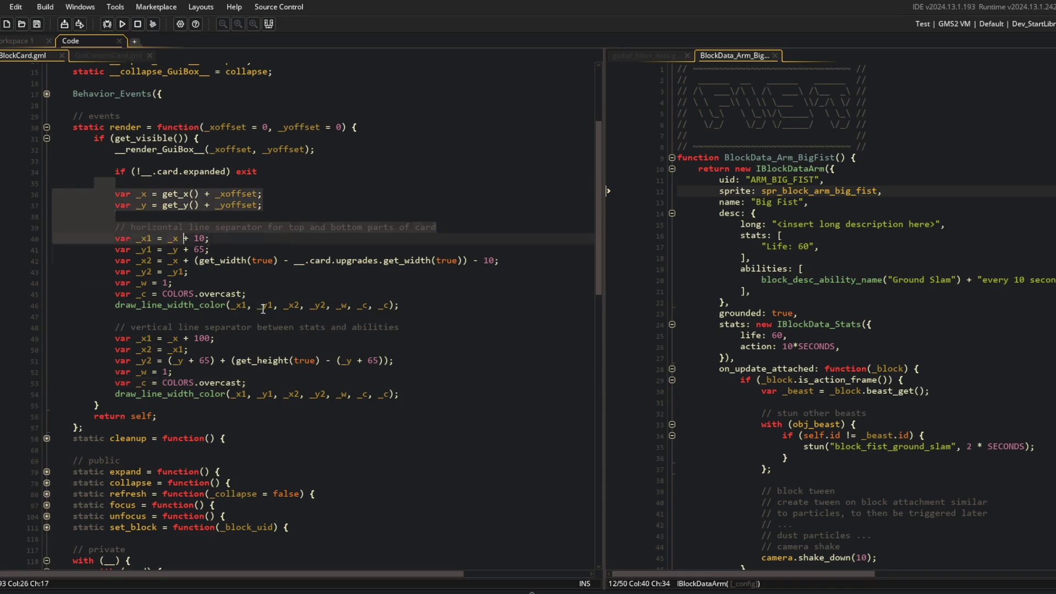
Step: Revert line 51 to _y1 + (get_height(true) - _y1) and drop line 42's extra parenthesis
left_click(403, 329)
left_click_drag(335, 360, 382, 360)
type("_y1")
left_click_drag(167, 360, 215, 361)
key("BackSpace")
left_click(464, 260)
key("BackSpace")
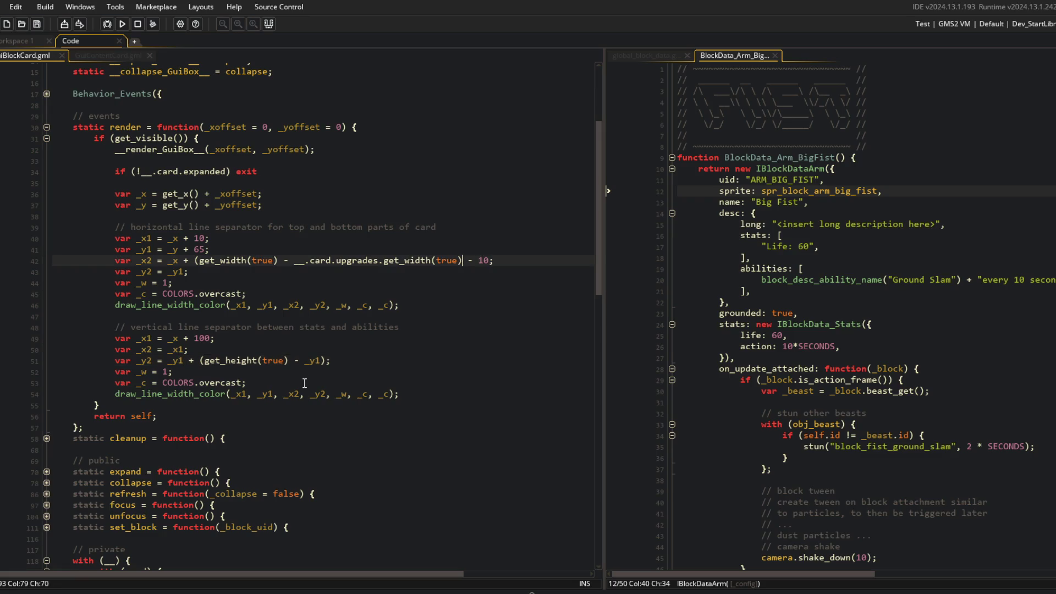
type(")")
Step: Review the separator variables _x1, _x2, _y2 and the draw call on lines 43–54
left_click(373, 327)
left_click(415, 282)
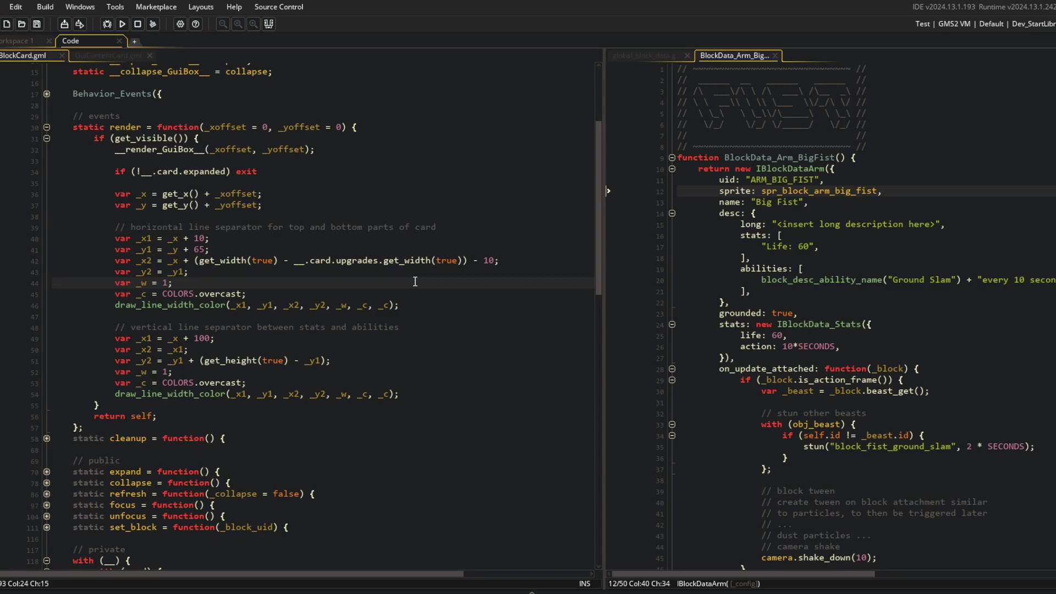
left_click(242, 393)
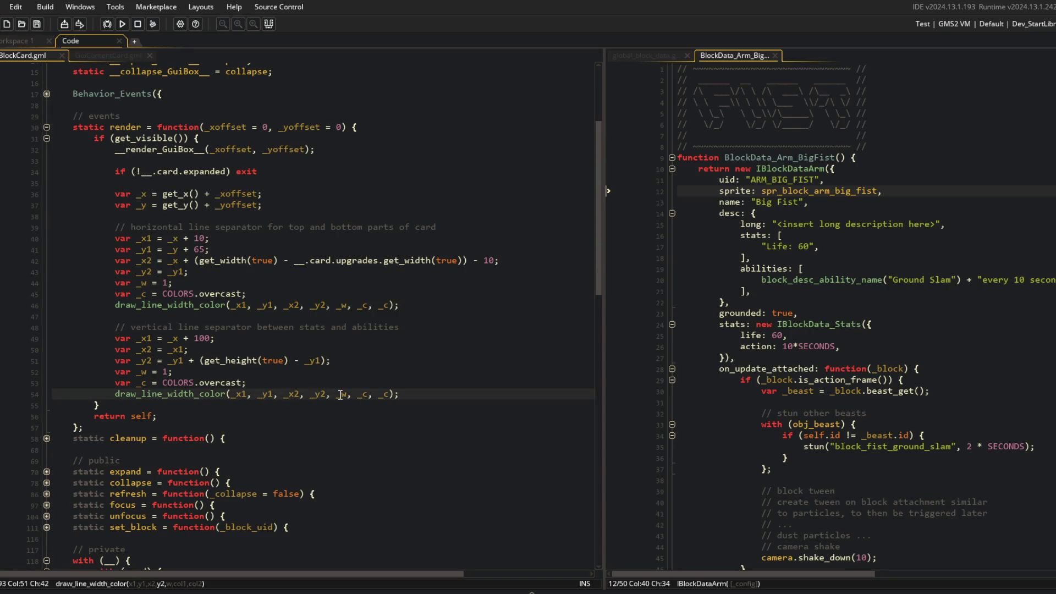
left_click(143, 340)
left_click(145, 350)
left_click(143, 340)
left_click(145, 349)
double_click(141, 359)
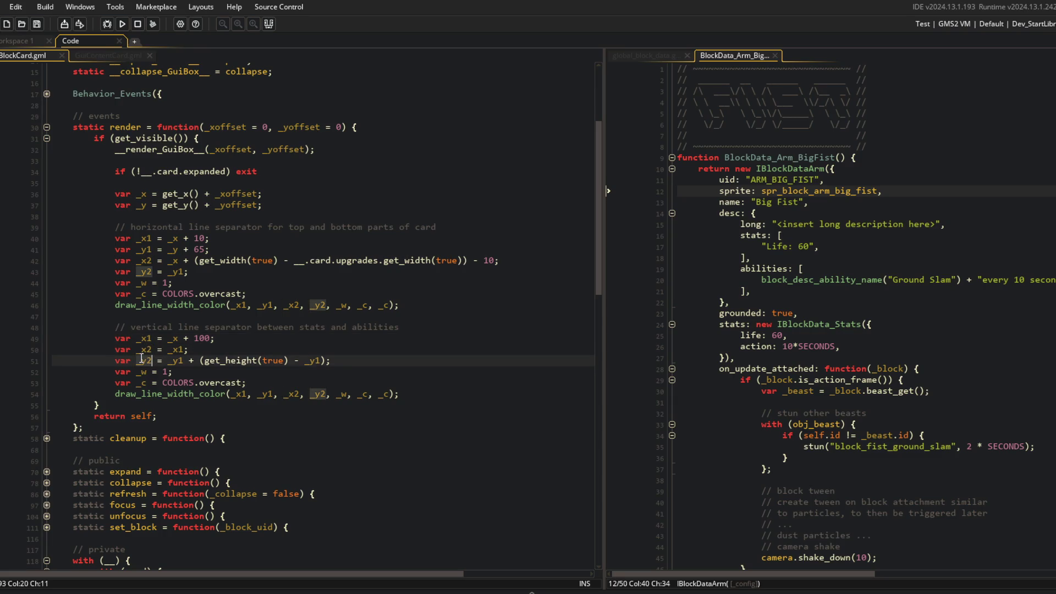
left_click_drag(112, 272, 205, 276)
left_click(173, 360)
Step: Run the game to check the Robot Core card's separators, close it, and start an asset search
left_click(238, 332)
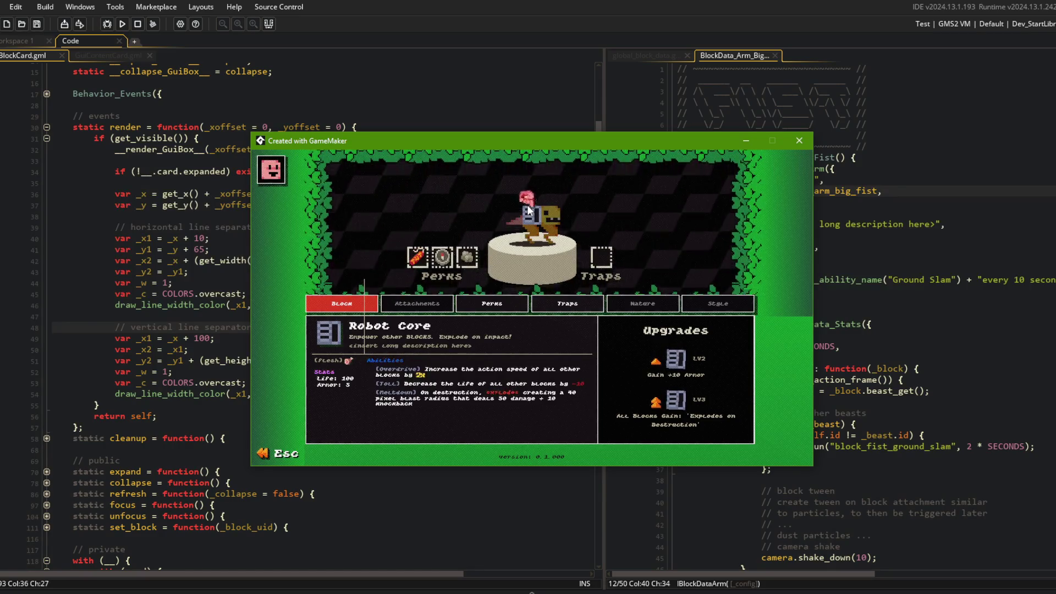
key("Escape")
left_click(478, 71)
scroll(492, 96, "up", 4)
left_click(478, 192)
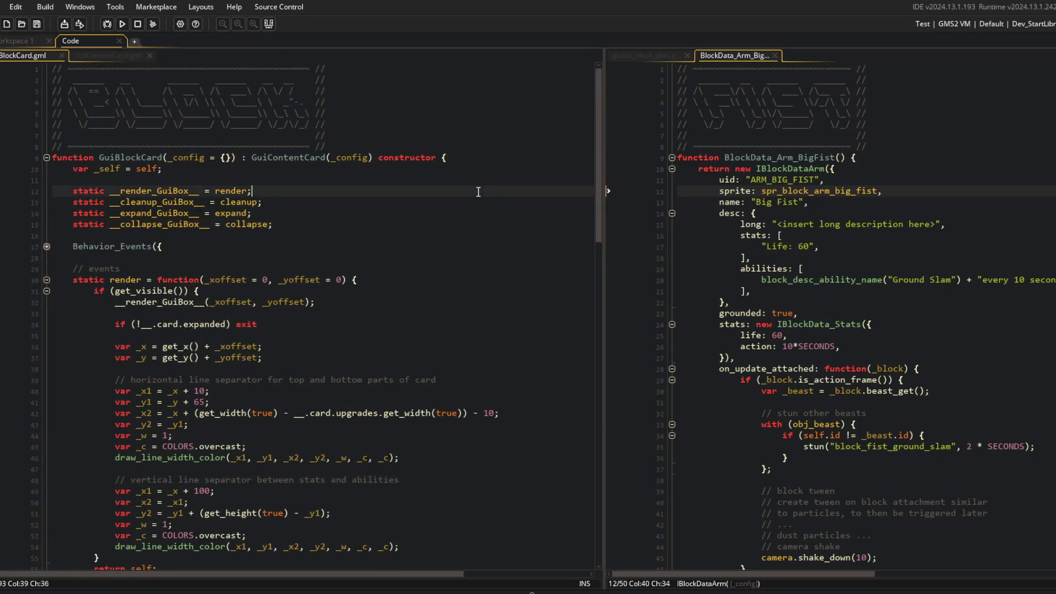
key("ctrl+t")
Step: Open ui_editor's Create event, dock it beside the BlockCard code, and fold its functions
type("ui_editor")
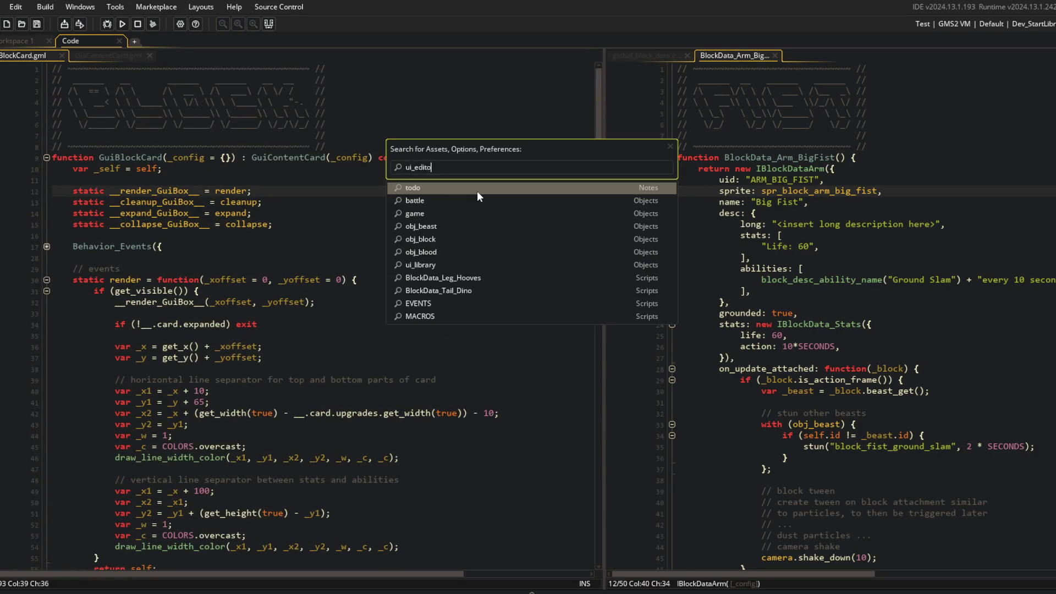
key("Return")
double_click(301, 207)
mouse_move(431, 220)
left_mouse_down()
mouse_move(141, 90)
mouse_move(601, 83)
mouse_move(603, 110)
mouse_move(463, 121)
left_mouse_up()
left_click(325, 138)
middle_click(100, 55)
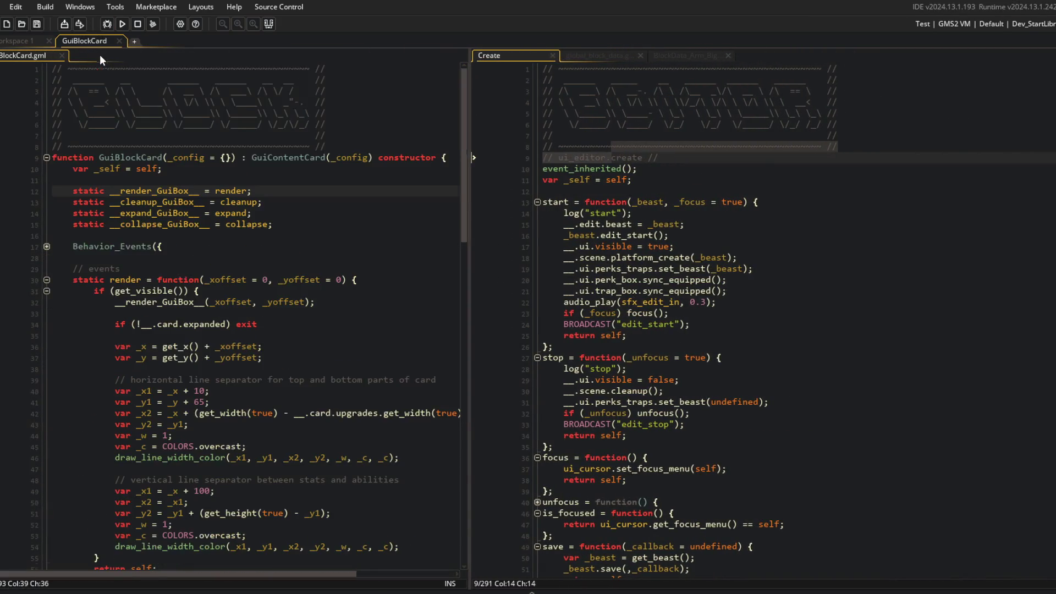
left_click(695, 313)
key("ctrl+shift+minus")
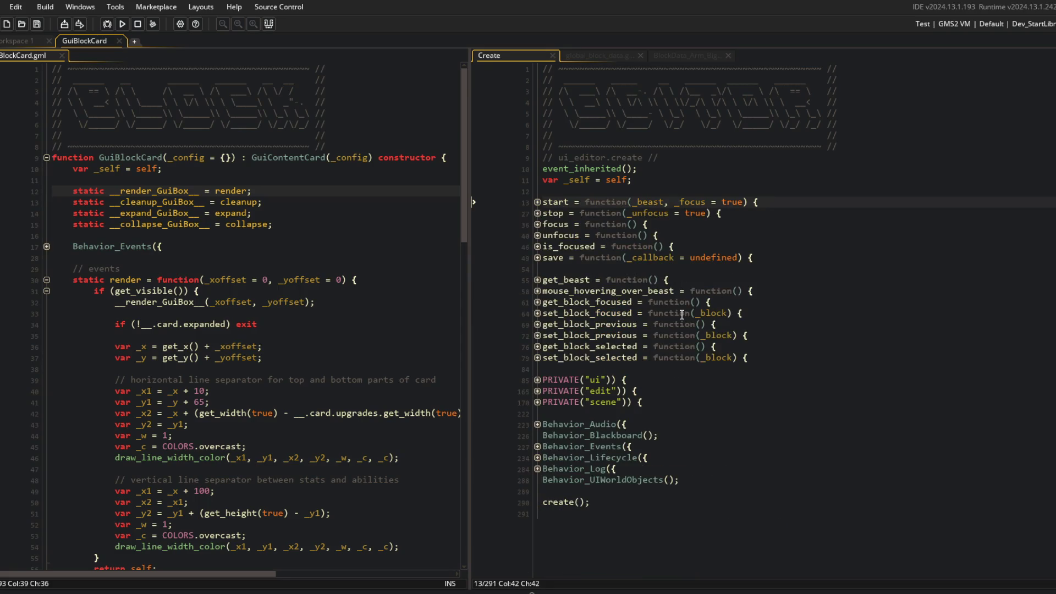
Step: Comment out the anchor line 96 in new_box with // and relaunch the game
left_click(537, 381)
scroll(557, 367, "down", 6)
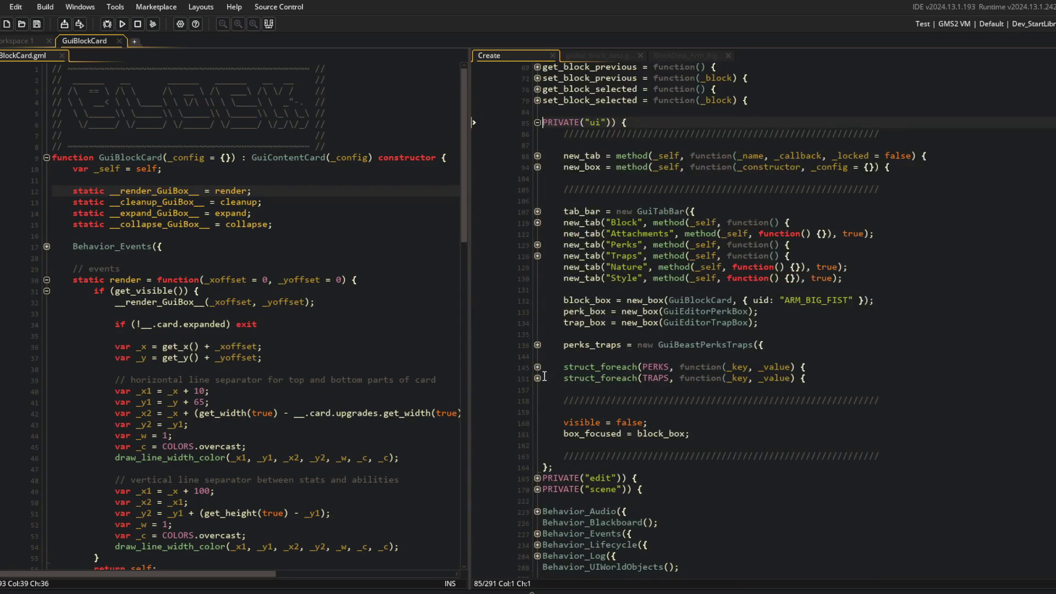
left_click(681, 300)
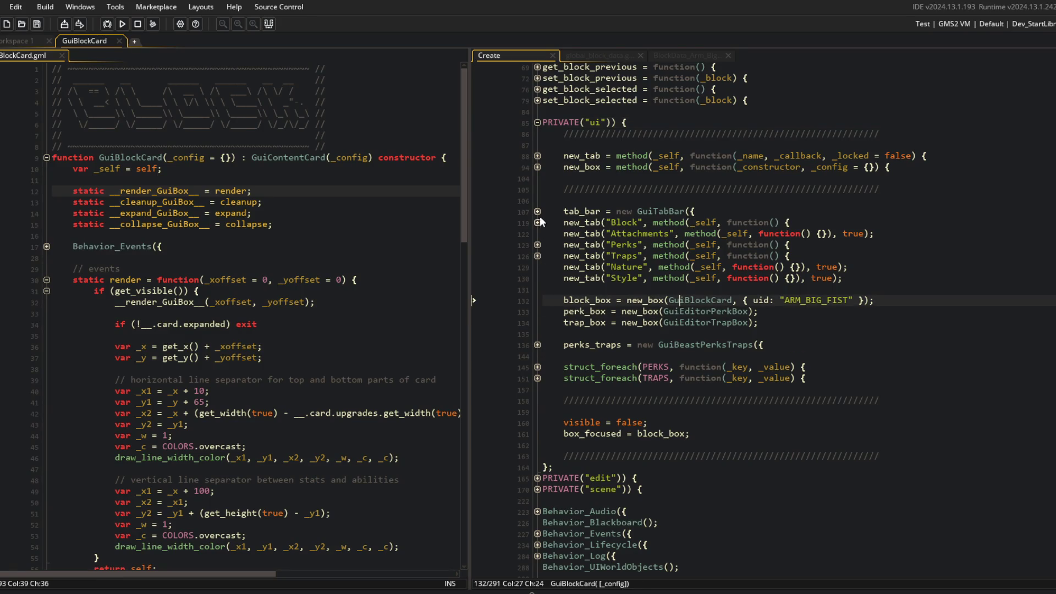
left_click(537, 167)
left_click(730, 188)
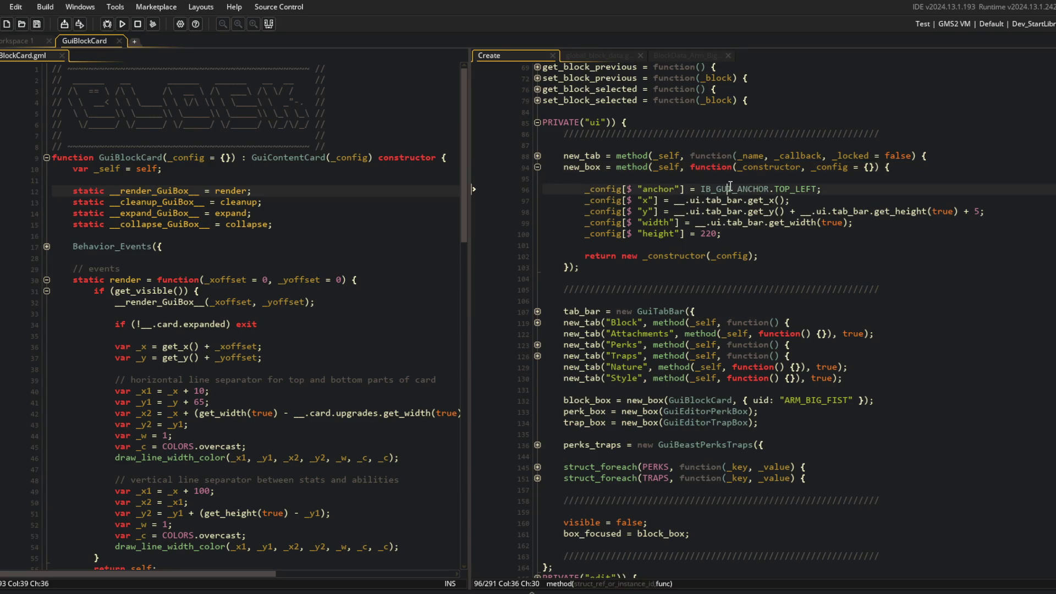
left_click(755, 179)
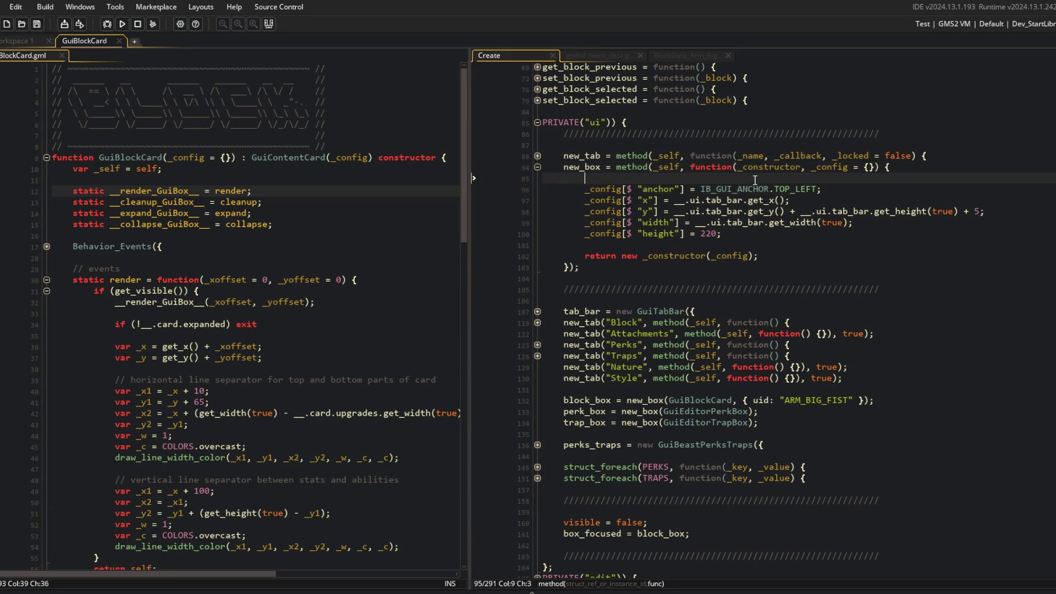
left_click(558, 194)
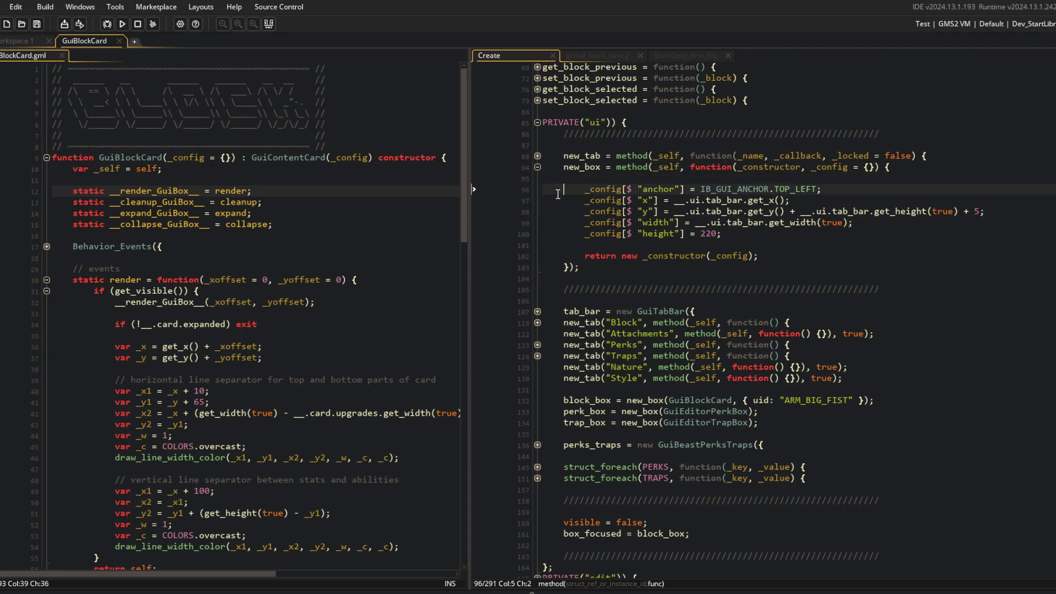
type("//")
key("F5")
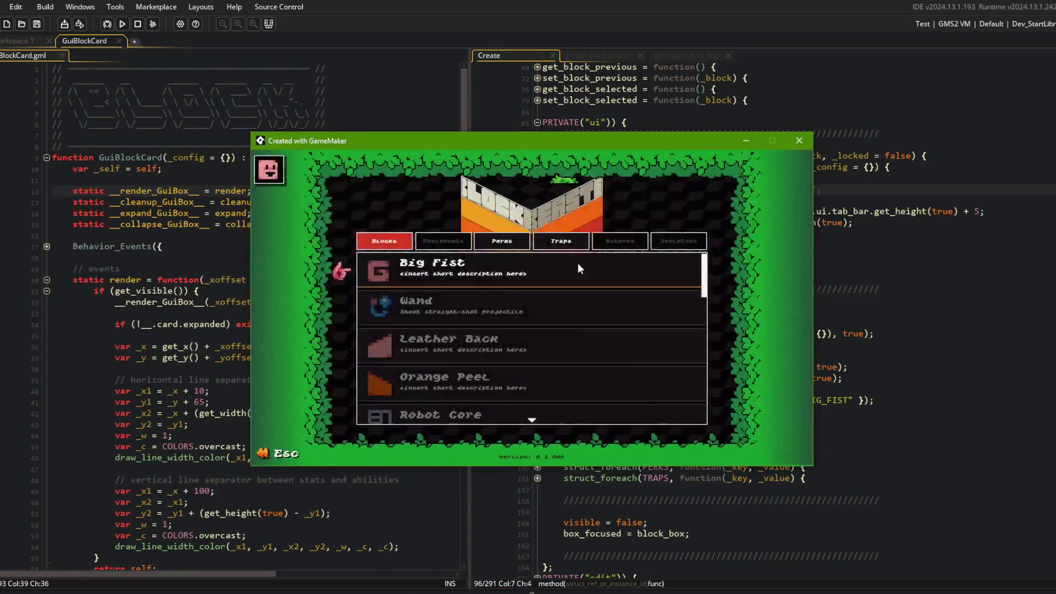
Step: Open the beast editor from the Big Fist card in game, then close the running game
key("Escape")
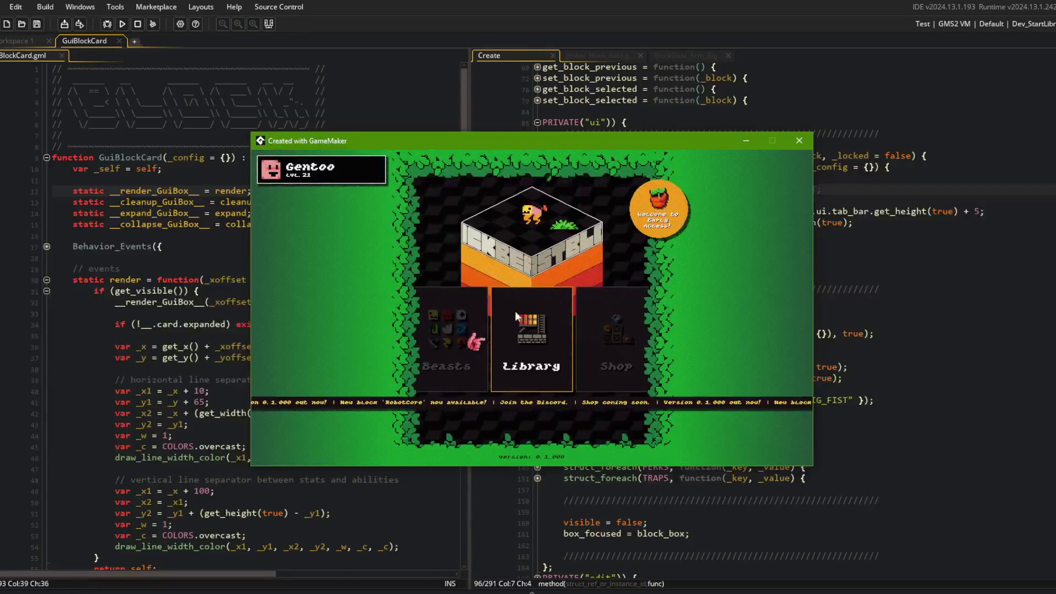
left_click(531, 329)
left_click(553, 335)
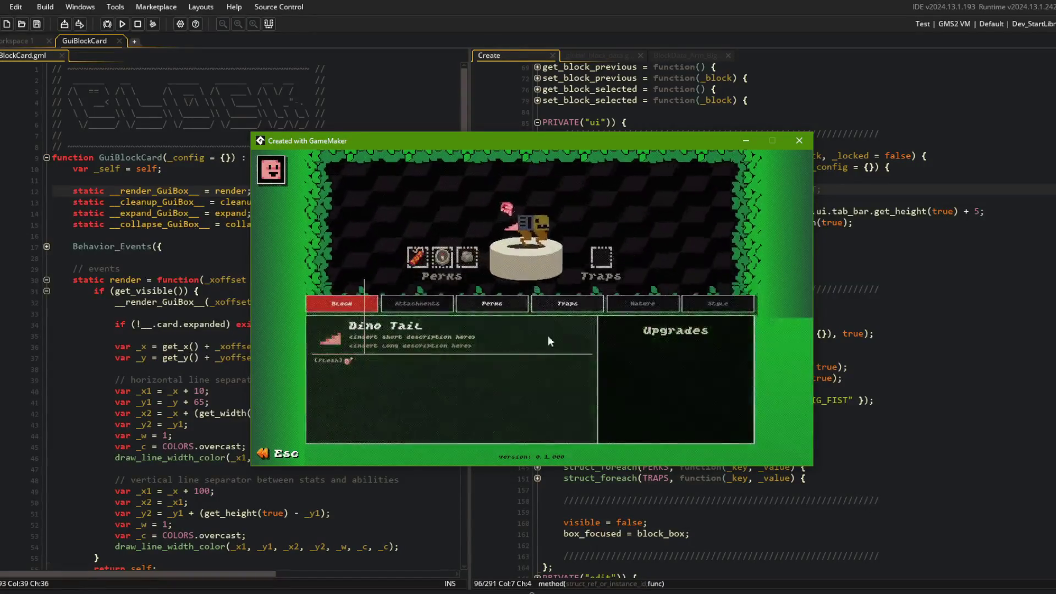
left_click(798, 140)
left_click(984, 82)
left_click(1028, 24)
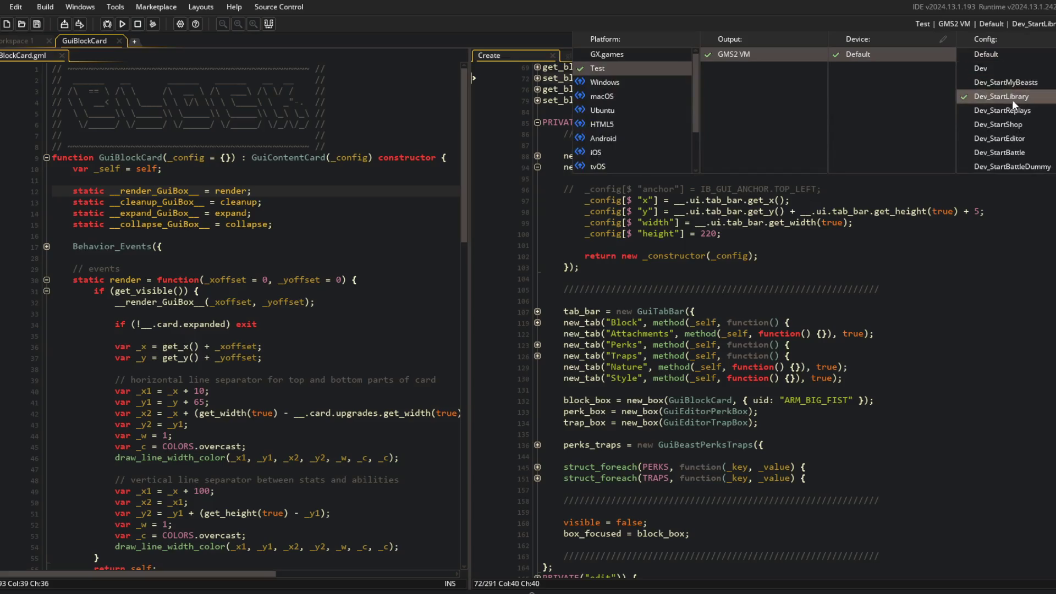
Step: Undo the comment slashes so new_box's anchor line is active again
left_click(1011, 140)
left_click(848, 234)
left_click(849, 187)
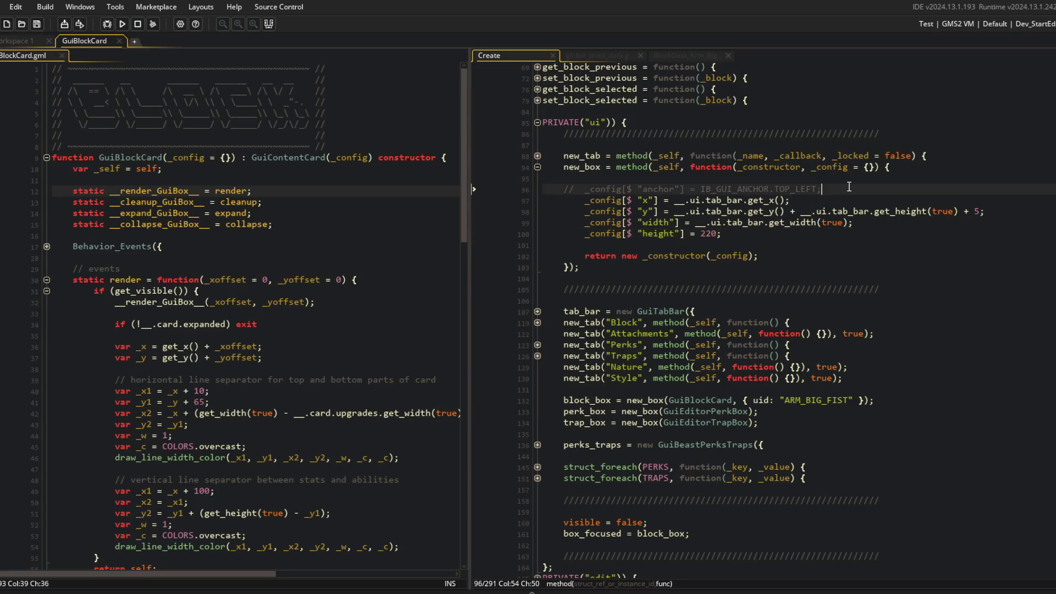
key("ctrl+z")
scroll(696, 210, "down", 5)
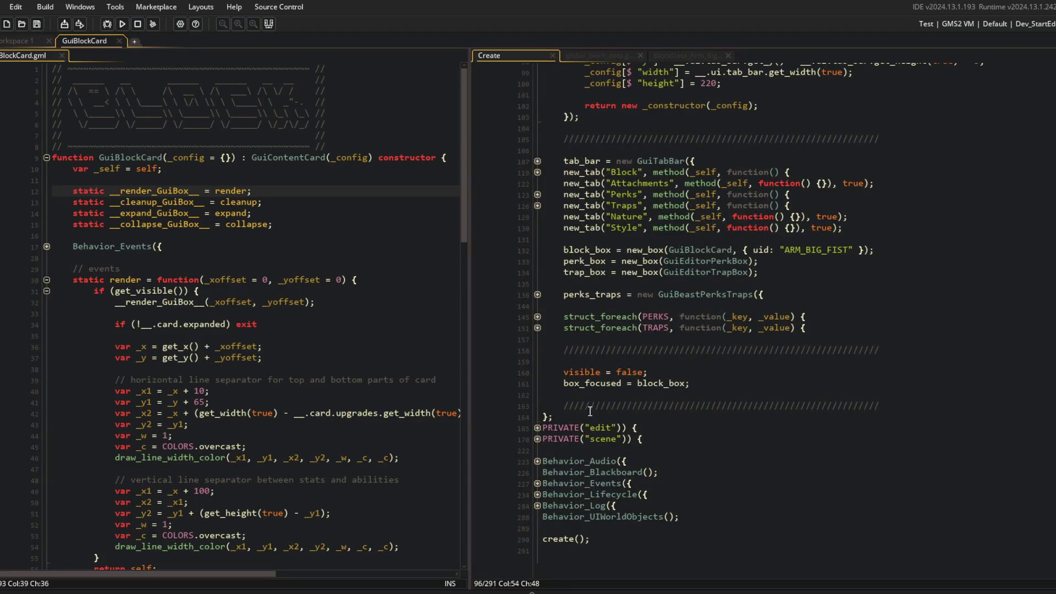
scroll(664, 435, "up", 3)
scroll(664, 435, "down", 3)
Step: Unfold Behavior_Lifecycle > render_gui and its tab-bar and focused-box checks, then run the game
left_click(538, 502)
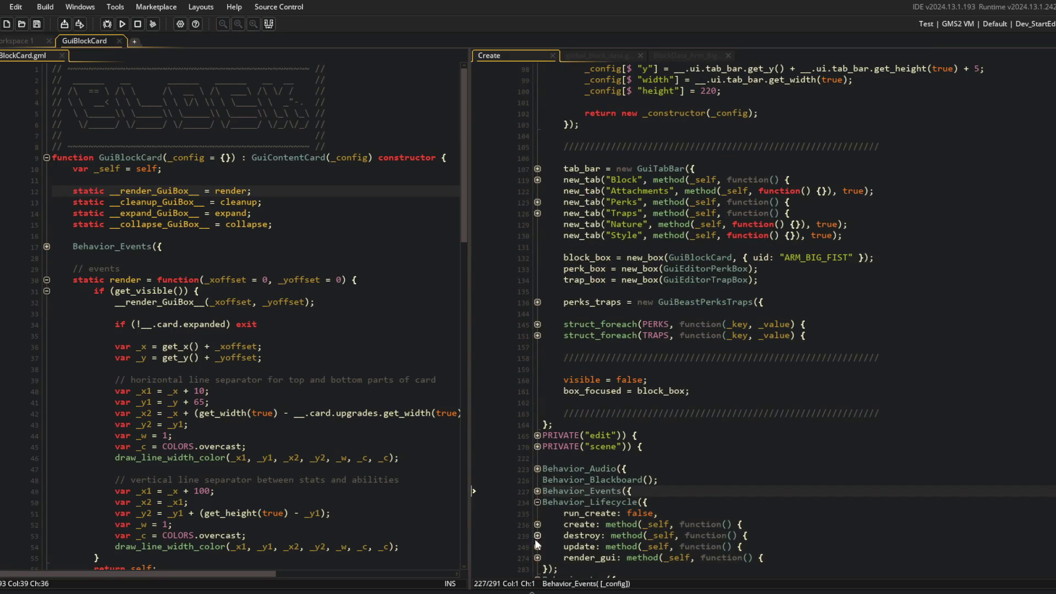
left_click(537, 558)
scroll(538, 528, "down", 3)
left_click(537, 472)
scroll(585, 471, "down", 2)
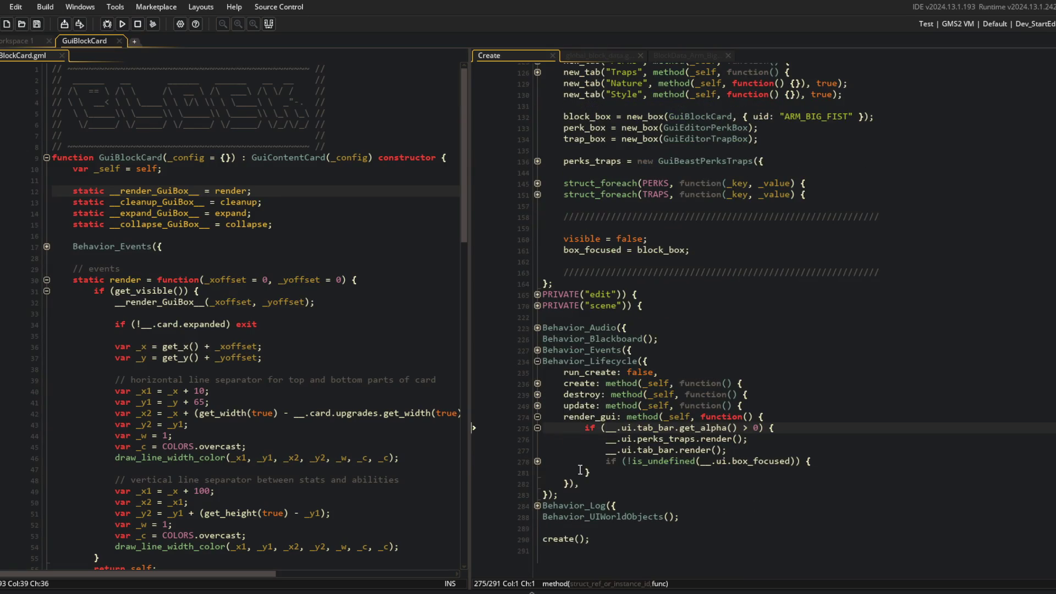
left_click(538, 461)
left_click(596, 270)
left_click(121, 24)
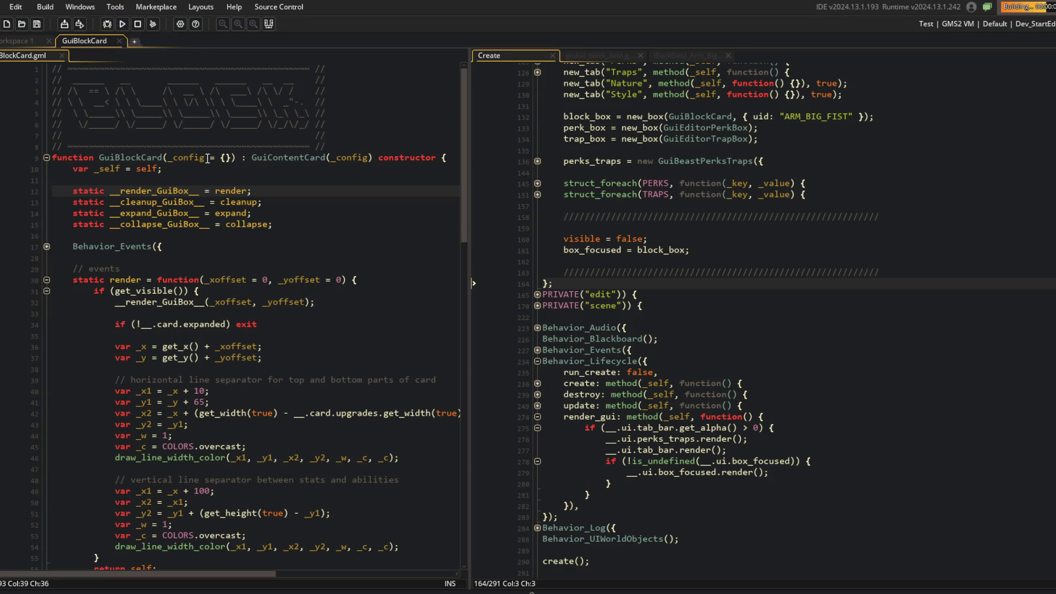
scroll(308, 268, "down", 3)
Step: Briefly test a zero _y offset on line 37, restore it, and relaunch the game
left_click_drag(466, 121, 582, 124)
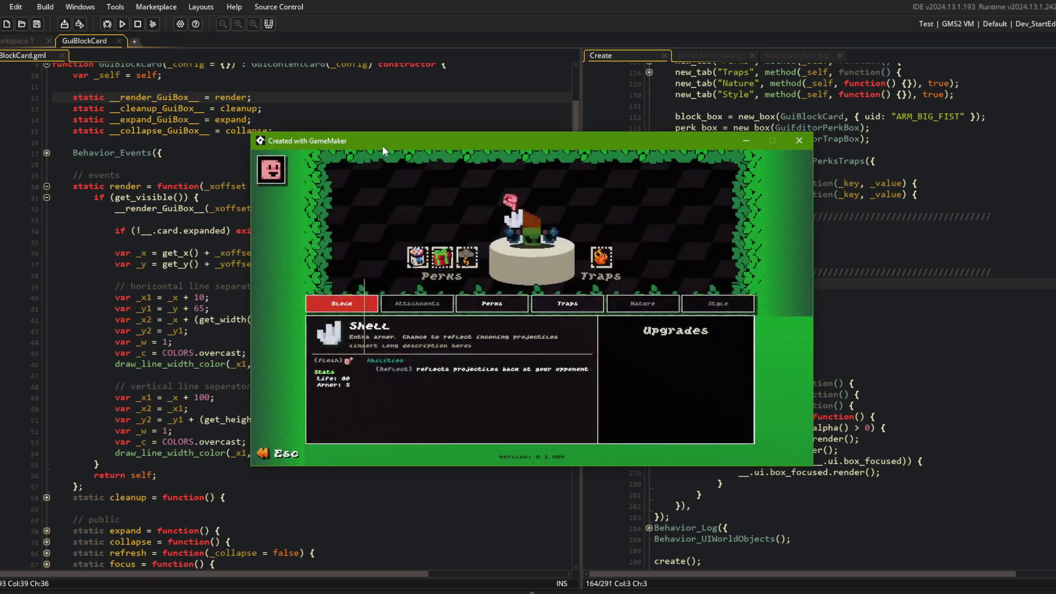
mouse_move(382, 146)
left_mouse_down()
mouse_move(593, 150)
mouse_move(570, 134)
mouse_move(579, 135)
left_mouse_up()
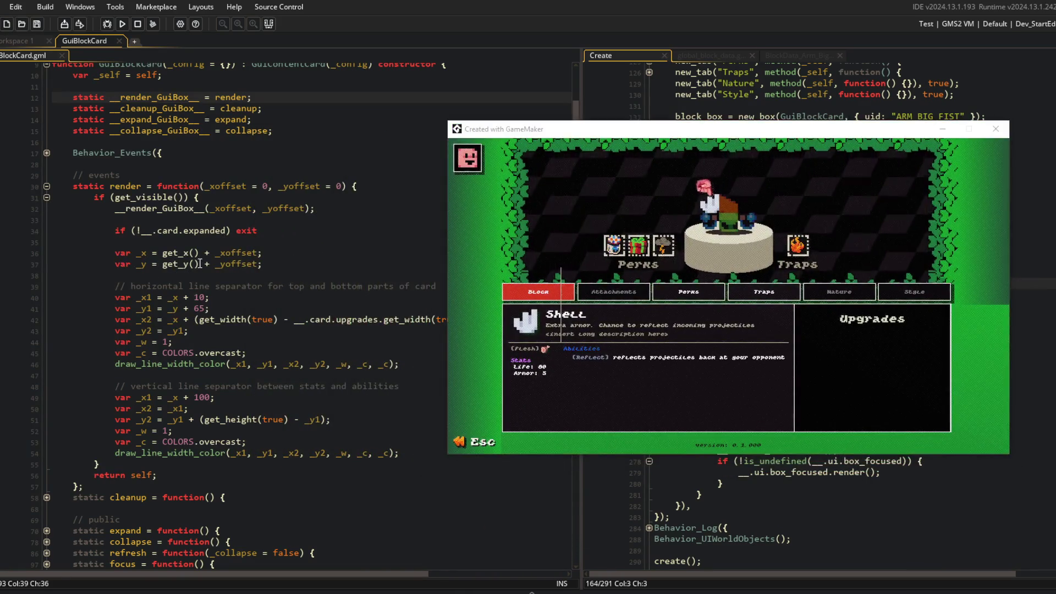
left_click(228, 262)
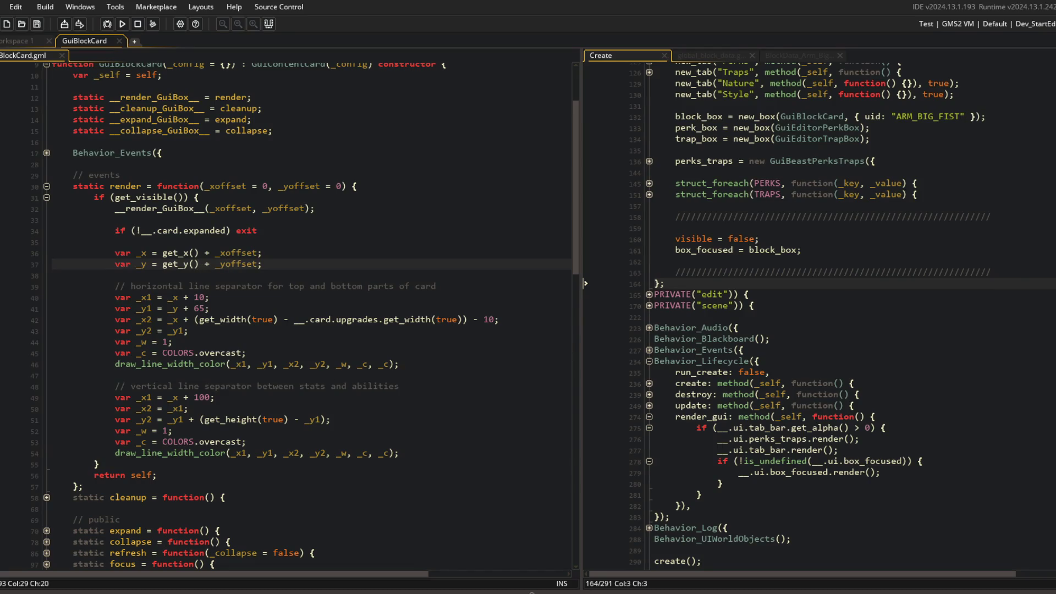
left_click(532, 592)
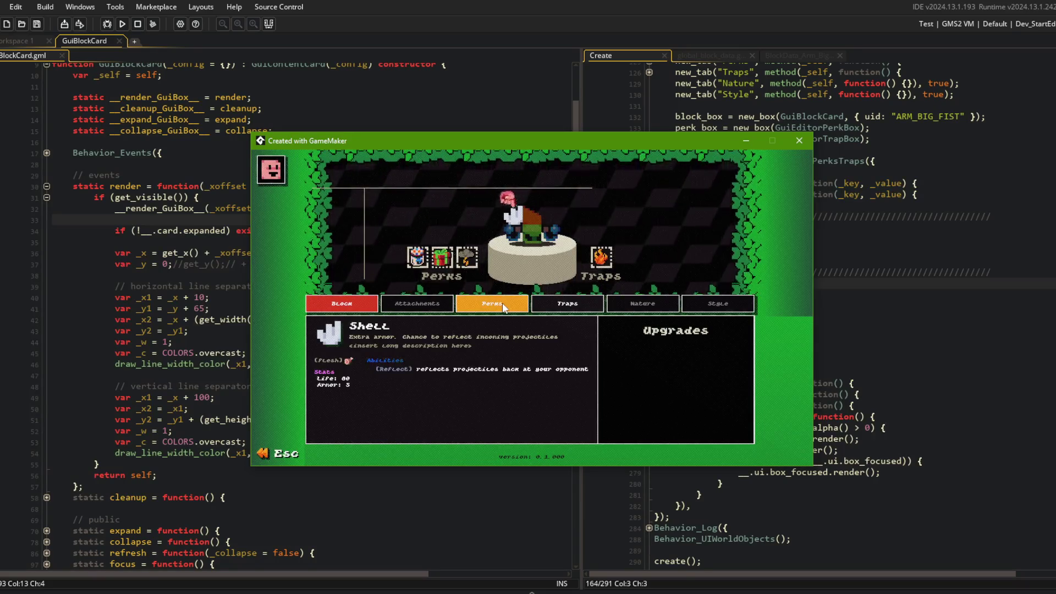
left_click(183, 264)
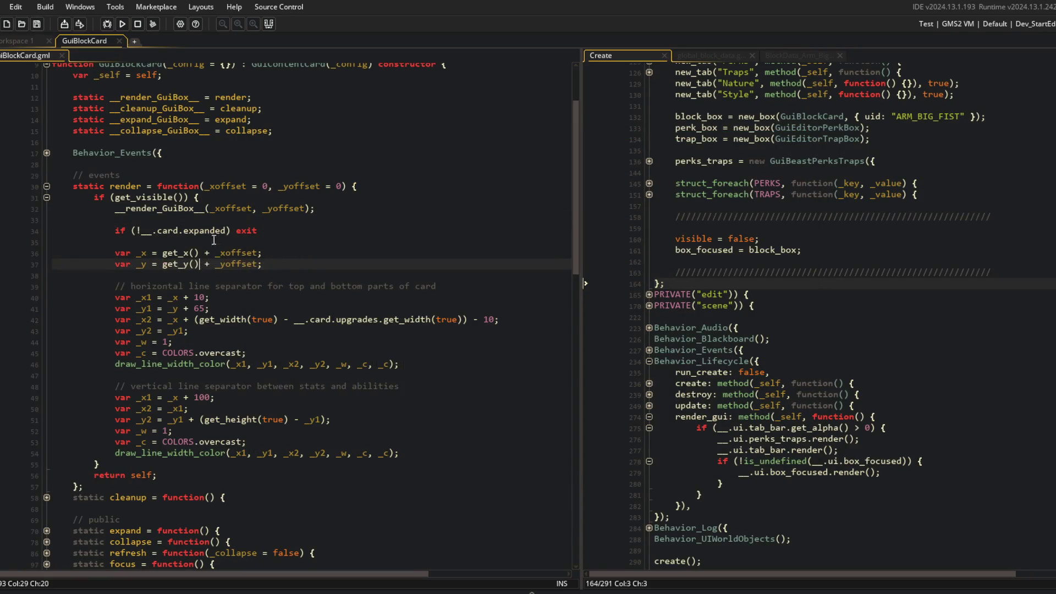
left_click(302, 275)
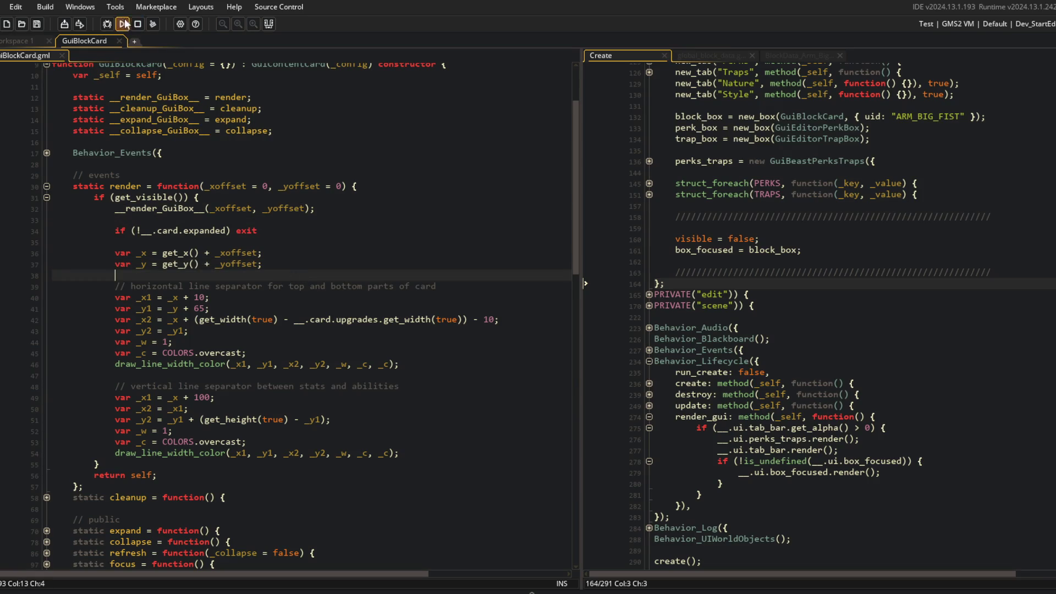
left_click(253, 264)
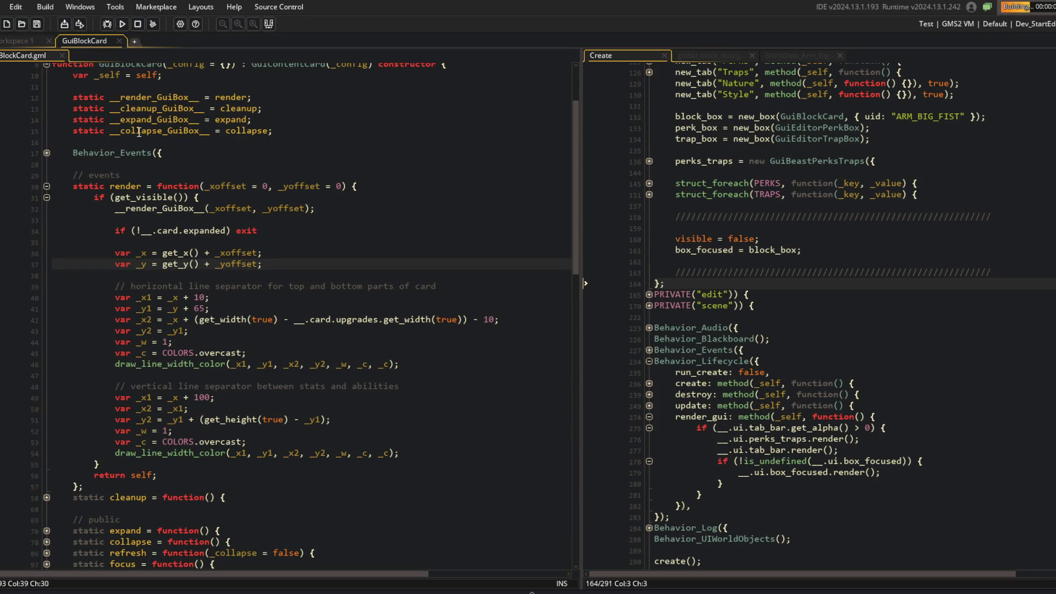
Step: Check the Perks list, Traps list and Shell block card in the beast editor, then return to the Create event code
double_click(167, 209)
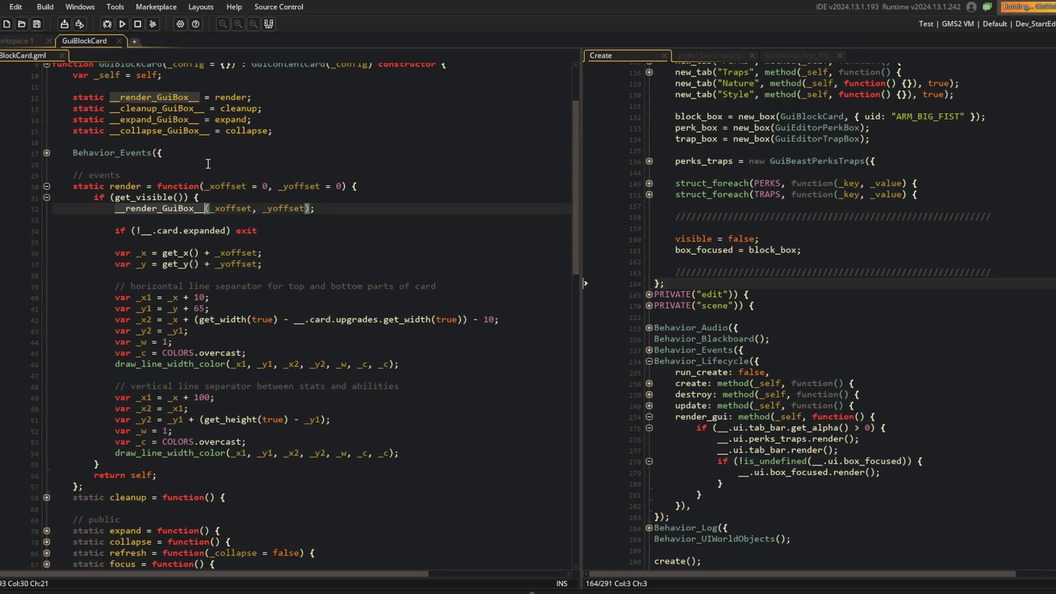
scroll(208, 163, "up", 2)
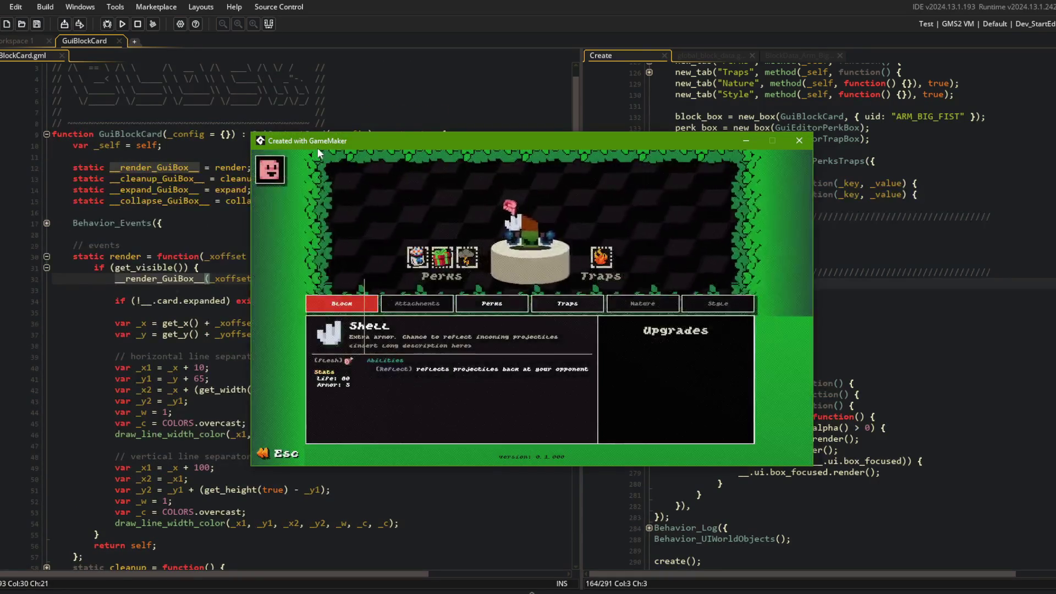
left_click_drag(322, 139, 549, 162)
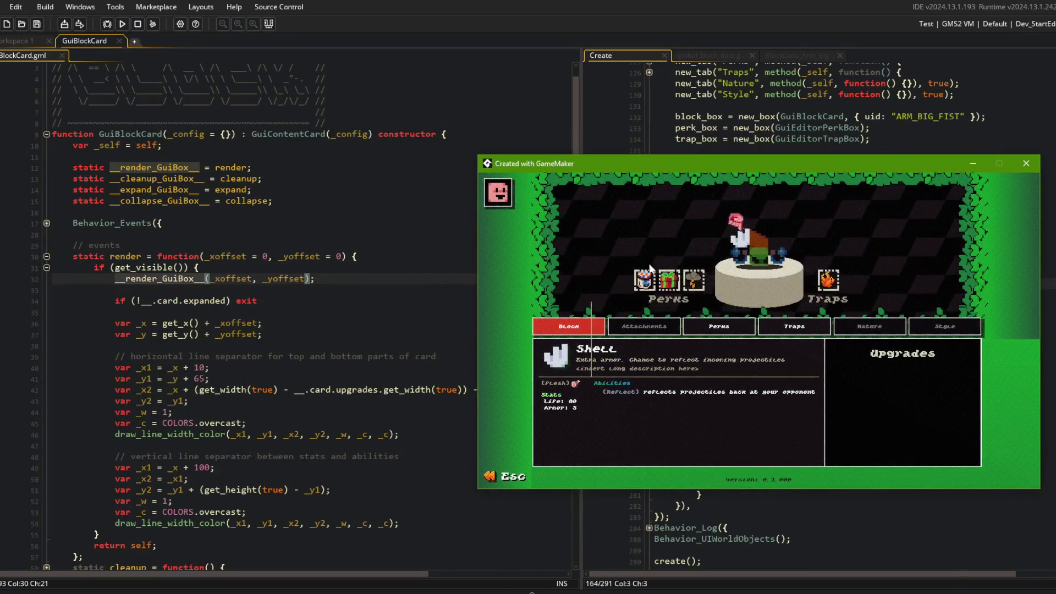
left_click(715, 329)
left_click(763, 331)
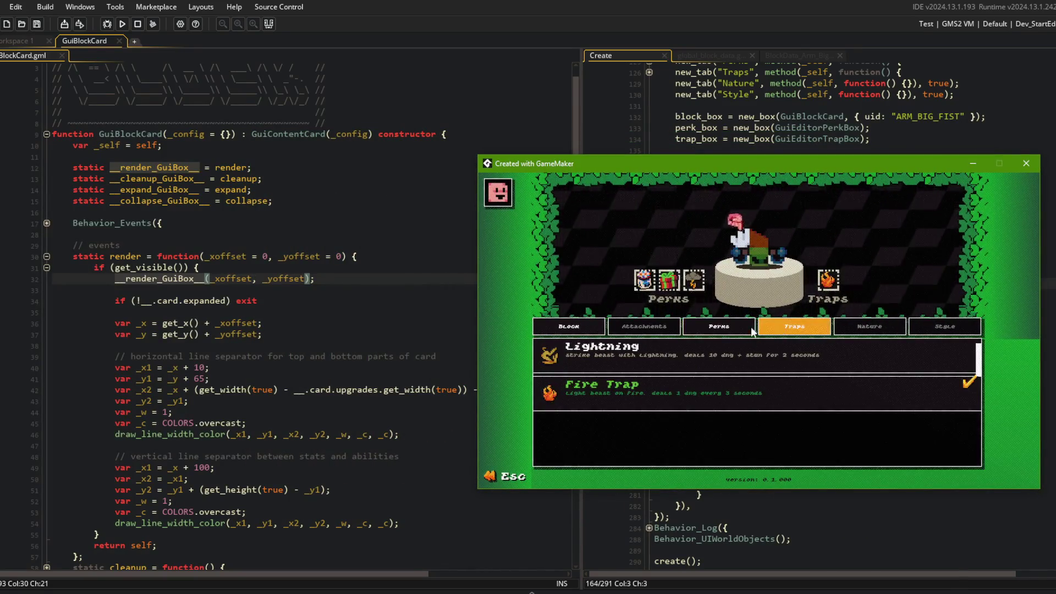
left_click(715, 329)
left_click(569, 328)
left_click(692, 329)
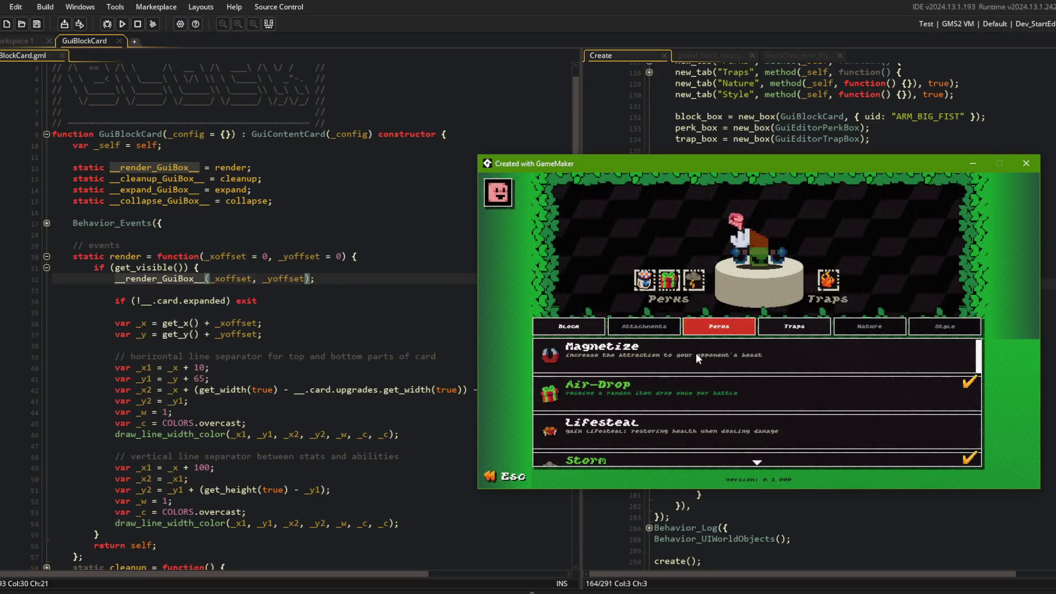
left_click(570, 327)
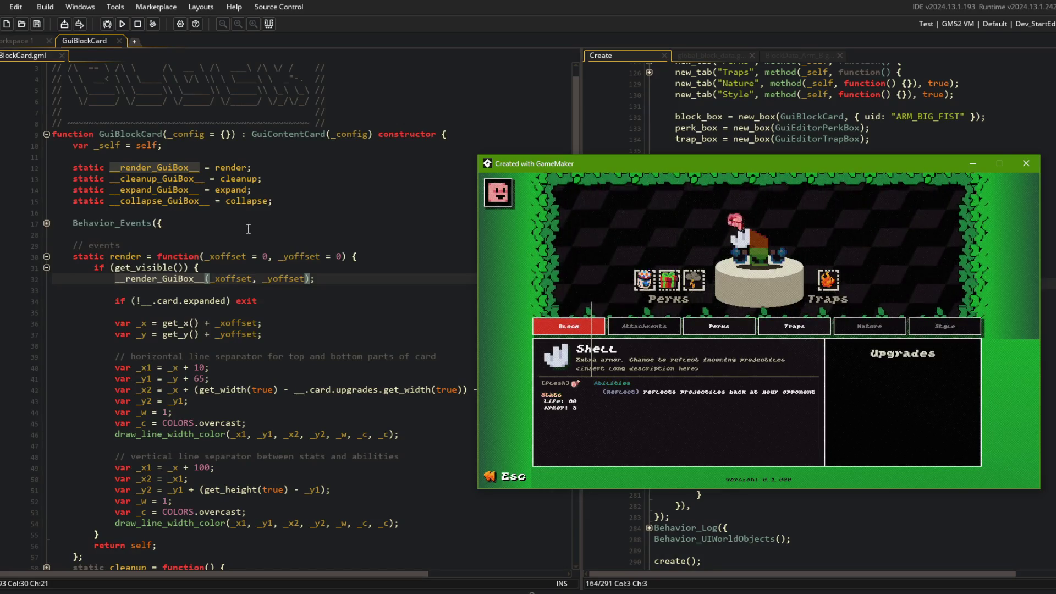
left_click(248, 228)
left_click(720, 262)
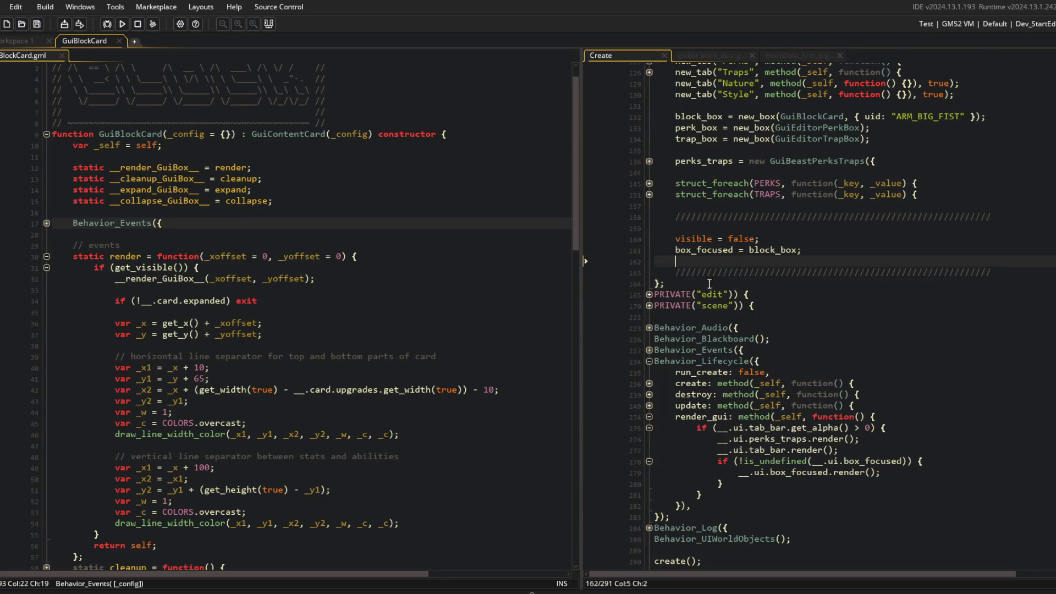
scroll(633, 247, "up", 5)
left_click_drag(585, 180, 527, 180)
left_click(707, 213)
scroll(708, 214, "up", 4)
scroll(284, 239, "down", 4)
scroll(283, 239, "down", 5)
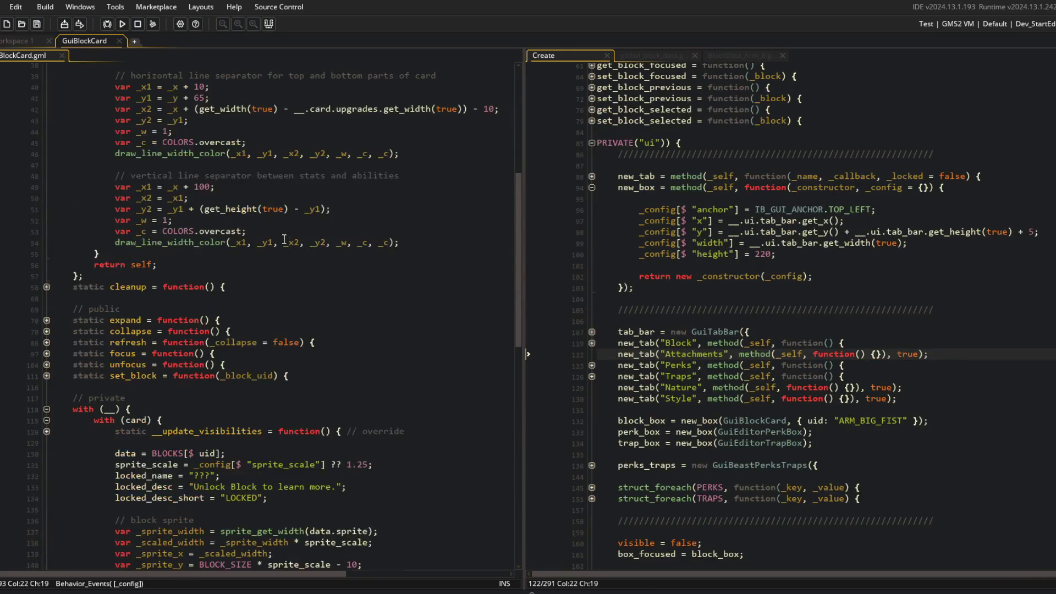
scroll(284, 239, "down", 10)
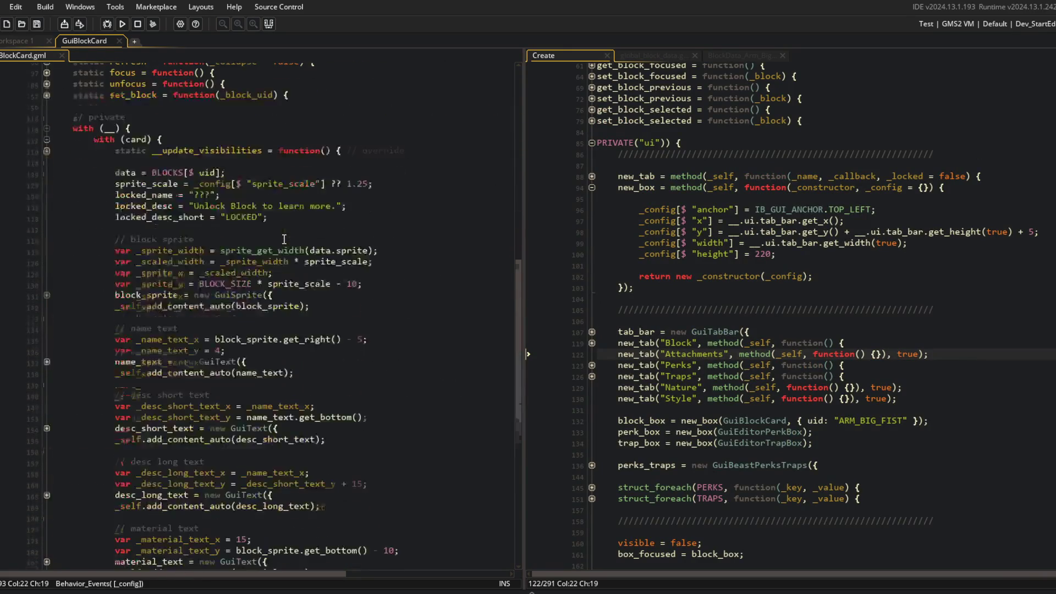
scroll(283, 239, "down", 7)
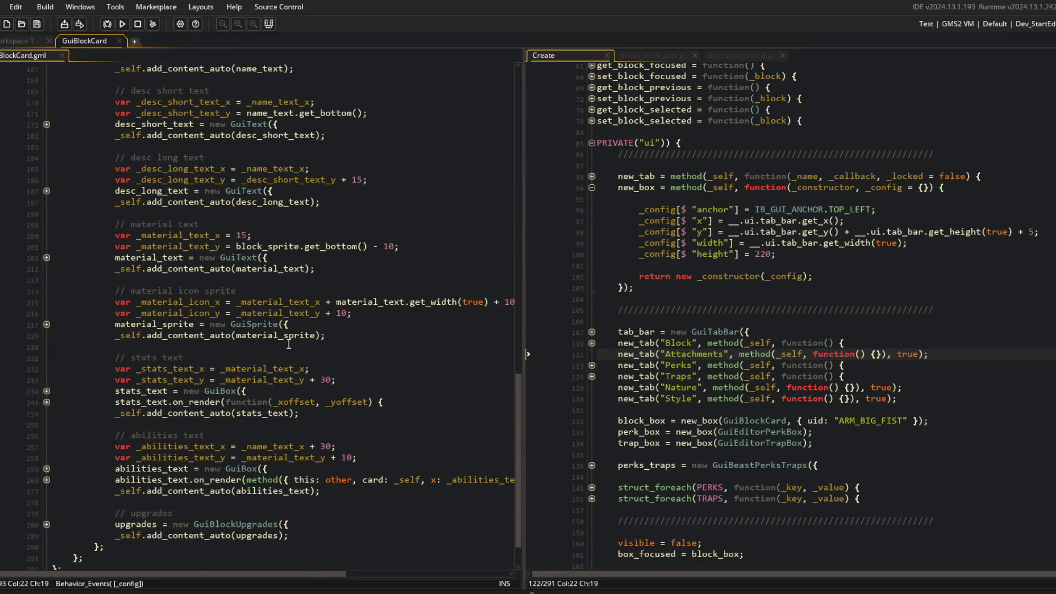
scroll(289, 343, "up", 13)
scroll(285, 330, "up", 9)
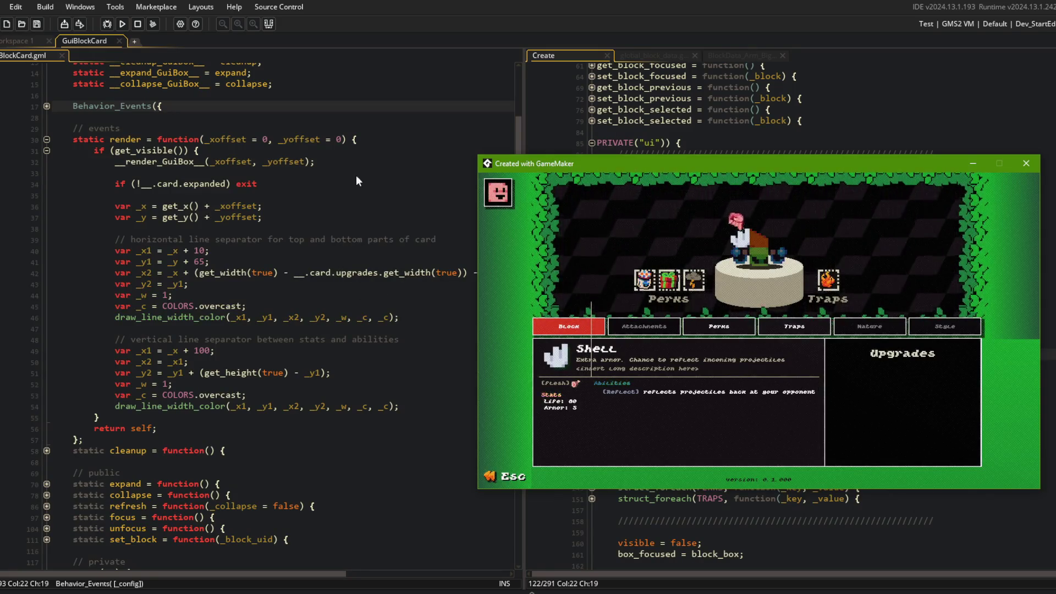
left_click(96, 140)
mouse_move(73, 128)
left_mouse_down()
mouse_move(258, 185)
mouse_move(373, 408)
left_mouse_up()
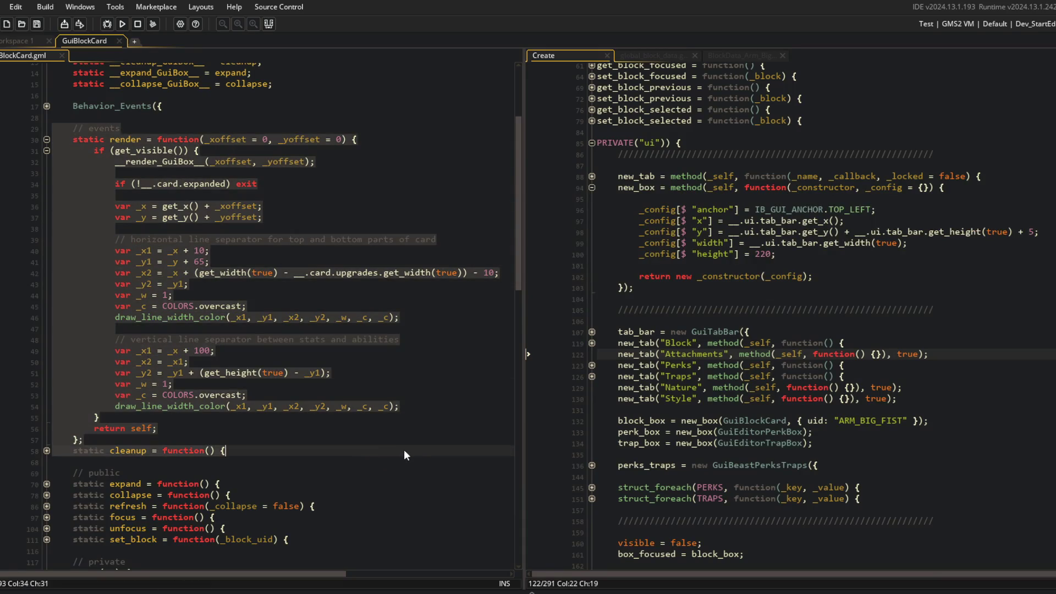
left_click(401, 440)
key("alt+Tab")
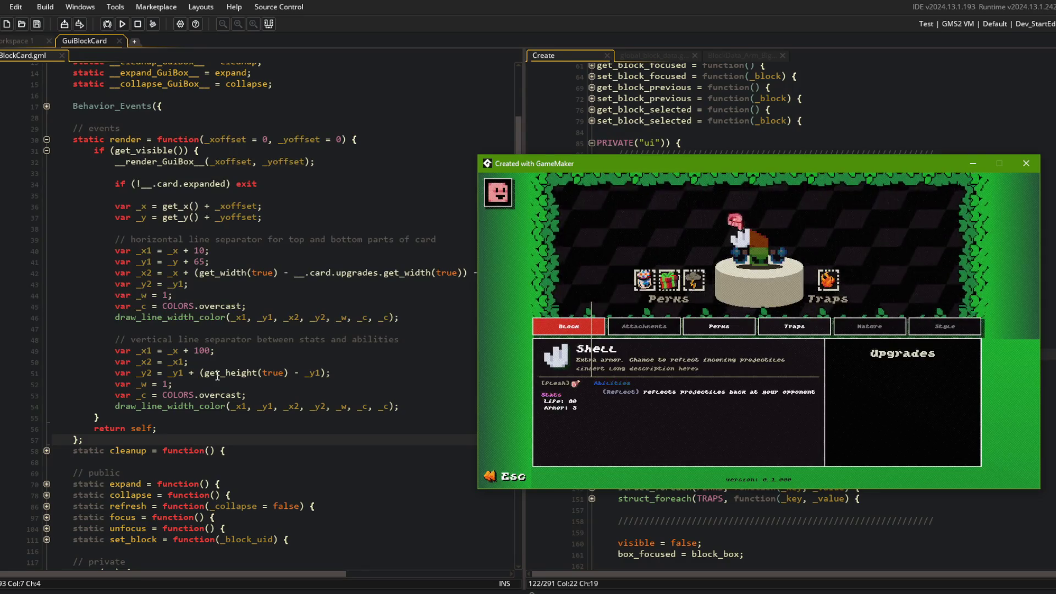
left_click(257, 373)
double_click(207, 373)
left_click(199, 373)
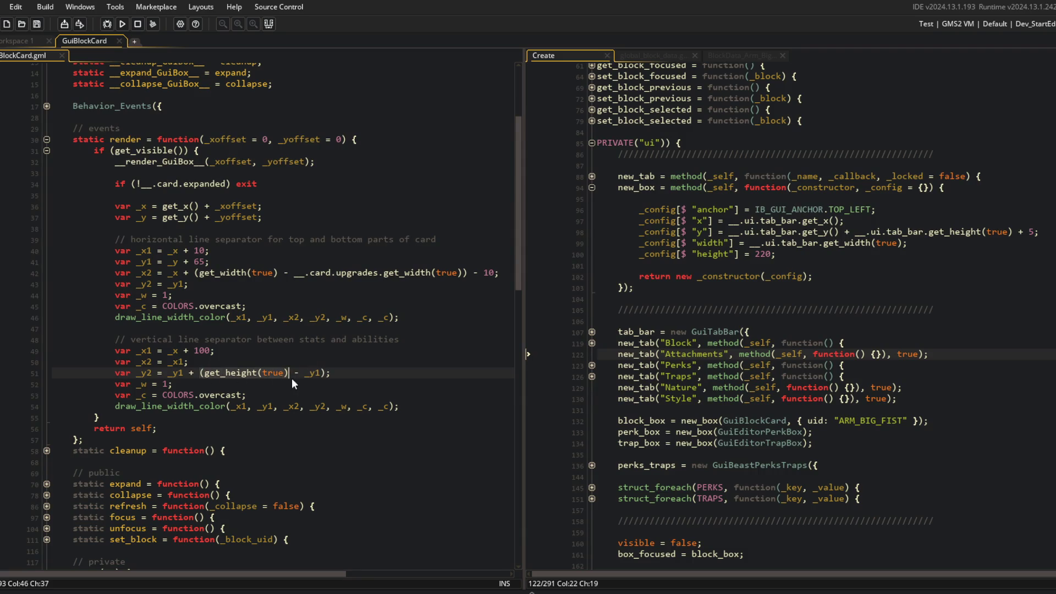
left_click(531, 593)
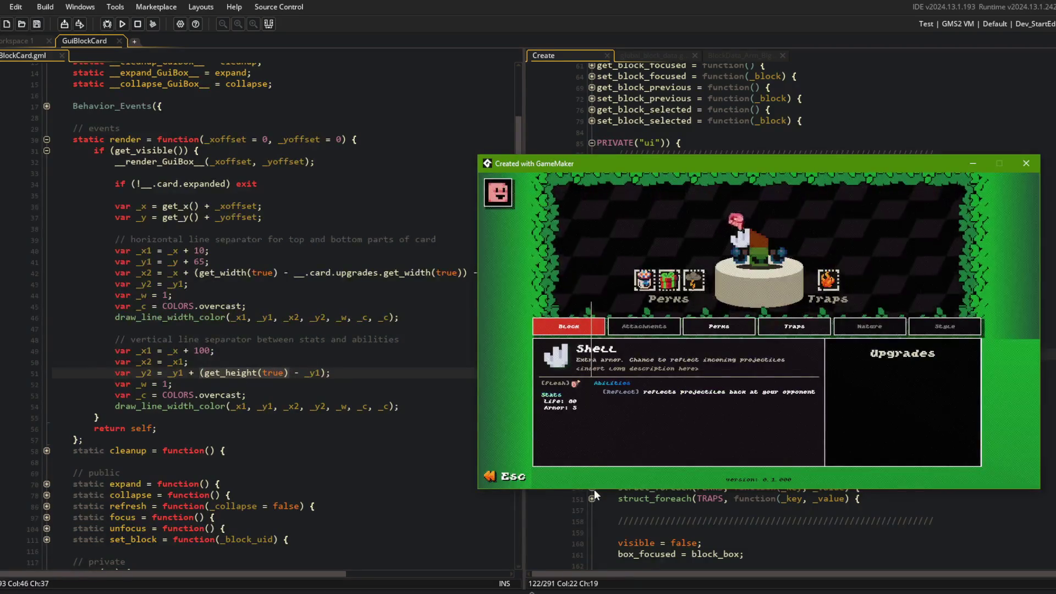
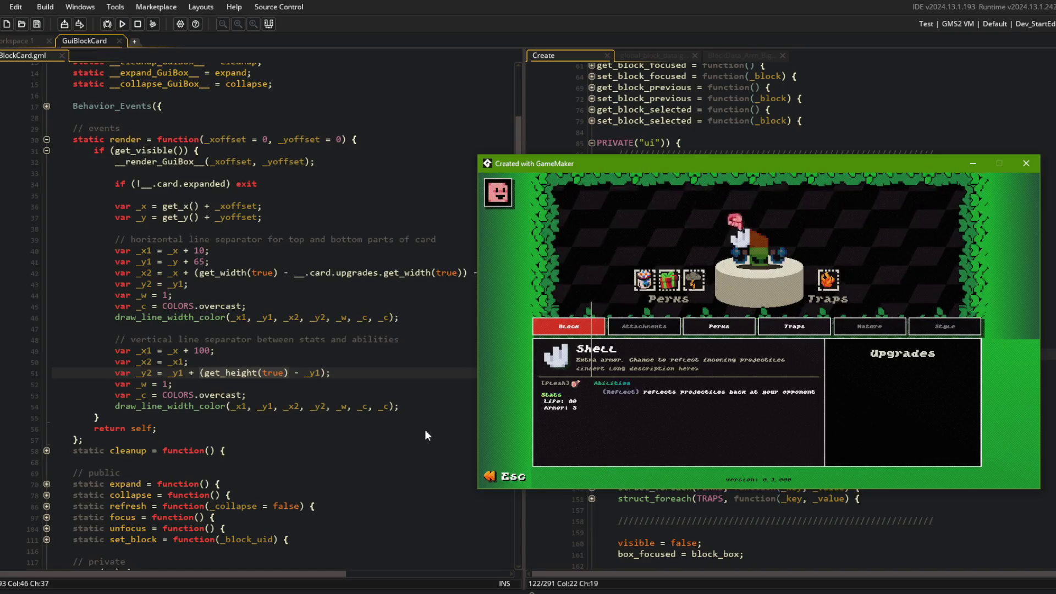
Step: Bring the code editor forward and relaunch the game with the debugger attached
left_click(154, 295)
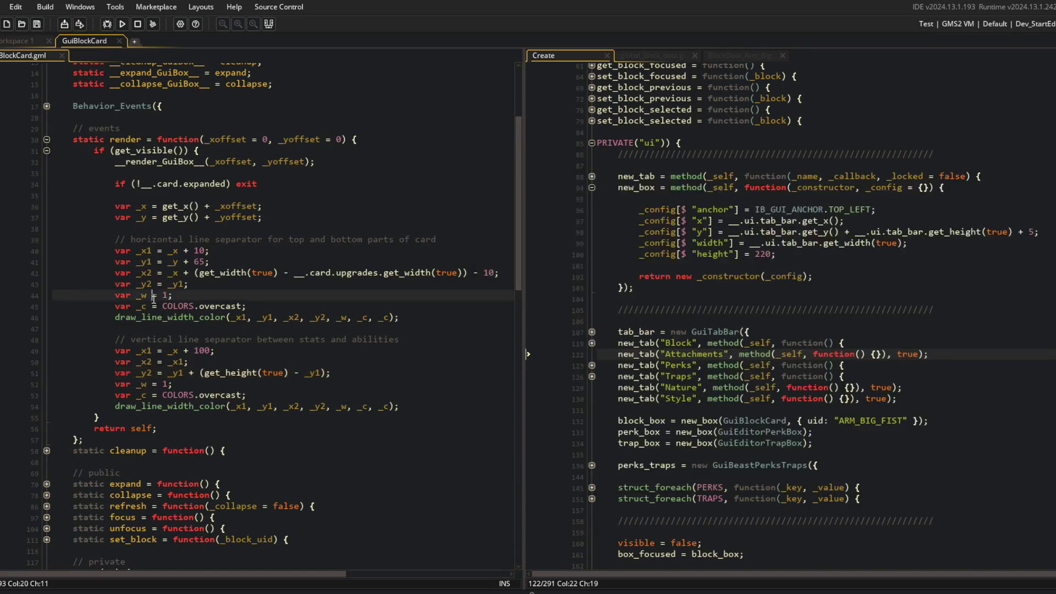
left_click(106, 24)
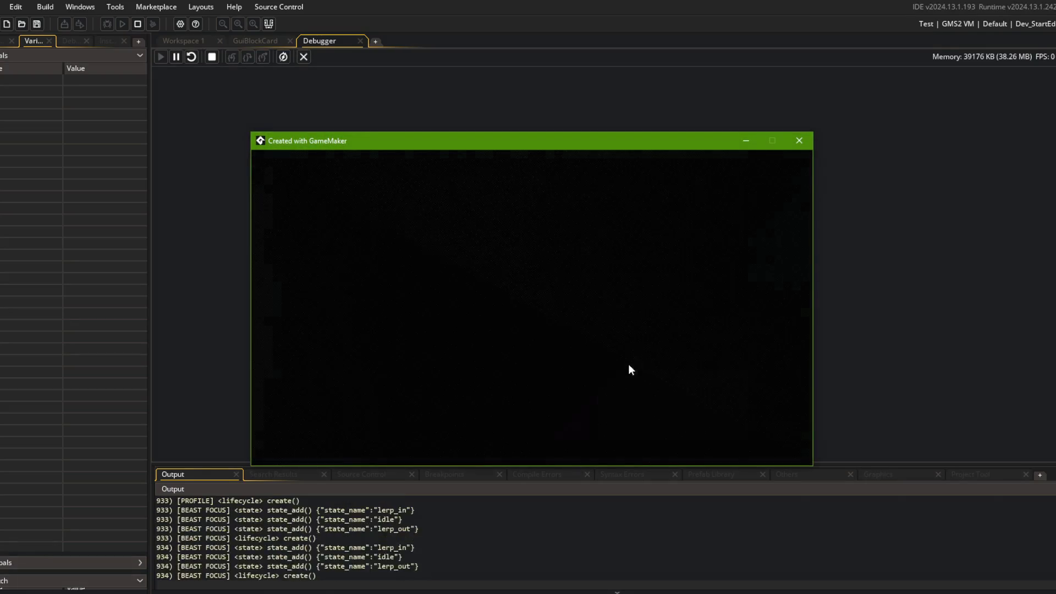
Step: Set a breakpoint on line 51 of GuiBlockCard and step into get_height's scaling branch
left_click(269, 44)
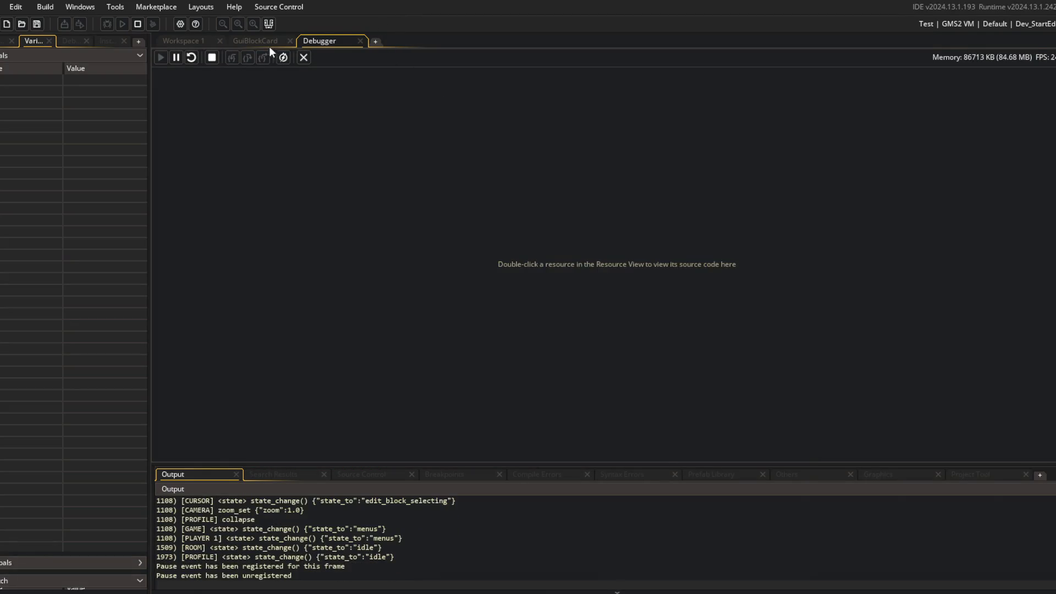
left_click(205, 377)
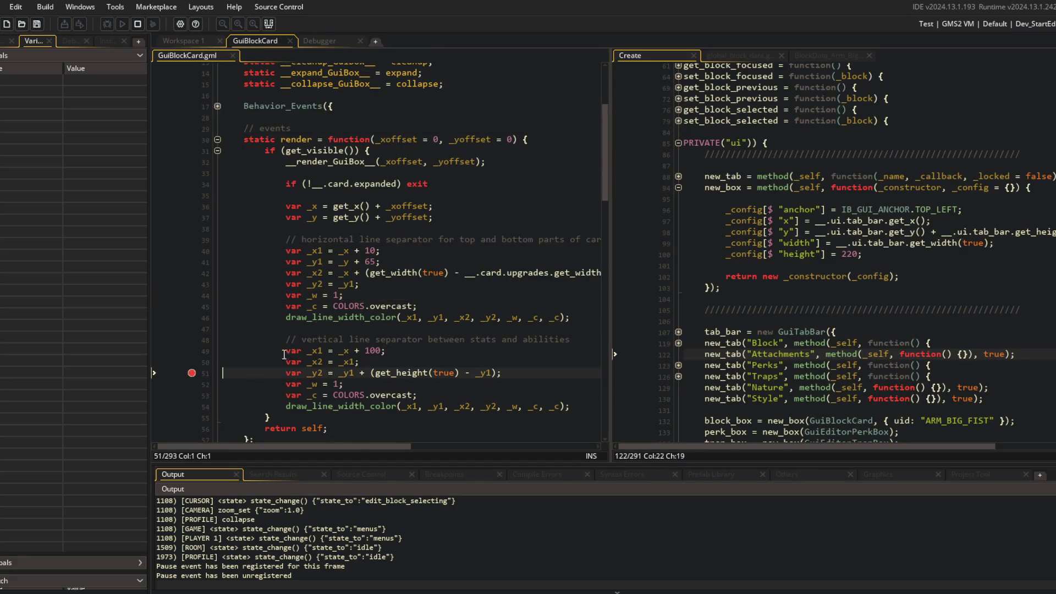
left_click(231, 58)
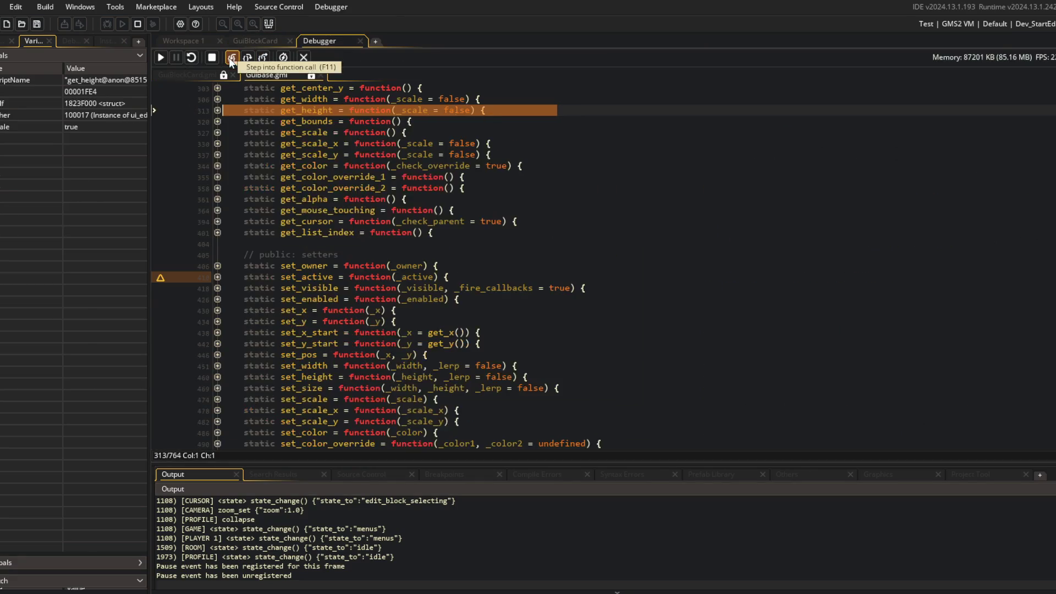
left_click(231, 58)
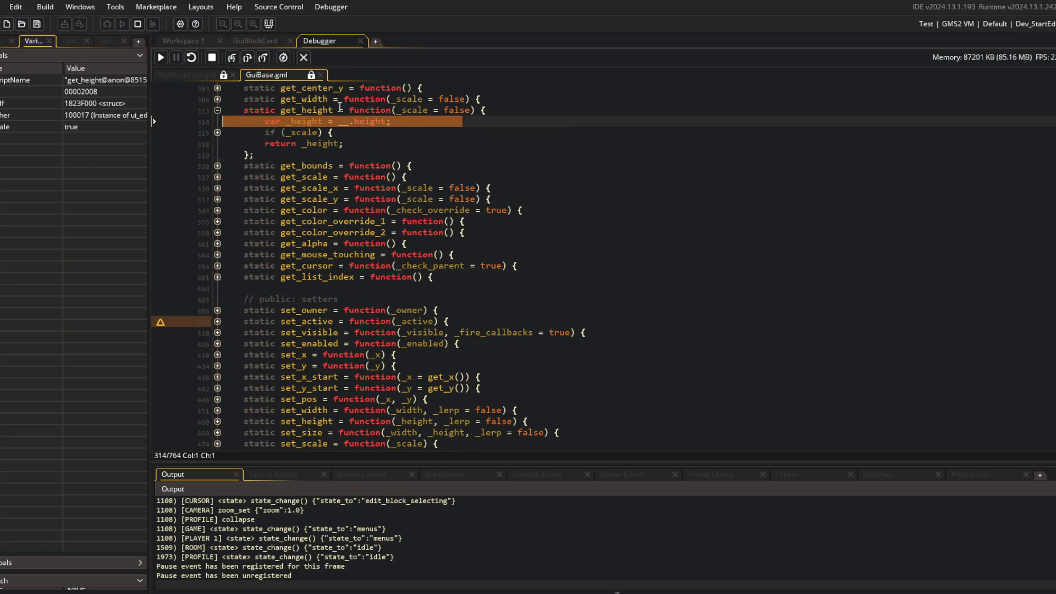
left_click(232, 58)
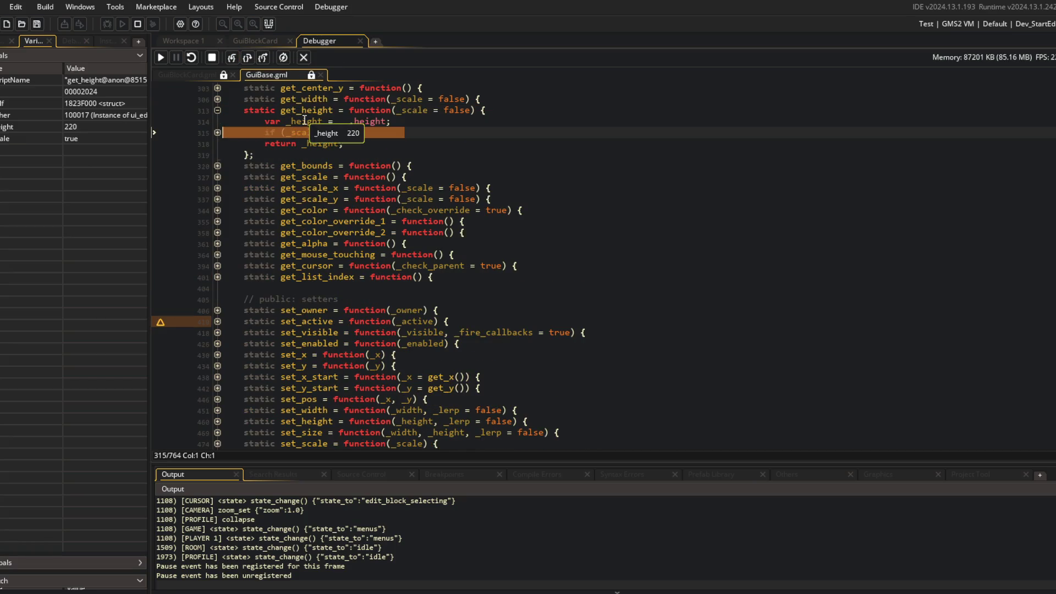
left_click(231, 59)
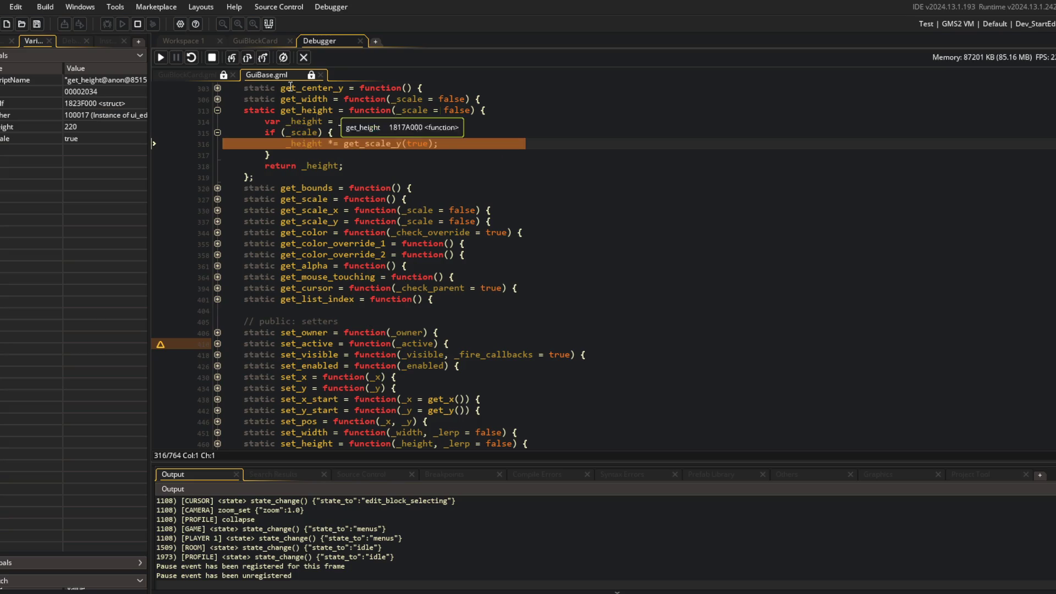
left_click(231, 59)
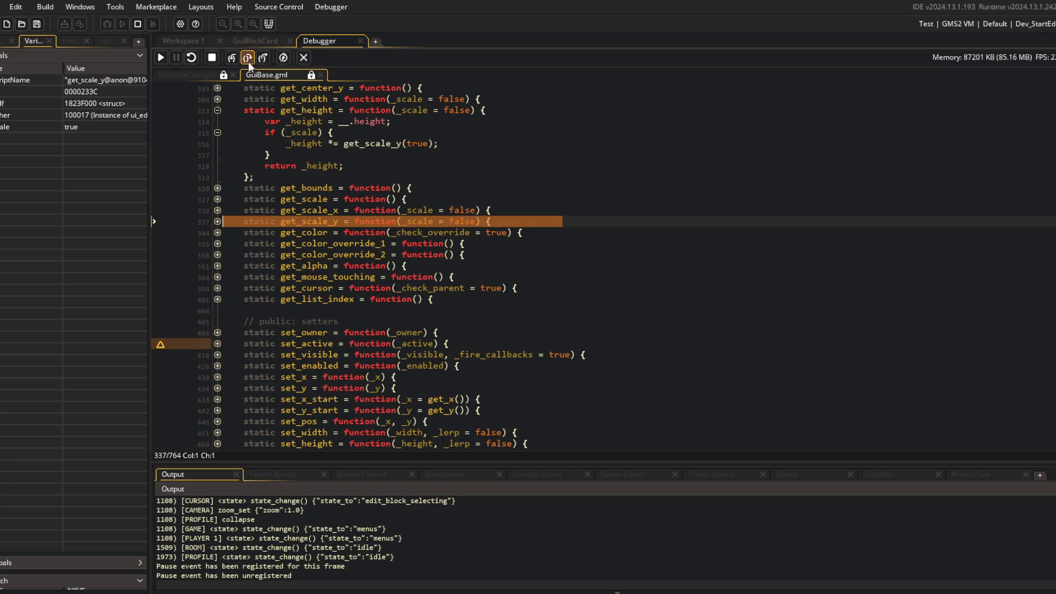
Step: Step through get_scale_y and get_height's return back to line 51
left_click(247, 58)
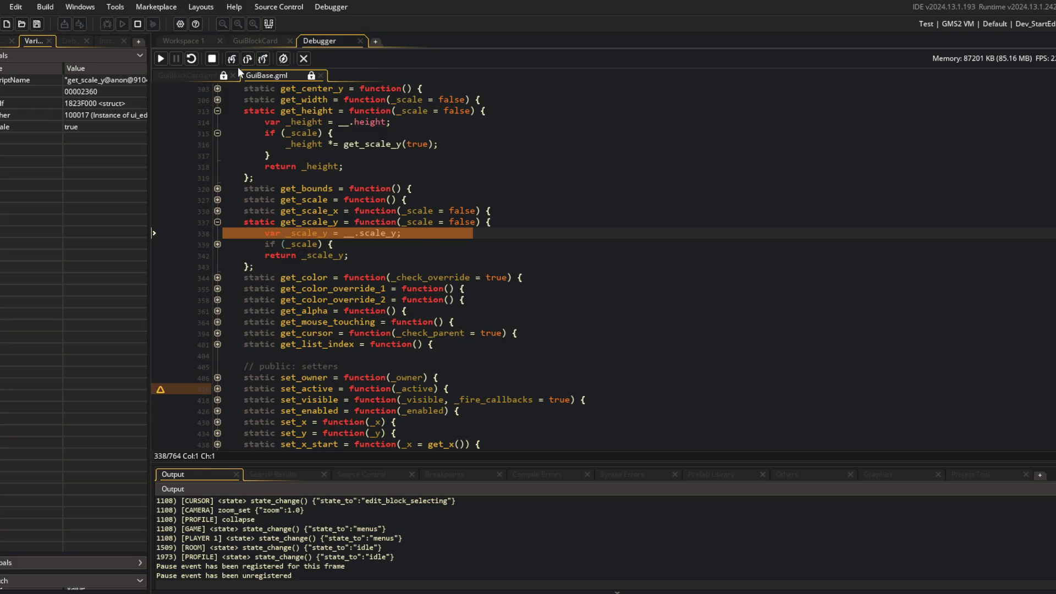
left_click(232, 59)
left_click(233, 60)
left_click(232, 58)
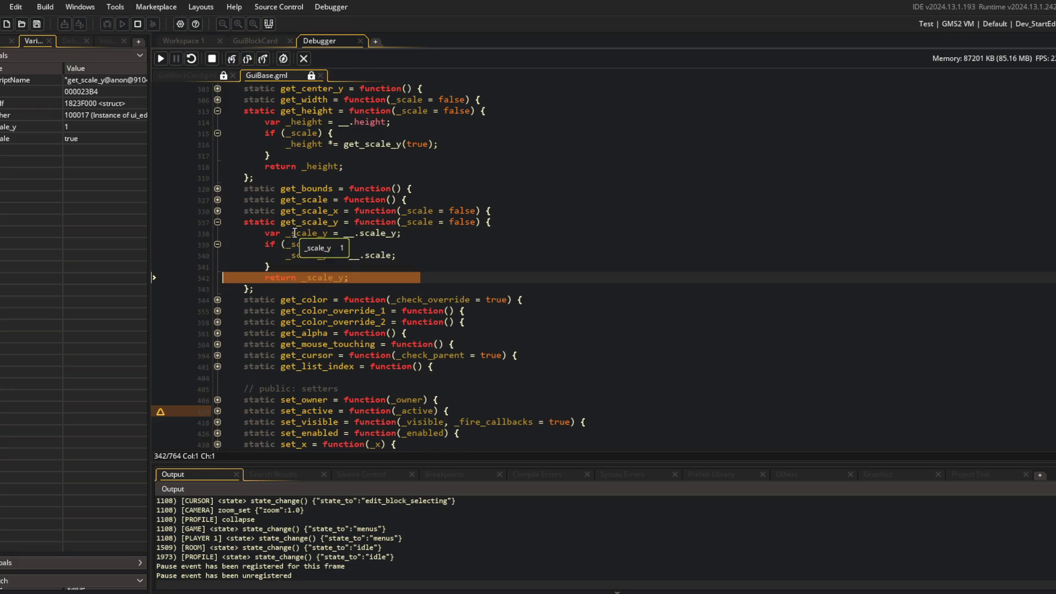
left_click(231, 61)
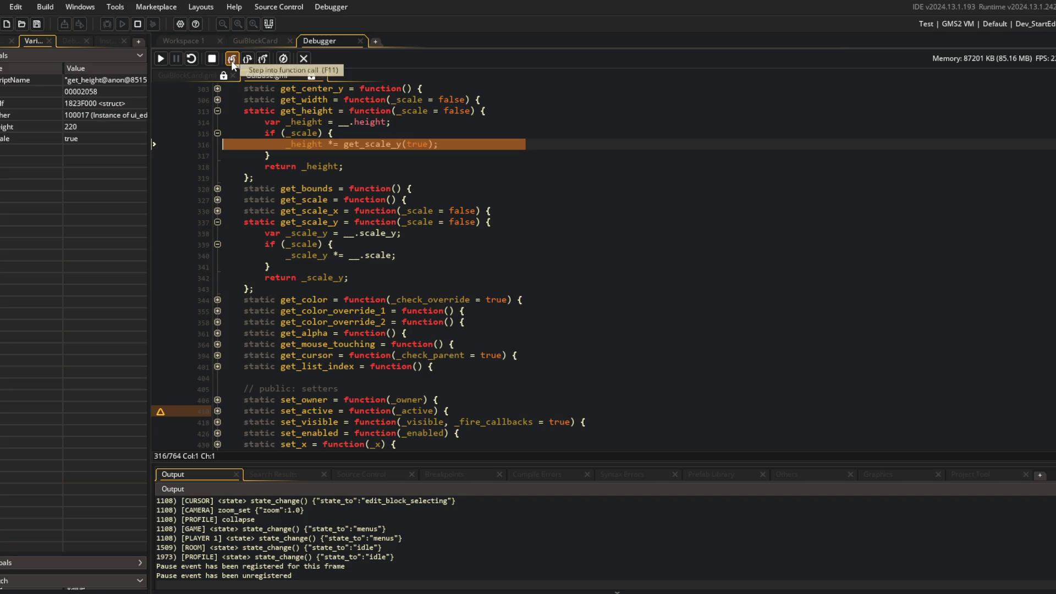
left_click(231, 61)
left_click(233, 60)
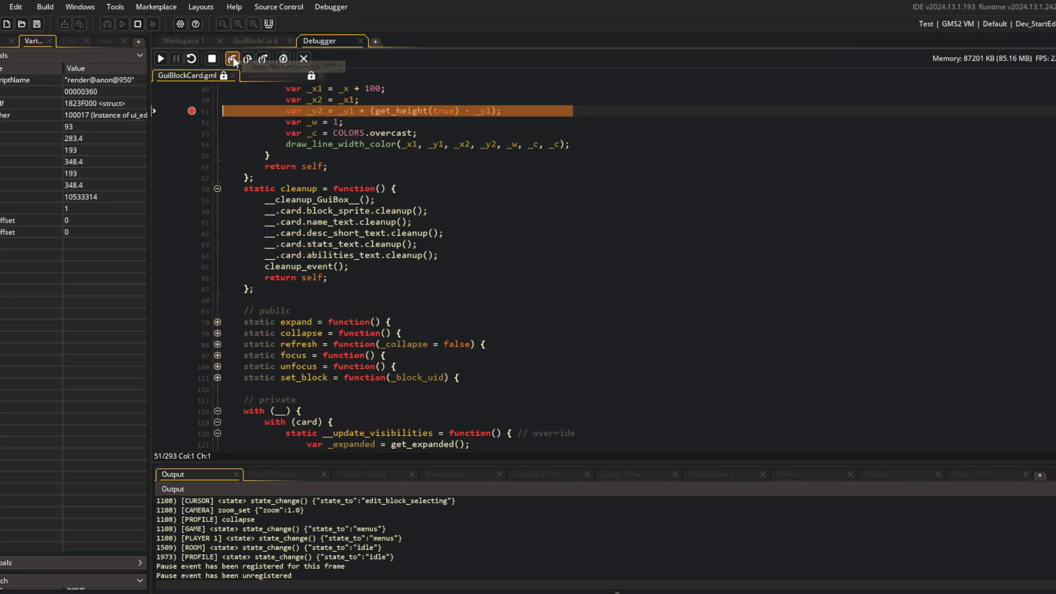
Step: Execute line 51, inspect the resulting _y2 value, then close the debugger
mouse_move(317, 110)
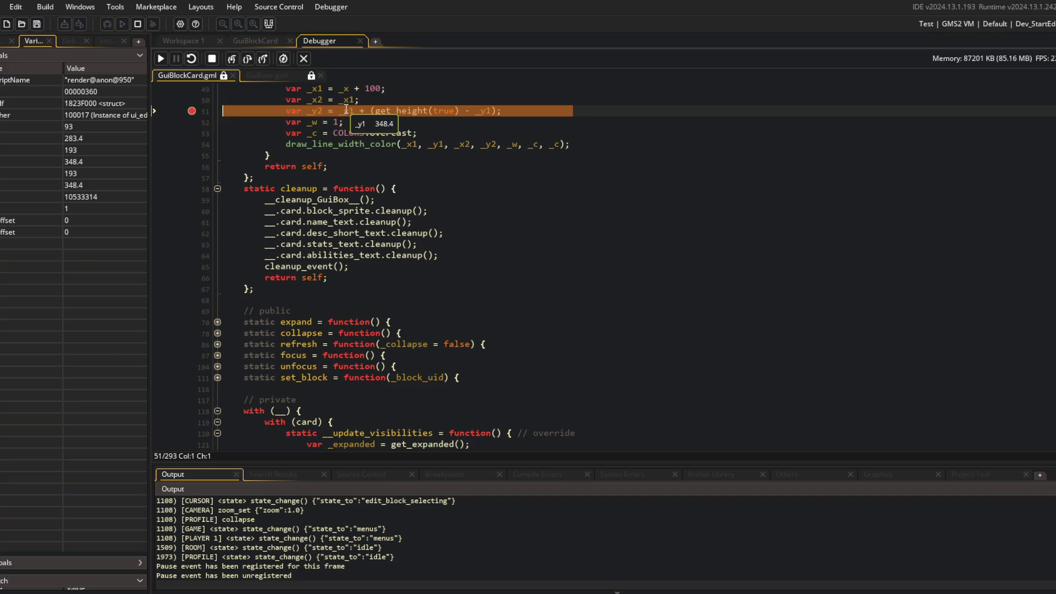
scroll(385, 126, "up", 2)
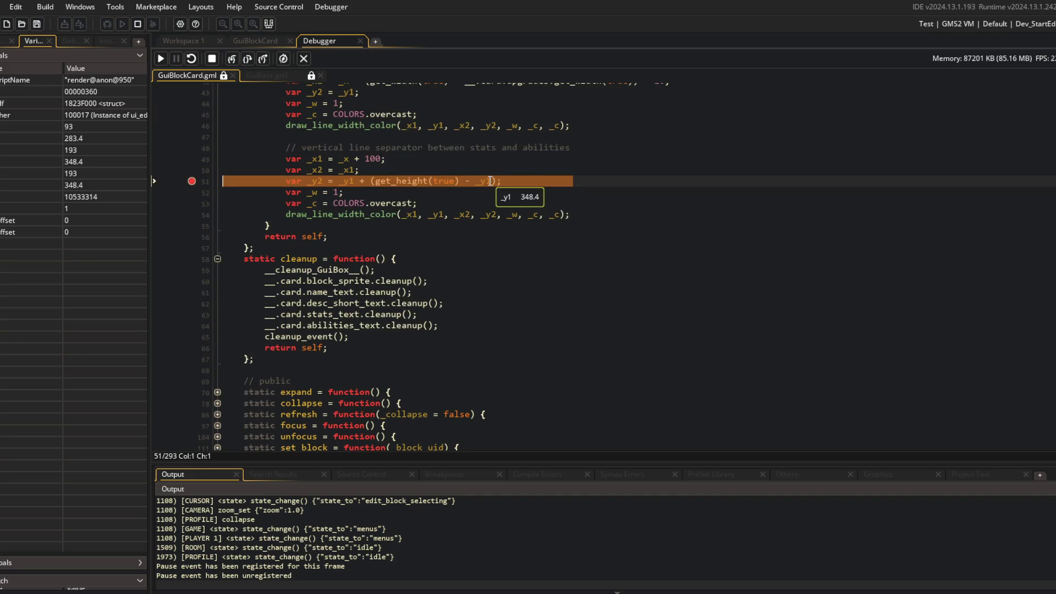
key("F10")
mouse_move(345, 180)
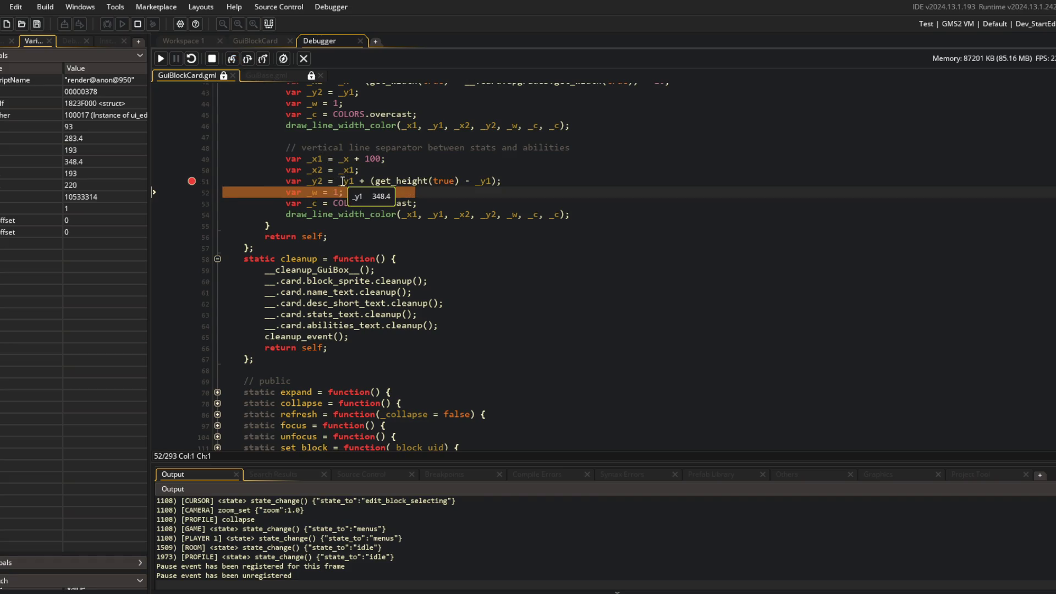
mouse_move(489, 181)
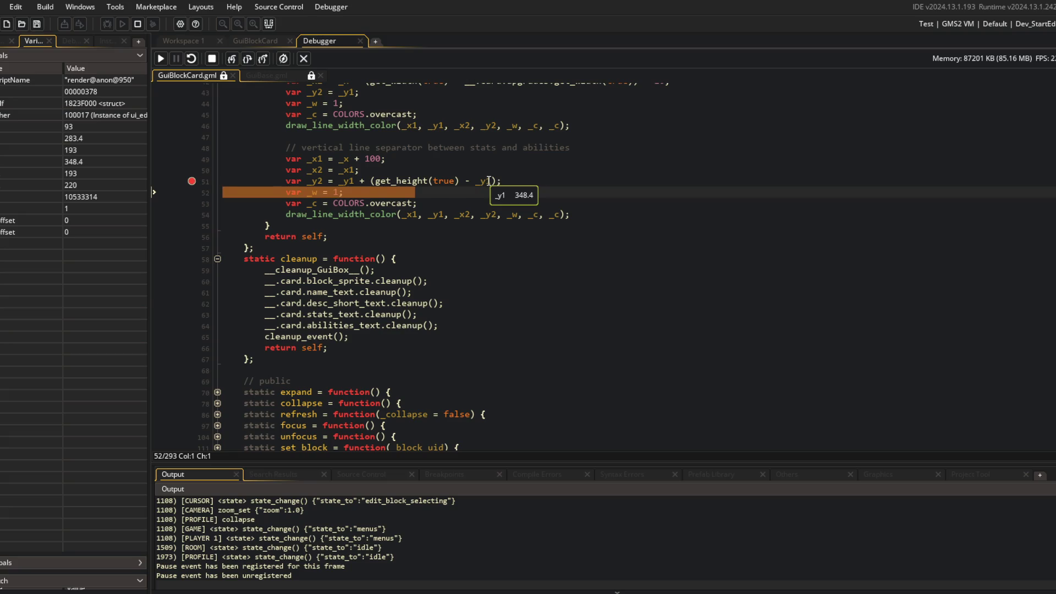
mouse_move(382, 180)
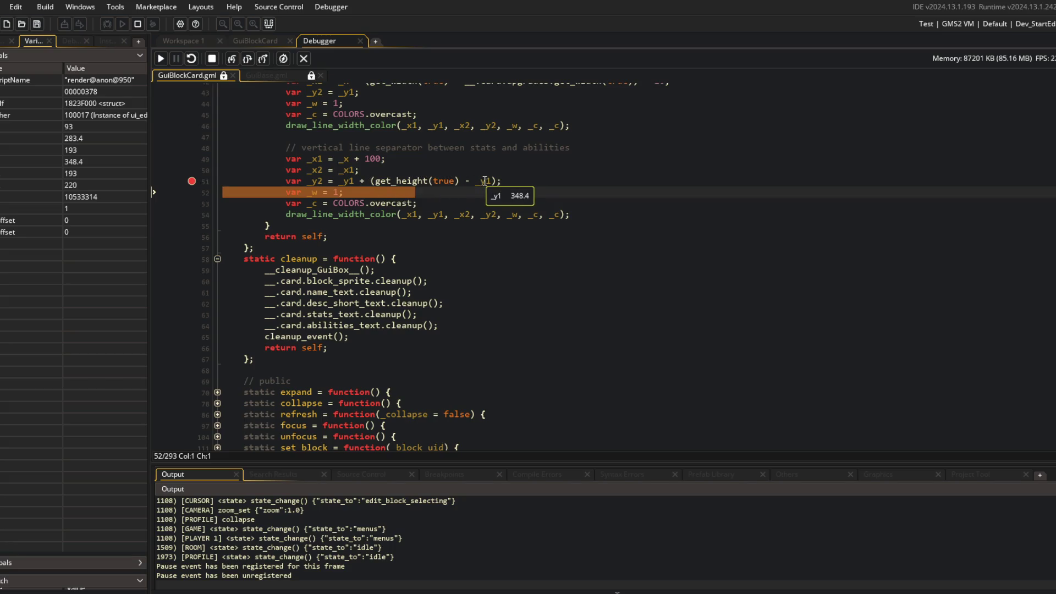
left_click(304, 60)
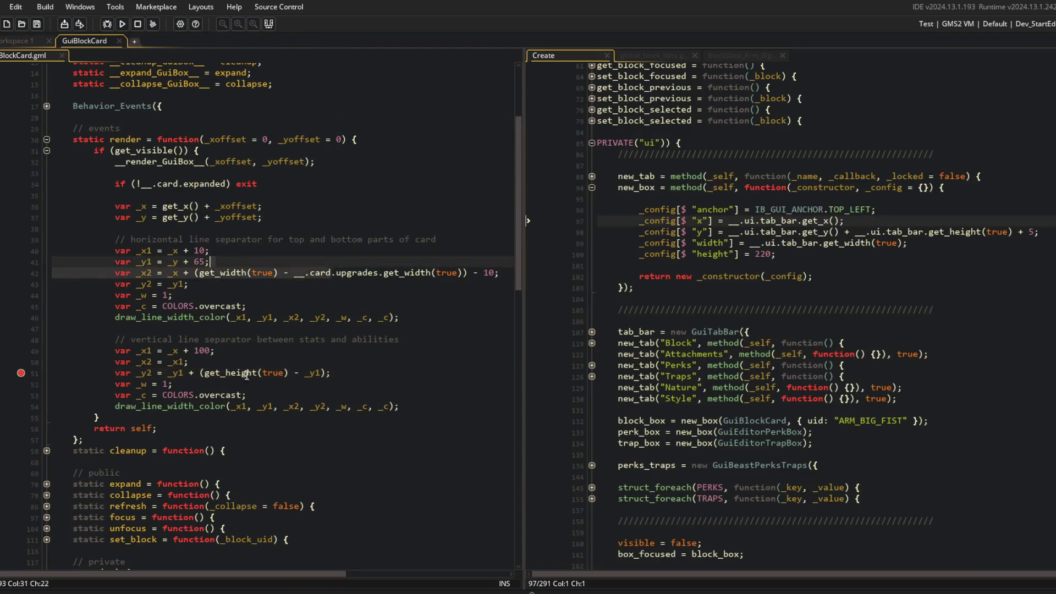
Step: Start wrapping line 51's height term in abs()
key("Left")
type("abs")
key("F4")
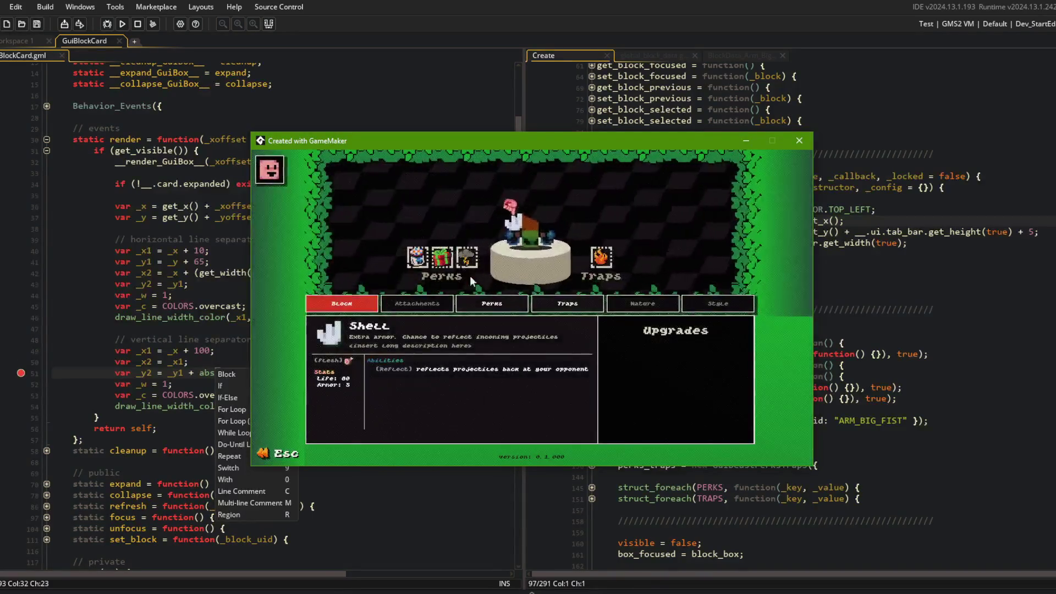
Step: In the game, view Big Fist in the Library, then a beast's Dino Tail block card
key("Escape")
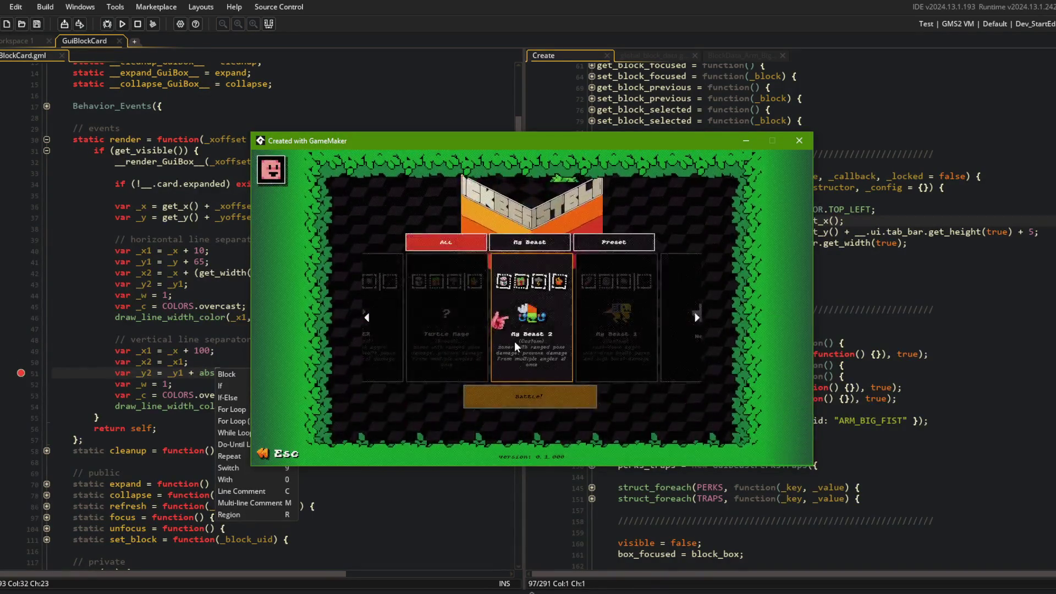
left_click(498, 338)
left_click(609, 345)
left_click(609, 345)
left_click(531, 337)
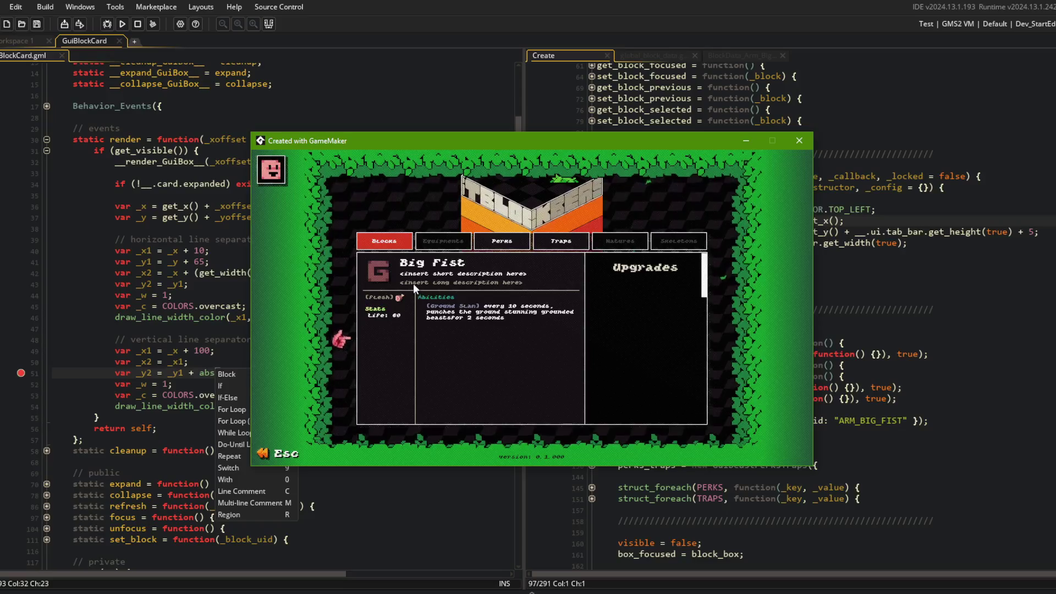
key("Escape")
left_click(483, 348)
left_click(534, 334)
left_click(552, 329)
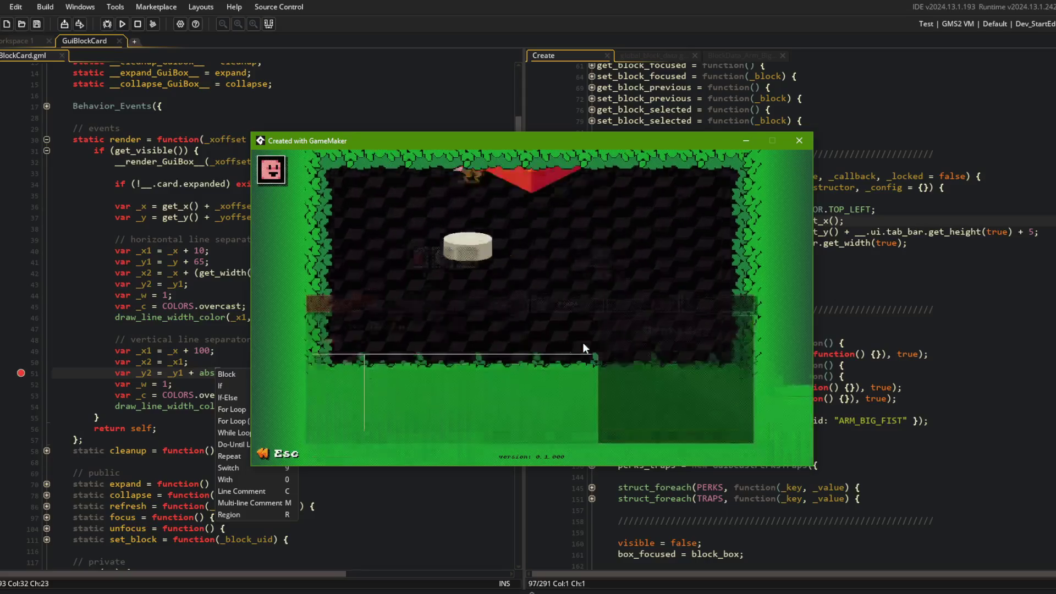
Step: Replace get_height(true) with __.card.height on line 51, rebuild, and remove its breakpoint
left_click(194, 250)
left_click(246, 372)
left_click(306, 373)
key("BackSpace")
key("BackSpace")
key("BackSpace")
type("__.card.height - _y1);")
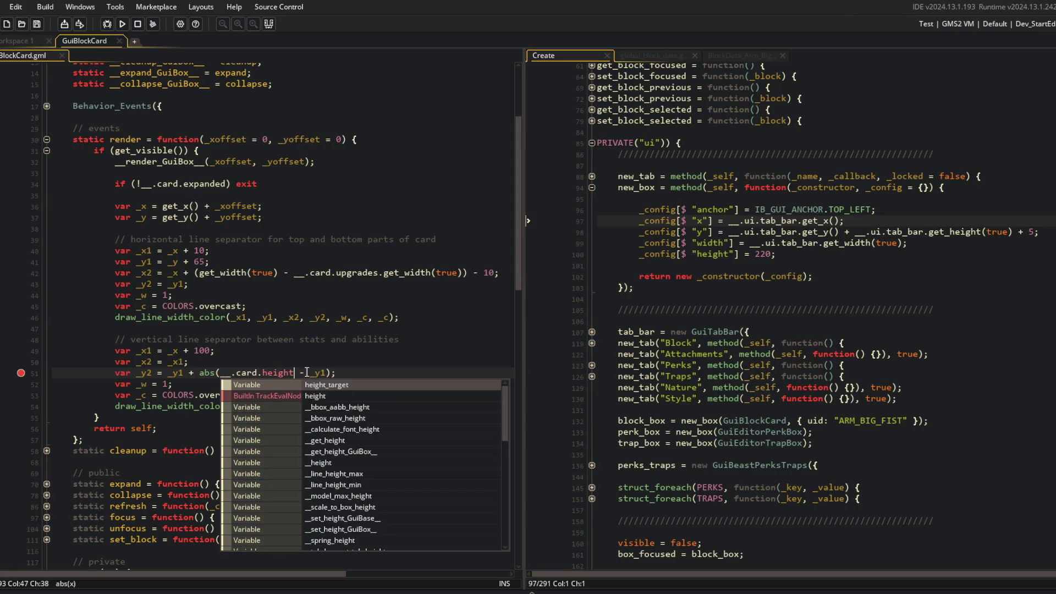
key("F5")
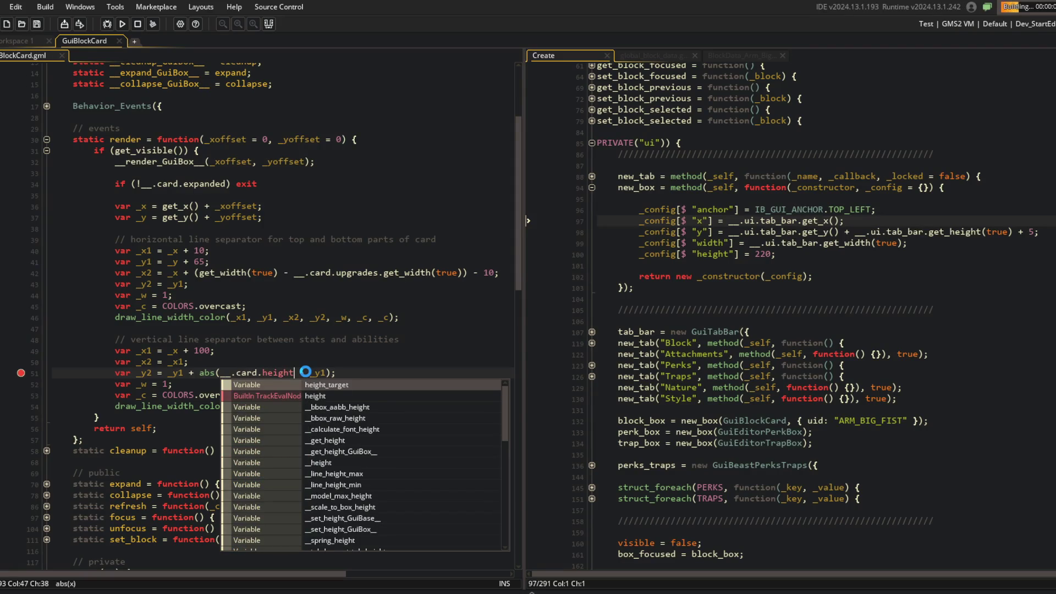
left_click(23, 373)
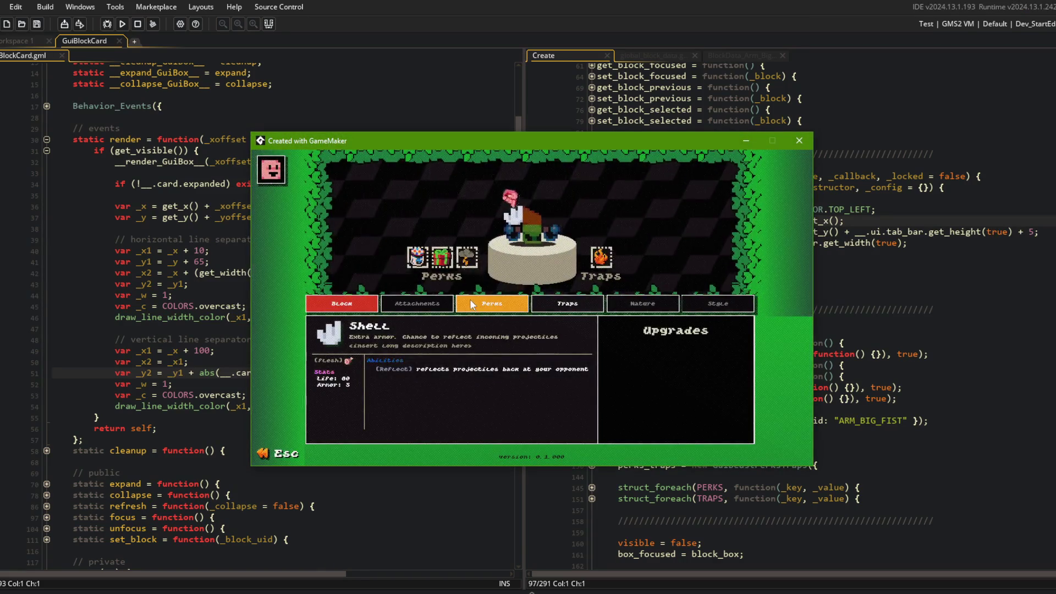
Step: Open the Library's Big Fist card, toggle it collapsed and expanded repeatedly, then close the game
key("Escape")
key("Escape")
key("Left")
key("Left")
left_click(542, 338)
left_click(531, 277)
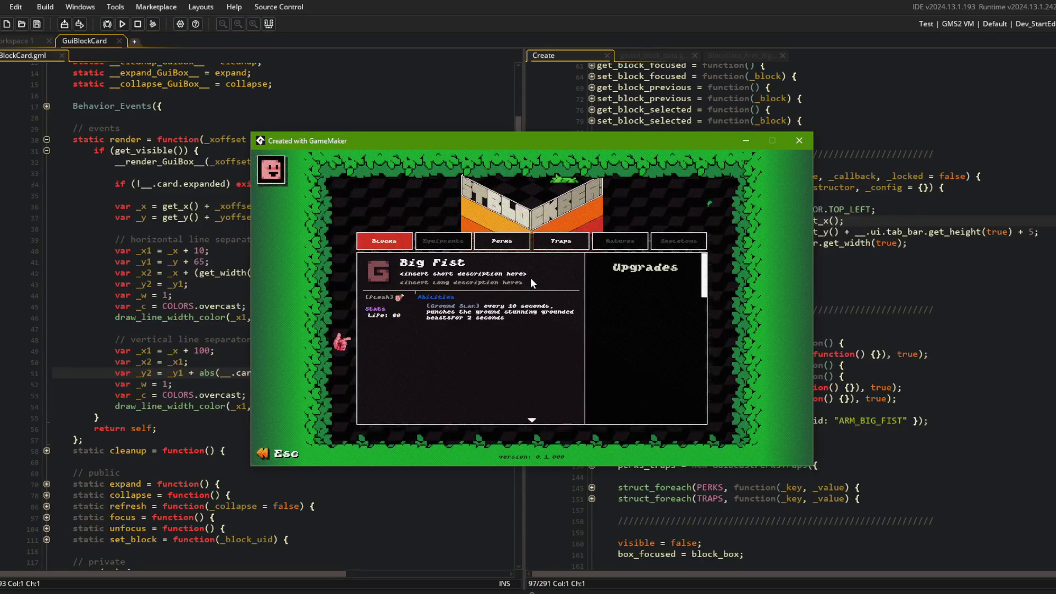
left_click(531, 277)
left_click(531, 278)
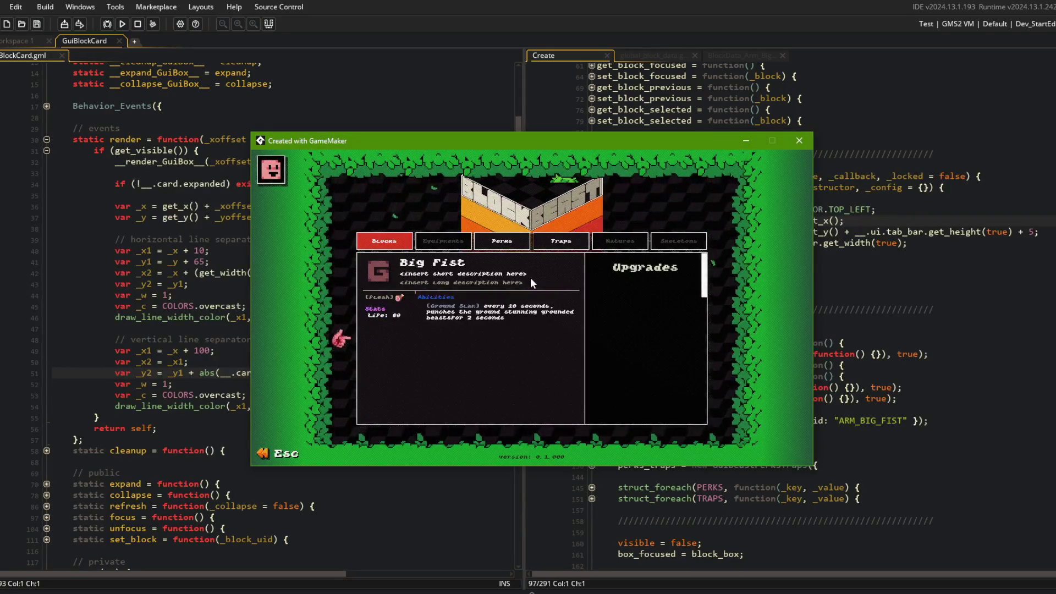
double_click(530, 277)
left_click(530, 277)
left_click(531, 277)
key("Escape")
Step: Change line 51 to use __.card.expand_height and rebuild the game
left_click(280, 374)
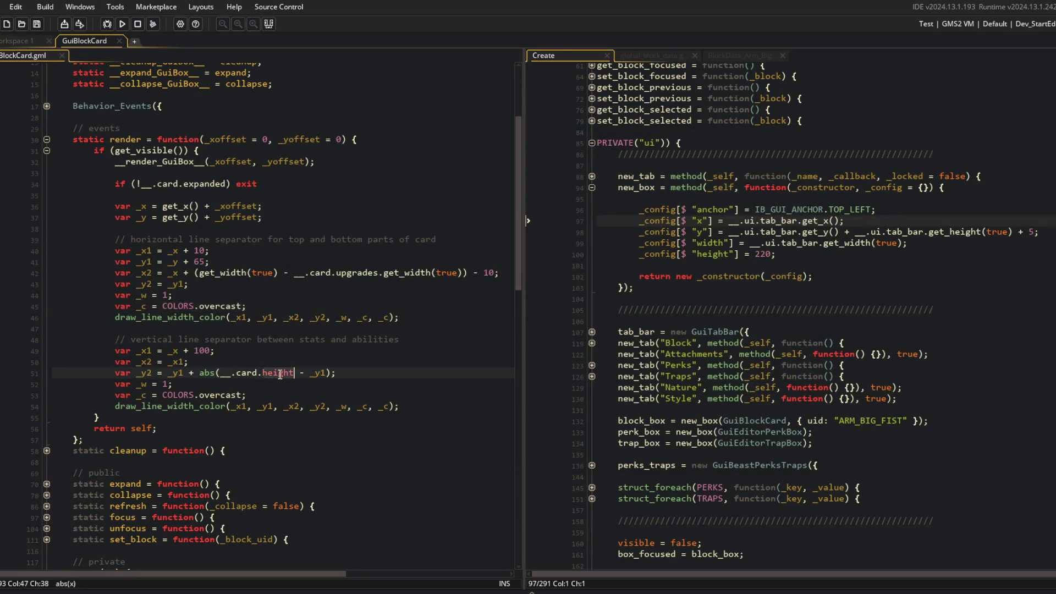
type("expand_")
key("Return")
key("F5")
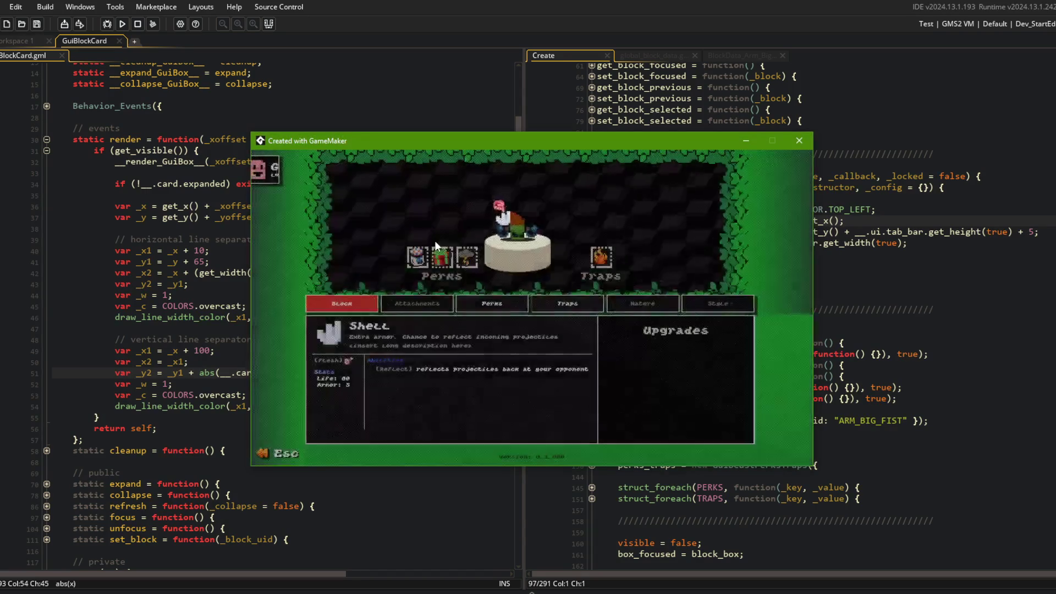
Step: Check the Wand block's card under Beasts, then open the parent GuiContentCard definition
key("Escape")
key("Escape")
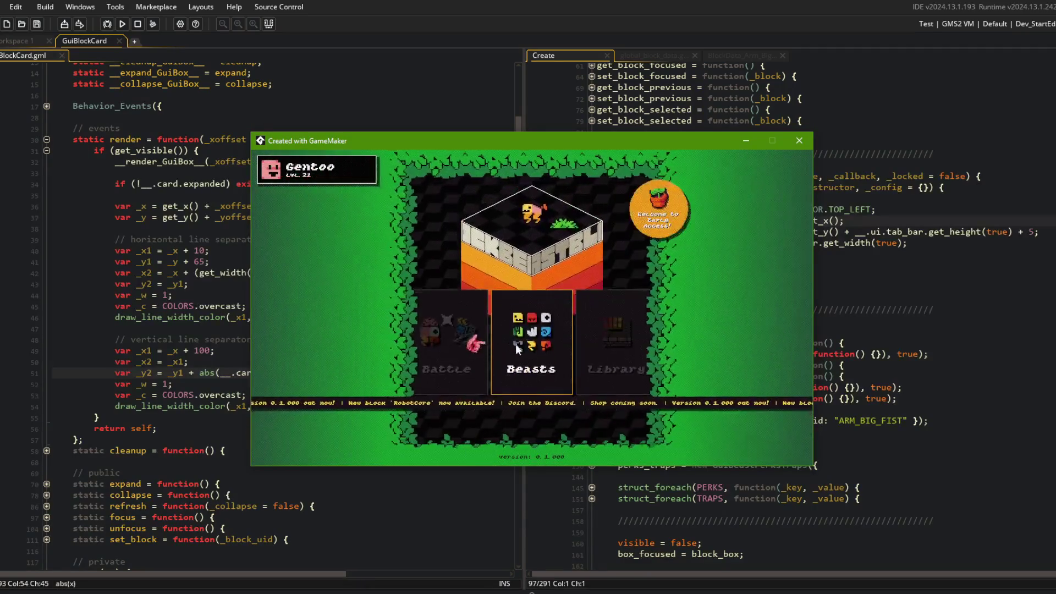
left_click(533, 321)
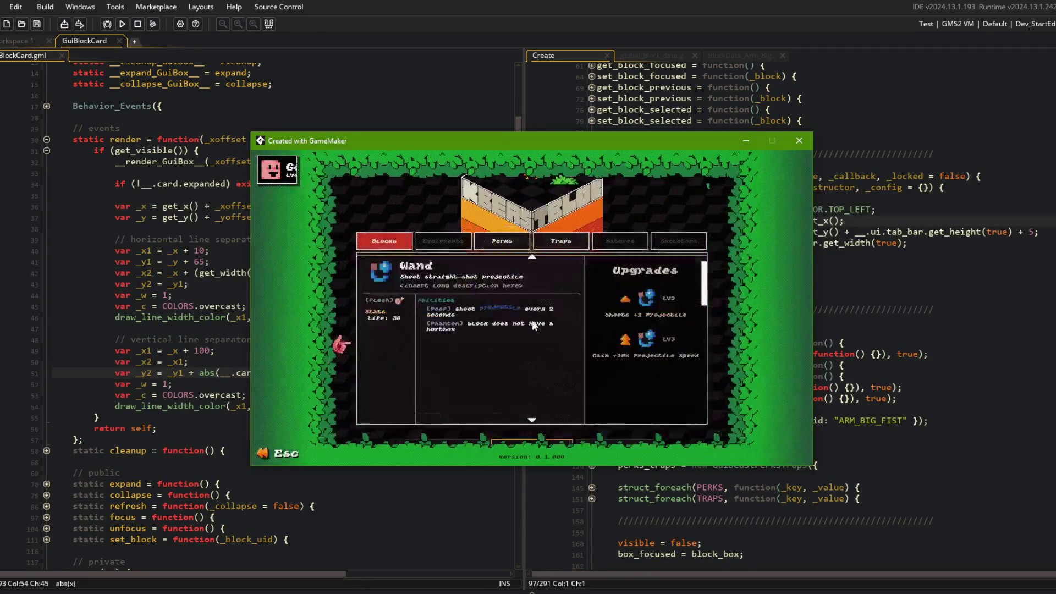
left_click(502, 273)
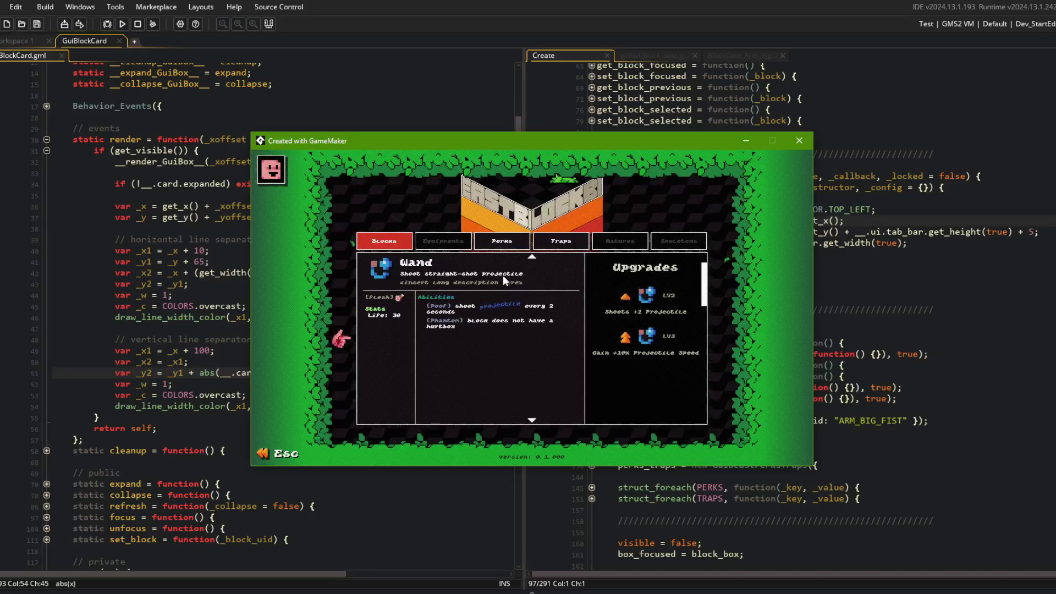
left_click(229, 183)
scroll(225, 189, "up", 4)
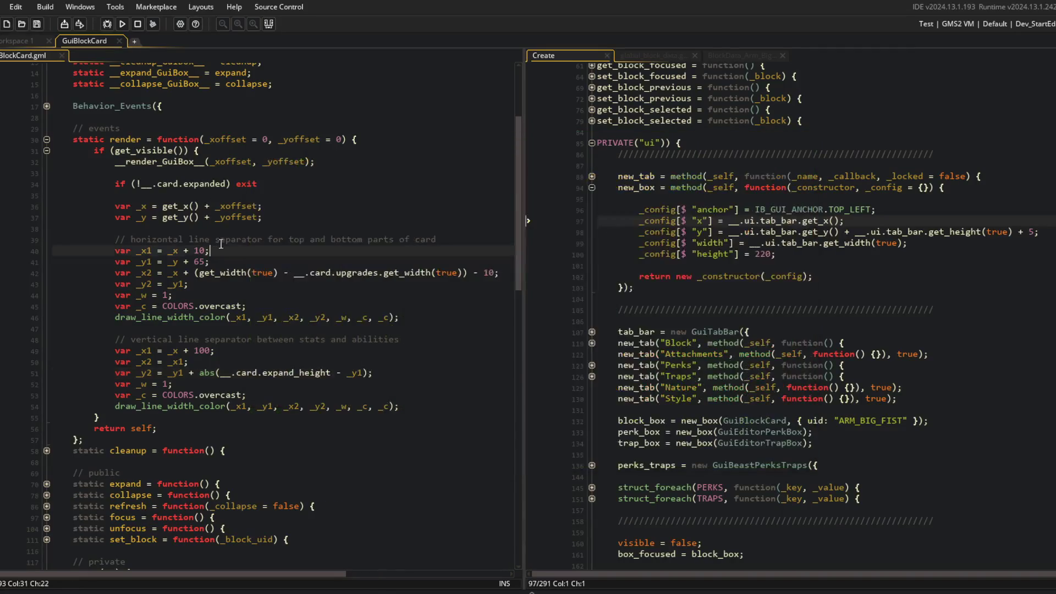
middle_click(262, 160)
Step: Open GuiContentCard in the right pane and start a new line after set_height
mouse_move(122, 62)
left_mouse_down()
mouse_move(731, 94)
mouse_move(625, 61)
left_mouse_up()
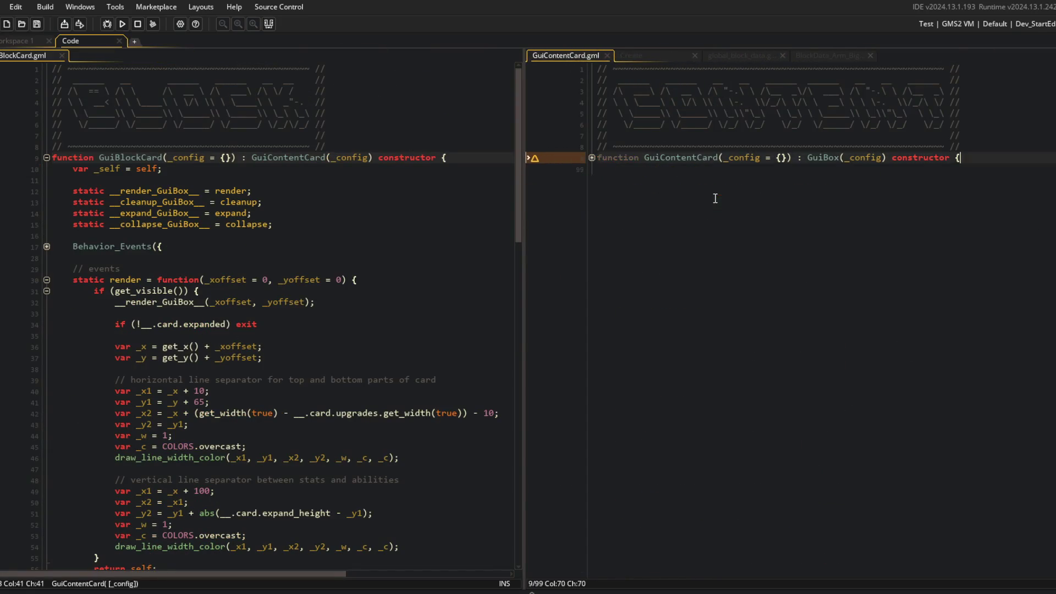
left_click(753, 224)
left_click(698, 280)
key("Up")
key("Up")
key("Down")
key("Down")
key("Up")
key("ctrl+Right")
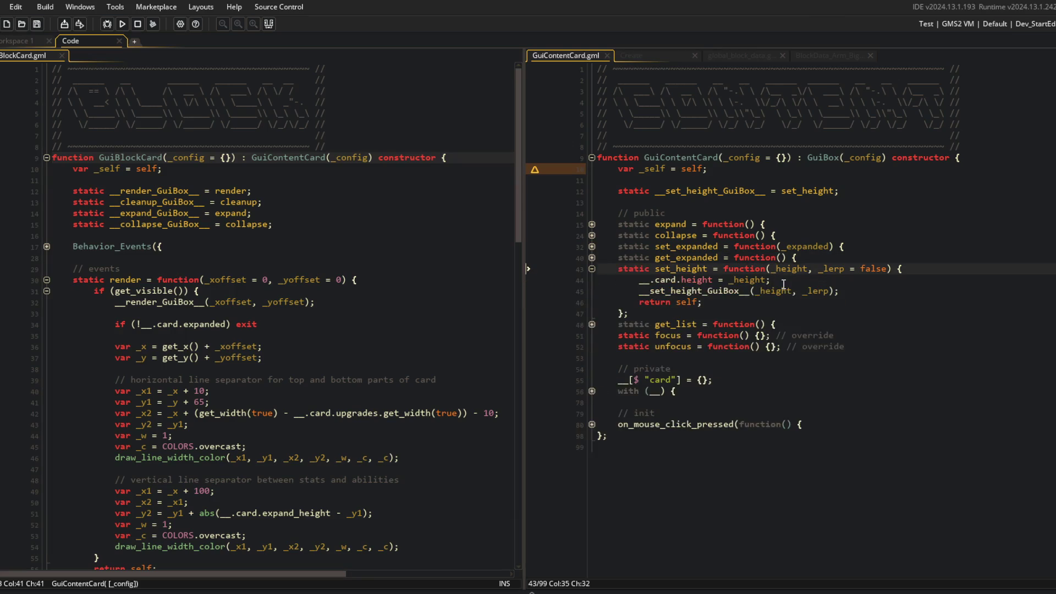
key("Up")
key("Down")
key("Down")
key("Down")
key("Return")
Step: Declare static get_height = function(_scale) with an empty body and save
type("sta")
key("BackSpace")
key("BackSpace")
type("tic get_height = function() {")
key("Return")
type(";")
key("ctrl+s")
key("Up")
key("Up")
key("End")
type("///")
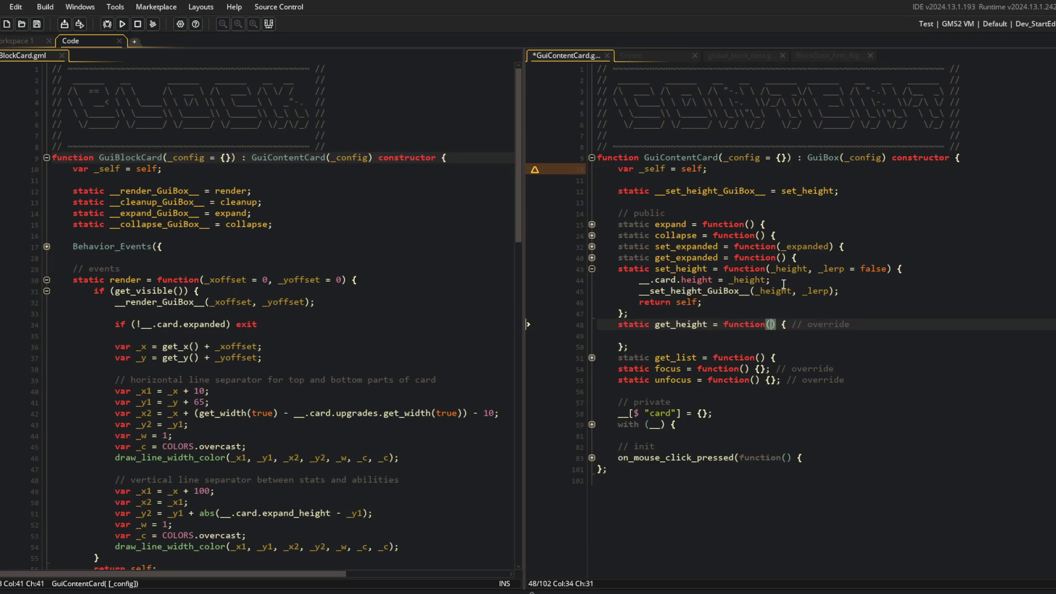
key("BackSpace")
type("_scale")
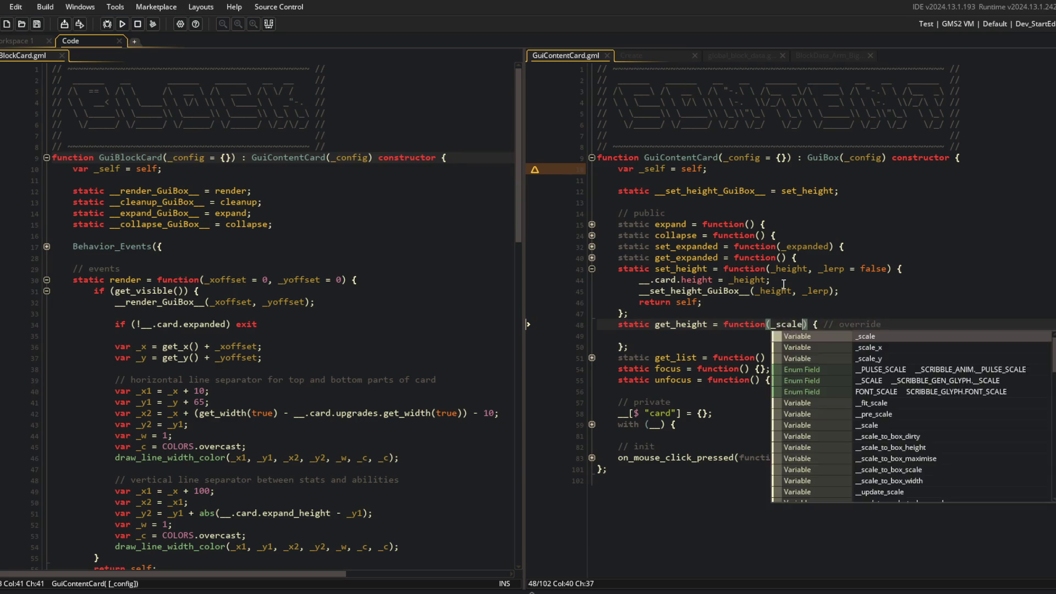
key("ctrl+s")
Step: Look through the GuiBase code via asset search, then return to GuiContentCard
key("ctrl+t")
type("GuiBase")
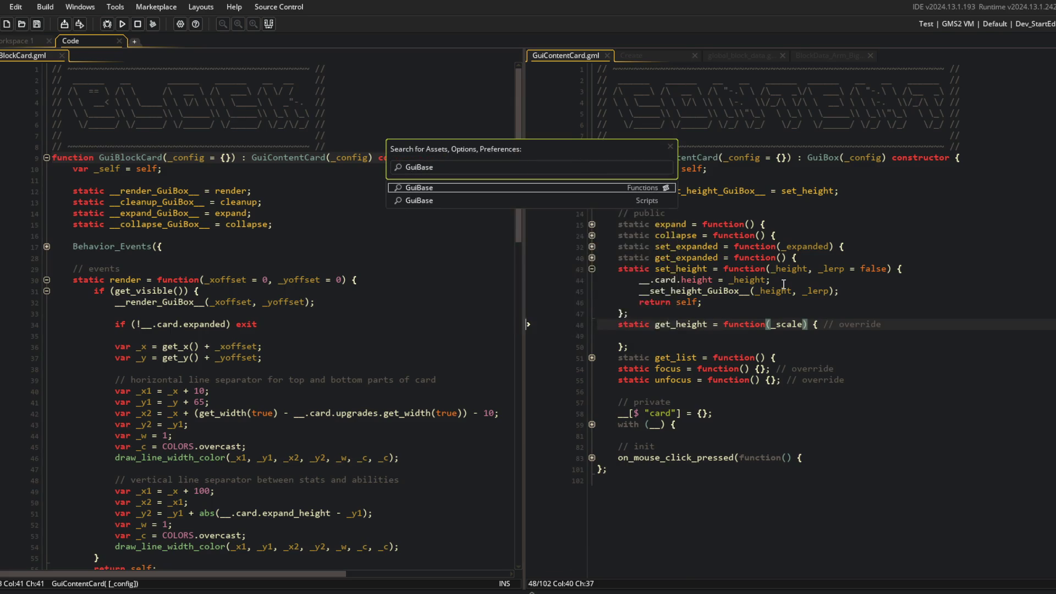
key("Return")
left_click(784, 282)
left_click(784, 327)
left_click(783, 371)
left_click(784, 338)
left_click(539, 56)
left_click(807, 190)
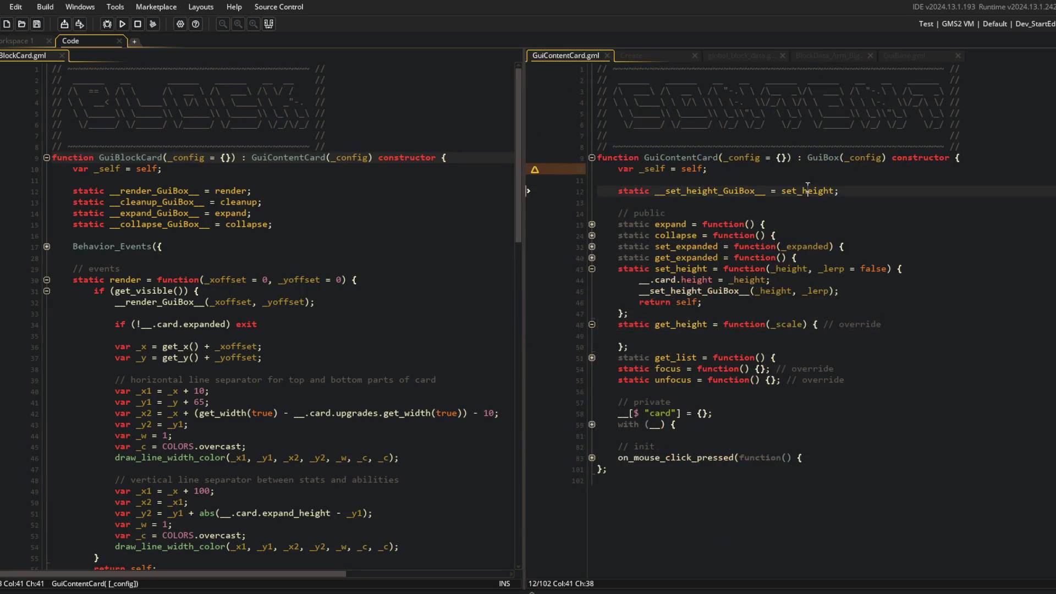
Step: Give the _scale parameter a default of false and save
left_click(805, 325)
type("= fakl")
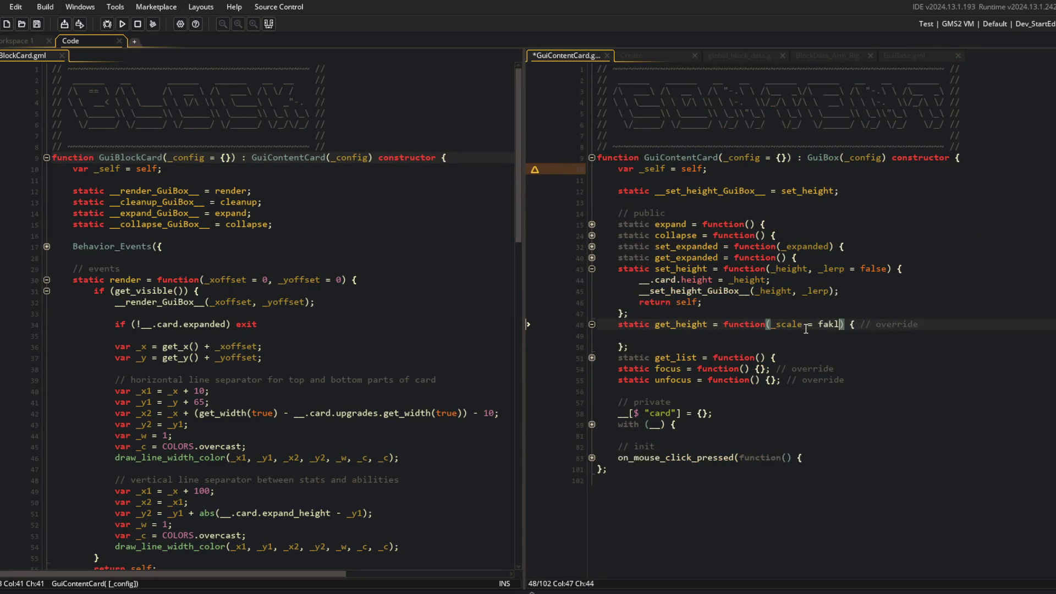
key("Return")
key("Down")
key("ctrl+s")
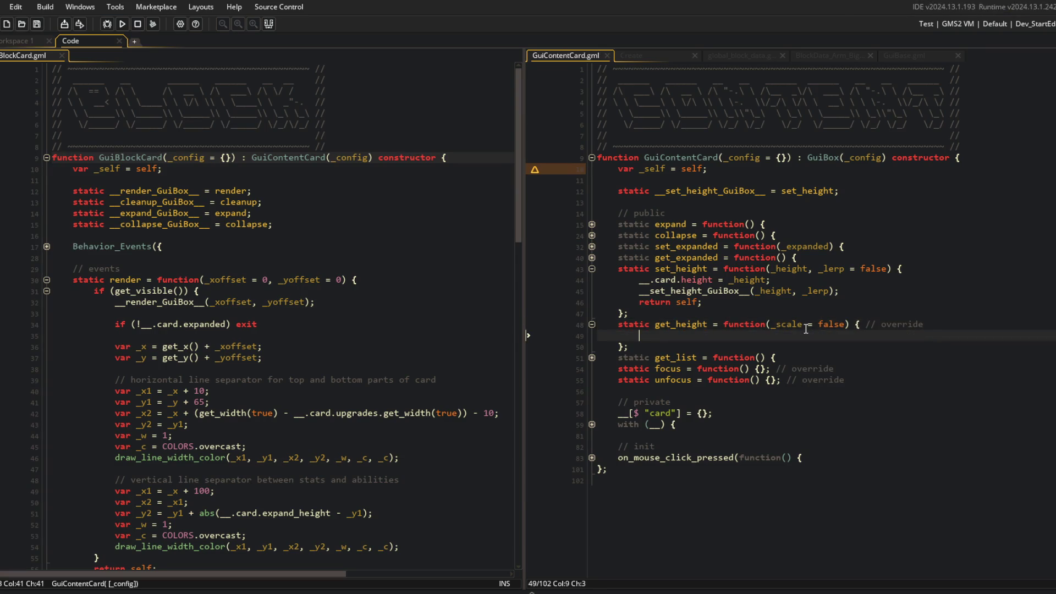
Step: Check the card's stored fields to confirm the expanded field name
type("var )geugt")
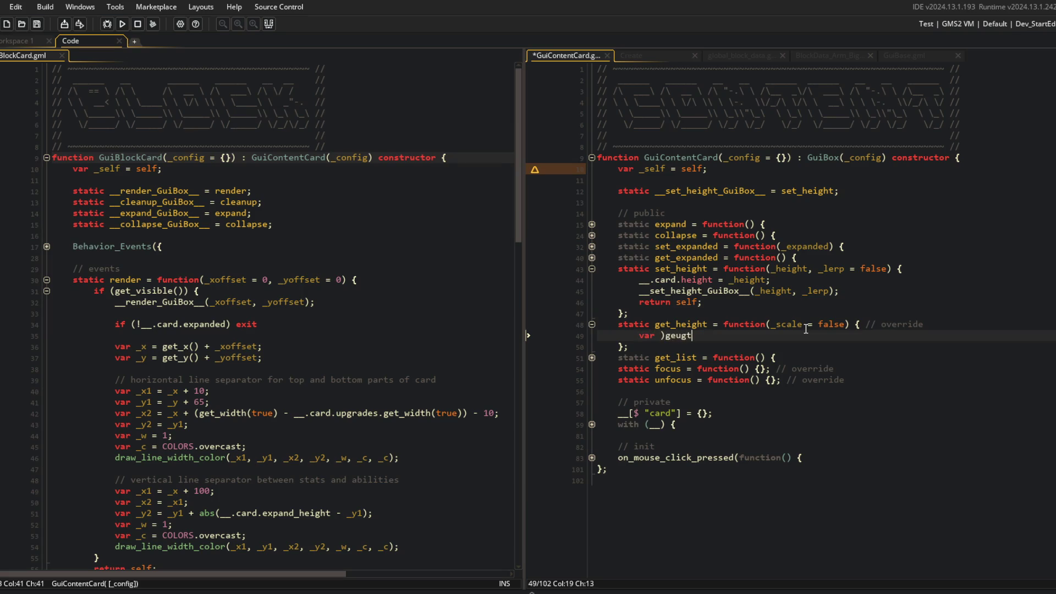
left_click(593, 424)
left_click(592, 446)
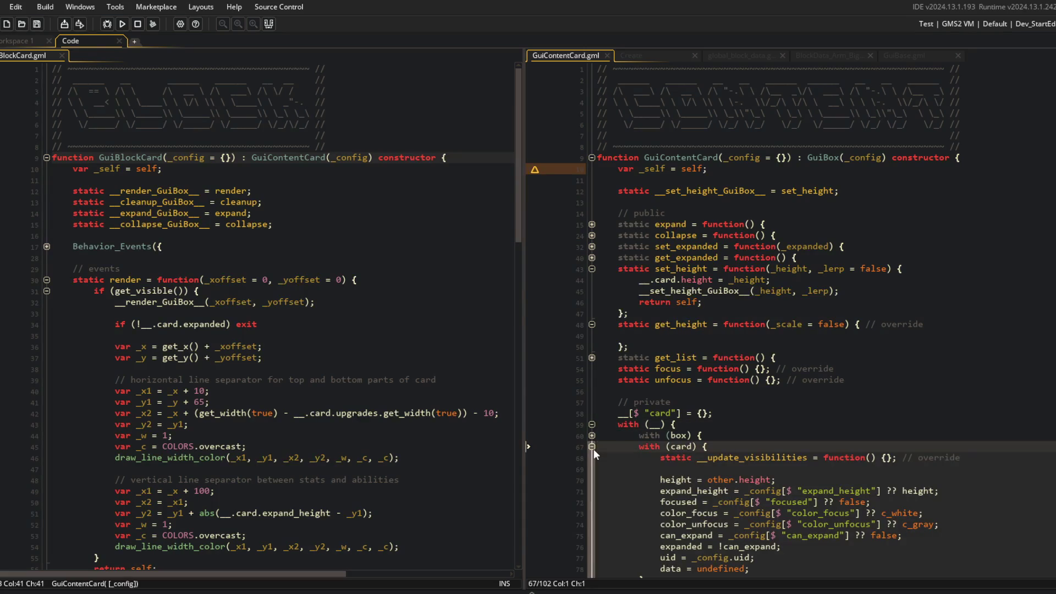
left_click(716, 491)
scroll(685, 451, "down", 3)
key("Down")
double_click(685, 450)
left_click(659, 294)
left_click(662, 240)
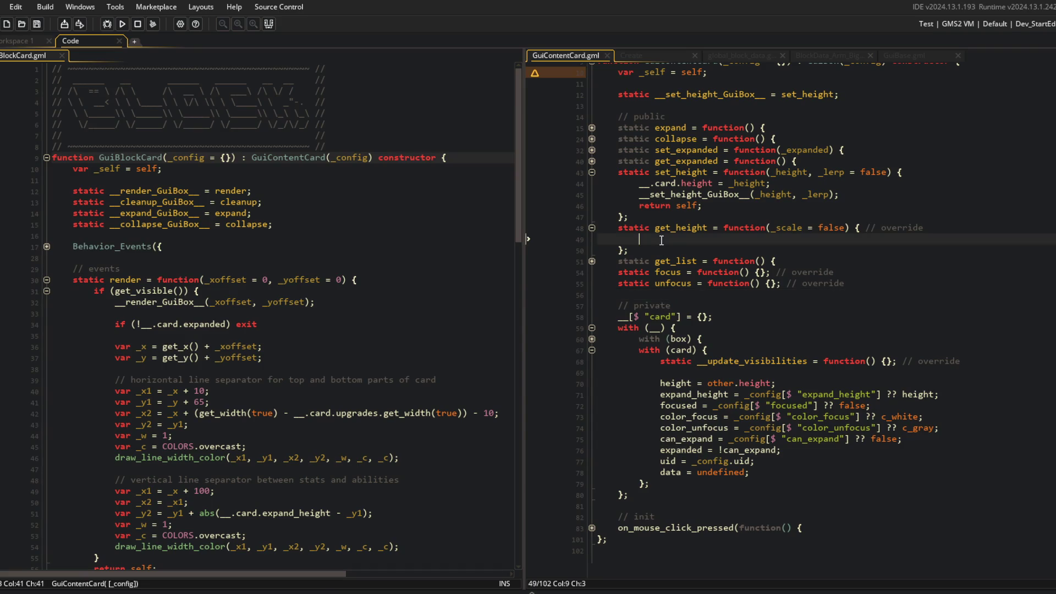
Step: Set _height to __.card.expand_height when __.card.expanded is true, and save
type("if (__.card.expanded")
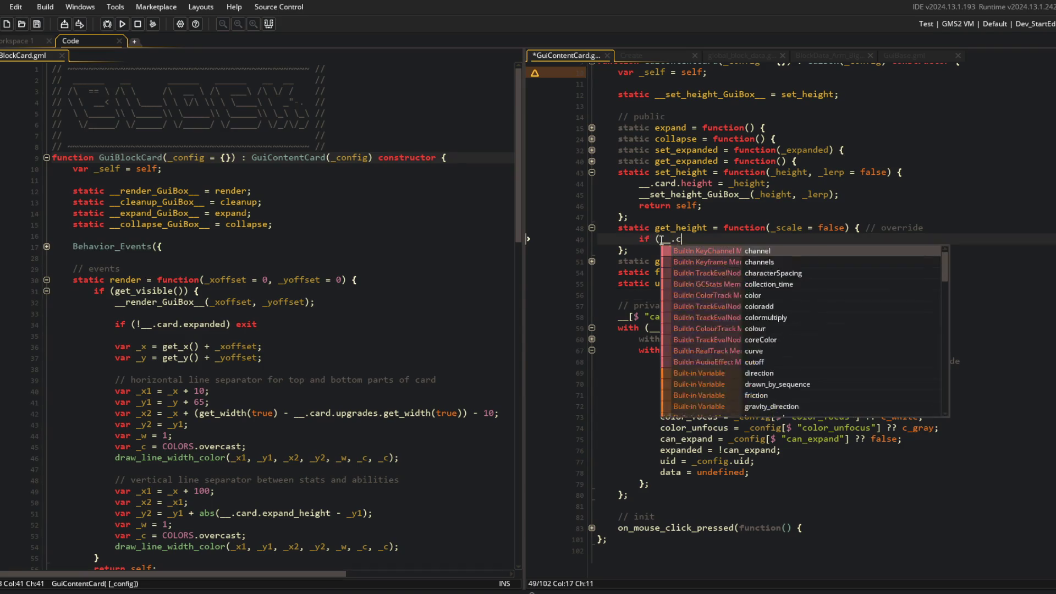
type(") {")
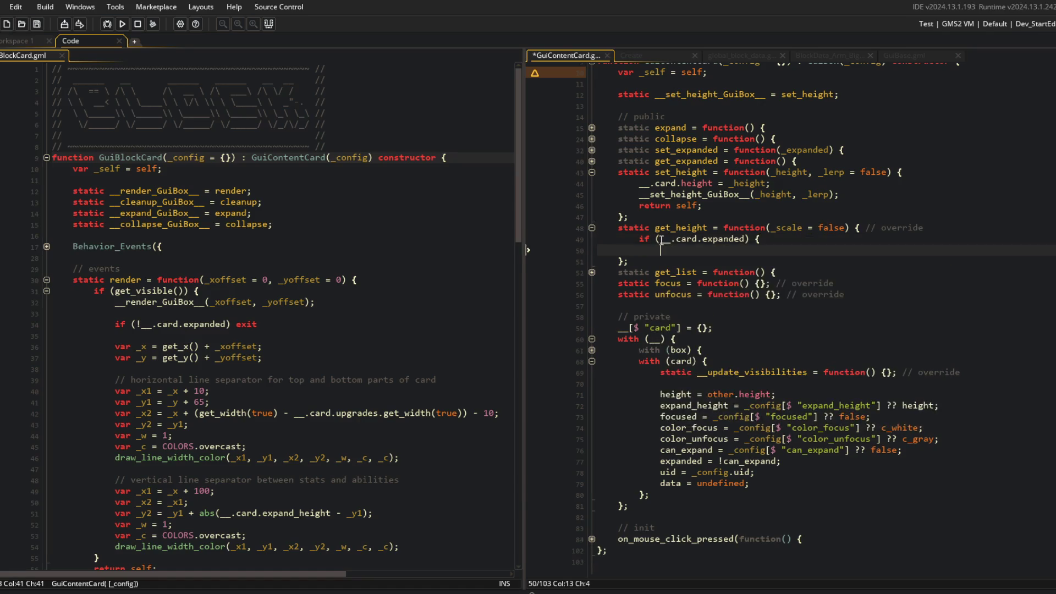
key("Return")
type("r _height = ")
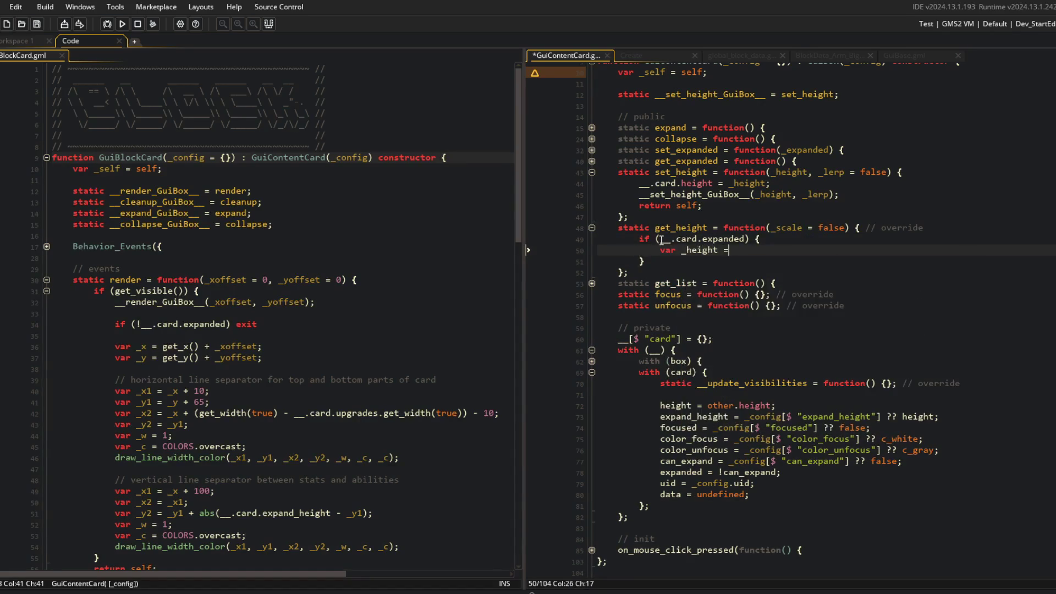
type("__.card.")
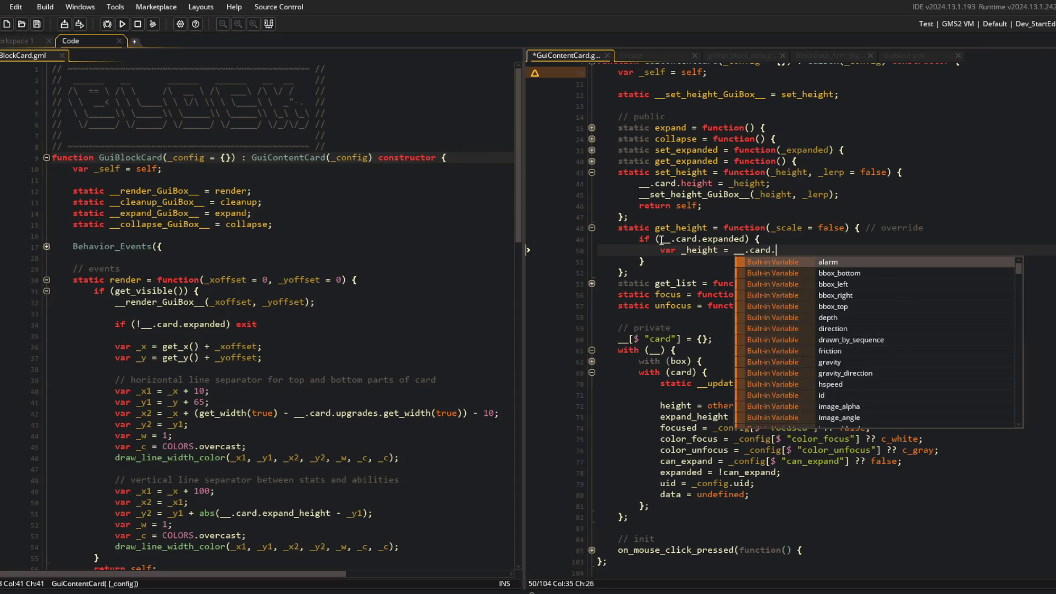
type("expand_")
key("Return")
type(";")
key("ctrl+s")
Step: Add an else branch setting _height to __.card.height
key("Down")
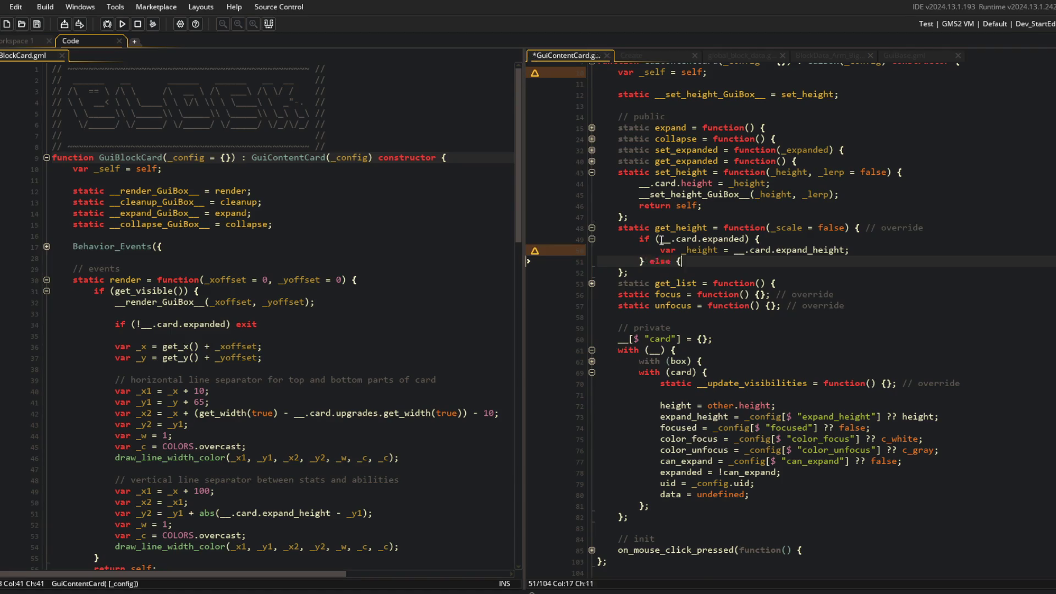
type("else {")
key("Return")
type("var _height = ")
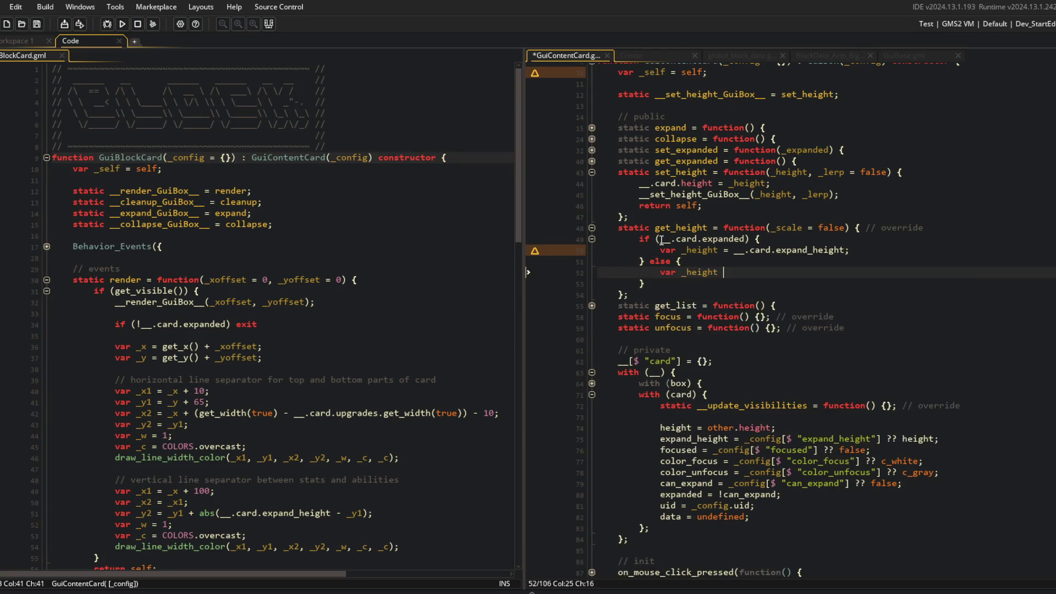
type("__.")
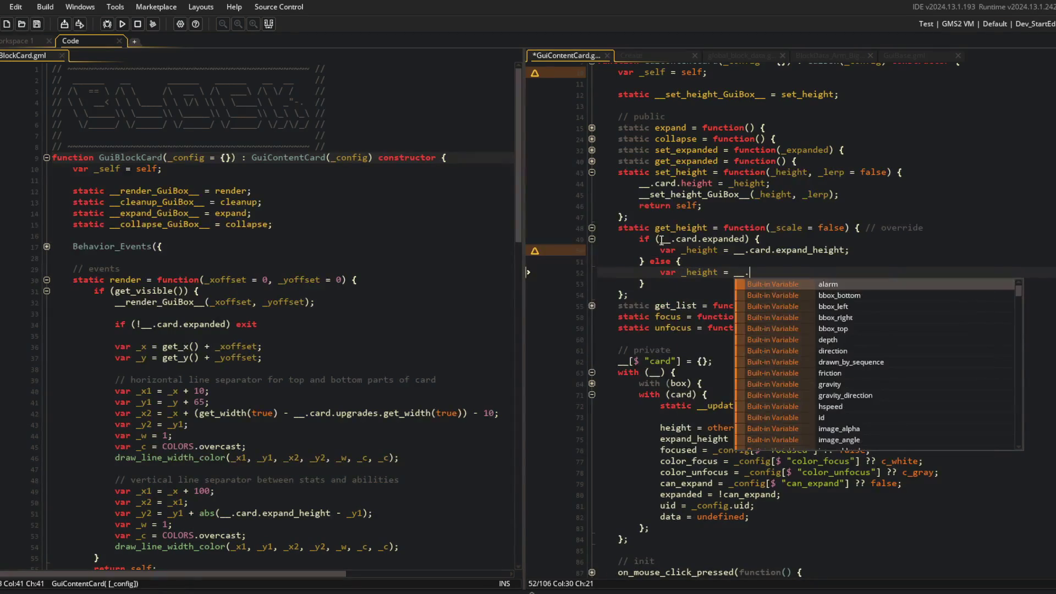
type("height;")
key("ctrl+s")
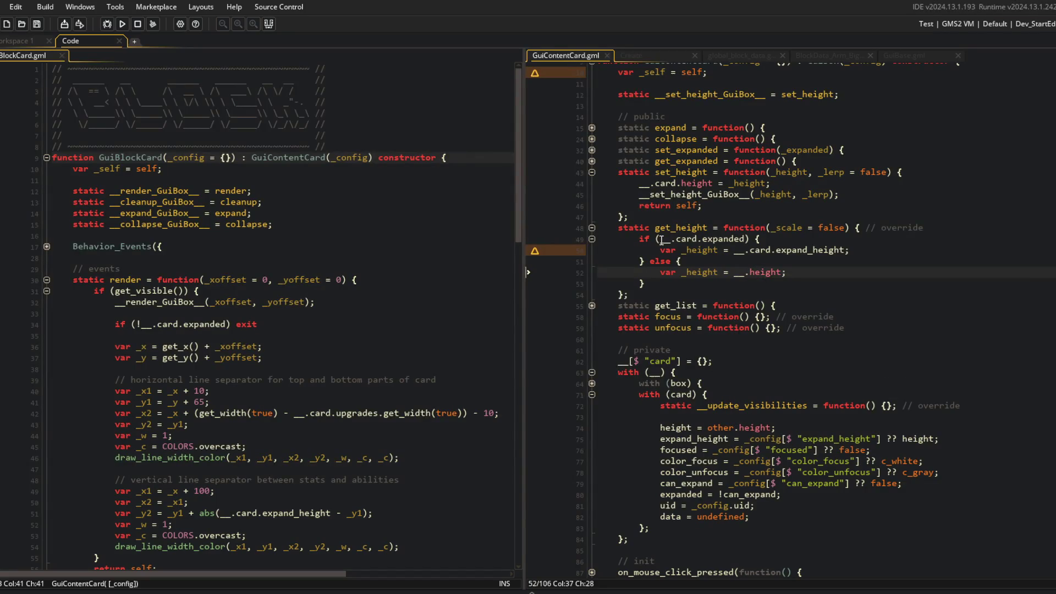
key("BackSpace")
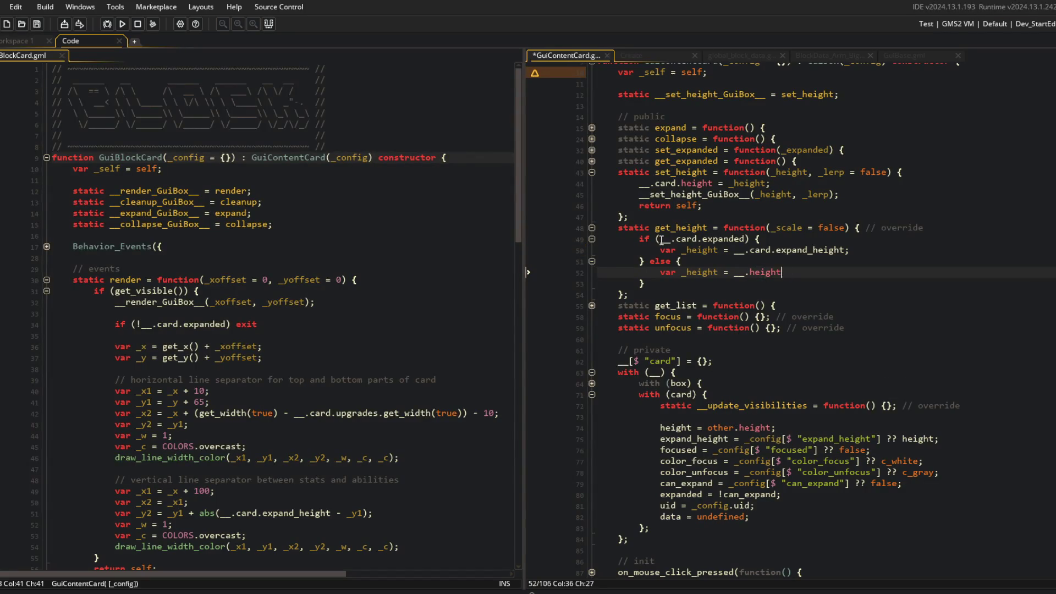
type("card.height;")
key("Down")
Step: Multiply _height by get_y_scale(true) when _scale is set, then return _height
key("Return")
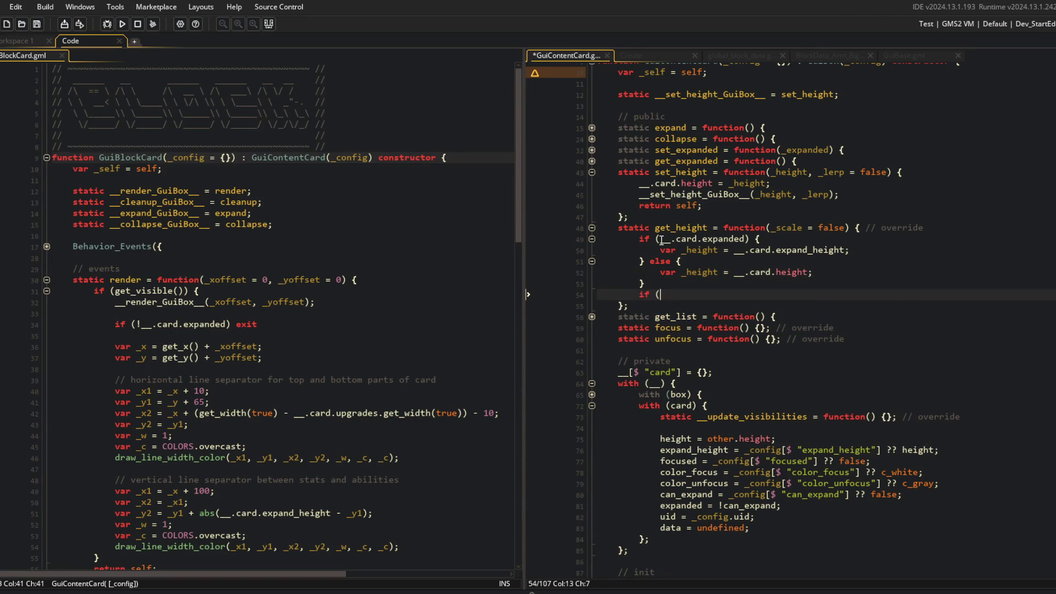
type("_scale) {")
key("Return")
type("_height *= ")
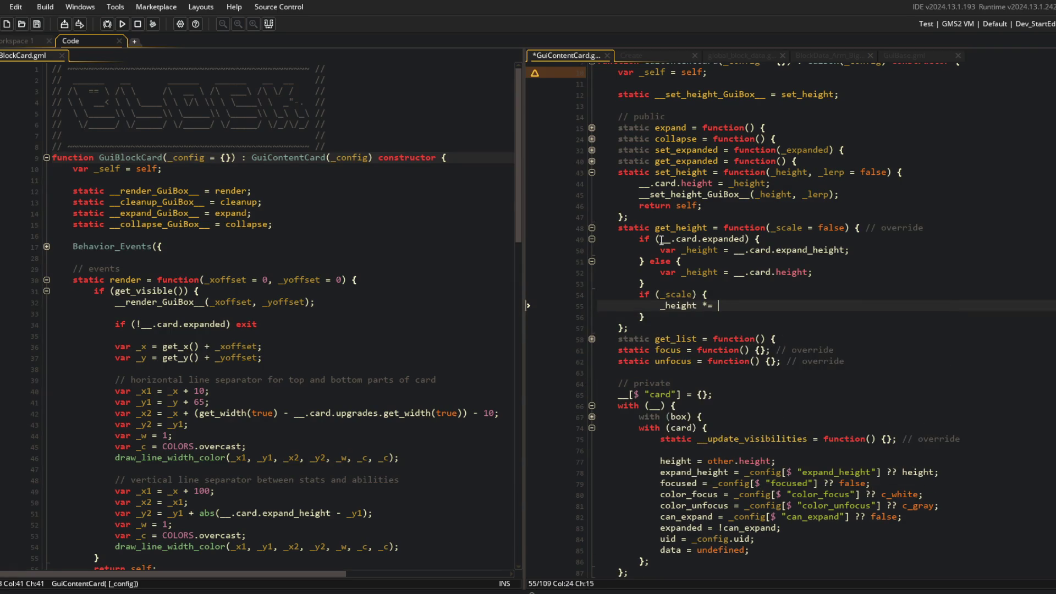
type("get_y")
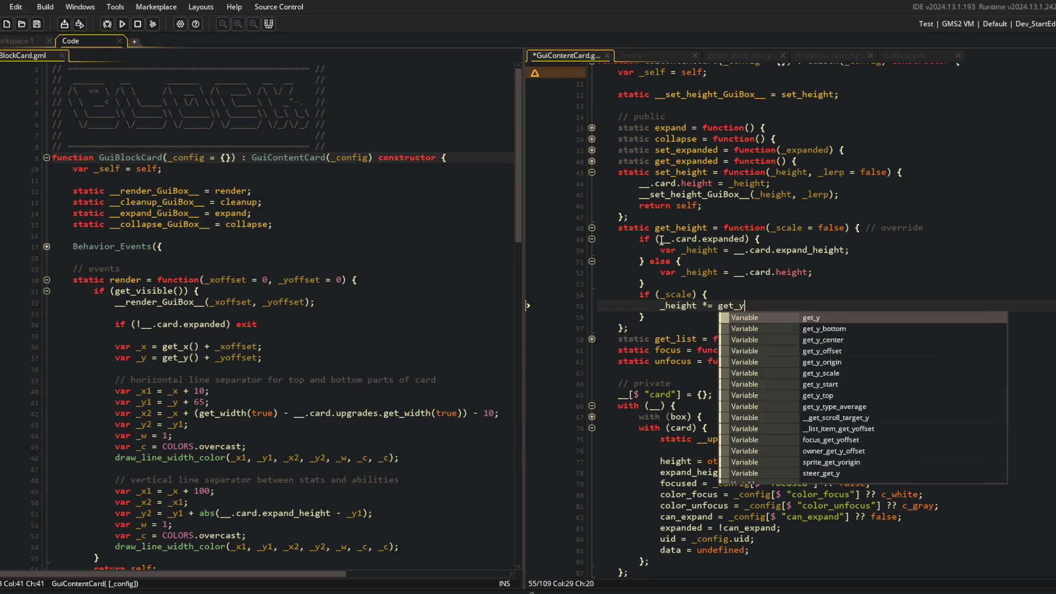
type("_scale(true);")
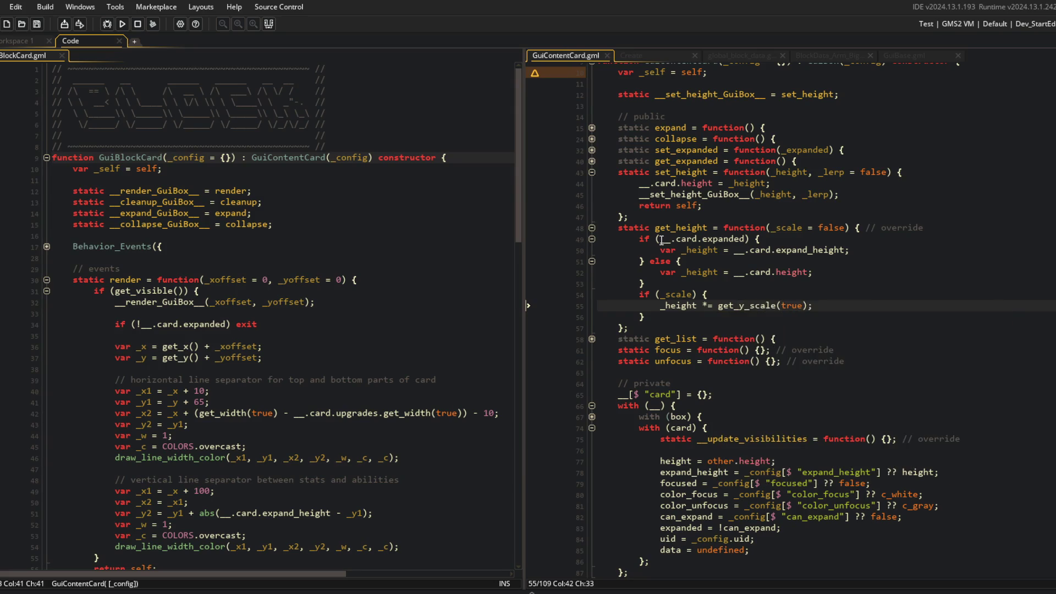
key("Down")
key("Return")
type("return _height;")
key("ctrl+s")
Step: Move the default var _height = __.card.height line above the expanded check
left_click(698, 251)
left_click(726, 278)
key("shift+Home")
key("ctrl+x")
key("Up")
key("Up")
key("Up")
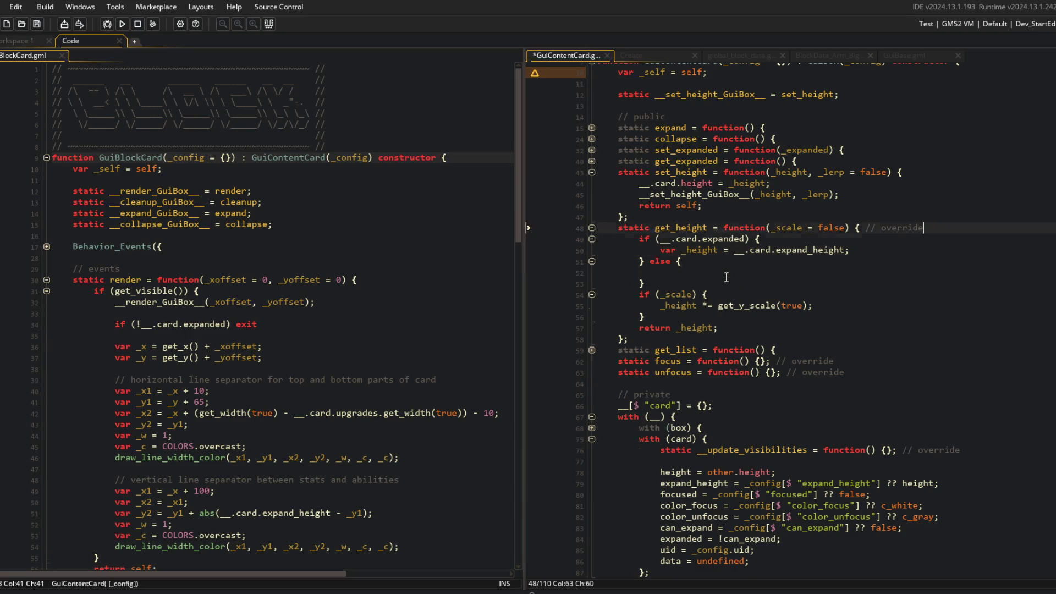
key("End")
key("Return")
key("ctrl+v")
key("BackSpace")
key("BackSpace")
key("BackSpace")
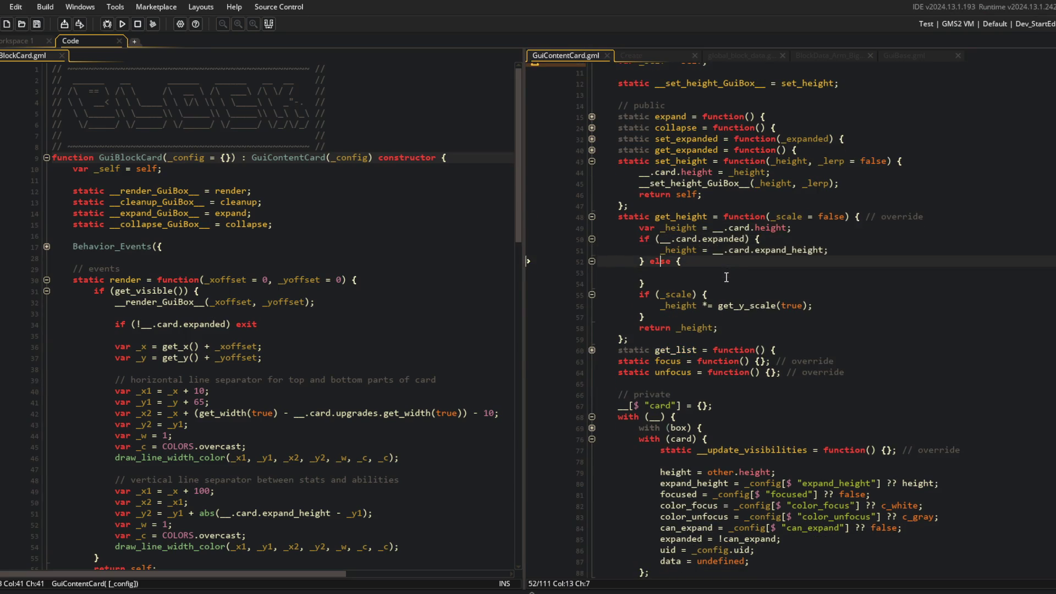
Step: Delete the now-empty else branch from get_height
key("ctrl+Home")
left_click(645, 370)
key("shift+End")
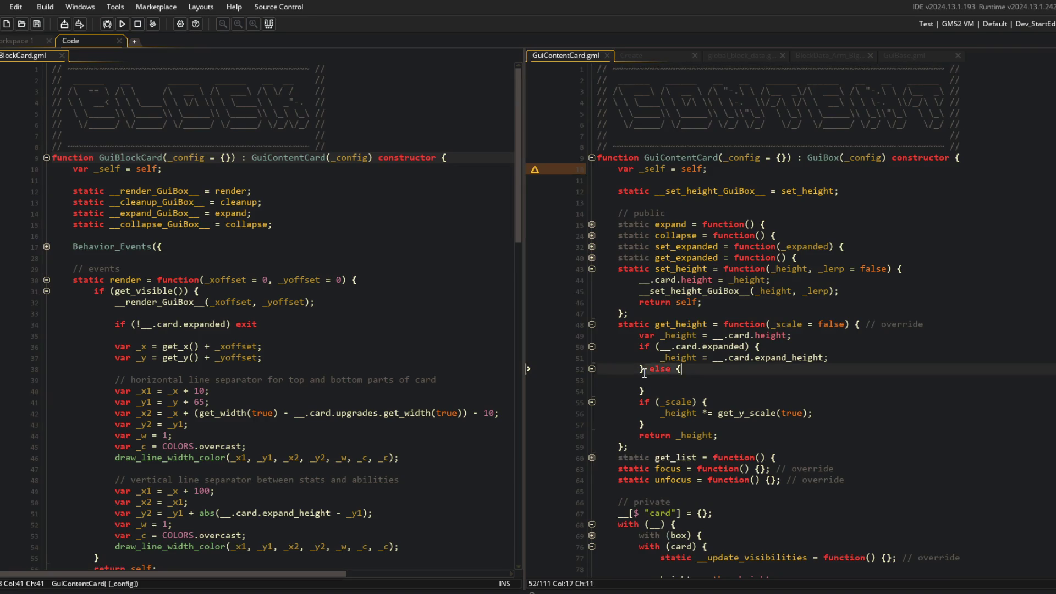
key("Delete")
key("Delete")
key("Delete")
scroll(645, 379, "down", 4)
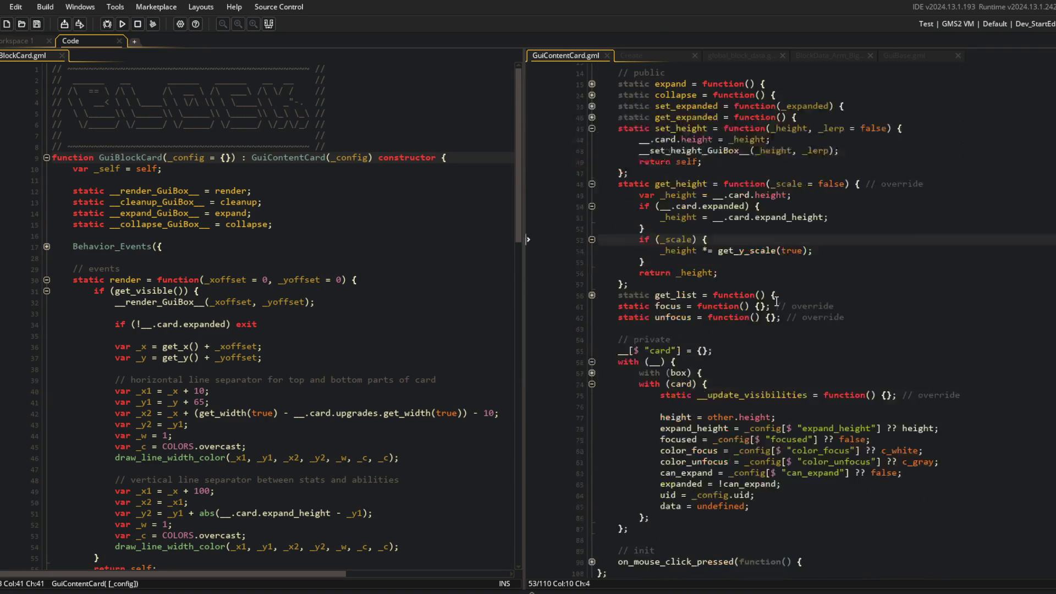
Step: Replace __.card.expand_height on line 51 of GuiBlockCard with get_height(true)
double_click(681, 183)
left_click(303, 392)
scroll(304, 392, "down", 3)
left_click(233, 396)
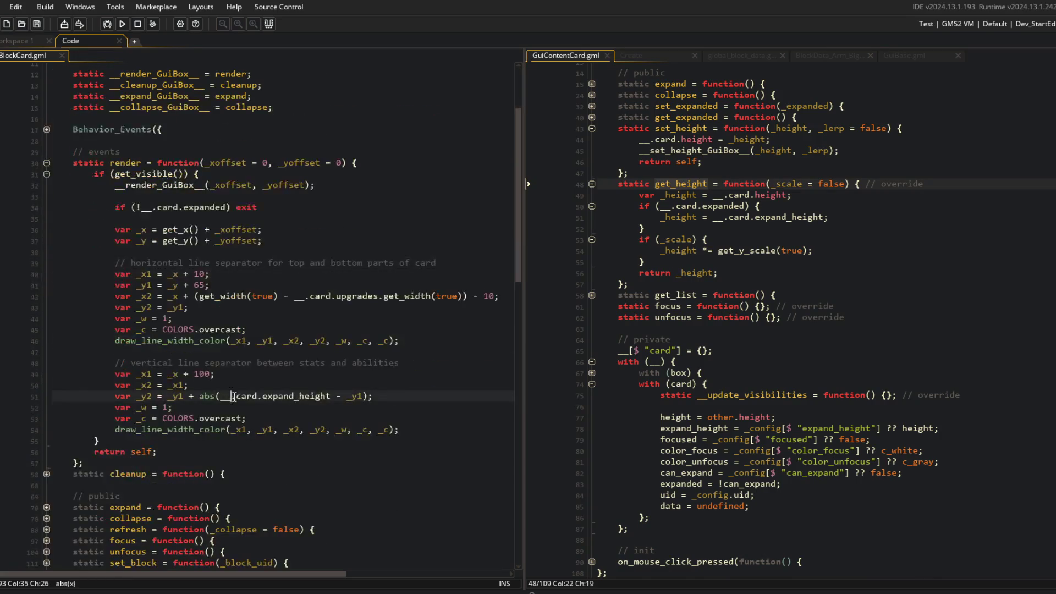
left_click(330, 396, "shift")
key("ctrl+v")
type("(true)")
Step: Run the game with F5 and dismiss the resulting code error
key("F5")
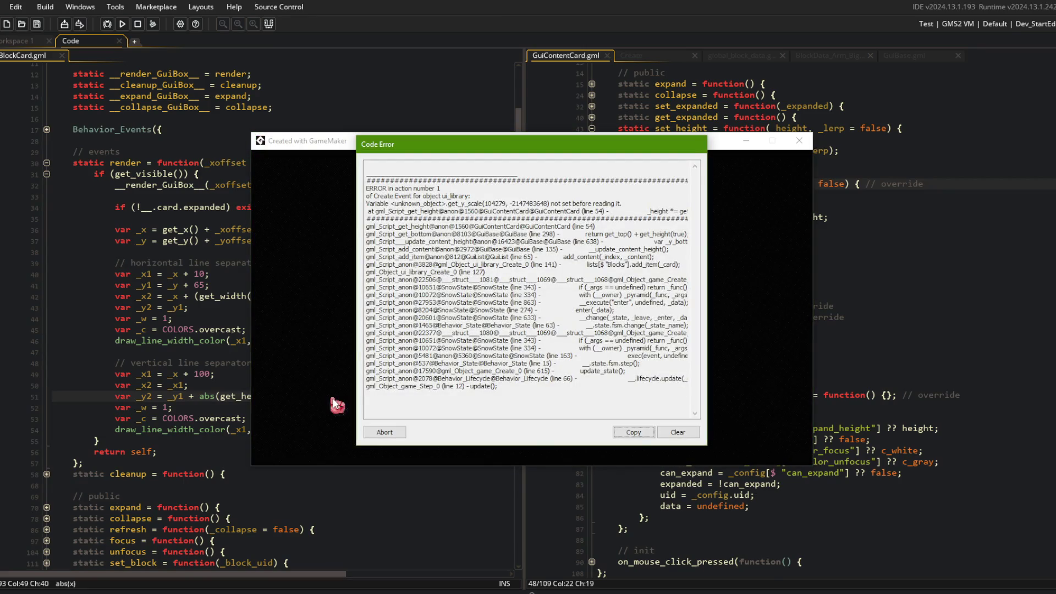
key("Escape")
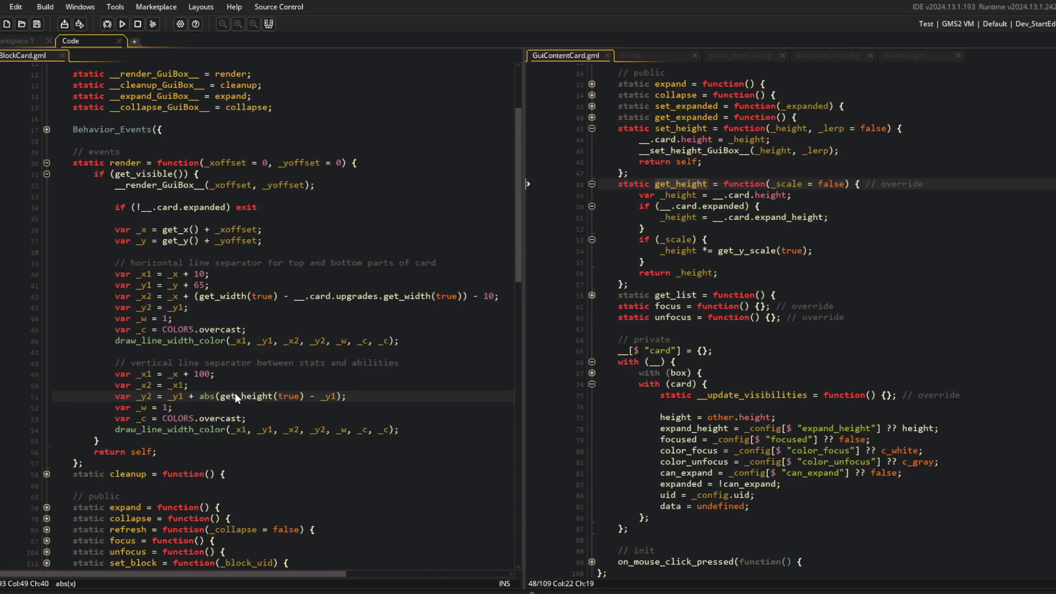
left_click(244, 399)
Step: Review the separator lines in GuiBlockCard and the get_height code in GuiContentCard
left_click(298, 388)
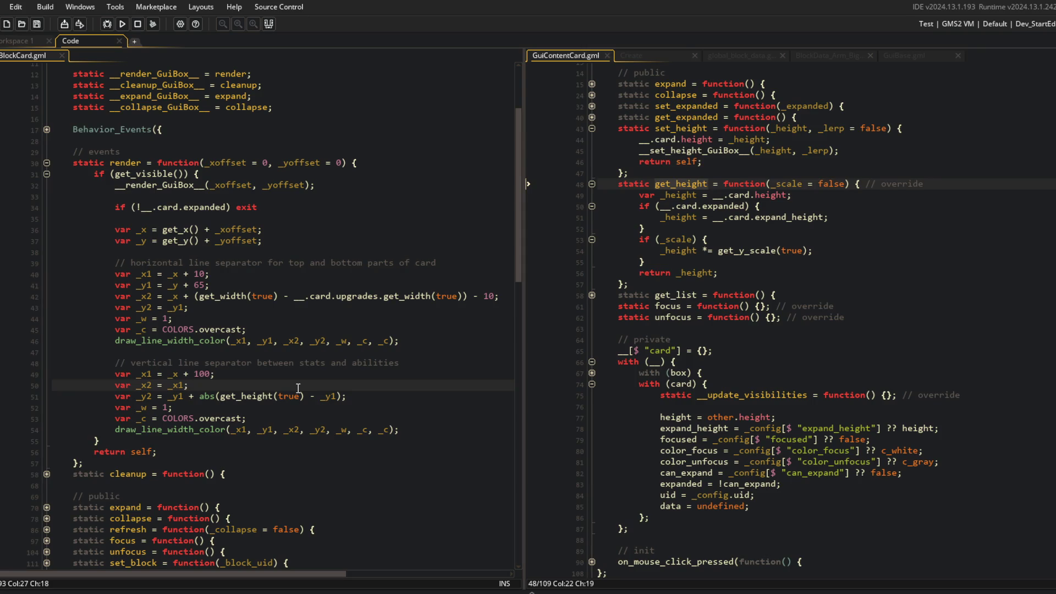
left_click(316, 396)
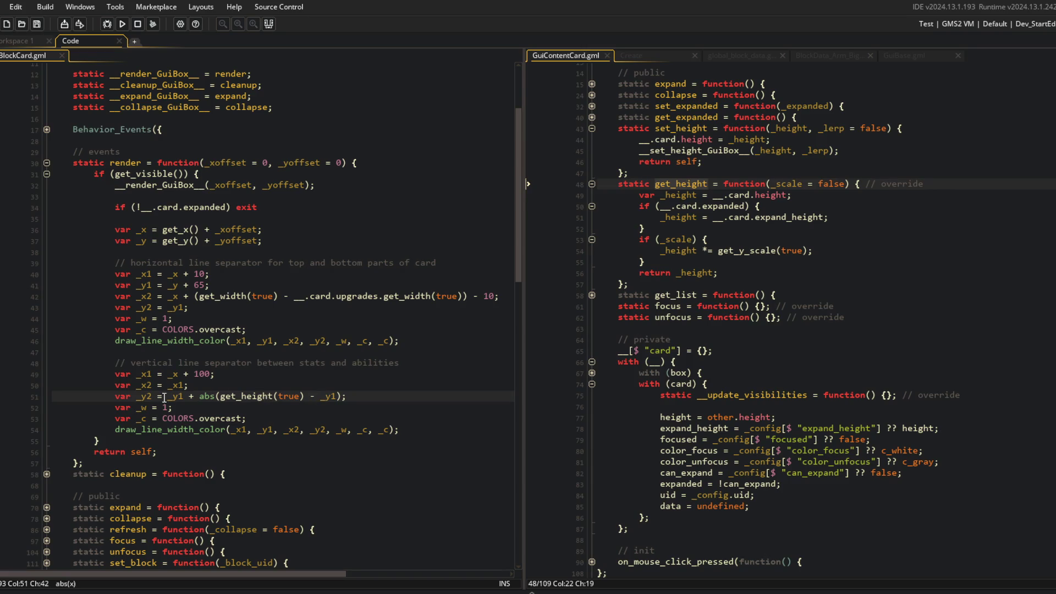
left_click(351, 363)
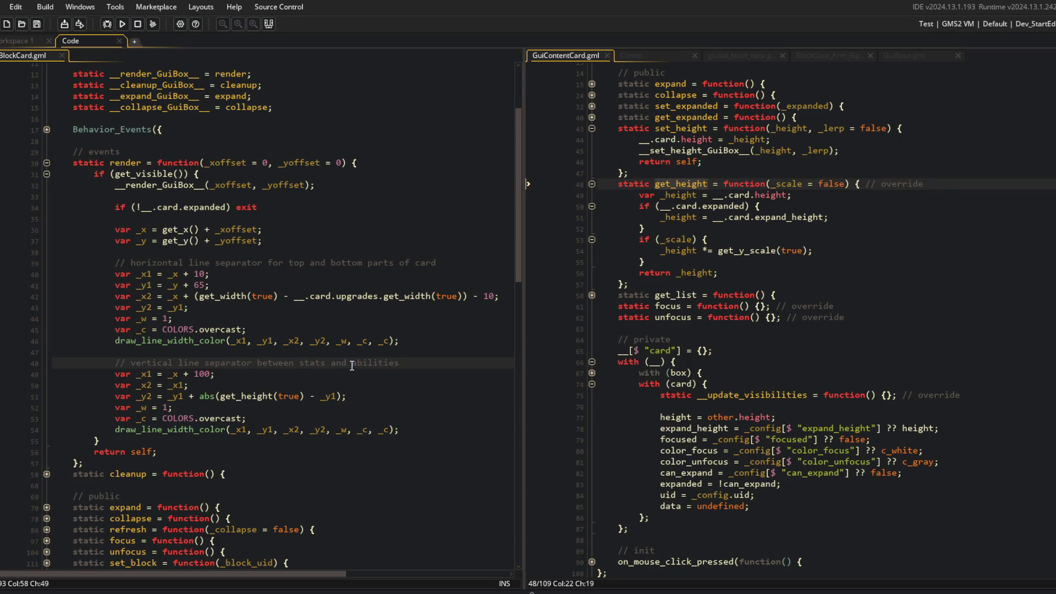
left_click(760, 395)
left_click(379, 340)
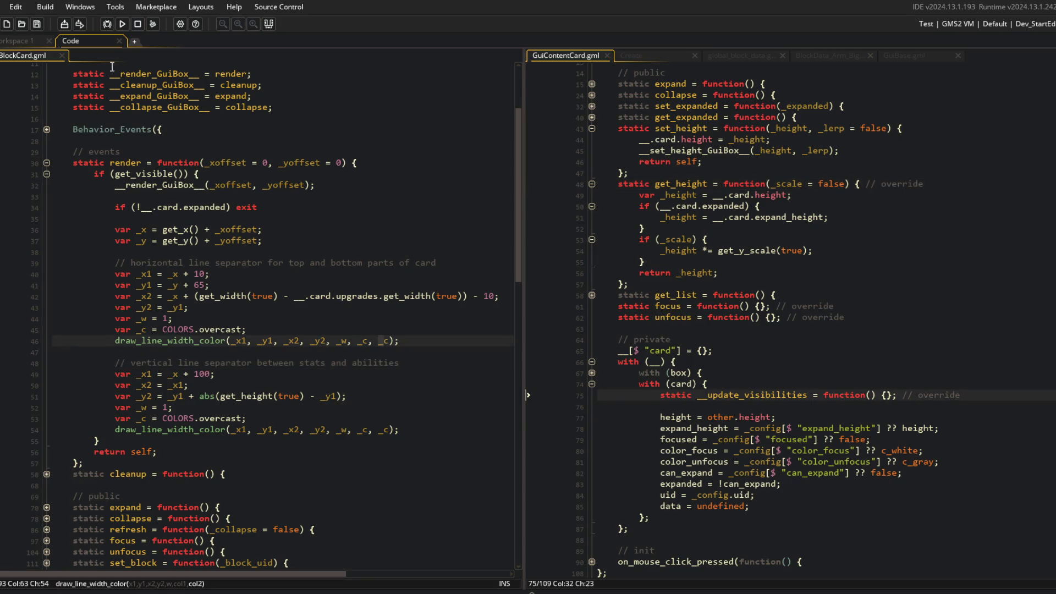
left_click(736, 217)
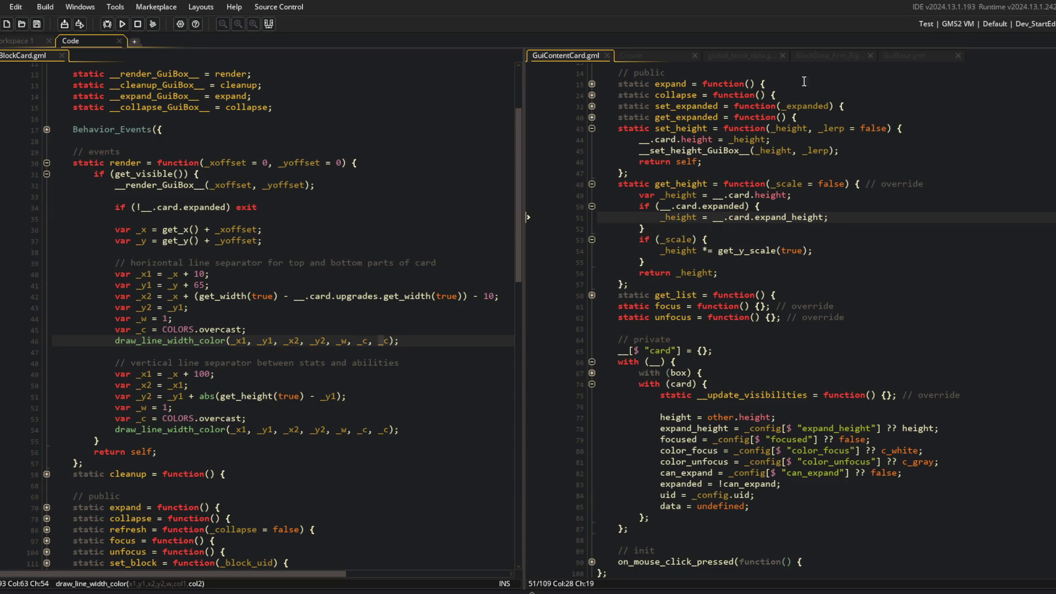
scroll(879, 73, "up", 1)
Step: Copy get_scale_y from GuiBase over get_y_scale on line 54, then rerun the game
left_click(903, 56)
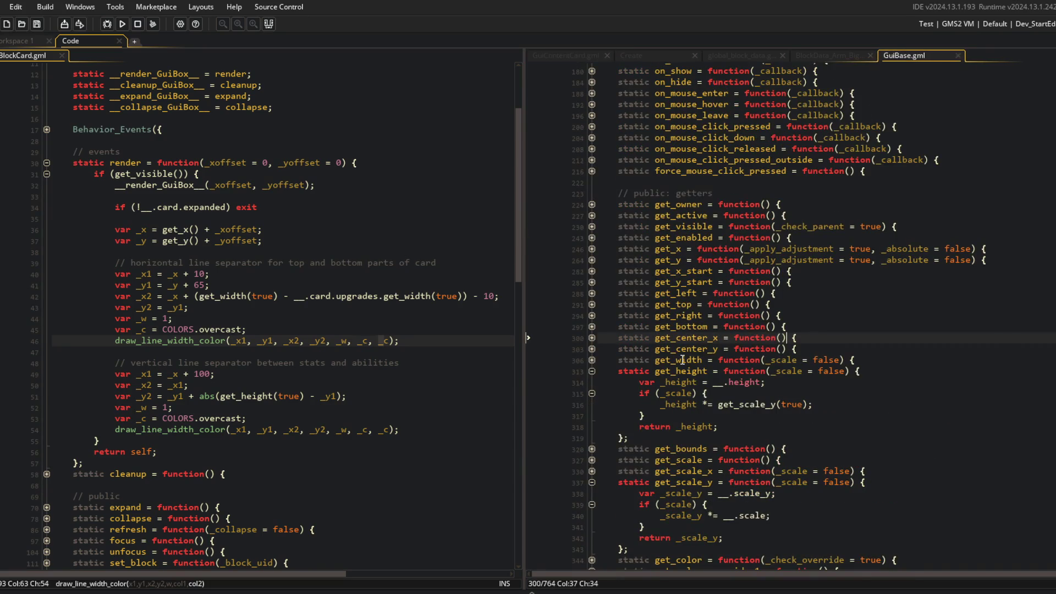
double_click(681, 366)
left_click(566, 56)
left_click(745, 273)
double_click(745, 274)
key("ctrl+v")
key("F5")
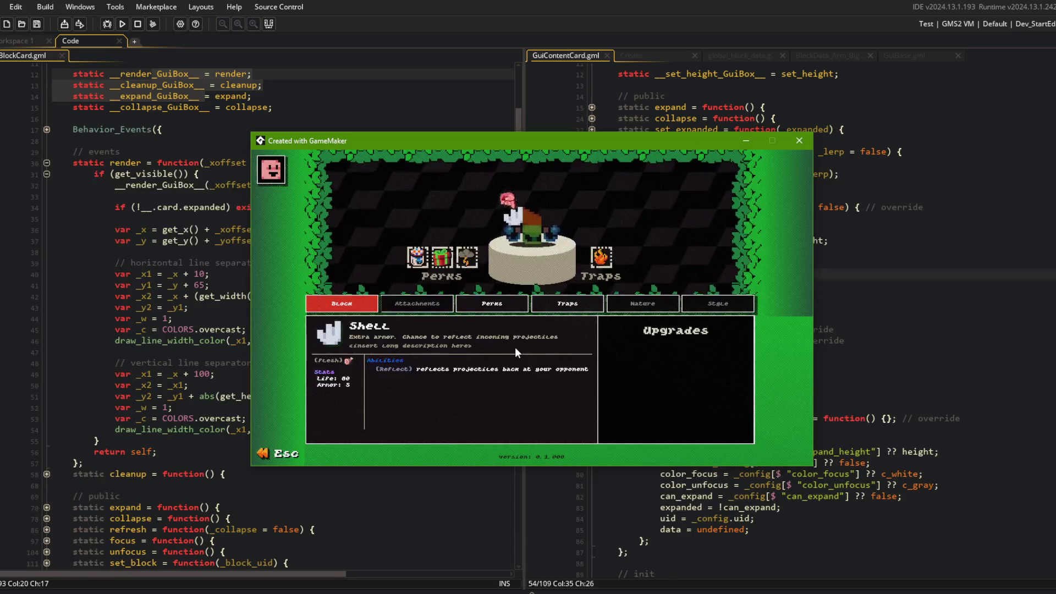
key("Escape")
key("Escape")
key("Right")
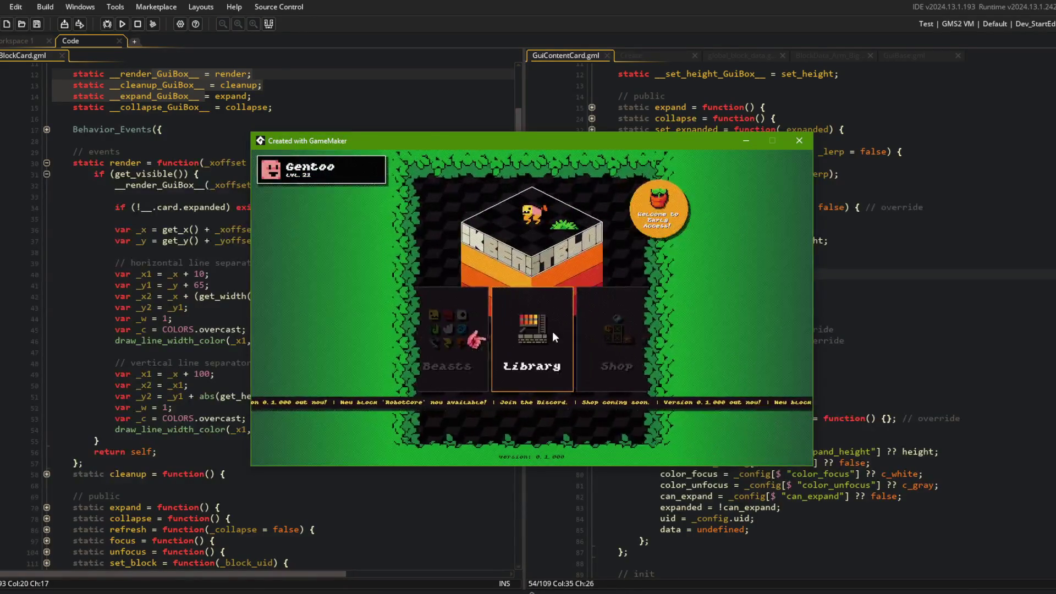
key("Return")
left_click(561, 269)
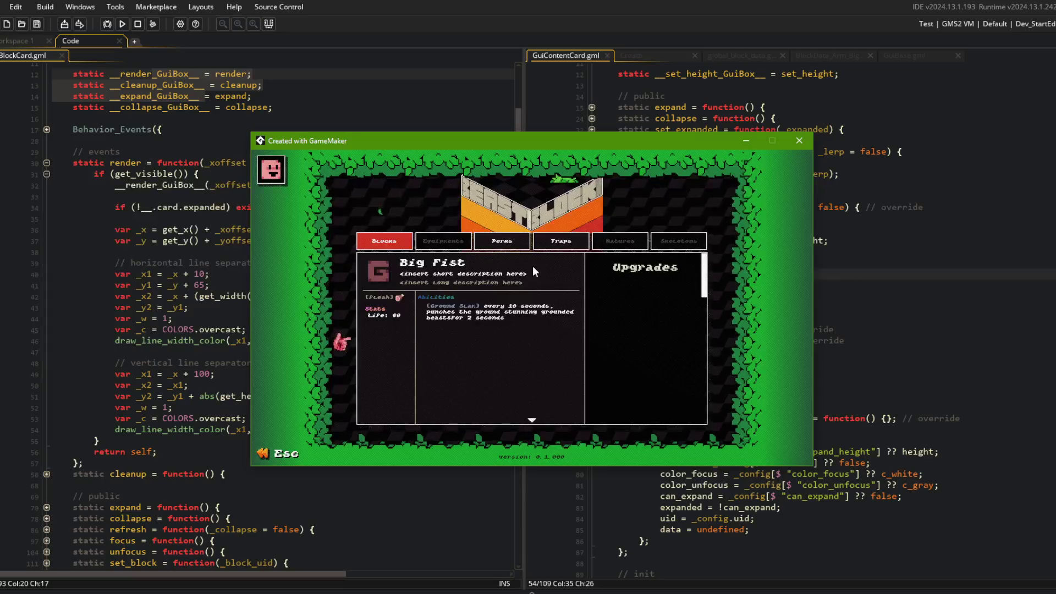
key("Escape")
key("Left")
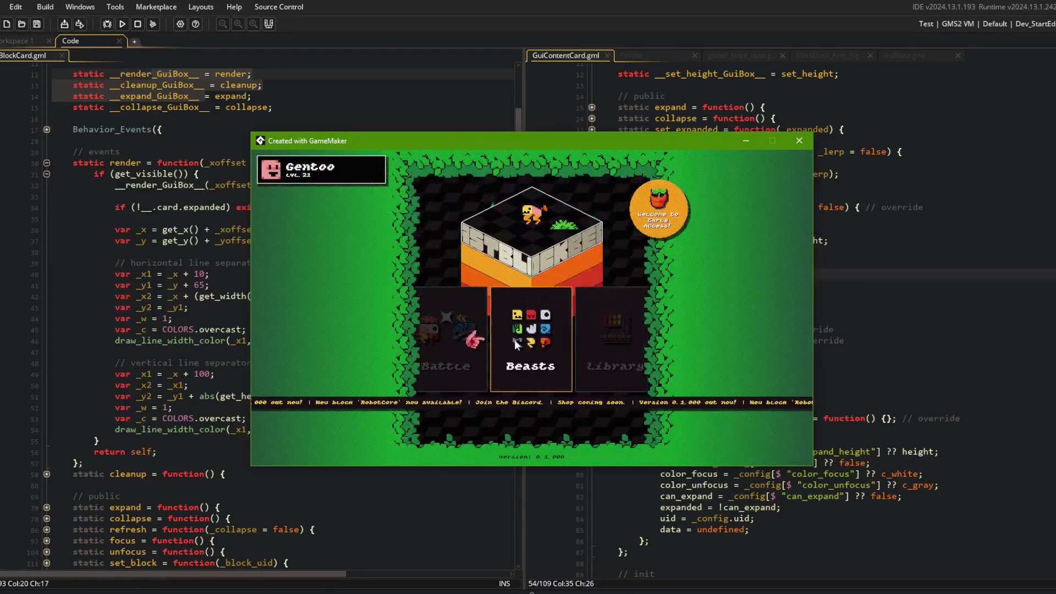
key("Return")
key("Left")
key("Left")
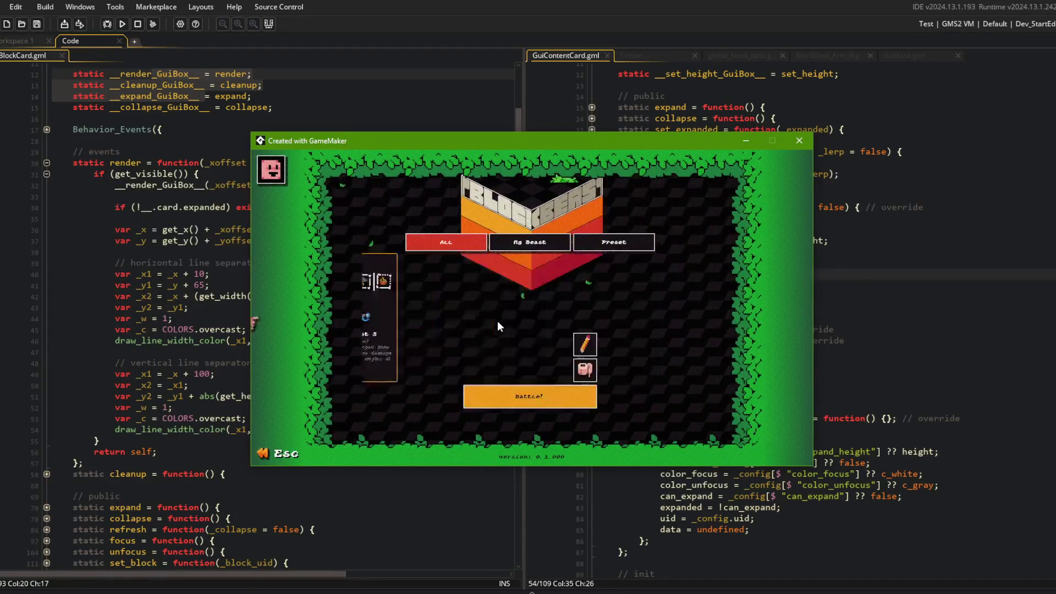
key("Left")
key("Left")
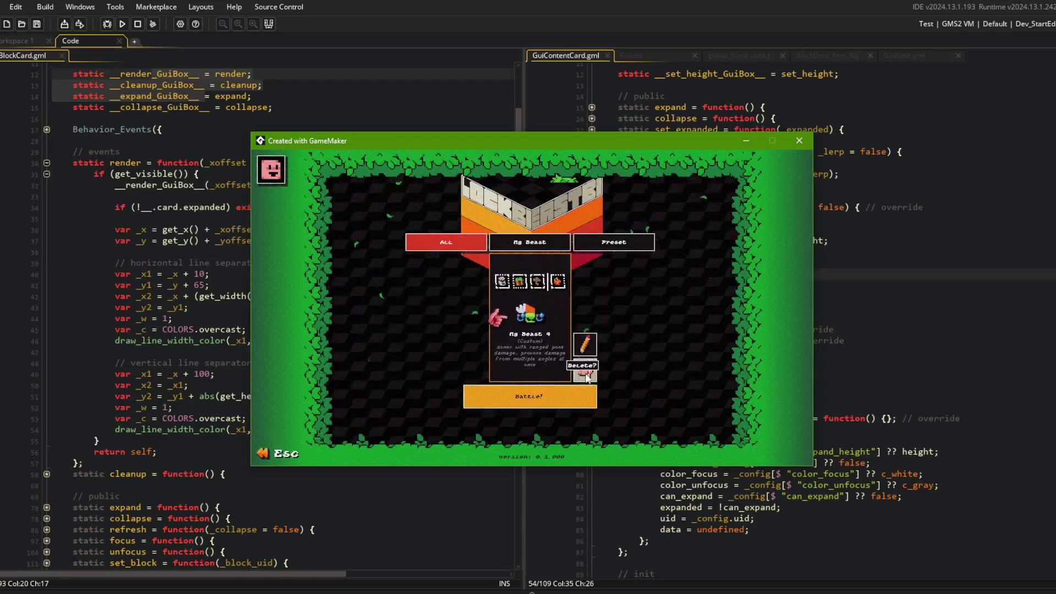
key("Right")
key("Right")
key("Right")
key("Left")
key("Left")
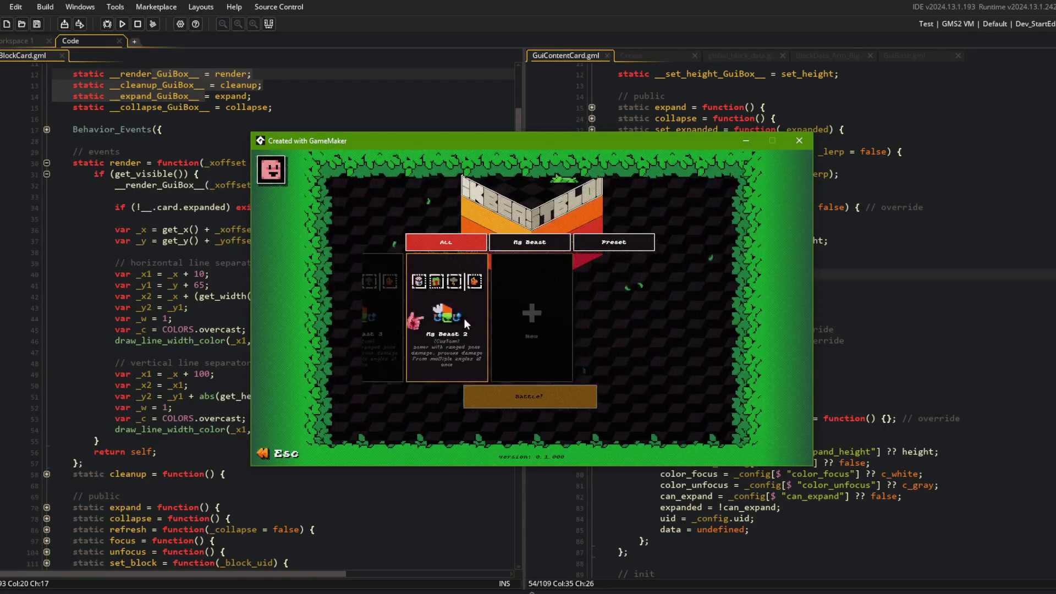
key("Escape")
key("Left")
key("Right")
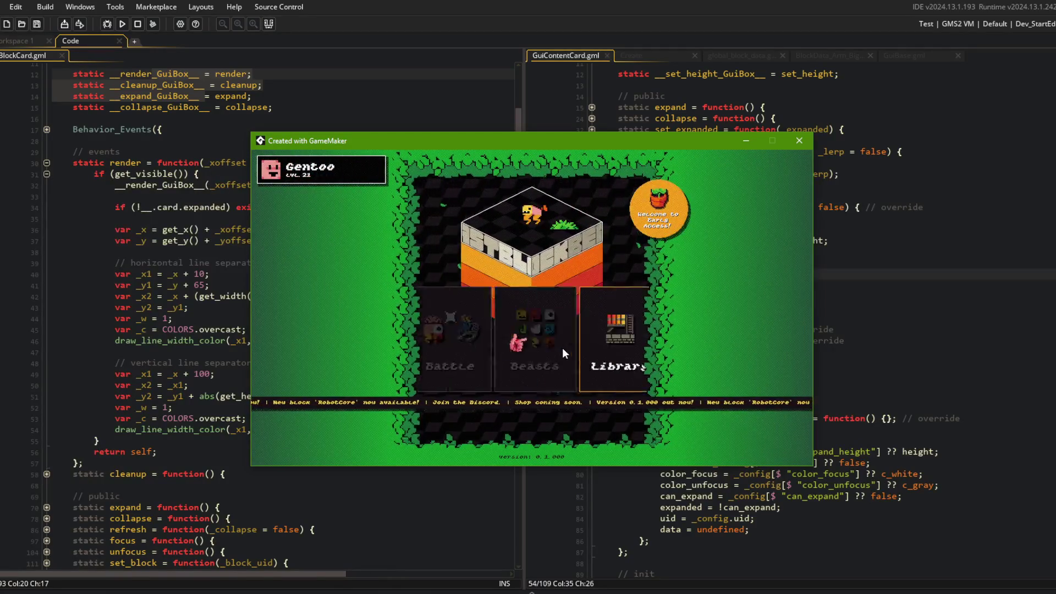
key("Right")
key("Return")
left_click(494, 275)
left_click(242, 218)
Step: Rewrite line 51 as _y1 + abs((_y + get_height(true)) - _y1) and run the game
left_click(200, 351)
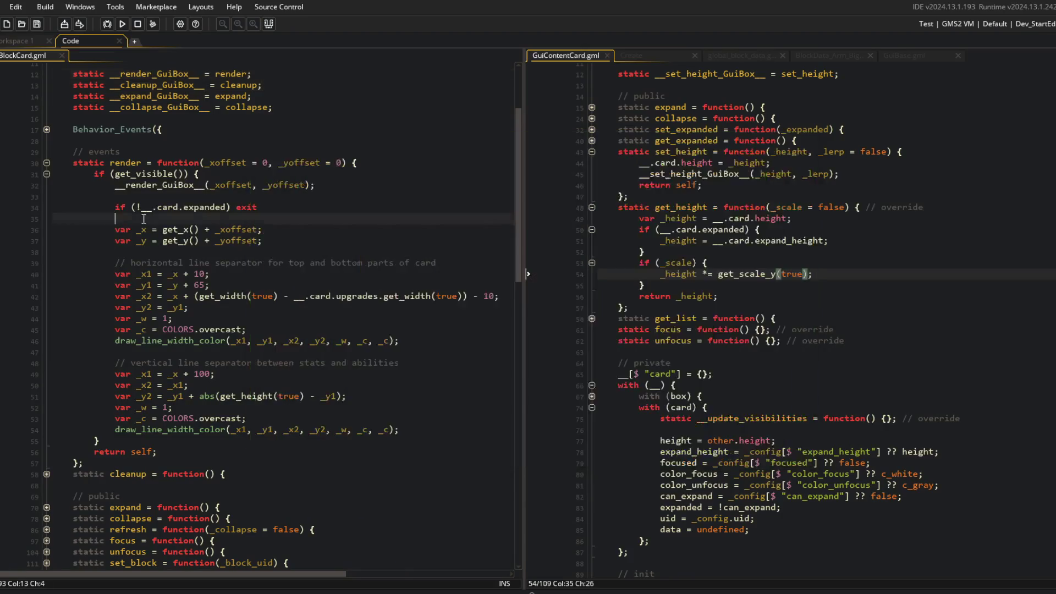
left_click(198, 396)
key("Home")
key("ctrl+Right")
key("ctrl+Right")
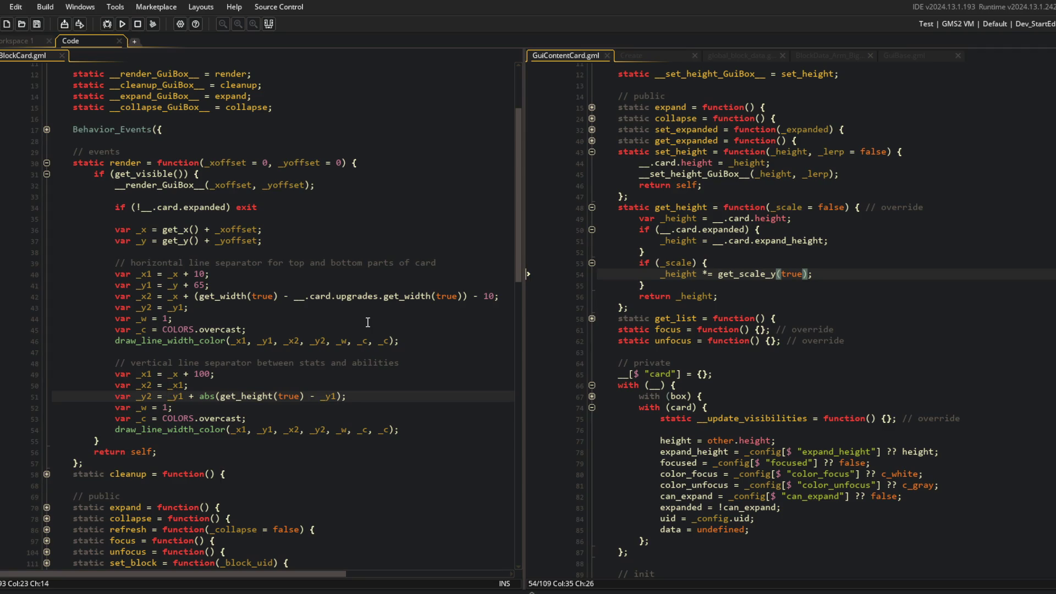
key("Right")
key("Right")
key("Right")
key("Right")
key("Right")
key("Right")
type("_y1 + abs(")
key("ctrl+Right")
key("ctrl+Right")
key("ctrl+Right")
type(")")
key("F5")
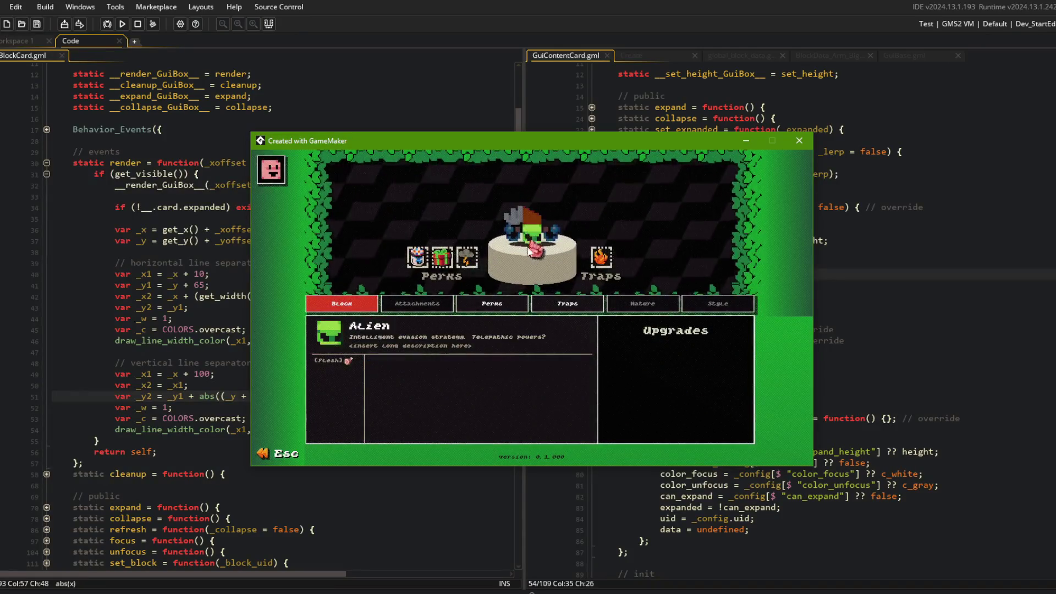
Step: View the Big Fist card in the game's Library, close the game, and return to line 43
key("Escape")
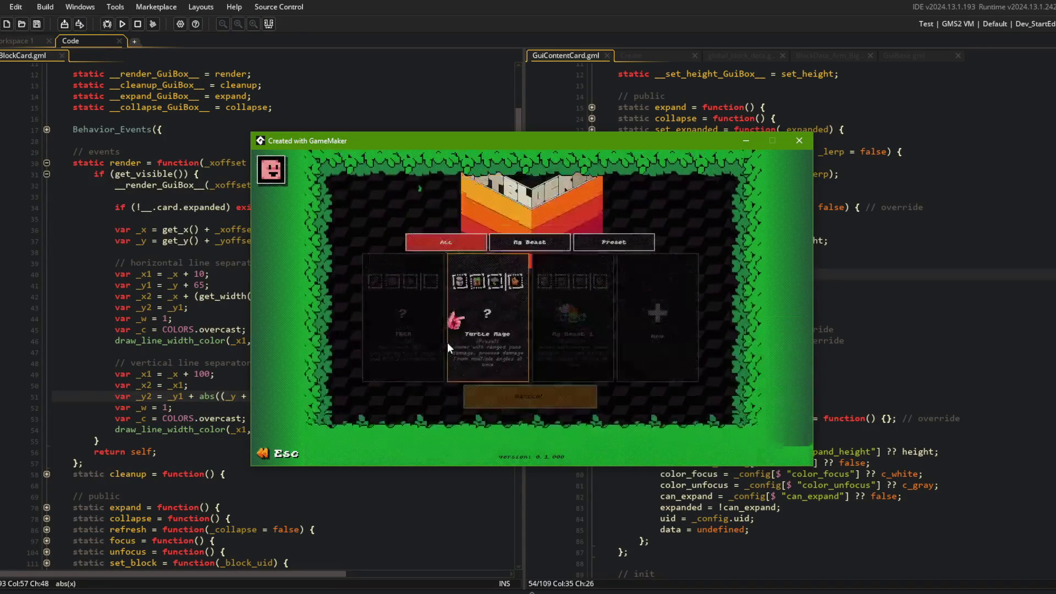
key("Right")
left_click(576, 315)
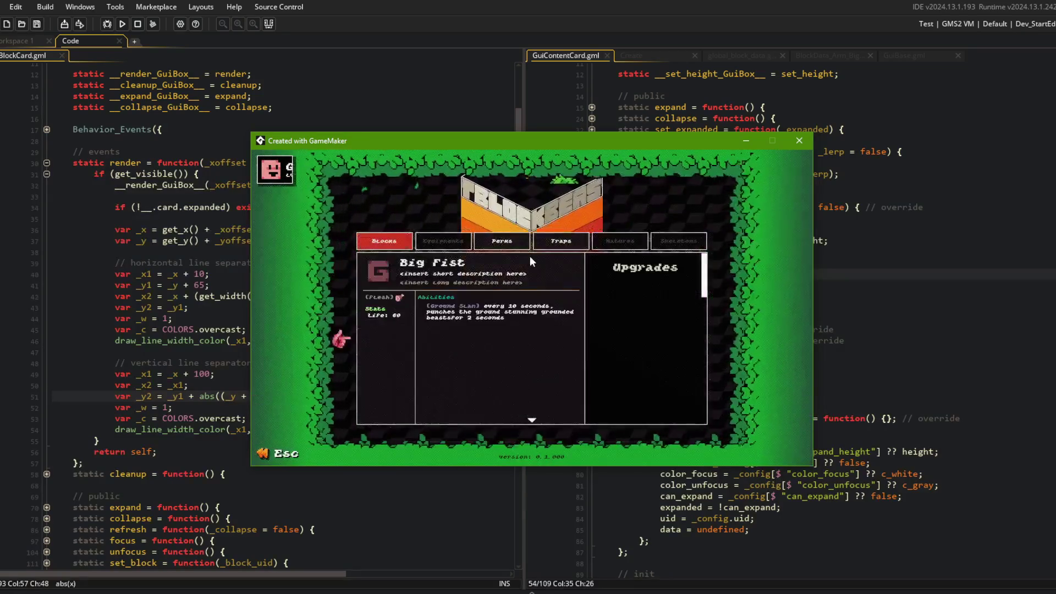
key("Down")
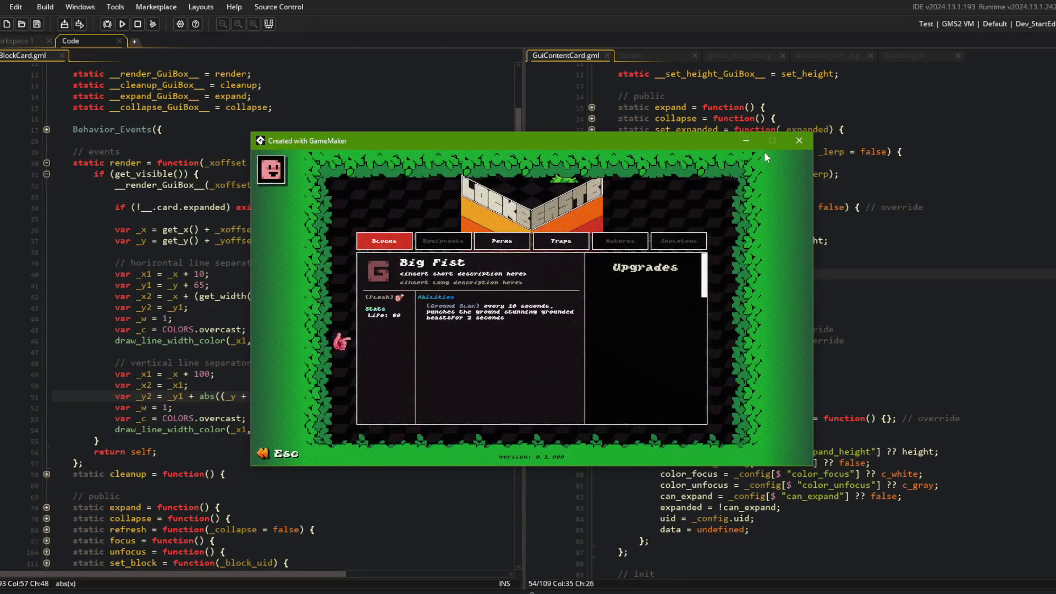
left_click(800, 142)
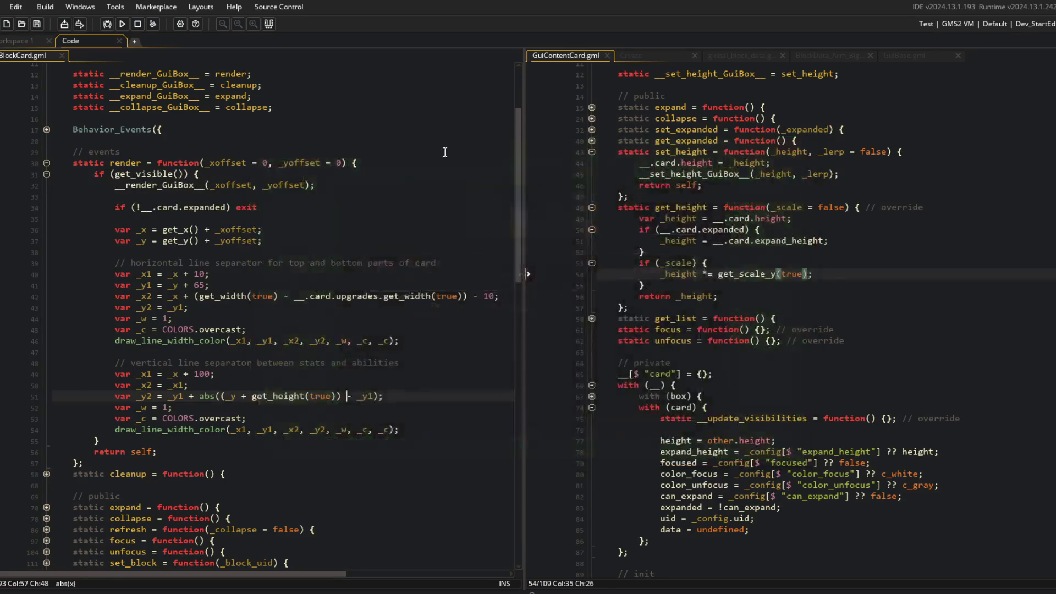
left_click(364, 376)
scroll(365, 377, "up", 2)
left_click(364, 377)
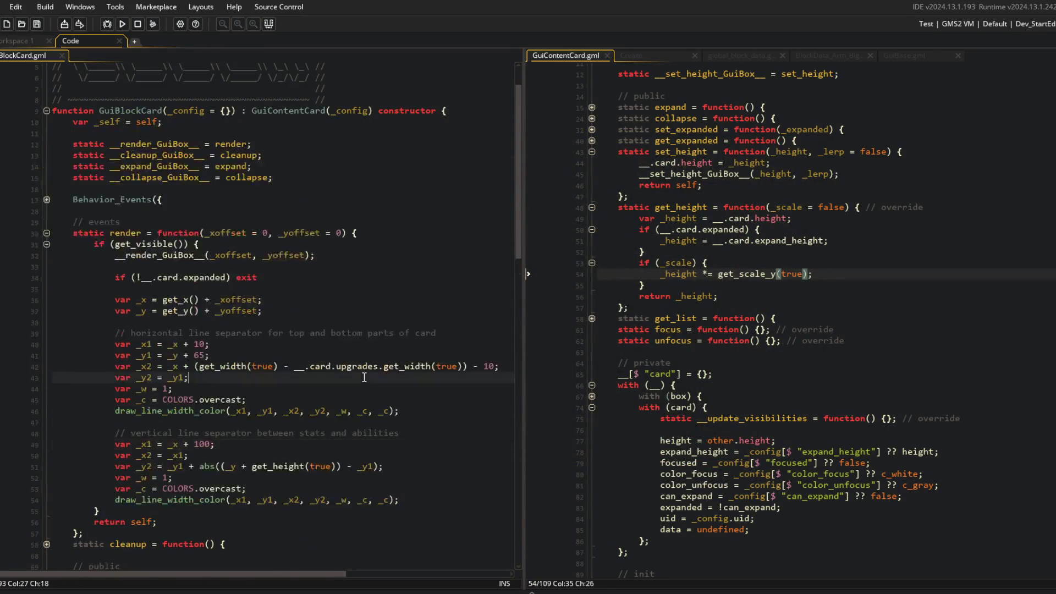
key("alt+Tab")
Step: Stage all changes, commit with "fixed vertical line separator on block card", and push
left_click(430, 284)
type("ad")
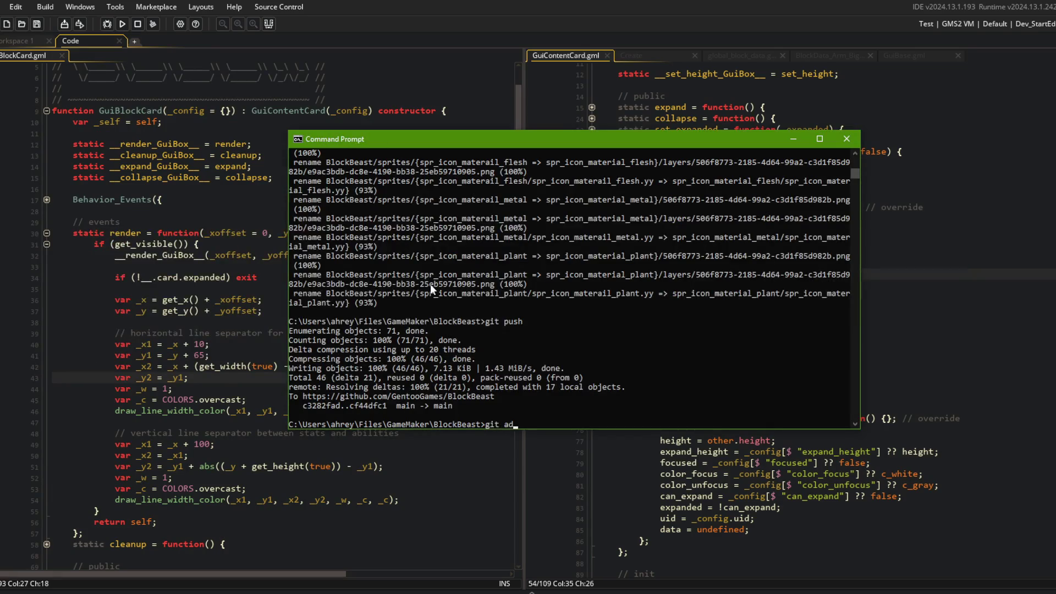
type("d .")
key("Return")
type("git commit -m \"fixed vertical line separator on block card\"")
key("Return")
type("git push")
key("Return")
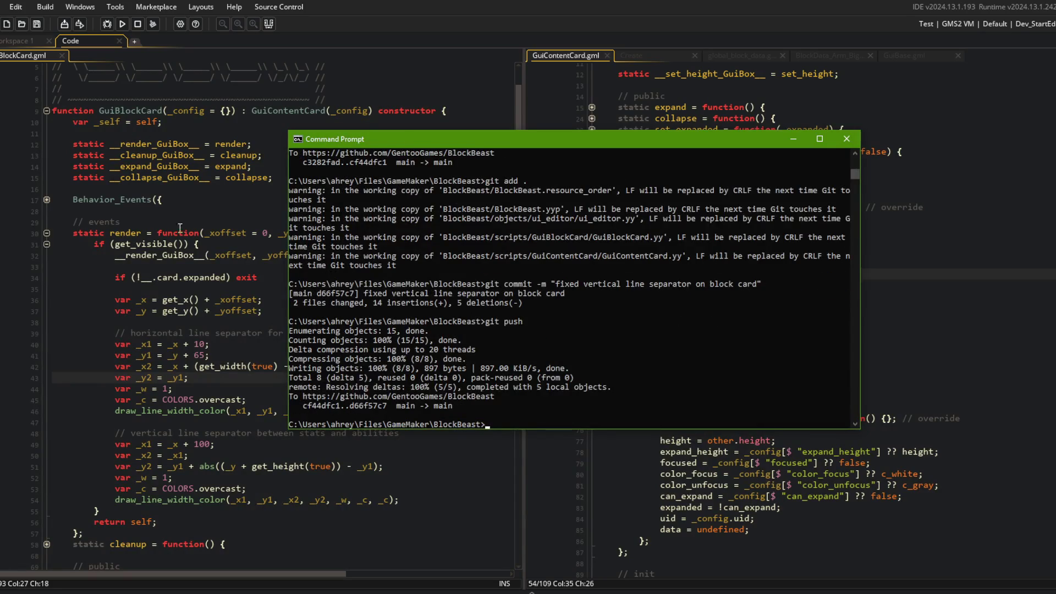
Step: Return to GameMaker's object editor workspace and bring up the asset search
left_click(163, 244)
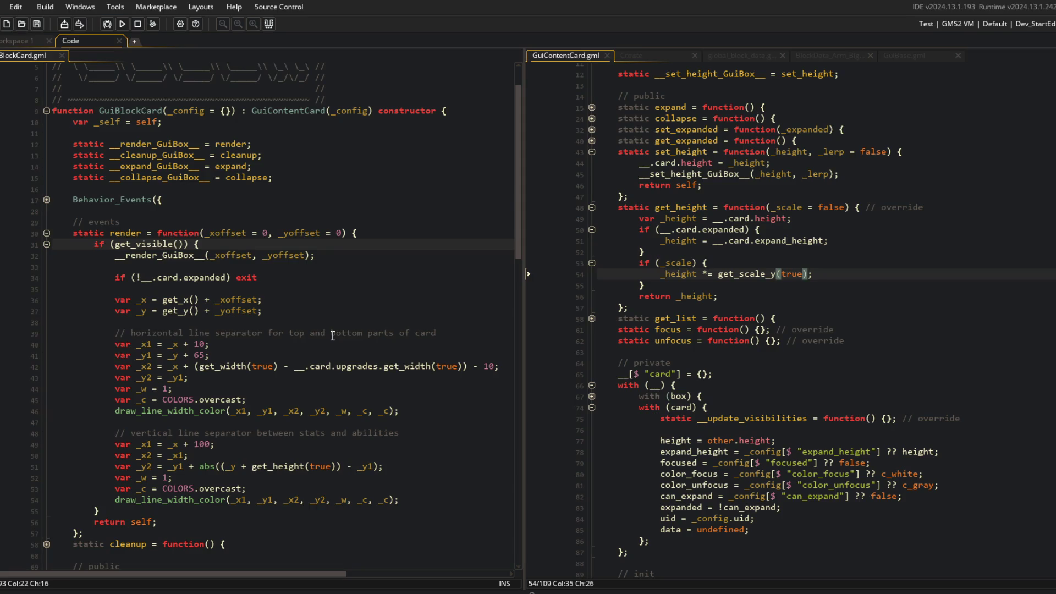
scroll(282, 228, "up", 2)
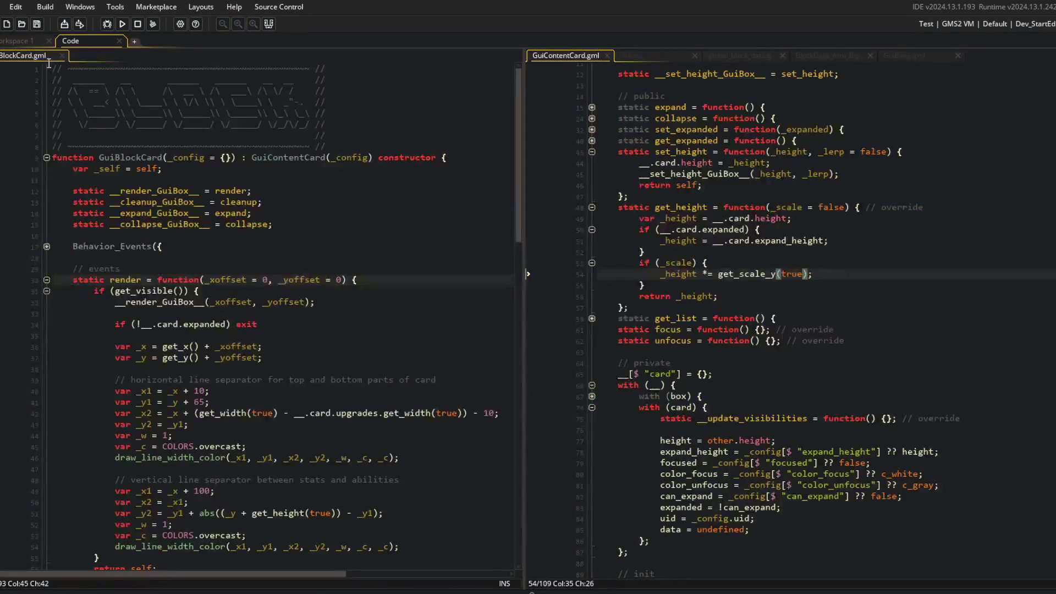
left_click(27, 41)
key("ctrl+t")
Step: Open the todo notes from the search and give them their own full tab
type("todo")
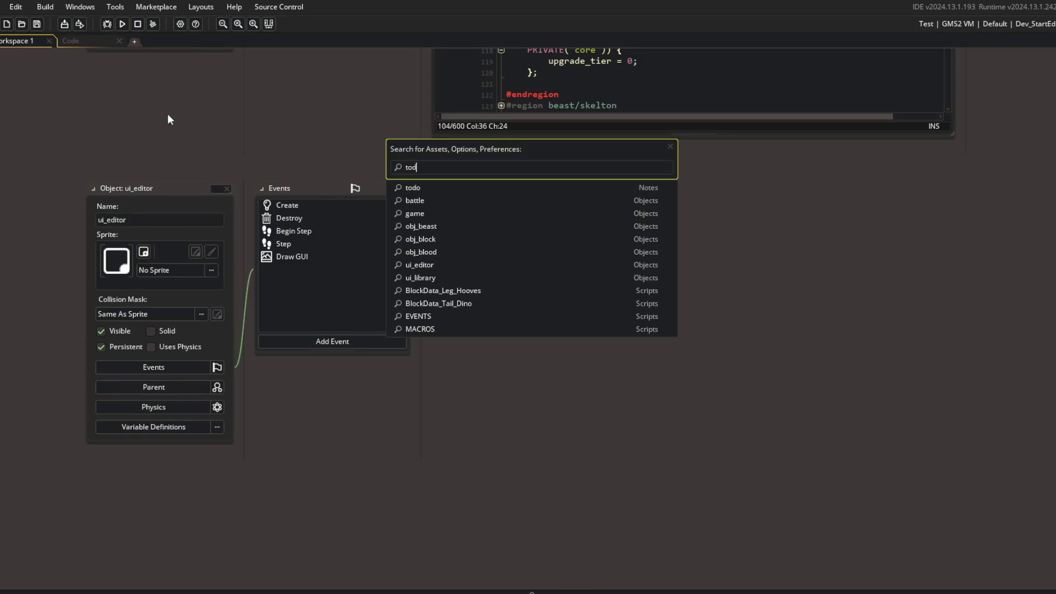
key("Return")
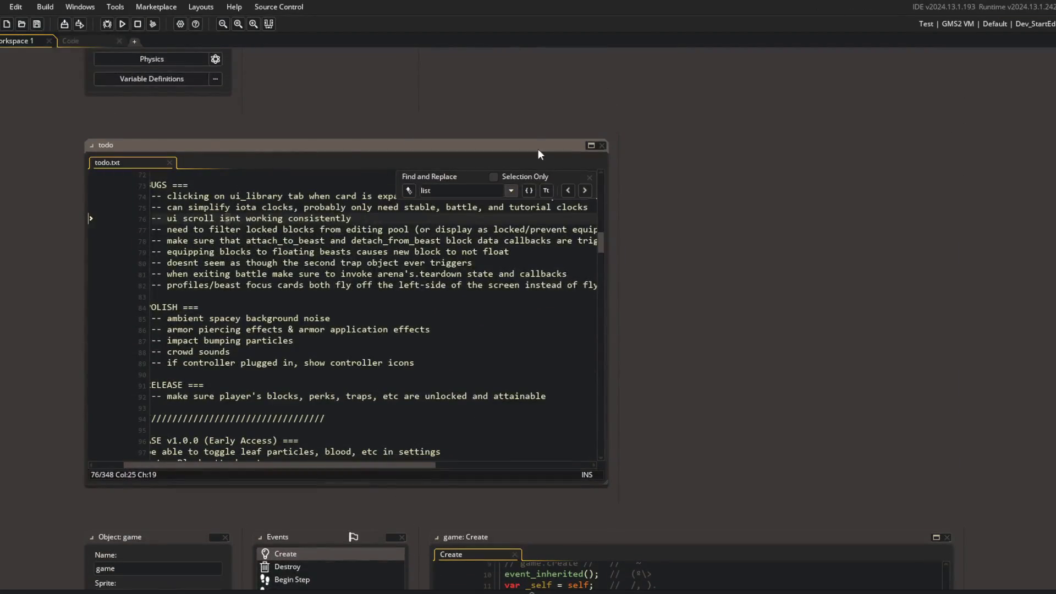
left_click(592, 147)
left_click(46, 39)
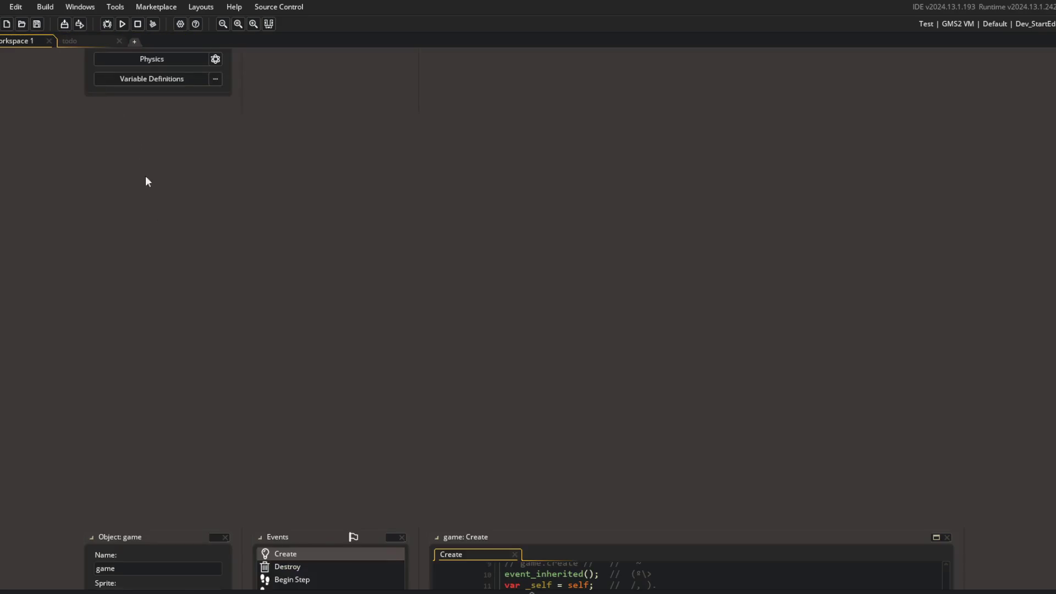
left_click(212, 538)
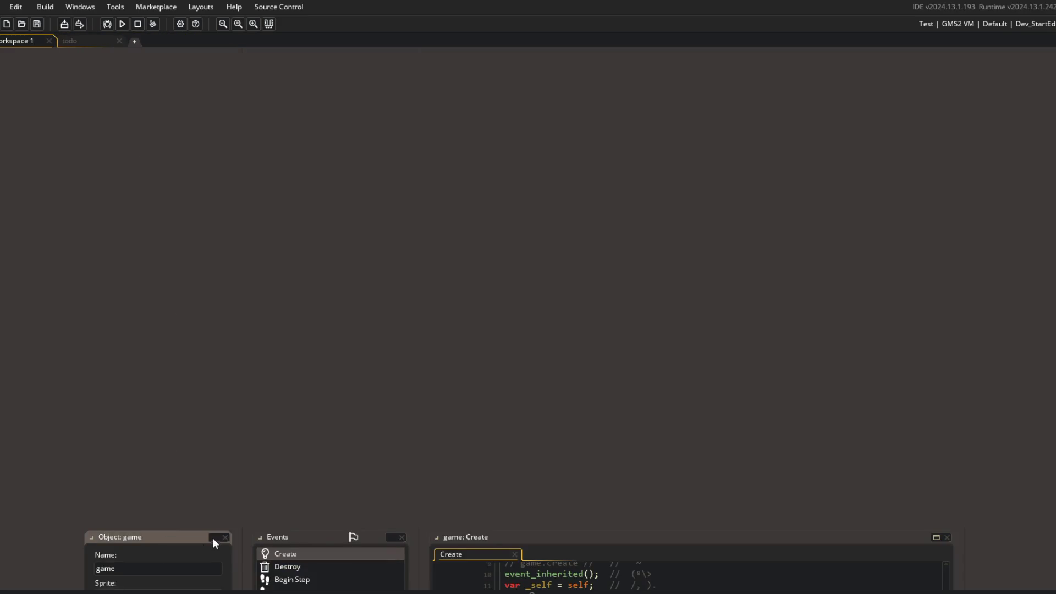
left_click(82, 44)
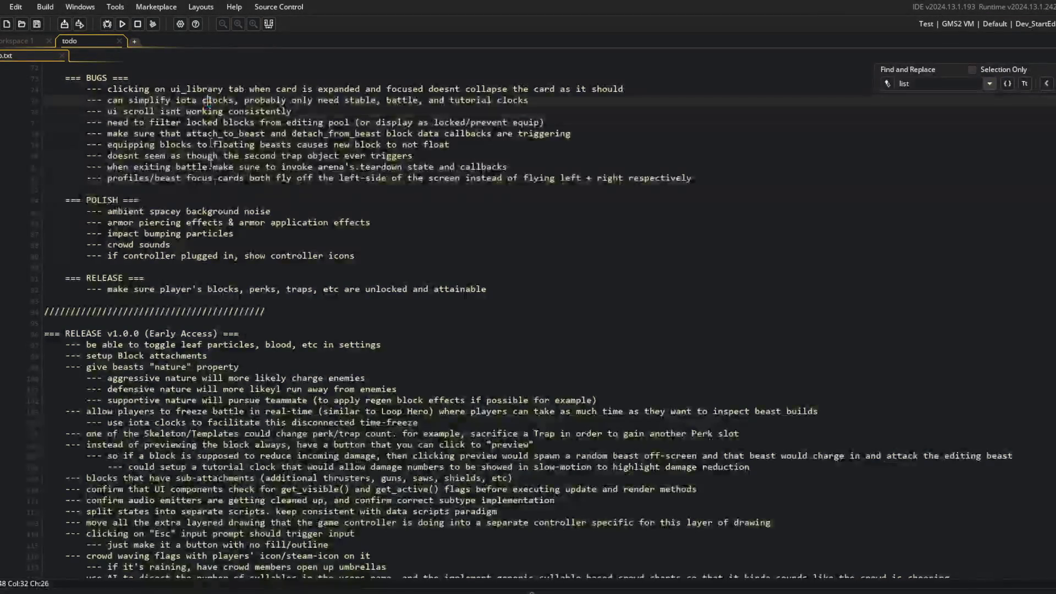
Step: Delete the completed Block Card UI material line from the todo notes, then build and run with F5
scroll(188, 251, "up", 8)
left_click(328, 214)
scroll(328, 249, "up", 3)
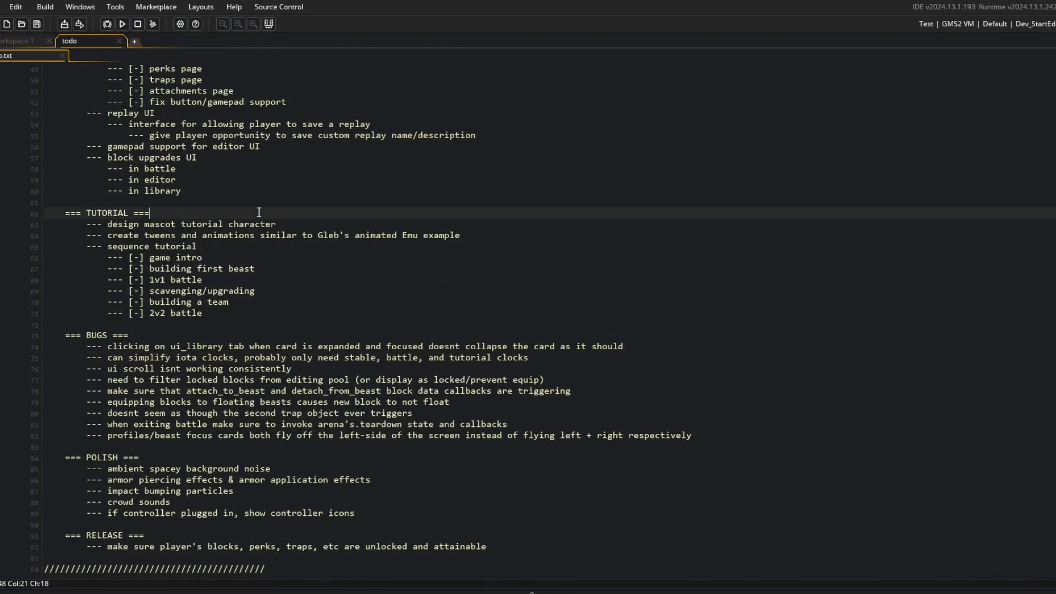
key("Up")
key("Up")
key("Up")
scroll(241, 236, "up", 9)
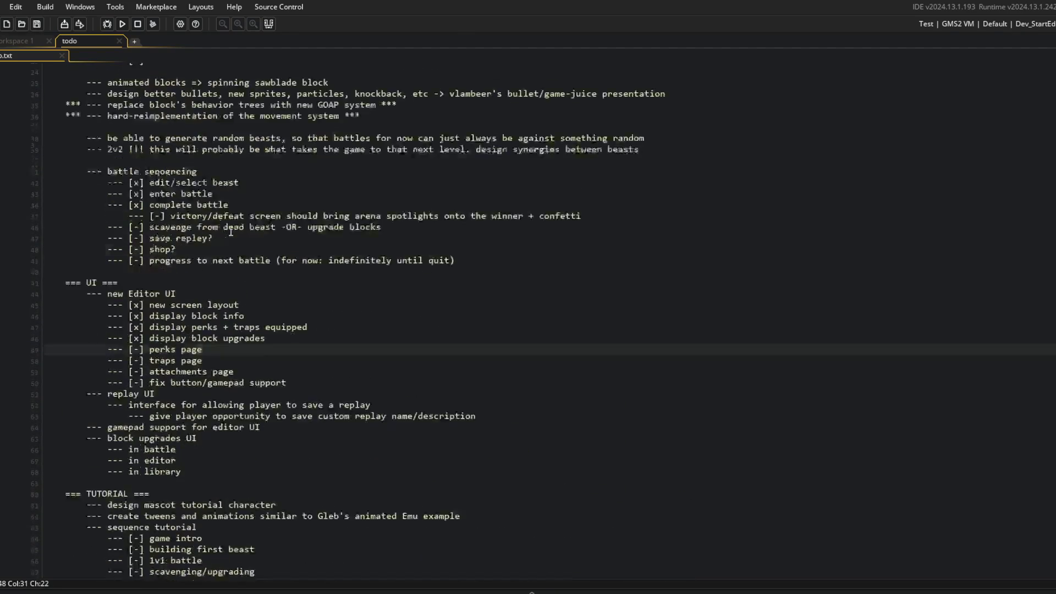
scroll(241, 237, "up", 4)
left_click(425, 309)
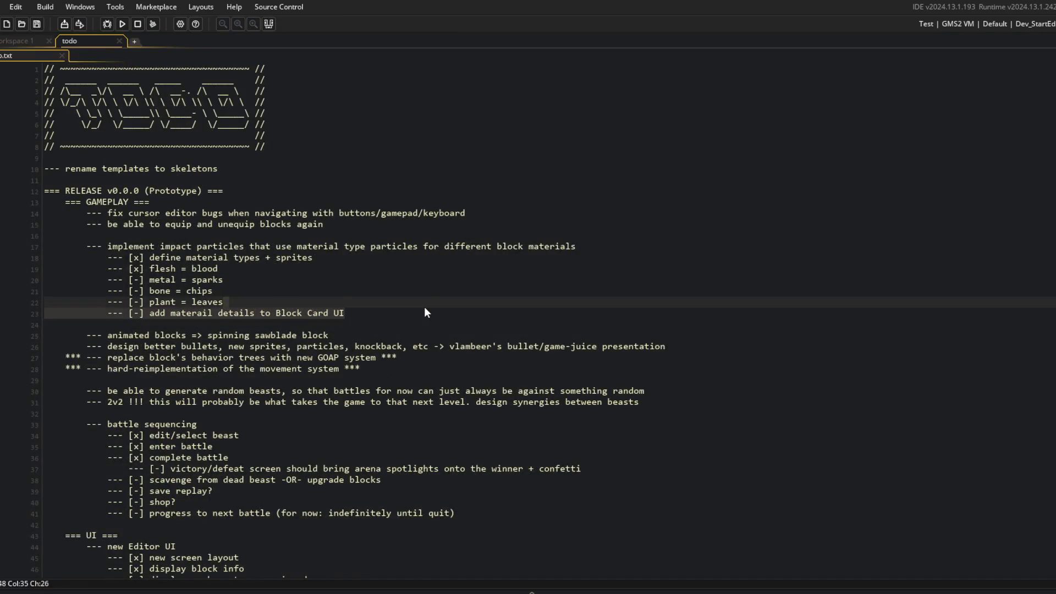
key("Up")
key("Down")
key("End")
key("shift+Home")
key("shift+Home")
key("BackSpace")
key("BackSpace")
key("F5")
key("Up")
key("Up")
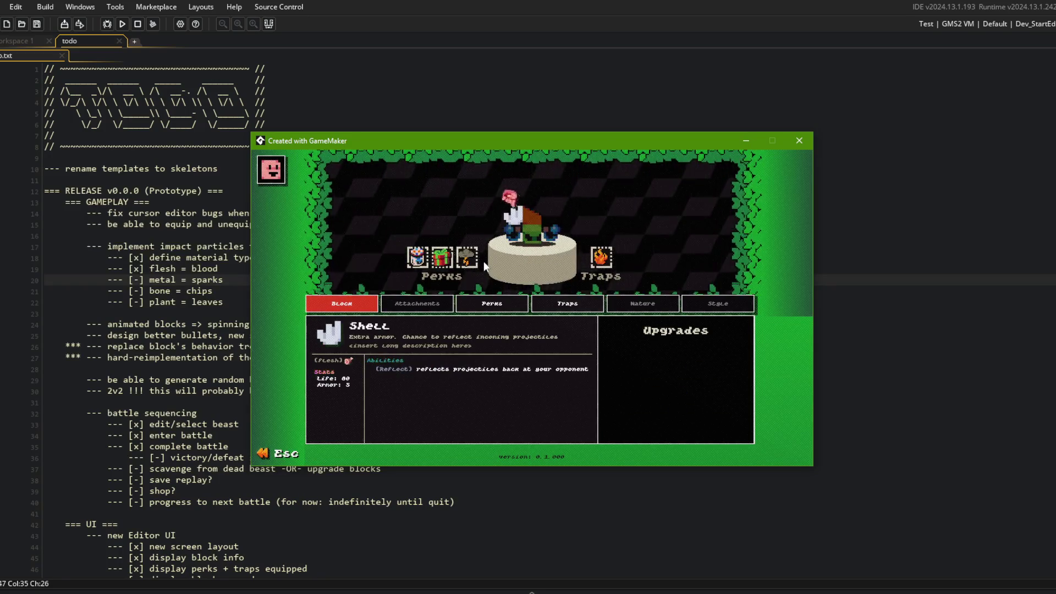
Step: Close the test game, review the line 1019 cleanup error trace, and abort
left_click(790, 143)
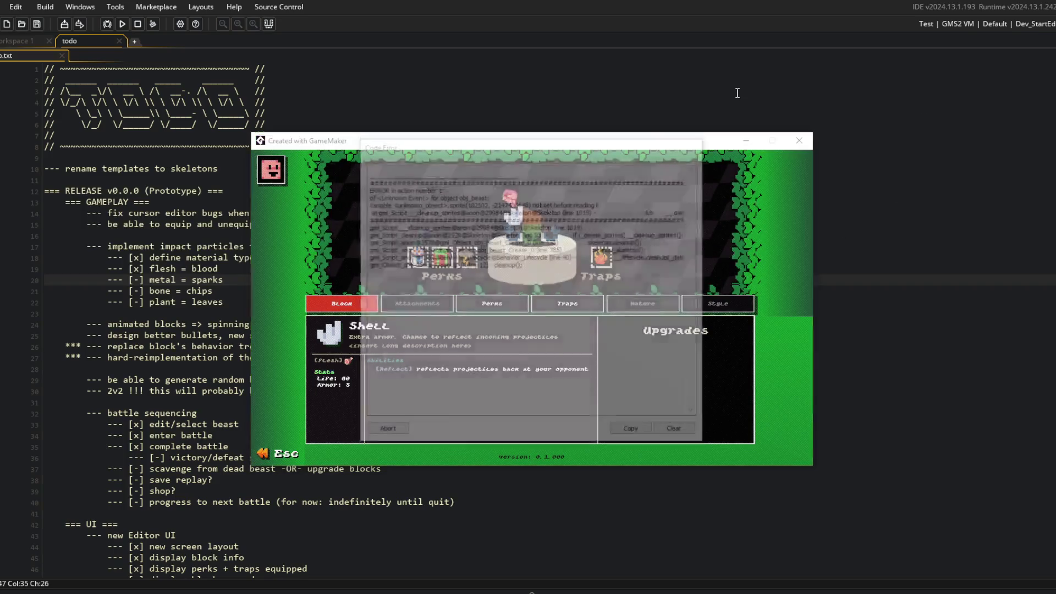
left_click_drag(667, 212, 713, 215)
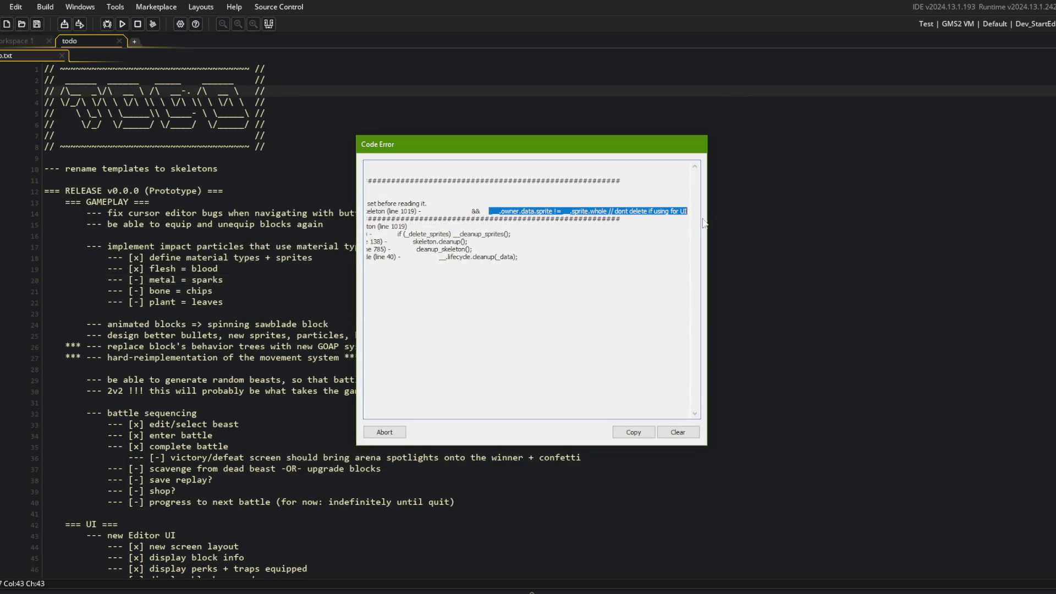
left_click(635, 211)
left_click_drag(604, 209, 353, 209)
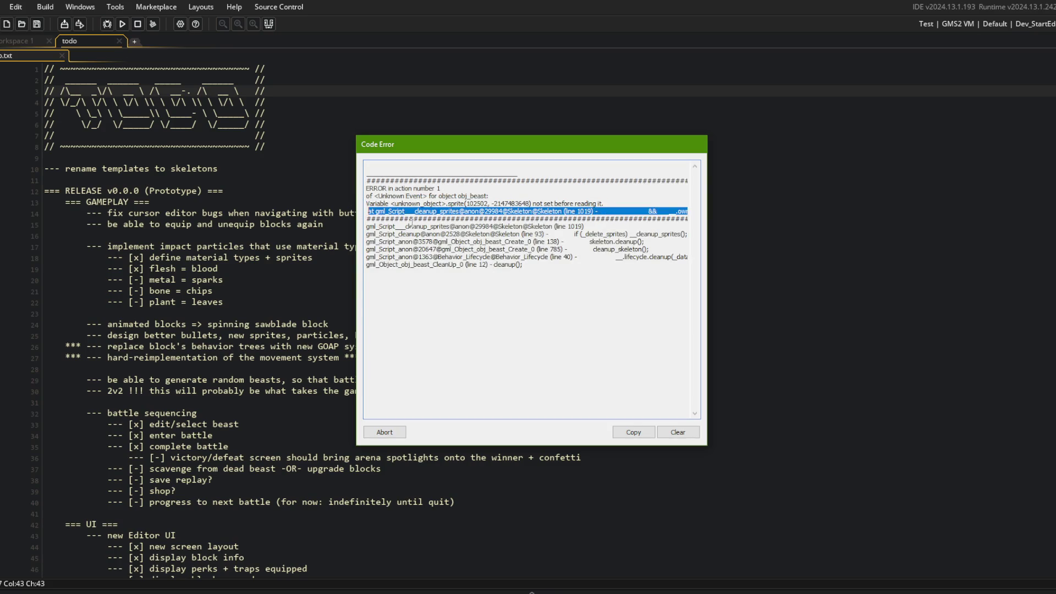
left_click(468, 382)
left_click(385, 433)
key("ctrl+t")
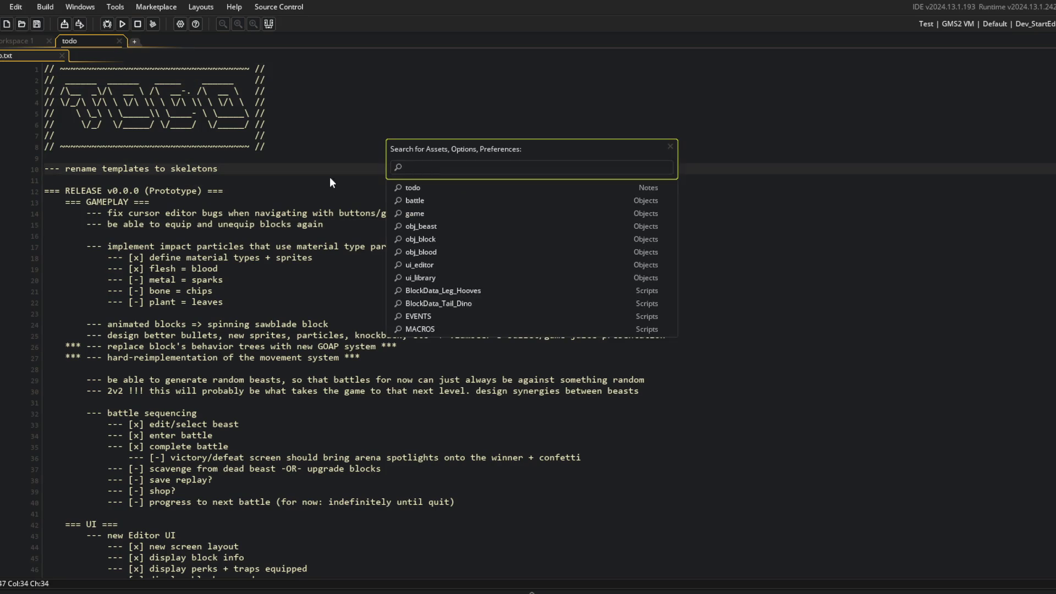
Step: Open BlockData_Body_Shell and jump to the IBlockDataBody and IBlockDataIntrinsic definitions in IBlockData
type("block")
key("BackSpace")
key("BackSpace")
key("BackSpace")
type("shell")
key("Return")
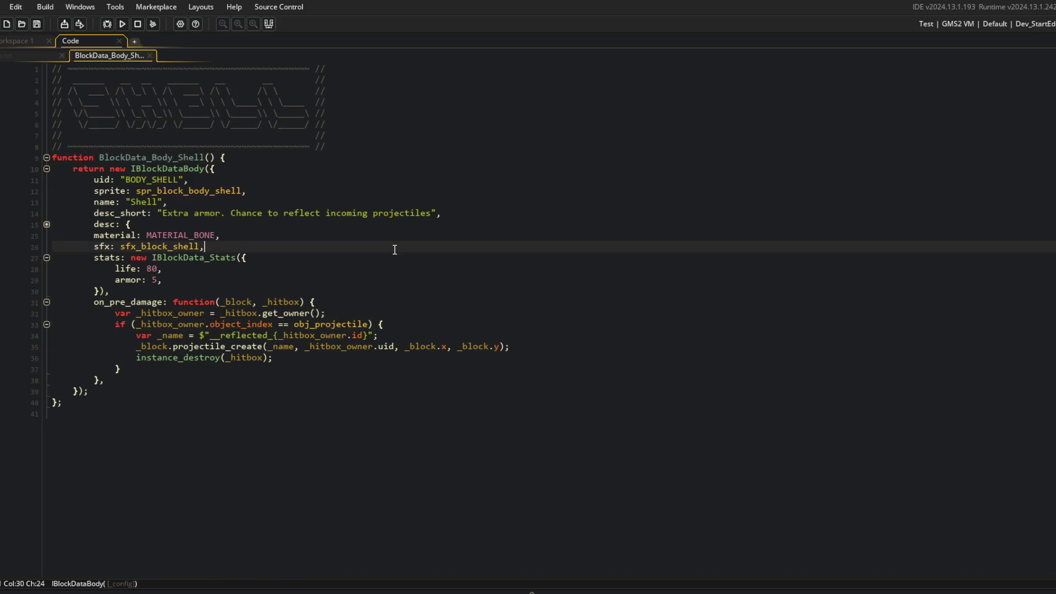
key("Up")
key("Up")
left_click(199, 235)
middle_click(167, 169)
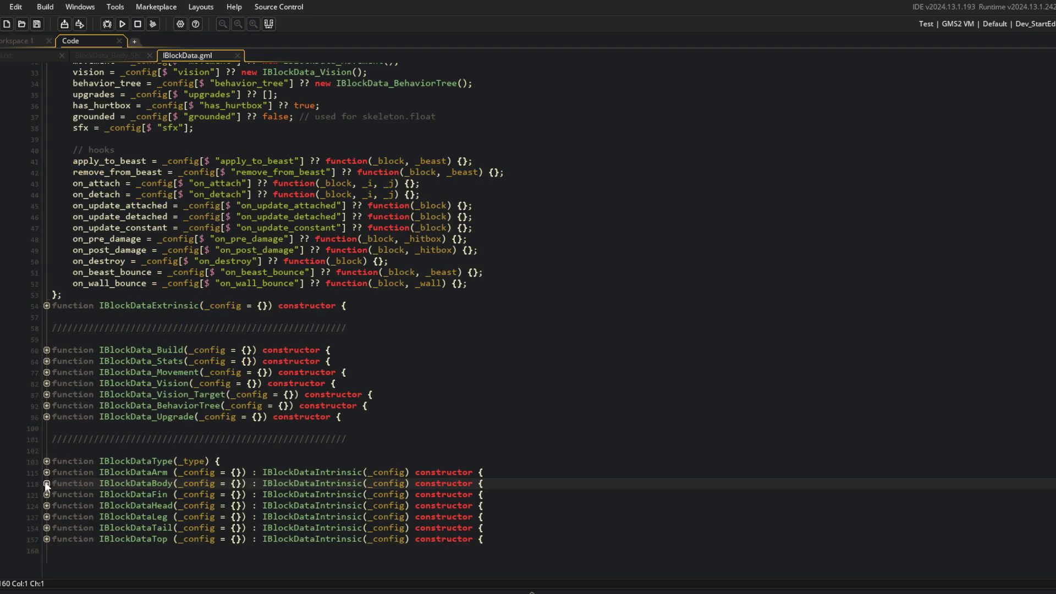
left_click(47, 483)
middle_click(358, 483)
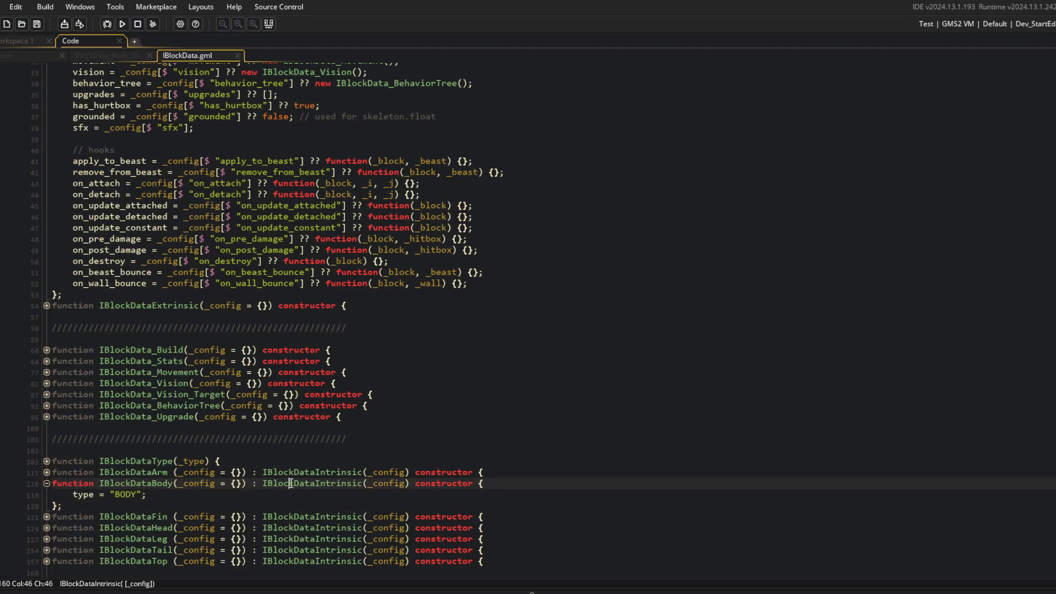
left_click(338, 227)
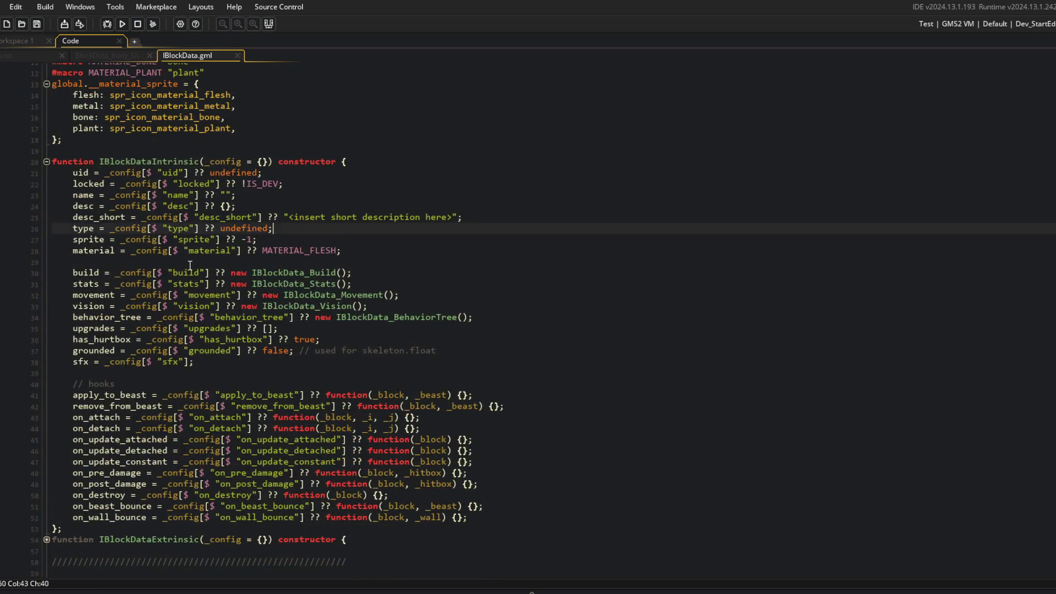
left_click(115, 251)
Step: Split IBlockData.gml beside the Shell script and inspect the spr_block_body_shell sprite reference
right_click(308, 217)
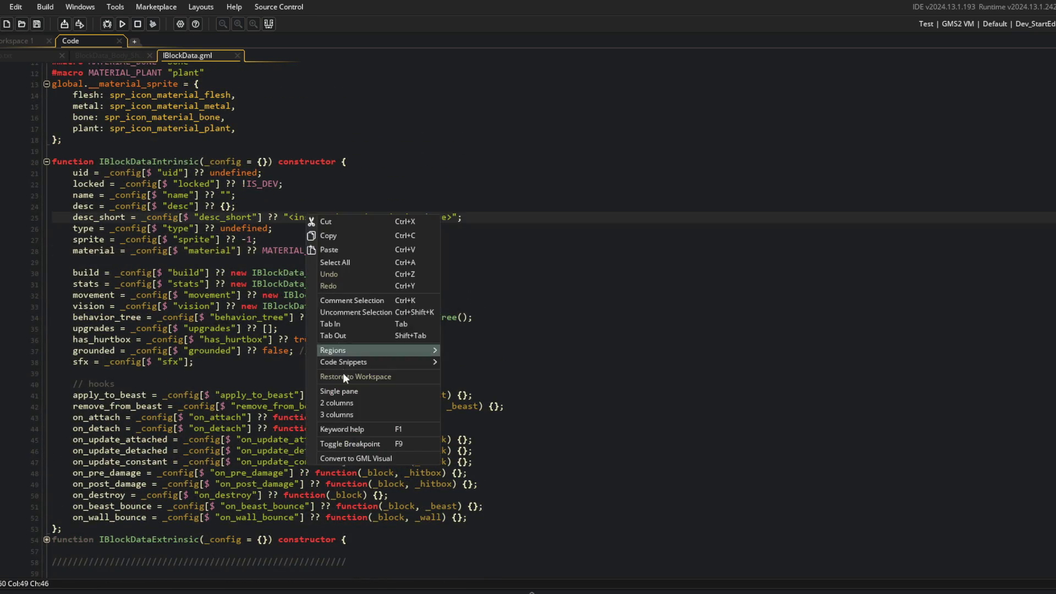
key("Escape")
left_click_drag(187, 55, 772, 140)
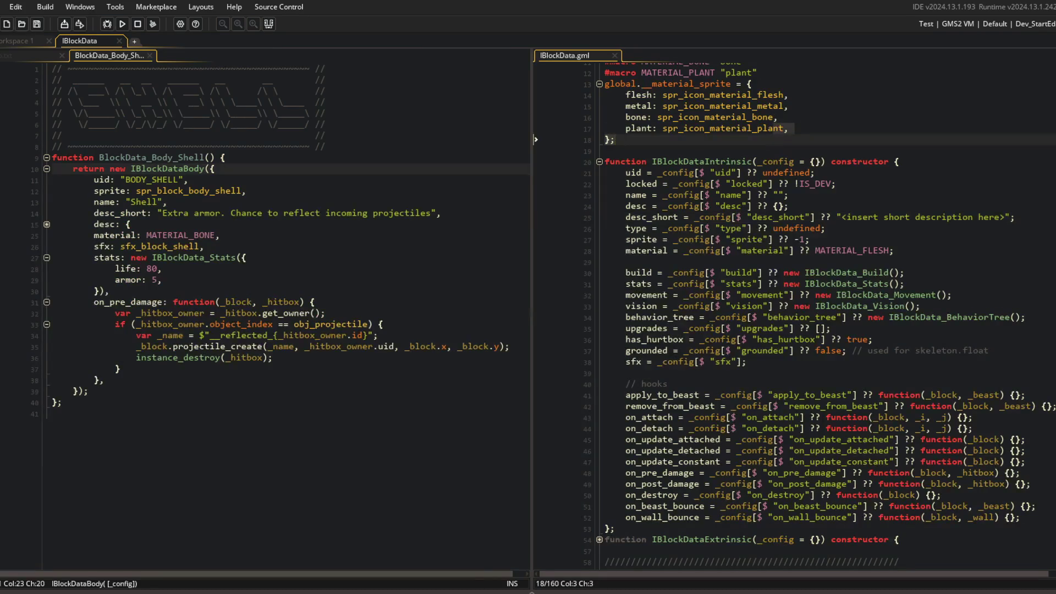
left_click_drag(792, 250, 784, 239)
left_click(366, 213)
left_click(122, 24)
left_click(163, 191)
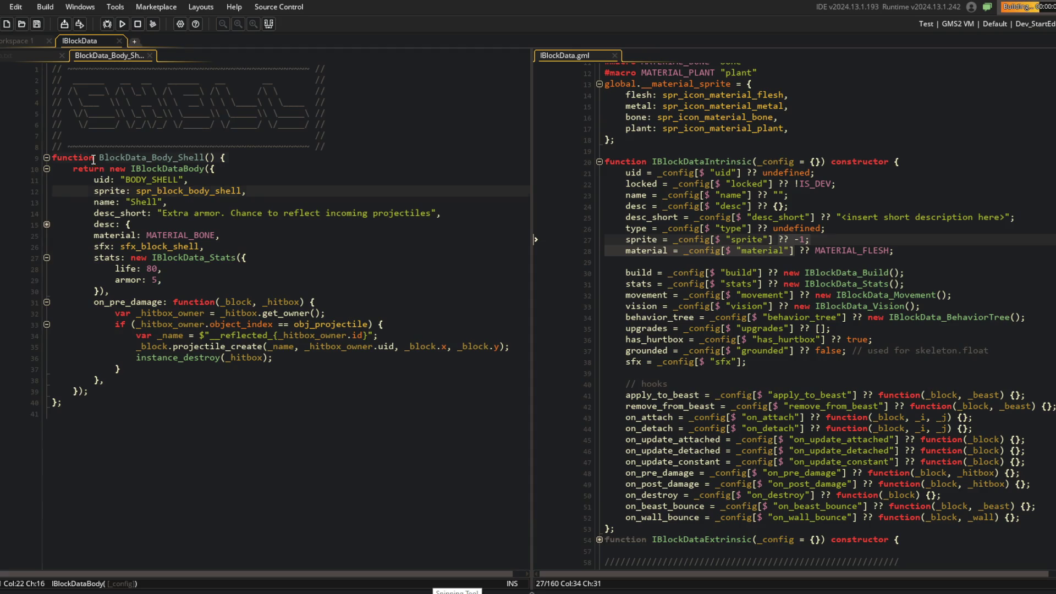
left_click(208, 190)
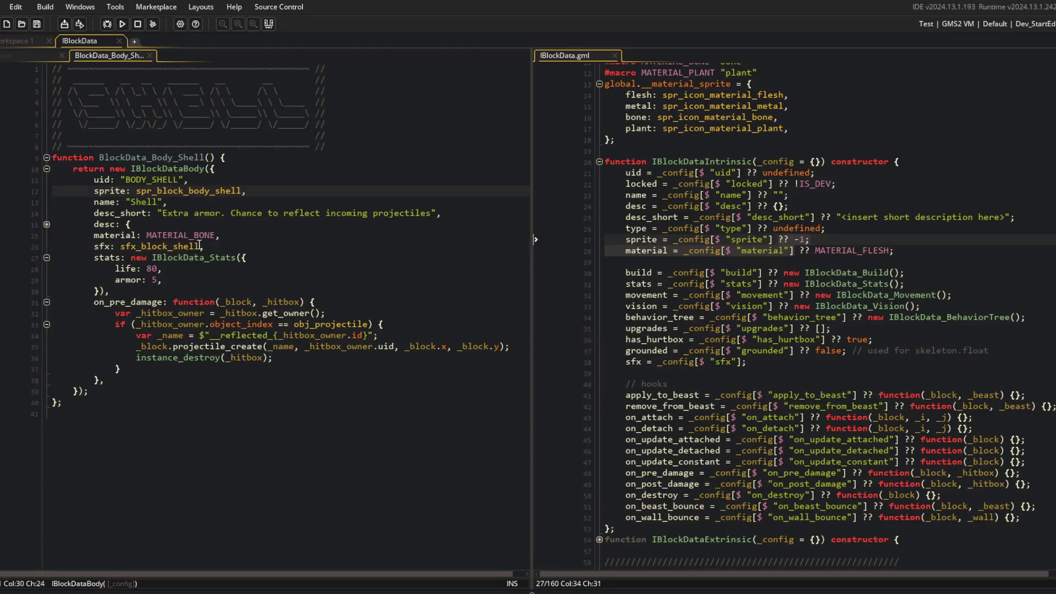
Step: Jump to the MATERIAL_BONE macro definition and the material sprite map below it
left_click(177, 235)
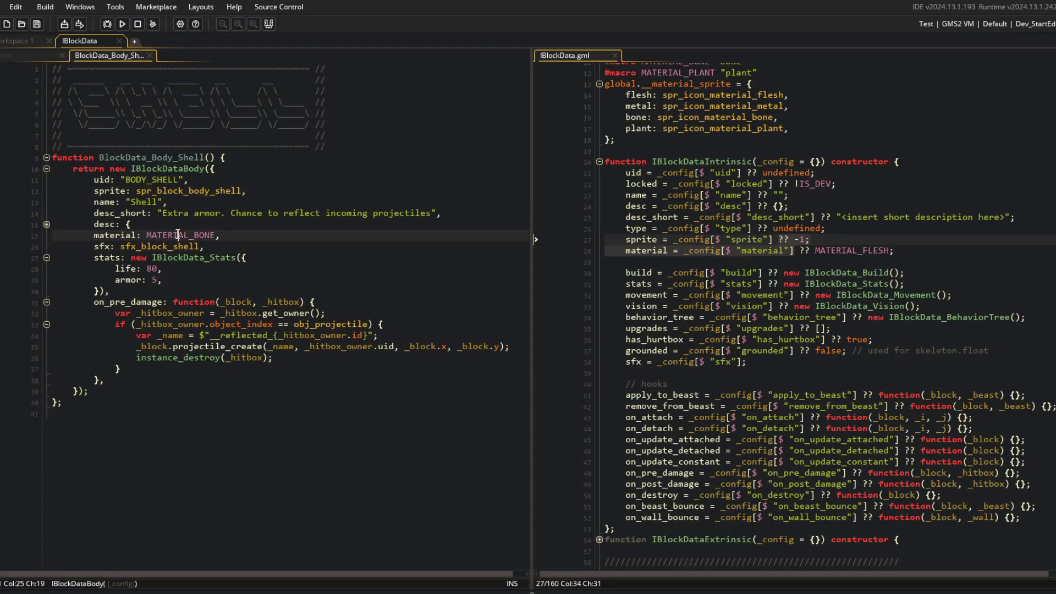
middle_click(177, 235)
left_click(705, 99)
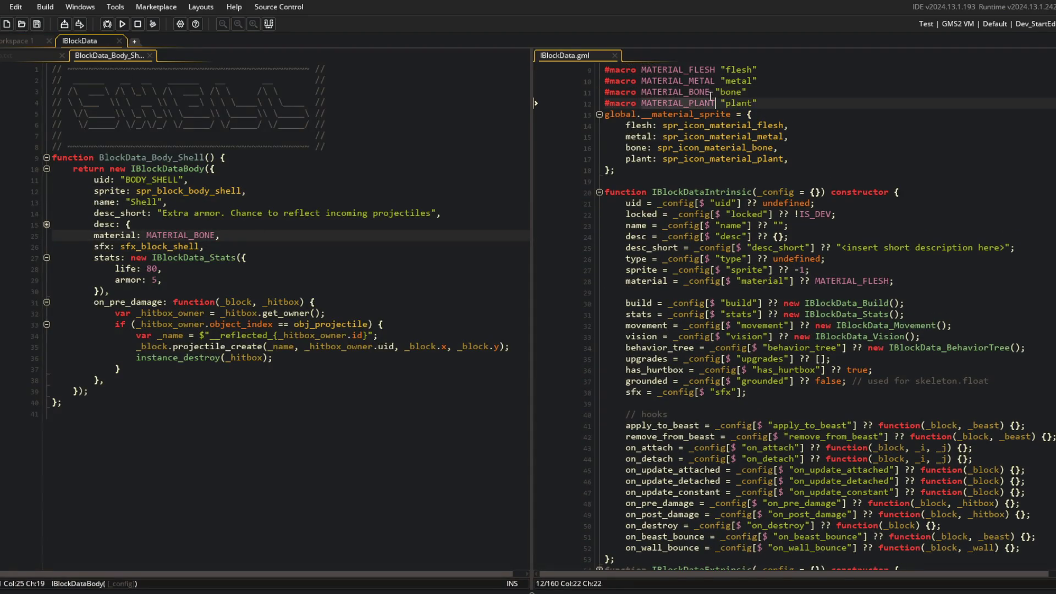
left_click(651, 144)
left_click(771, 181)
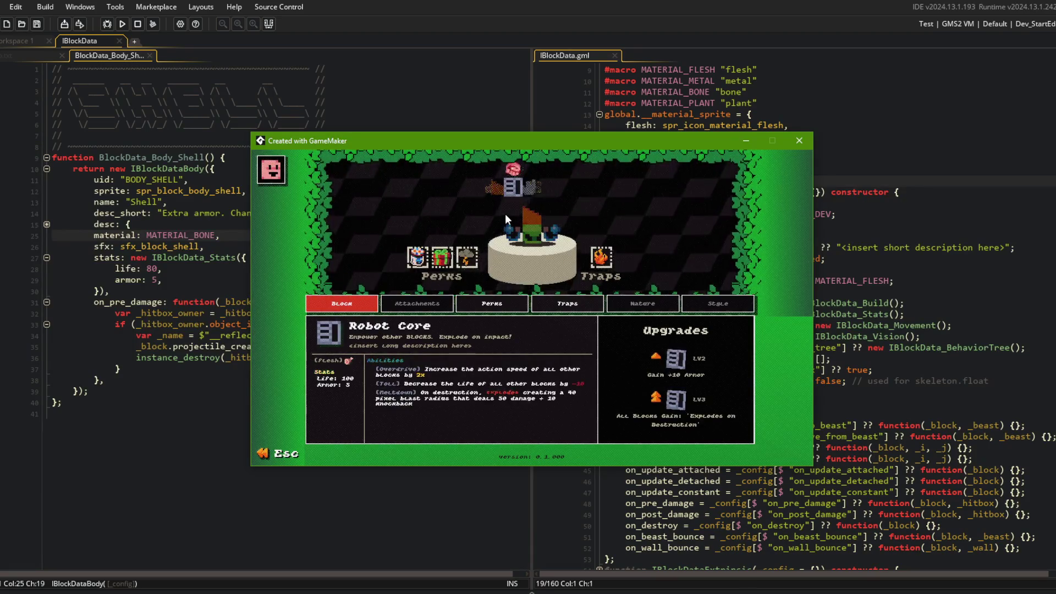
left_click(798, 141)
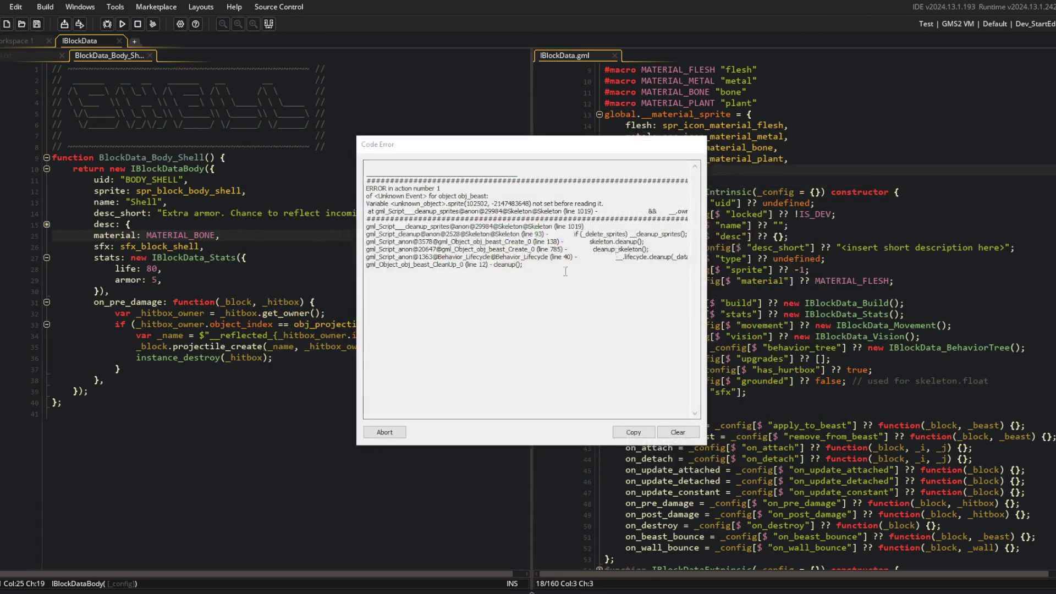
left_click(384, 432)
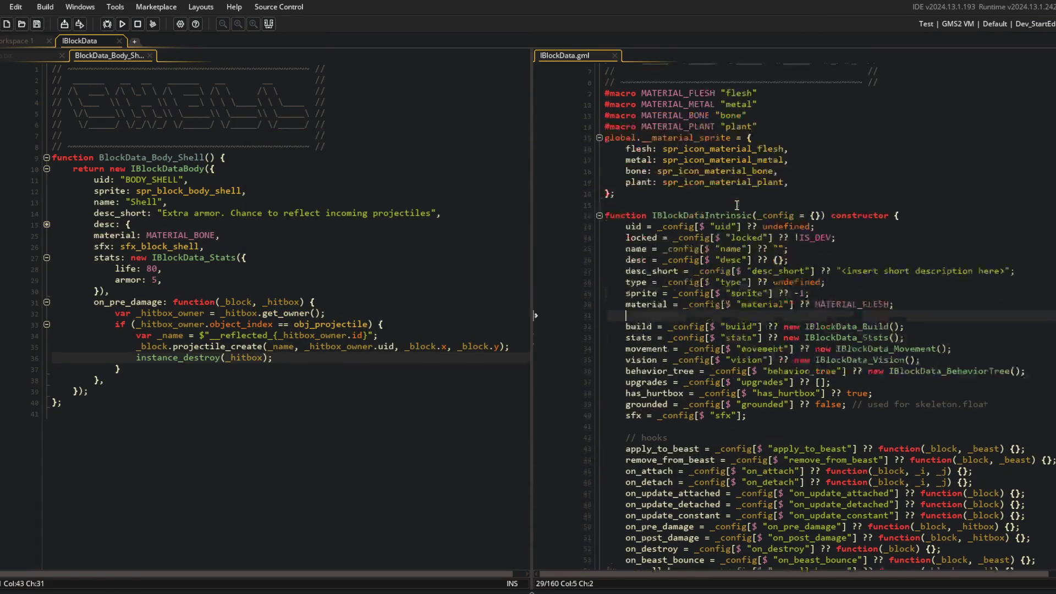
left_click(733, 324)
left_click(888, 368)
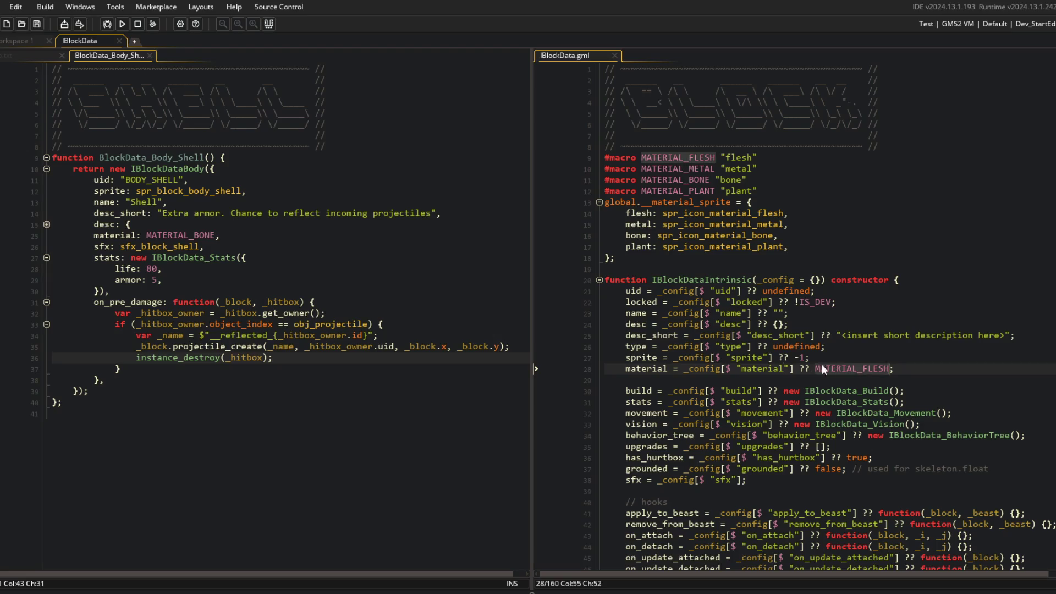
left_click(744, 367)
double_click(629, 369)
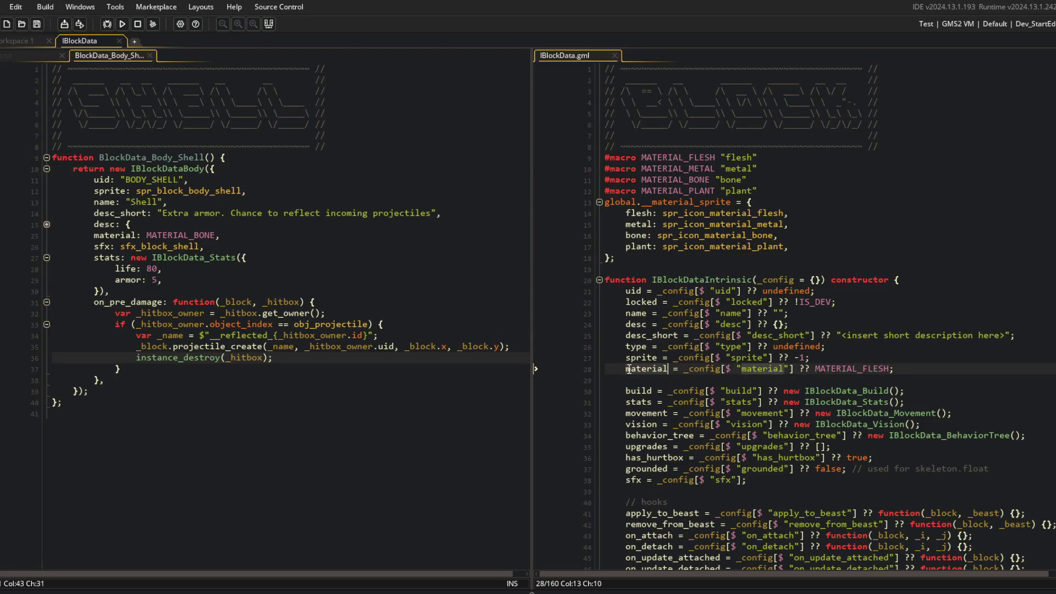
key("Down")
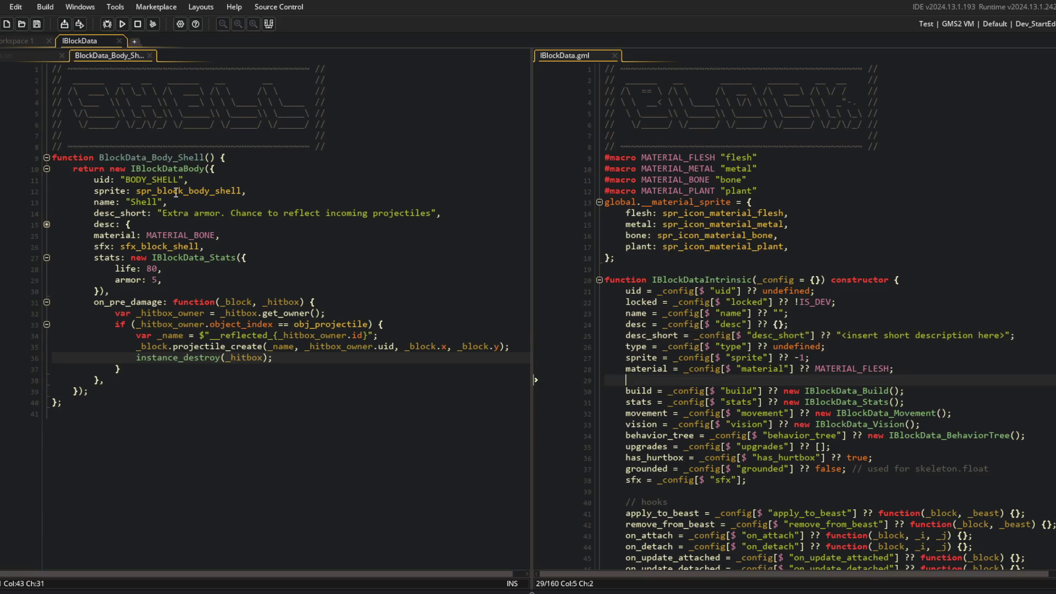
middle_click(178, 172)
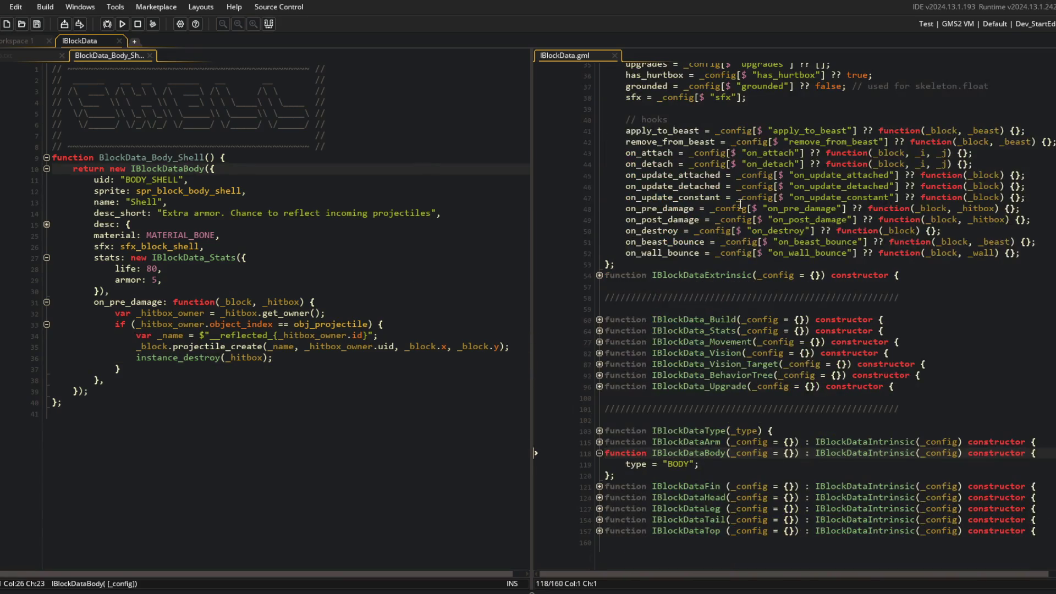
left_click(880, 418)
left_click(767, 453)
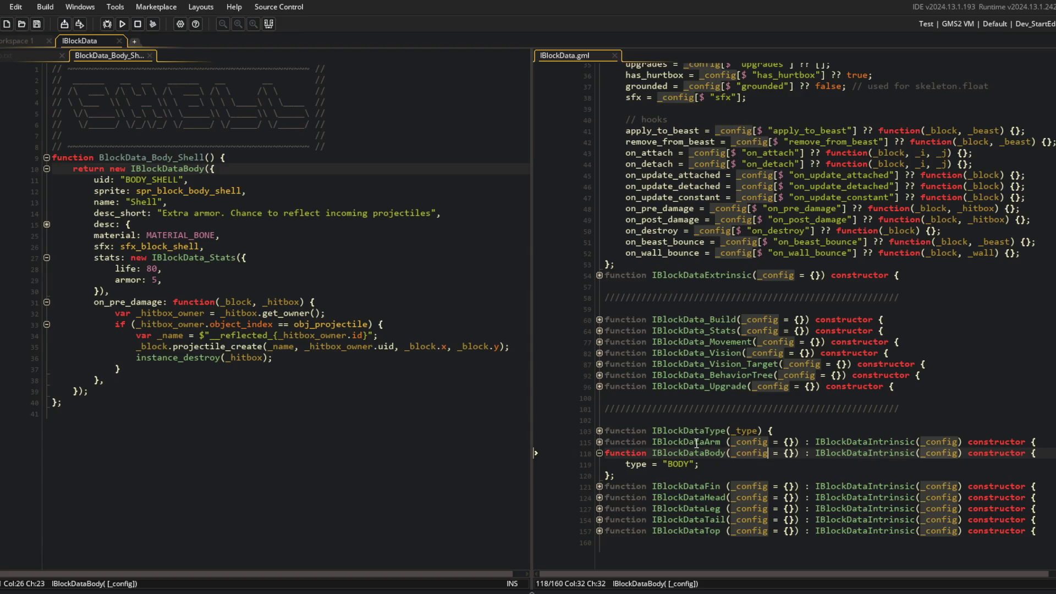
key("Page_Up")
key("Page_Up")
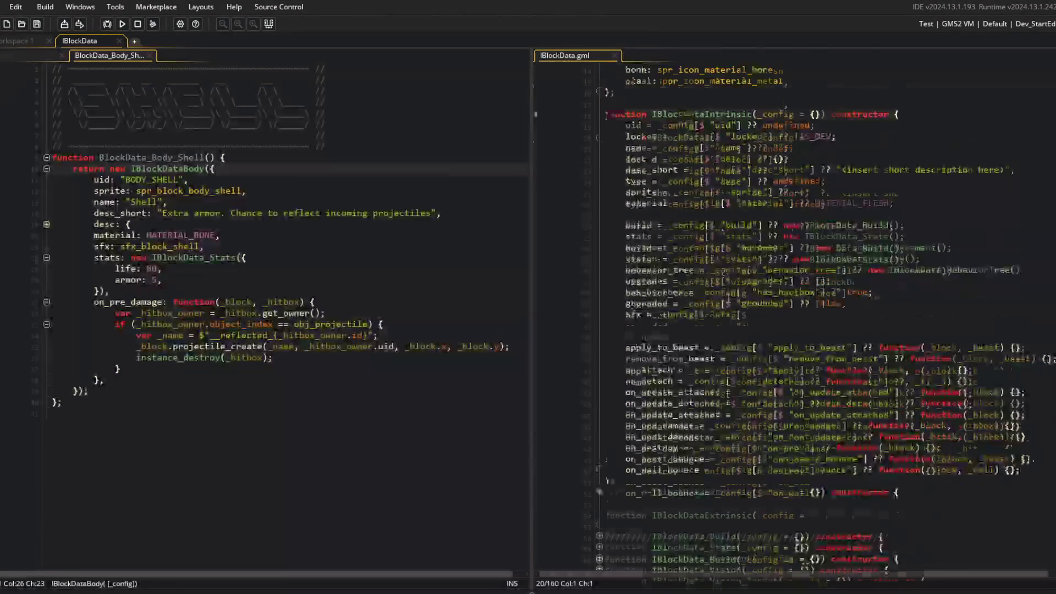
left_click(771, 154)
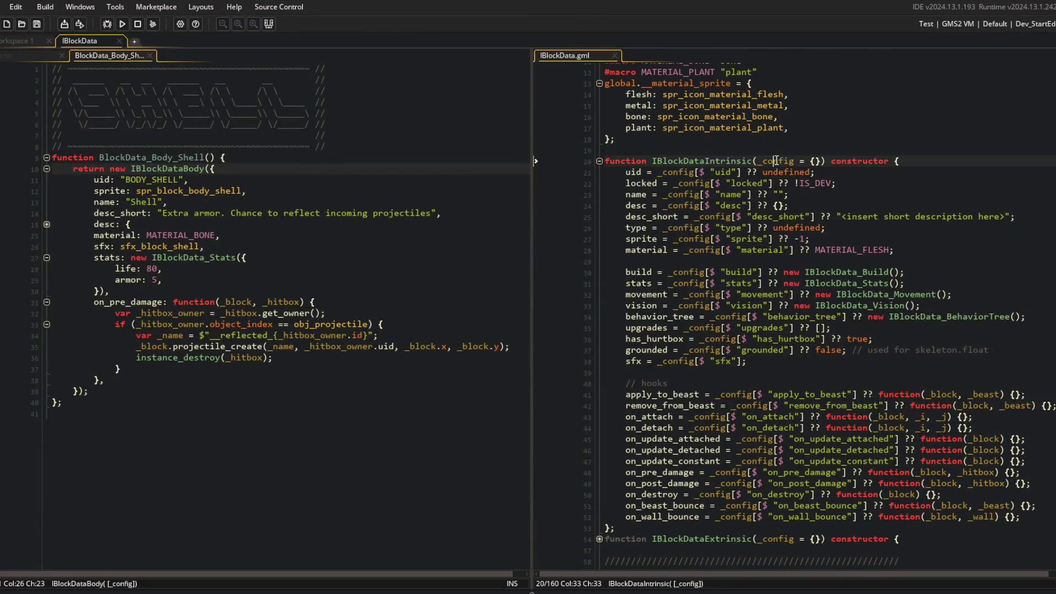
double_click(647, 251)
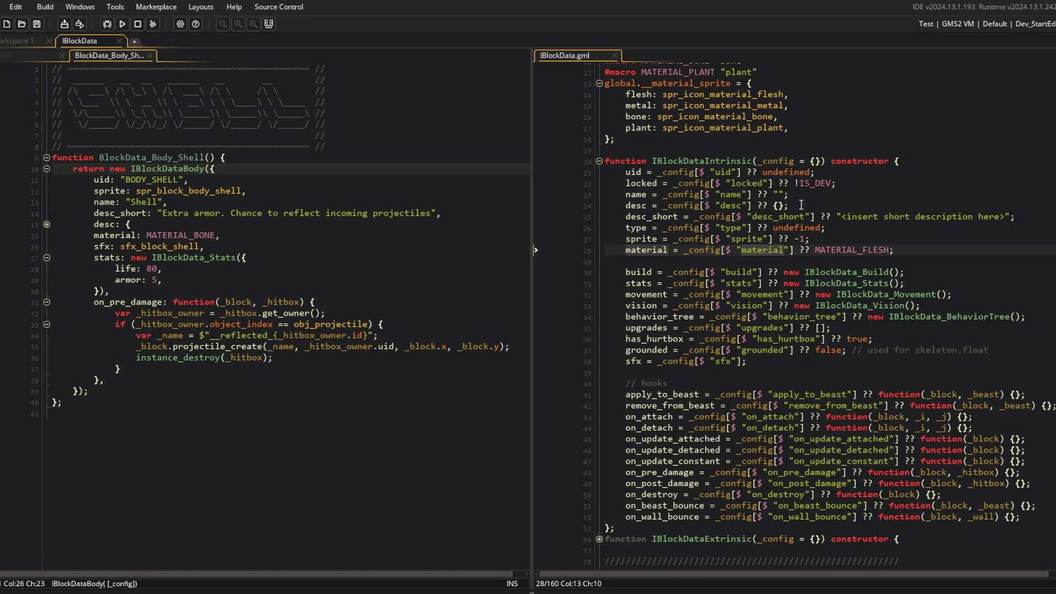
scroll(798, 234, "up", 1)
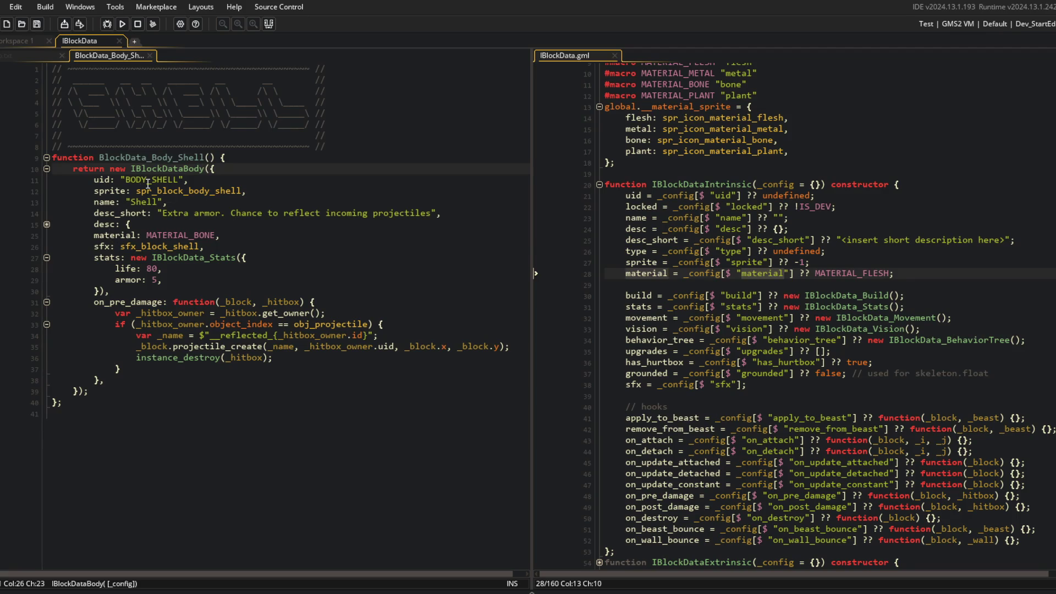
left_click(38, 57)
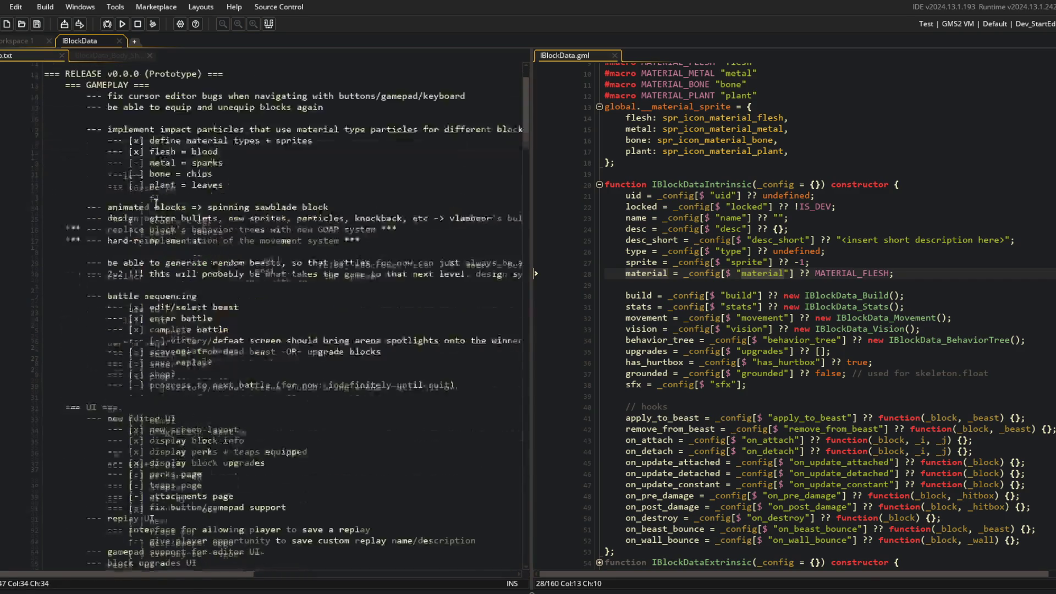
left_click(97, 57)
left_click(27, 54)
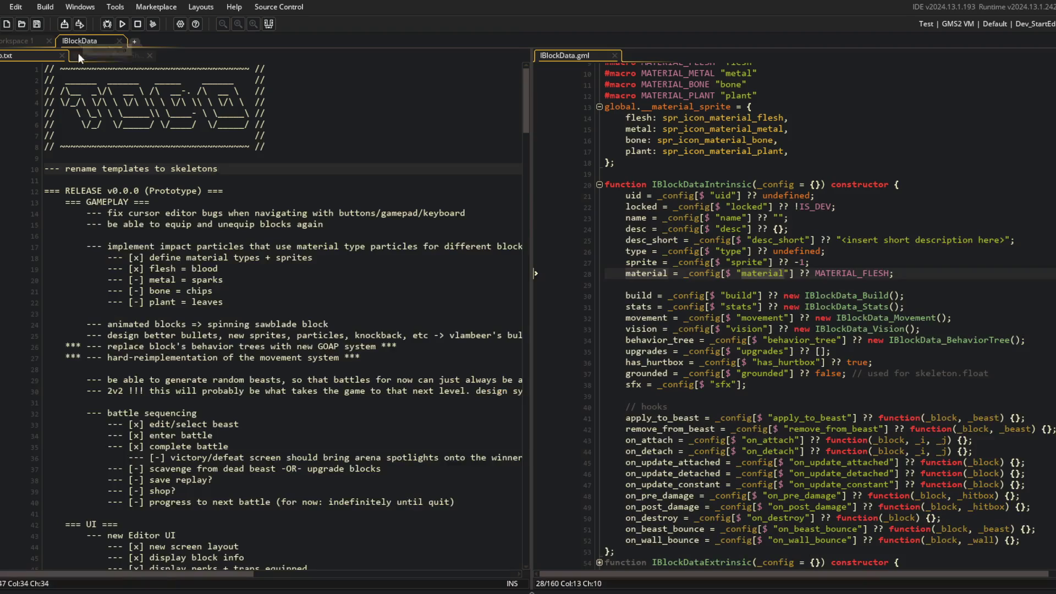
left_click(79, 54)
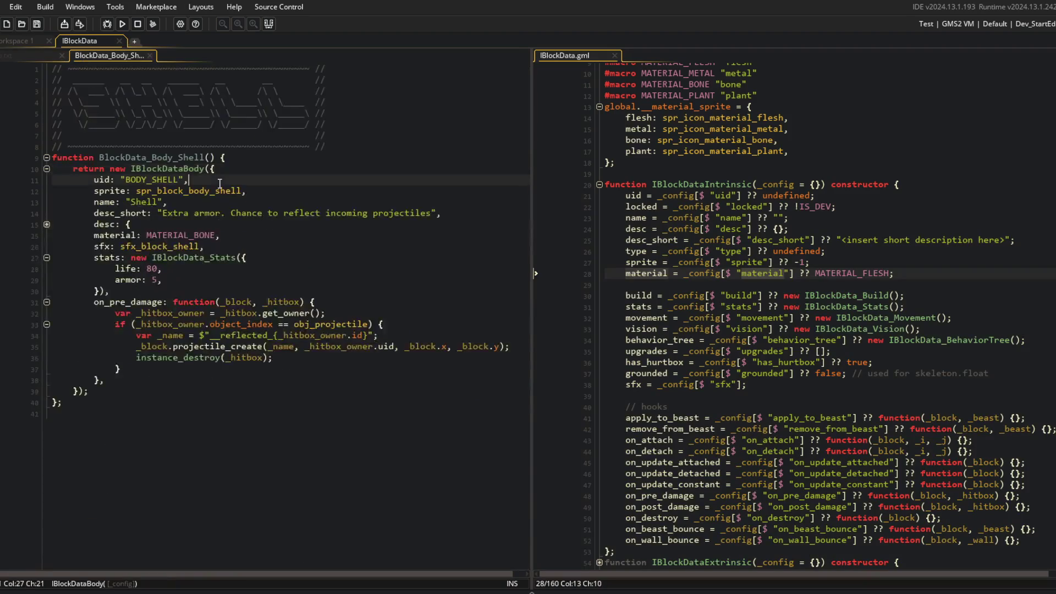
key("ctrl+t")
Step: Open GuiBlockCard.gml, unfold the with() block and material_sprite section, and highlight material uses
type("guiblock")
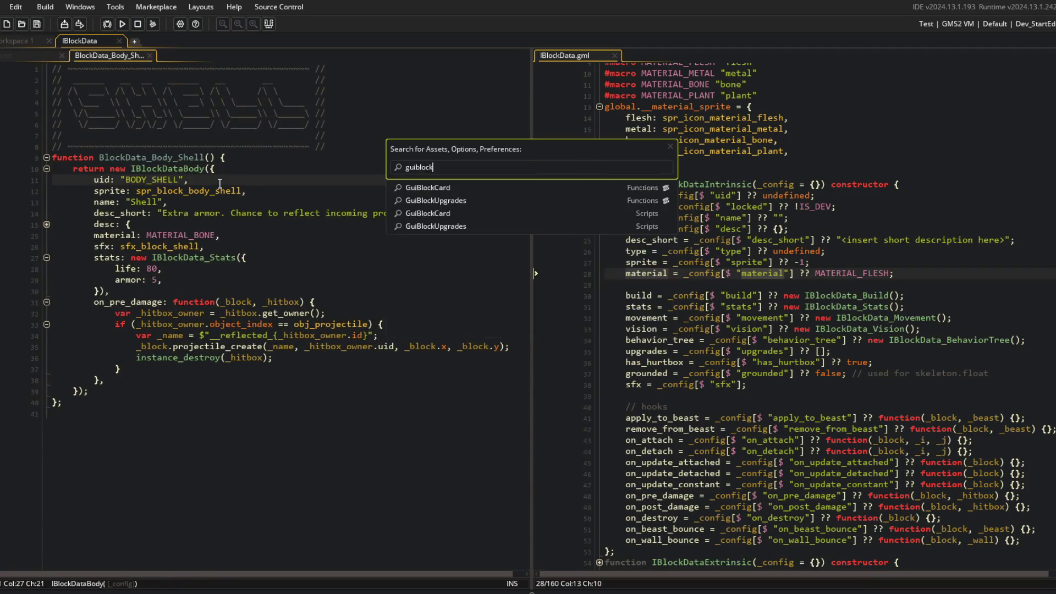
key("Return")
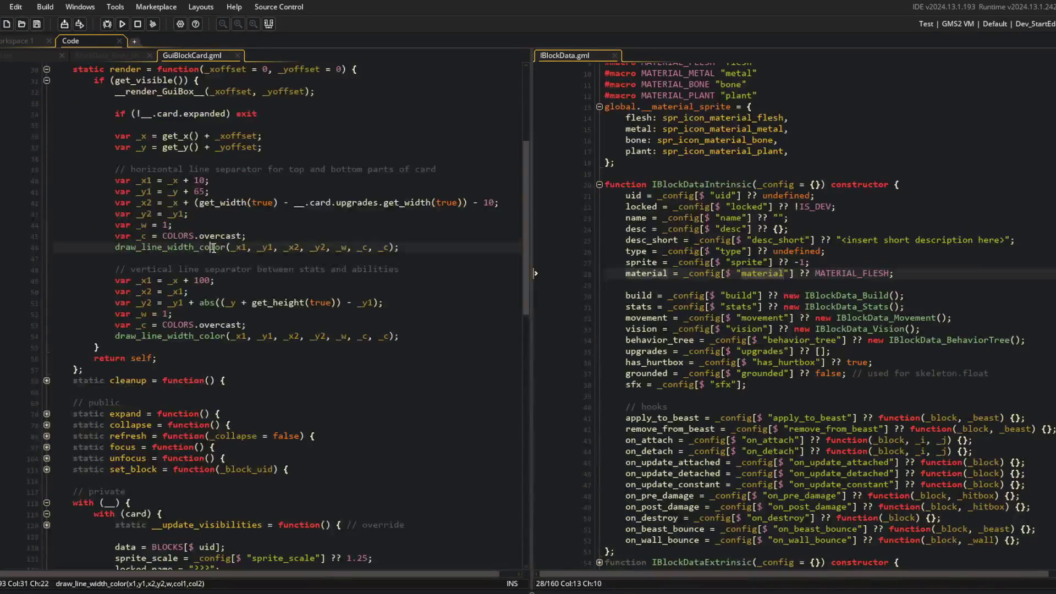
left_click(47, 413)
scroll(265, 271, "down", 8)
scroll(264, 270, "down", 8)
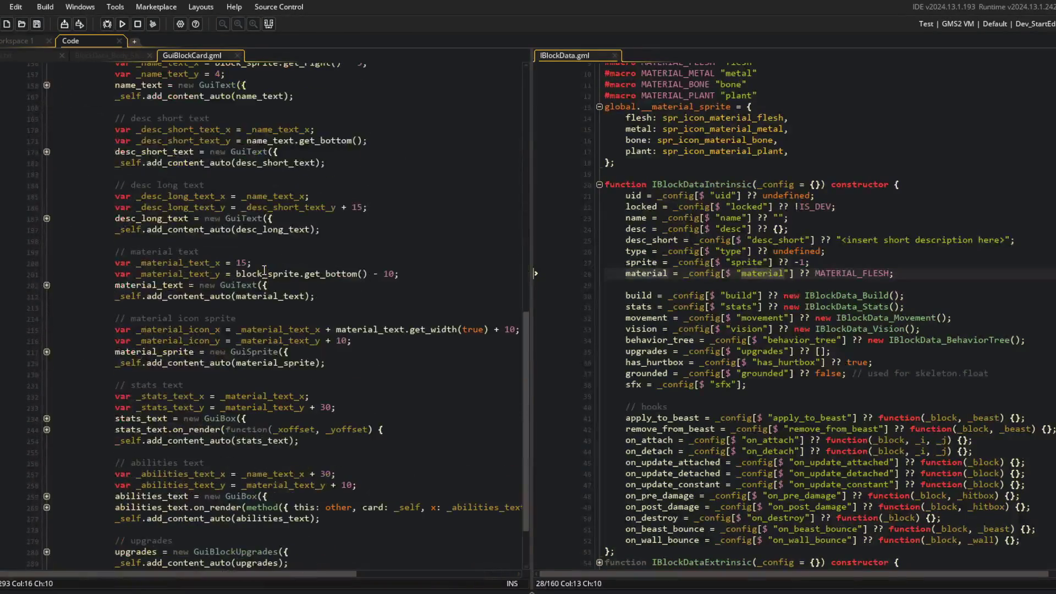
left_click(47, 351)
left_click(197, 407)
left_click(358, 408)
double_click(358, 407)
scroll(357, 407, "up", 2)
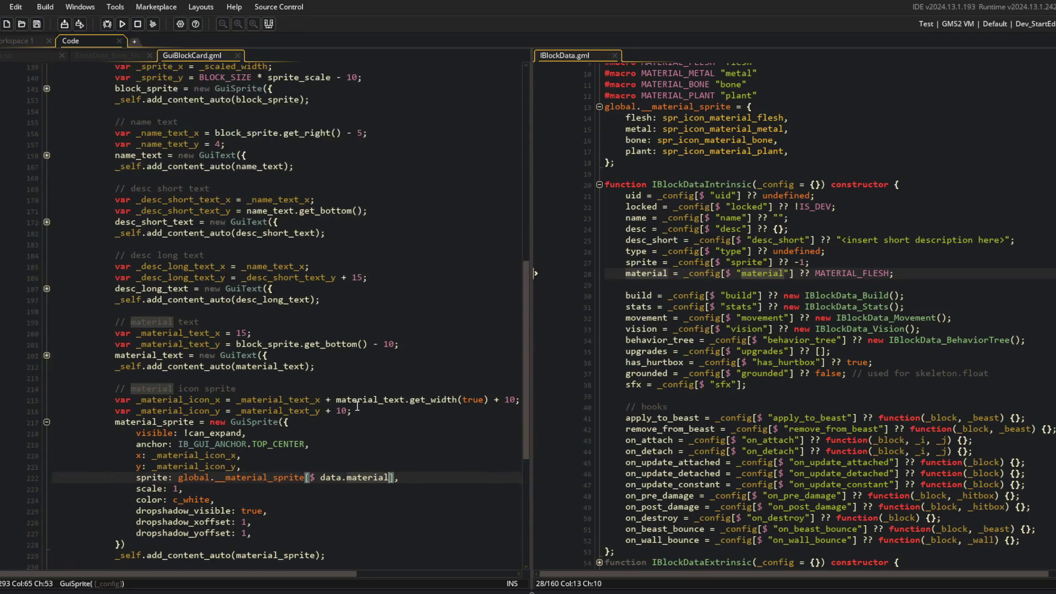
scroll(204, 289, "up", 1)
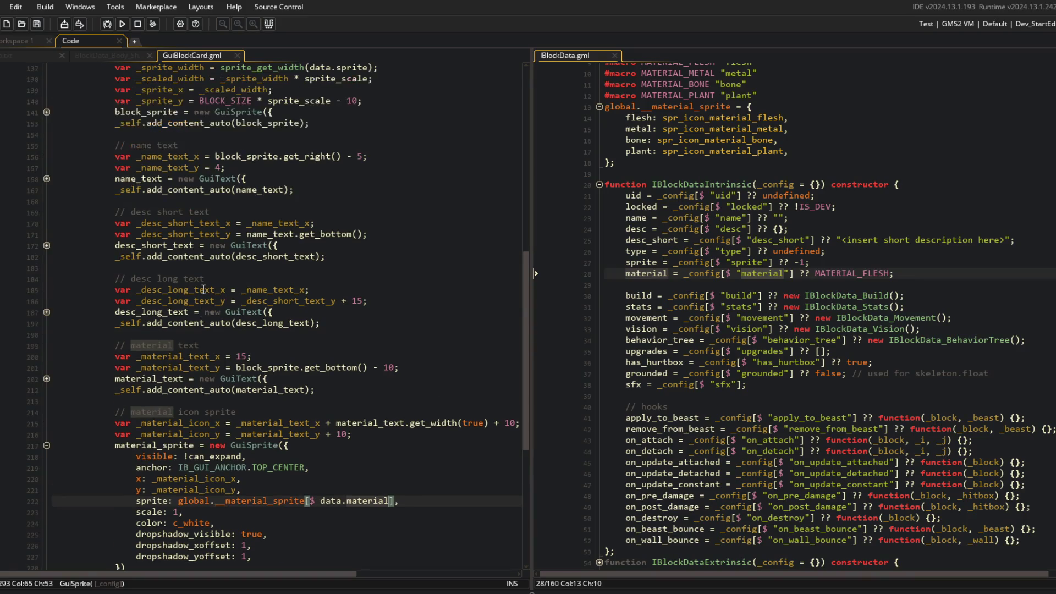
scroll(204, 288, "down", 2)
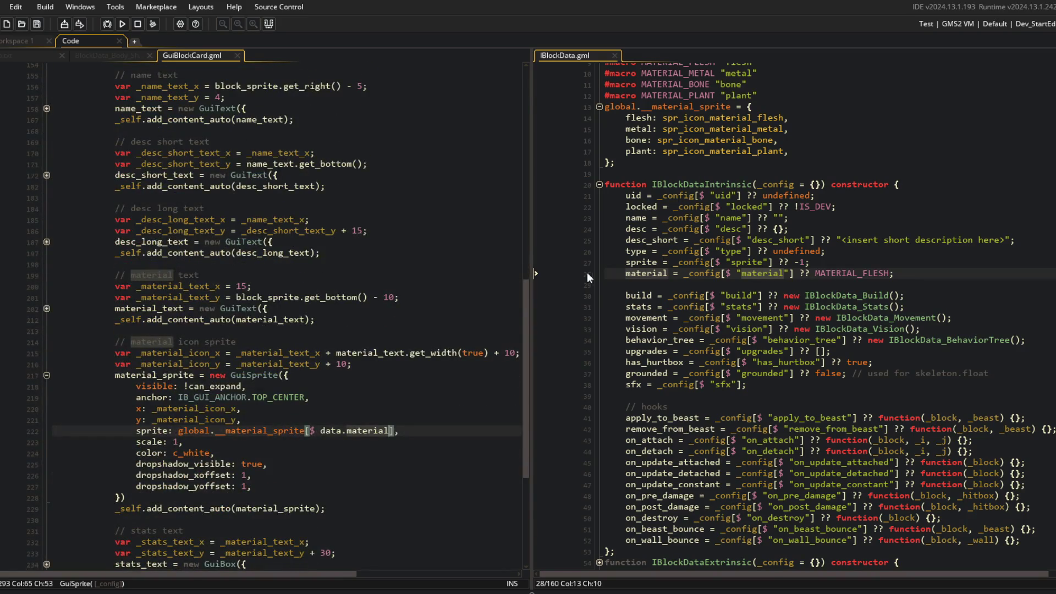
scroll(790, 350, "up", 3)
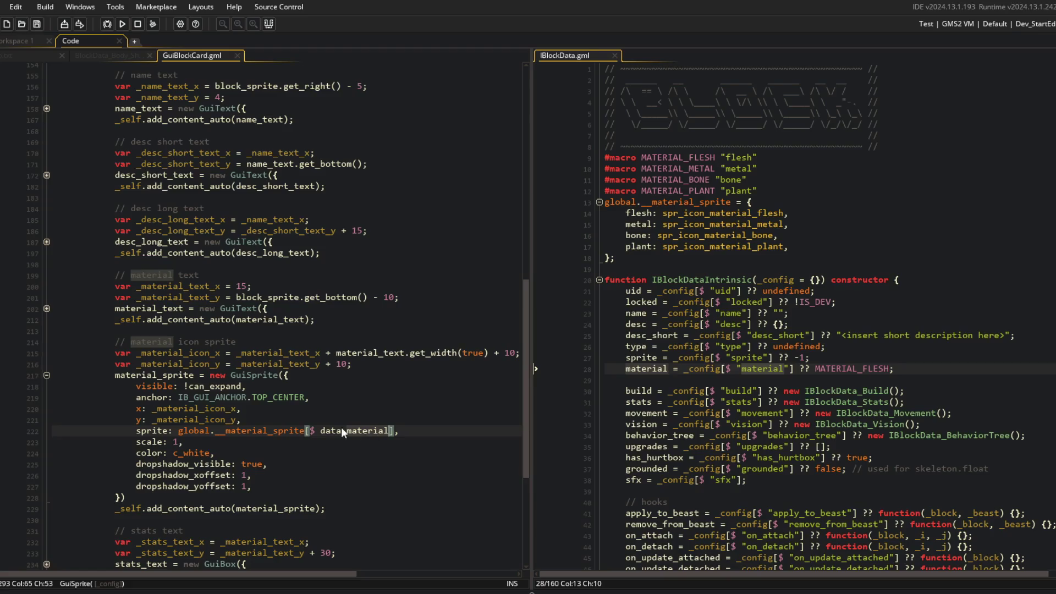
Step: Step through the material macros and material sprite mapping in IBlockData
left_click(674, 157)
key("Down")
key("Down")
key("Down")
key("Up")
key("Down")
key("Right")
key("Right")
key("Right")
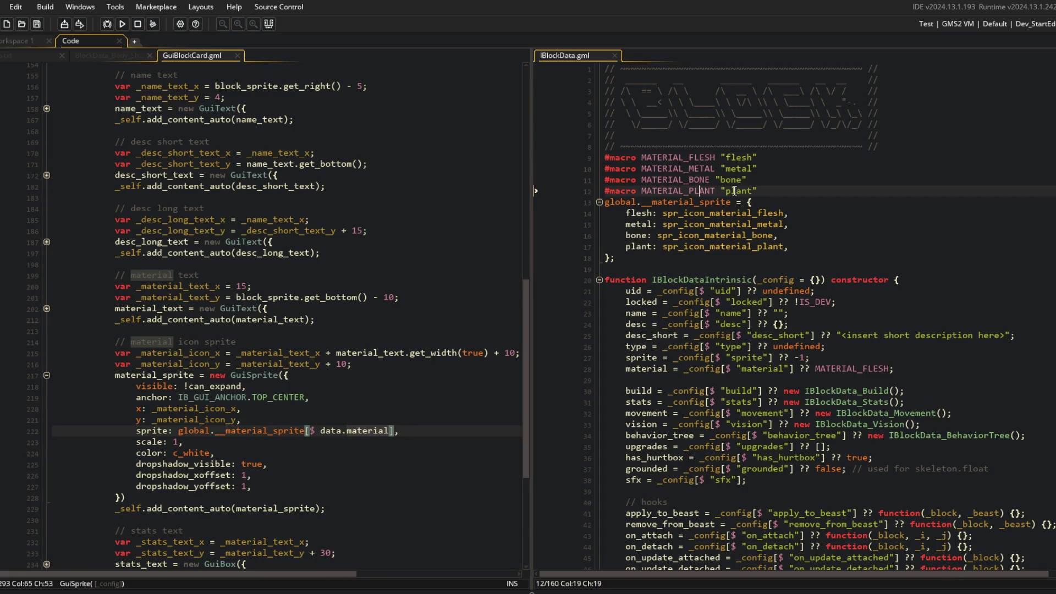
left_click(639, 214)
left_click(637, 225)
left_click(636, 235)
left_click(637, 246)
Step: Inspect the constructor's material config lookup with its MATERIAL_FLESH default, then return to BlockData_Body_Shell
scroll(731, 235, "down", 2)
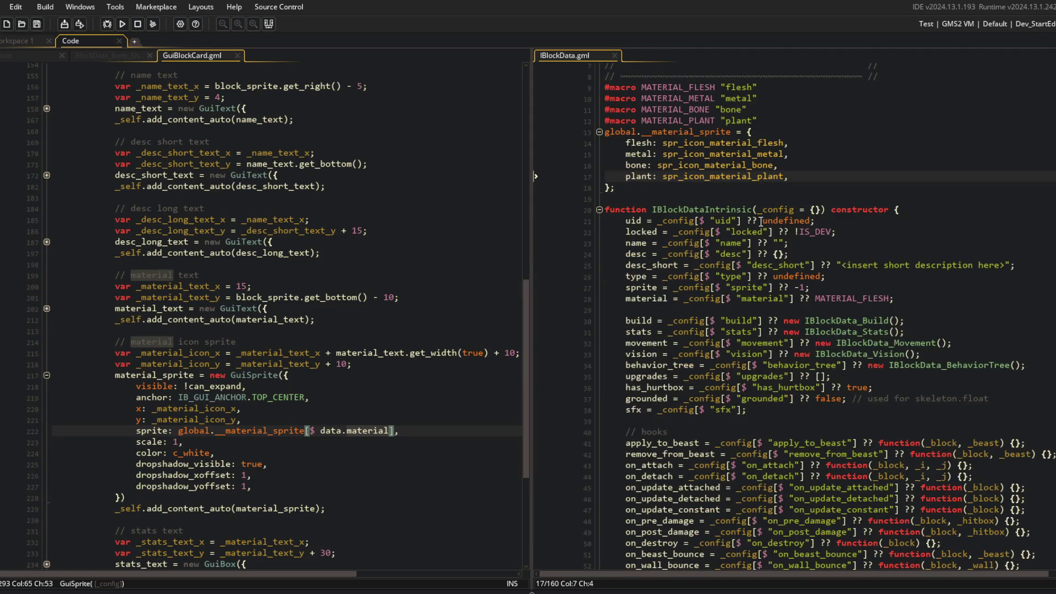
scroll(761, 221, "down", 1)
double_click(641, 273)
left_click(758, 275)
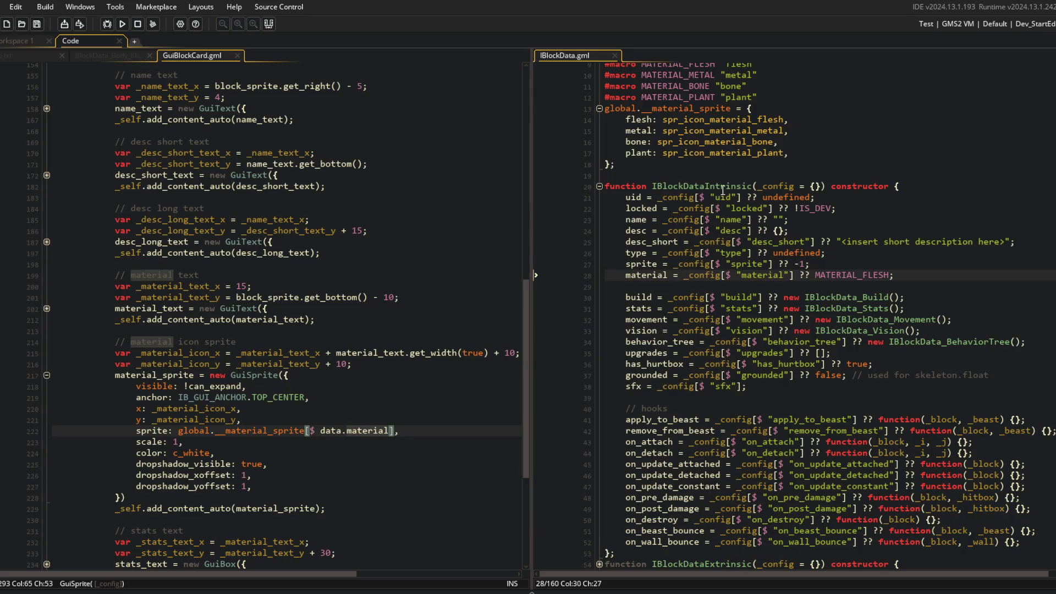
left_click(702, 275)
double_click(762, 275)
double_click(854, 275)
double_click(648, 278)
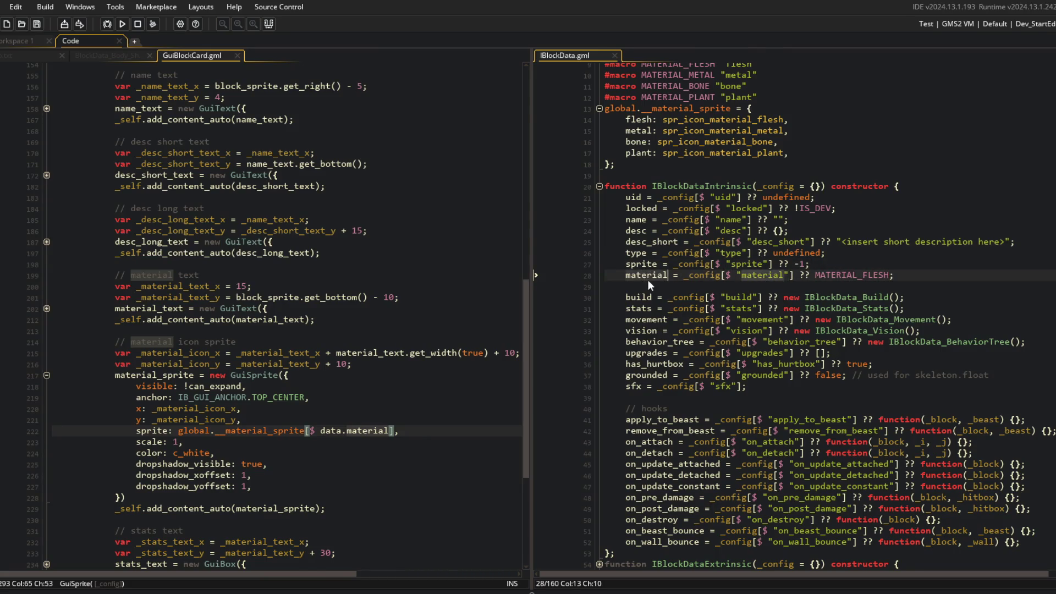
scroll(648, 280, "down", 9)
left_click(123, 56)
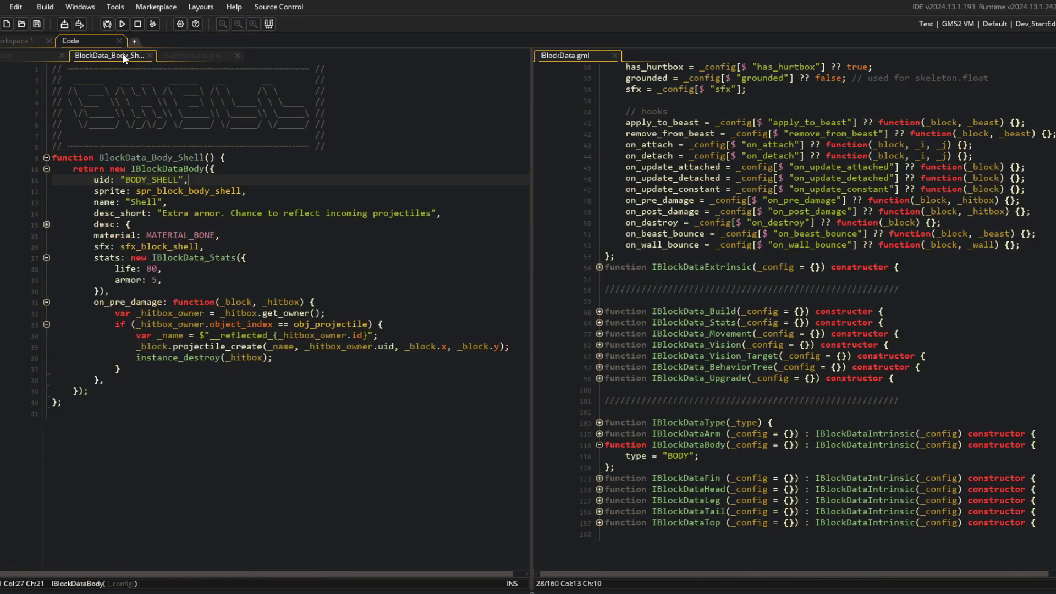
Step: Jump from the shell's material setting to the IBlockDataBody constructor and inspect its BODY type
double_click(116, 235)
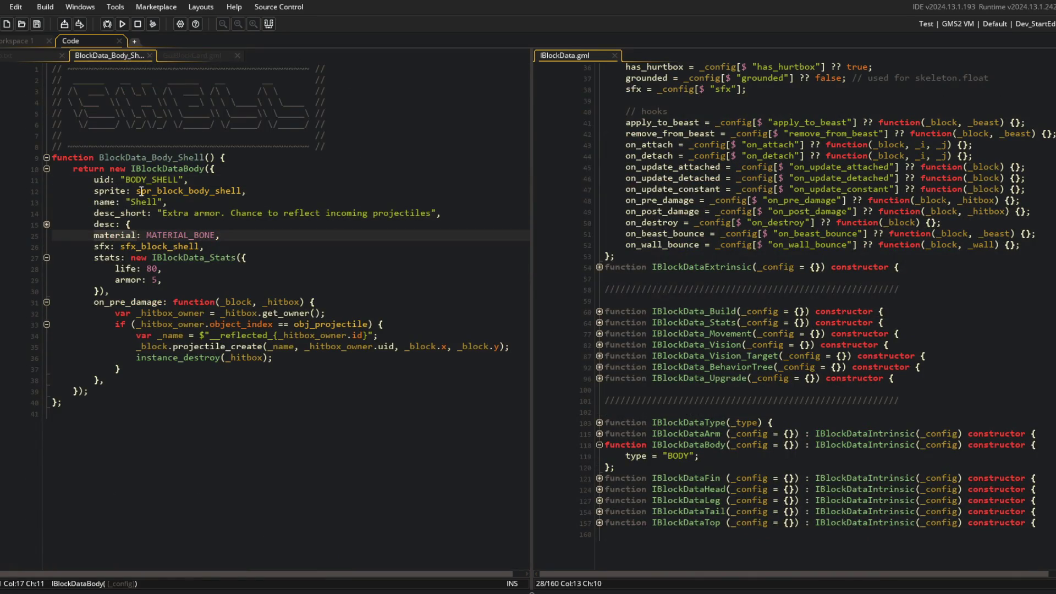
middle_click(159, 169)
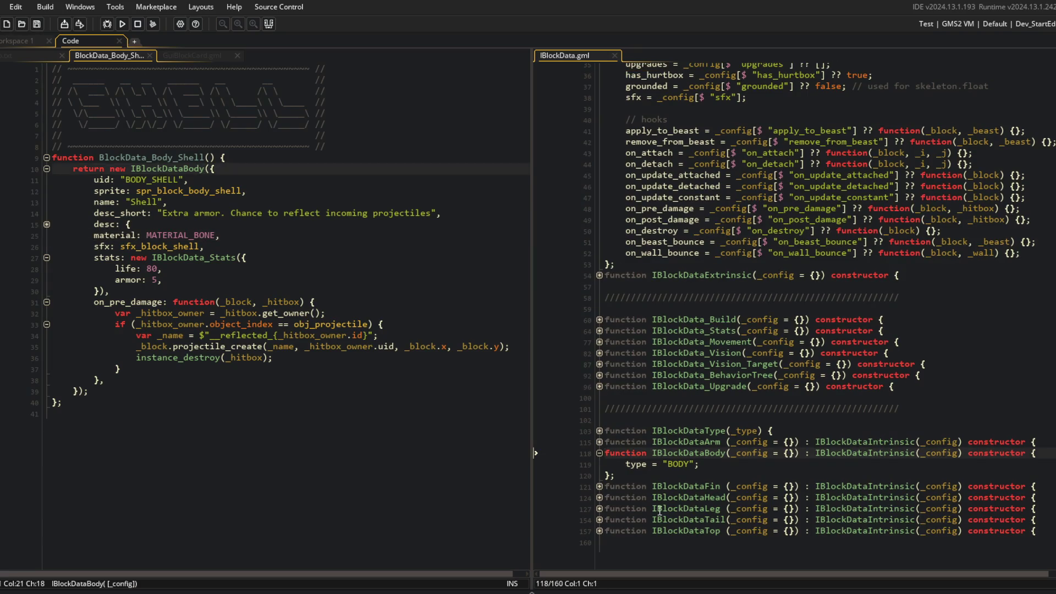
double_click(698, 450)
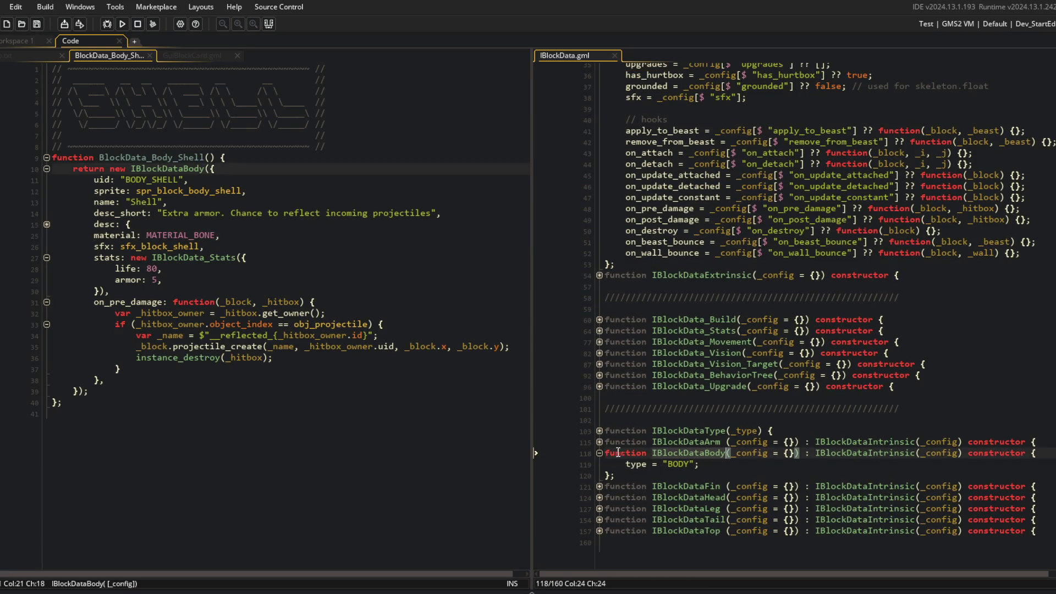
left_click(730, 464)
double_click(827, 453)
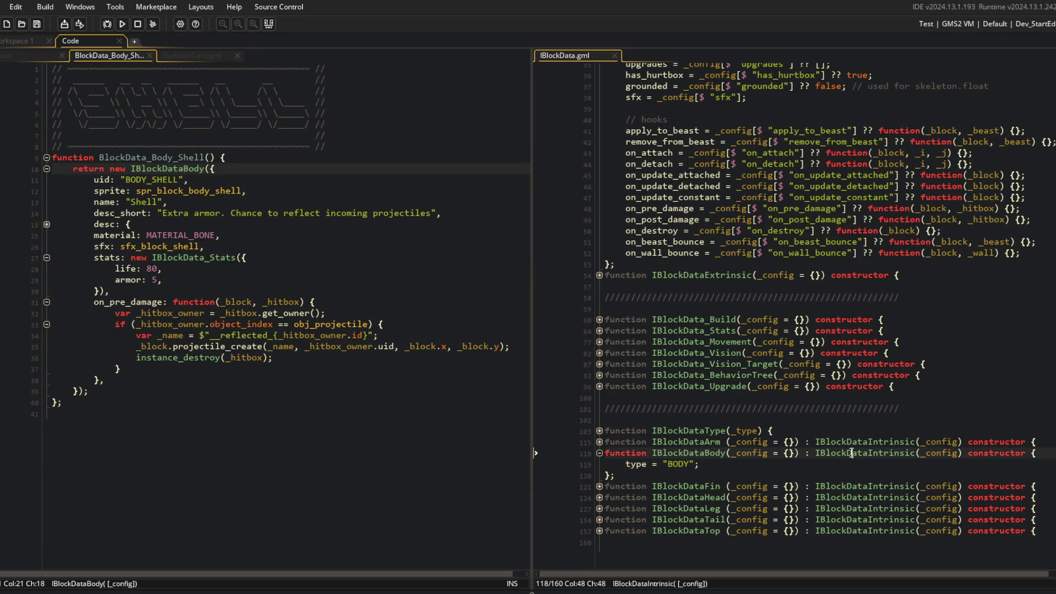
scroll(851, 452, "up", 5)
scroll(851, 452, "up", 7)
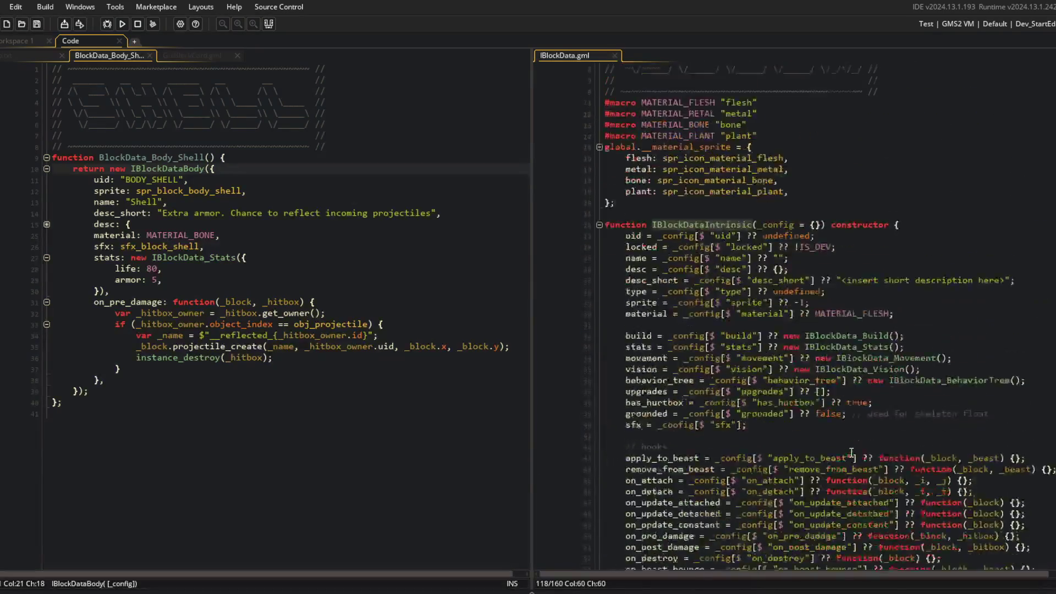
scroll(708, 279, "down", 10)
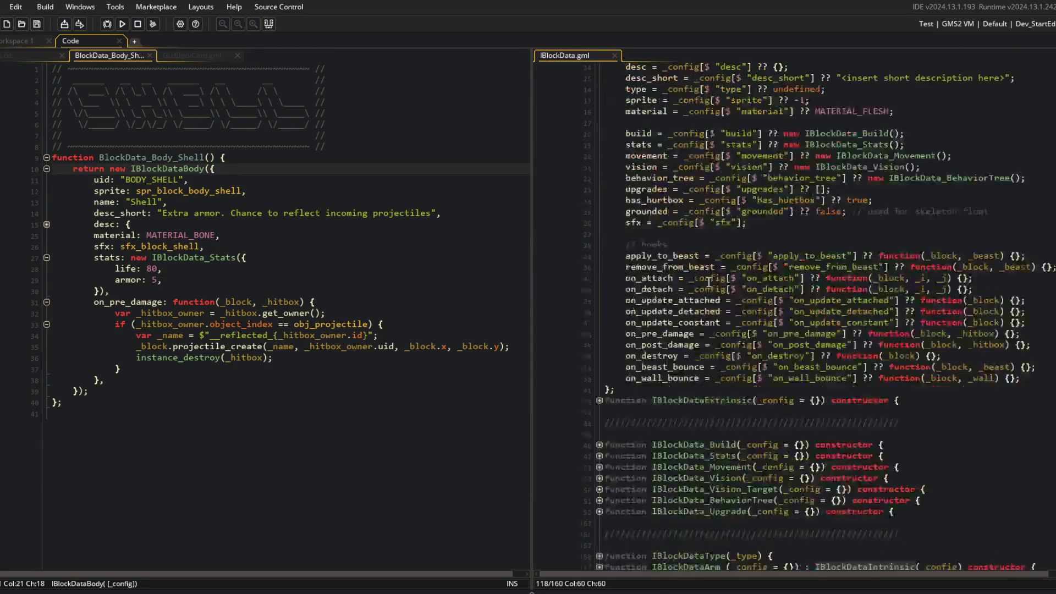
Step: Fold the shell's stats and on_pre_damage blocks, then switch to Workspace 1 with asset search
left_click(46, 258)
left_click(47, 269)
left_click(247, 235)
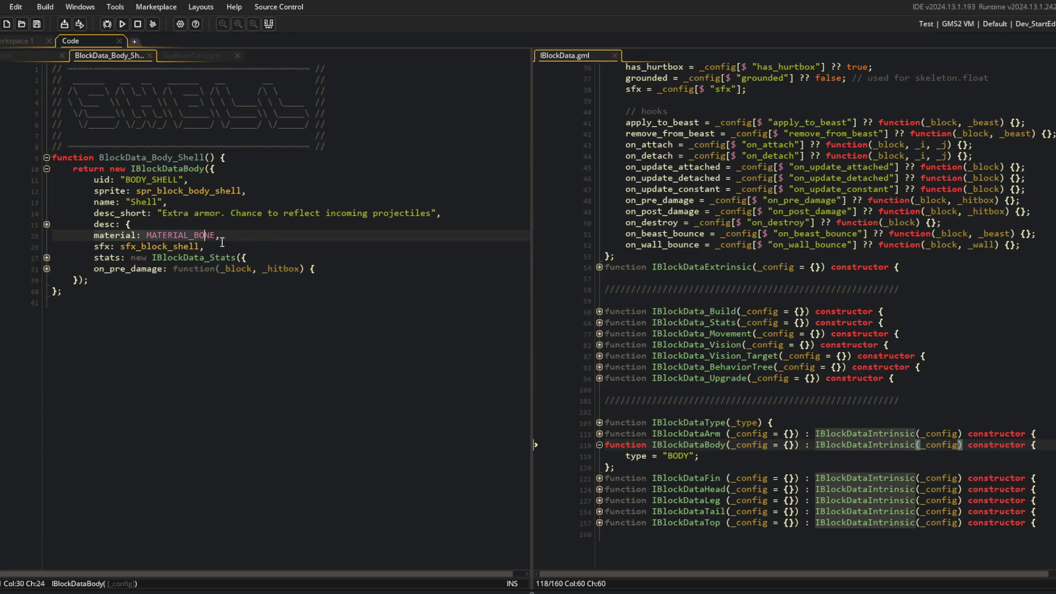
left_click(44, 55)
left_click(105, 55)
left_click(168, 54)
left_click(106, 55)
left_click(14, 54)
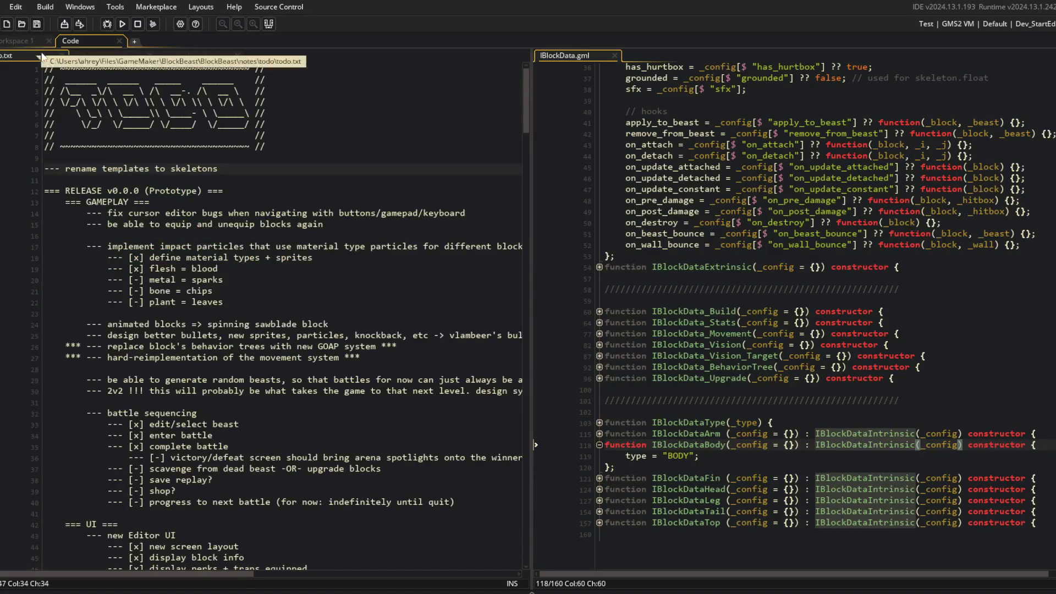
left_click(110, 55)
left_click(16, 41)
key("ctrl+t")
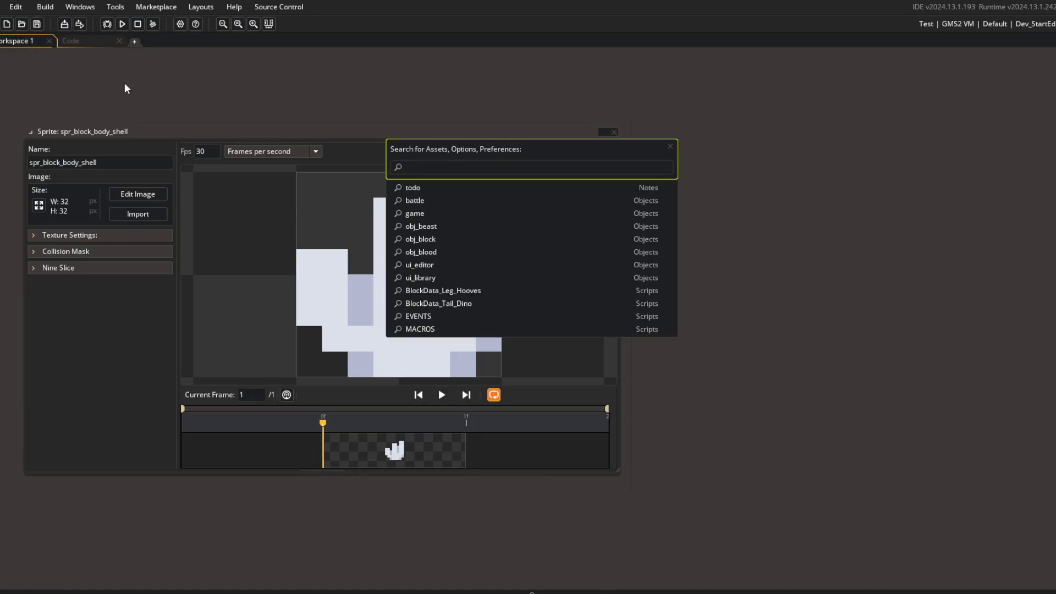
type("obj_block")
Step: In obj_block's Create code, add a new material_get = function() { after the upgrade function
key("Return")
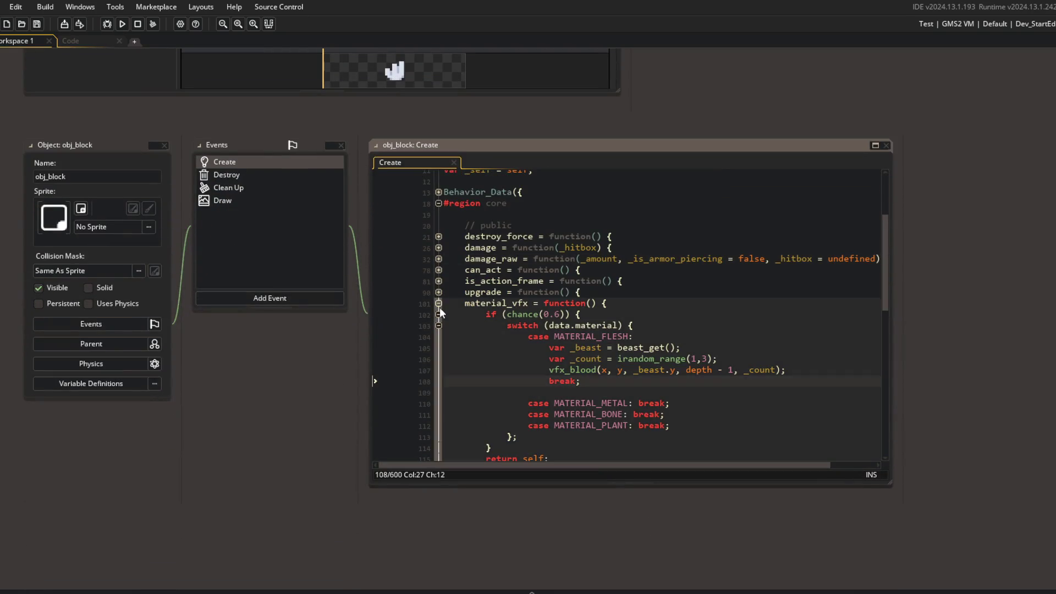
left_click(613, 296)
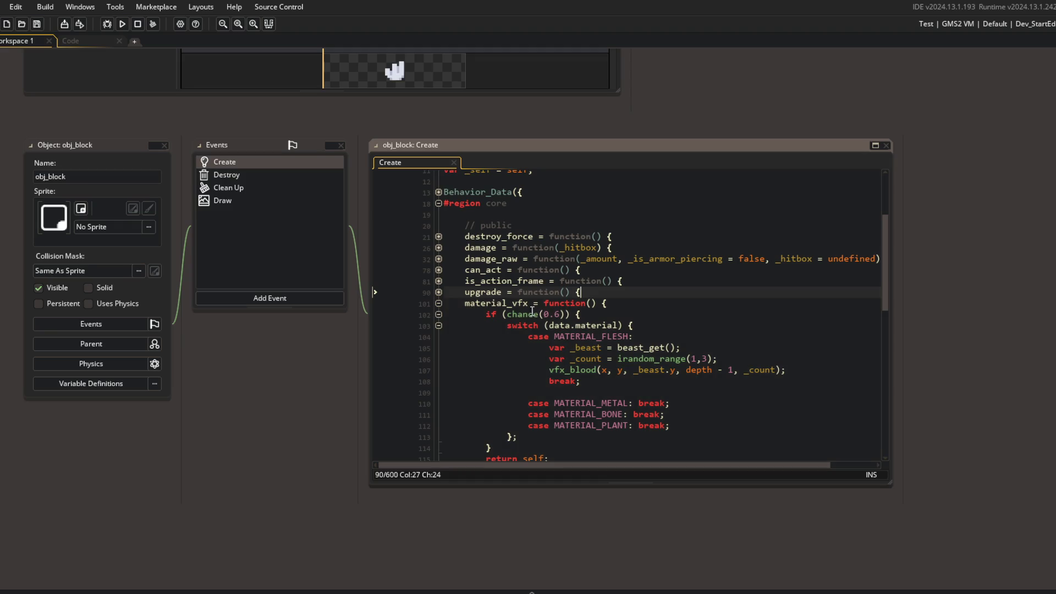
key("Return")
type("mate")
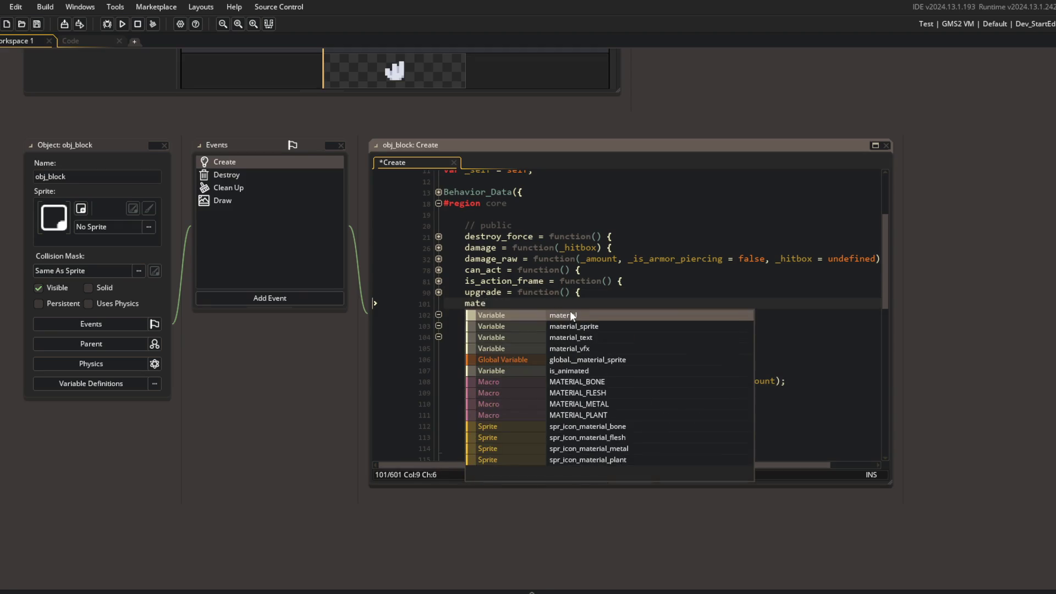
type("rial_get = function() {")
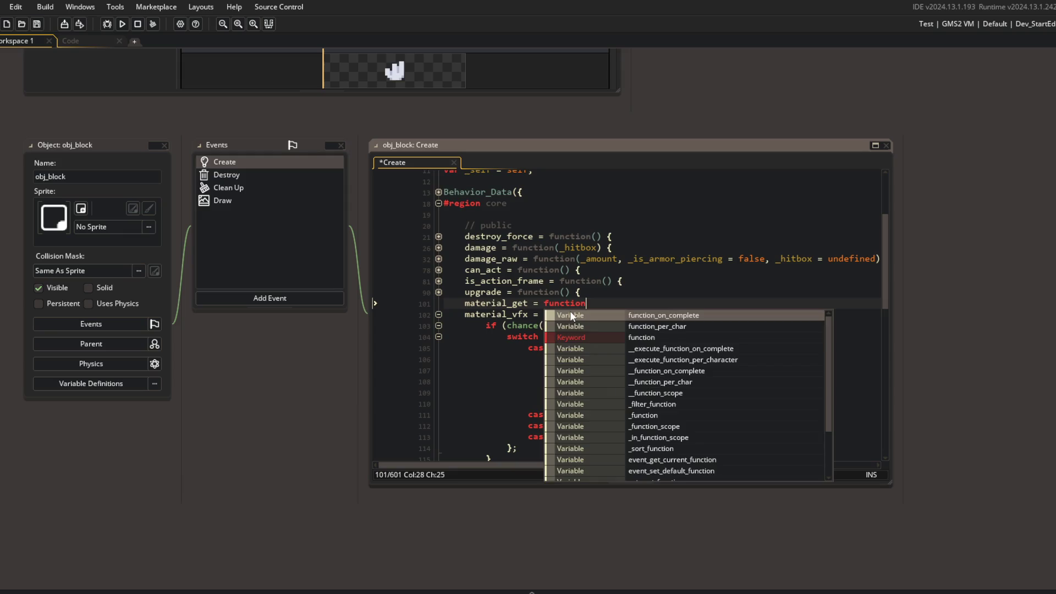
key("Return")
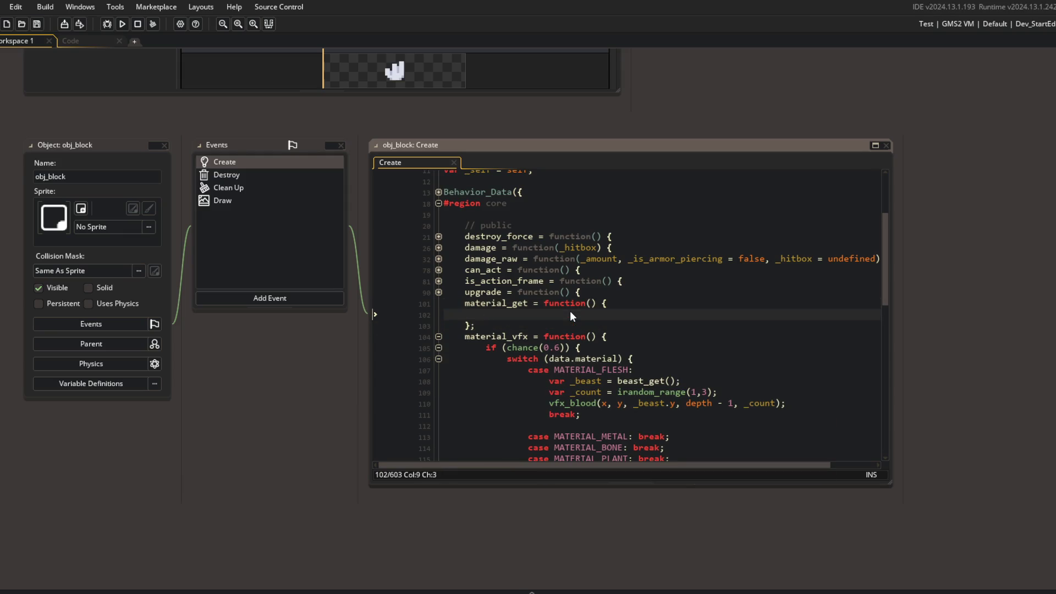
Step: Wrap material_vfx as method(_self, function() …) with an indented body and closing parenthesis
key("Down")
key("Down")
key("Right")
key("Right")
key("Right")
key("Right")
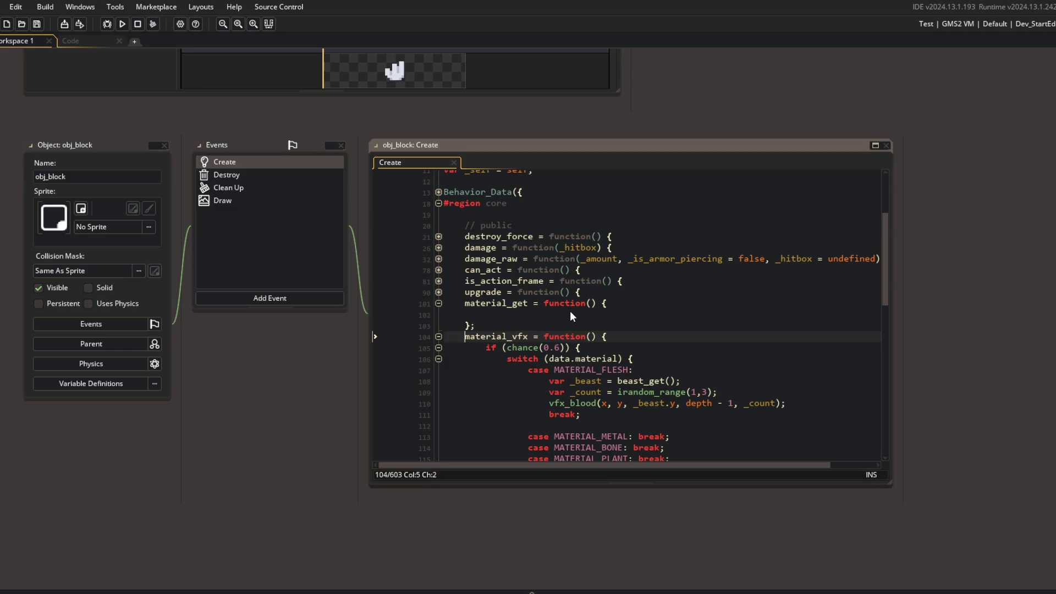
scroll(570, 311, "down", 5)
left_click(488, 336, "shift")
key("Delete")
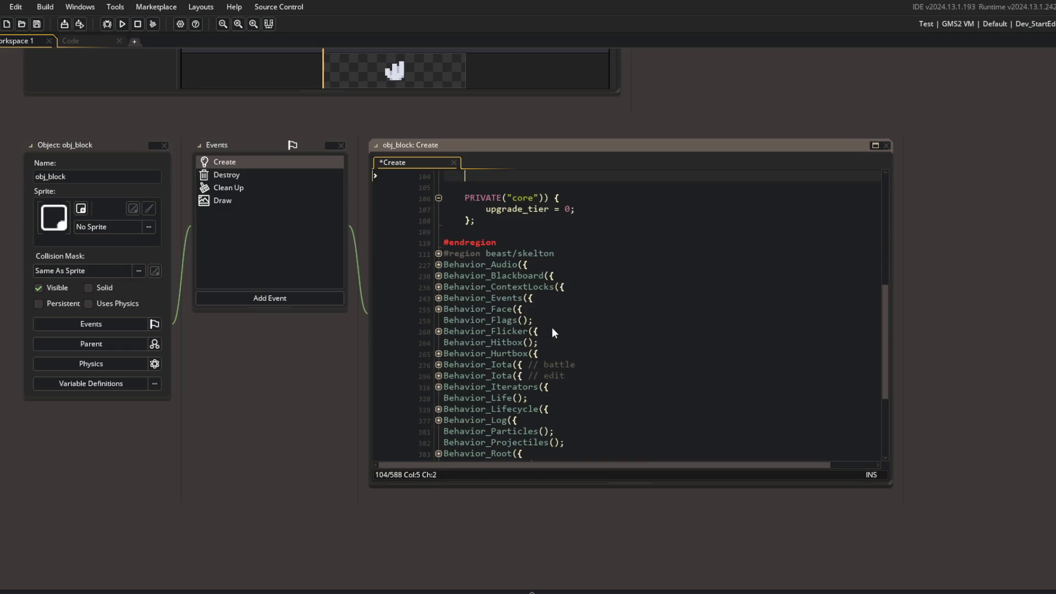
key("ctrl+z")
key("ctrl+z")
key("ctrl+z")
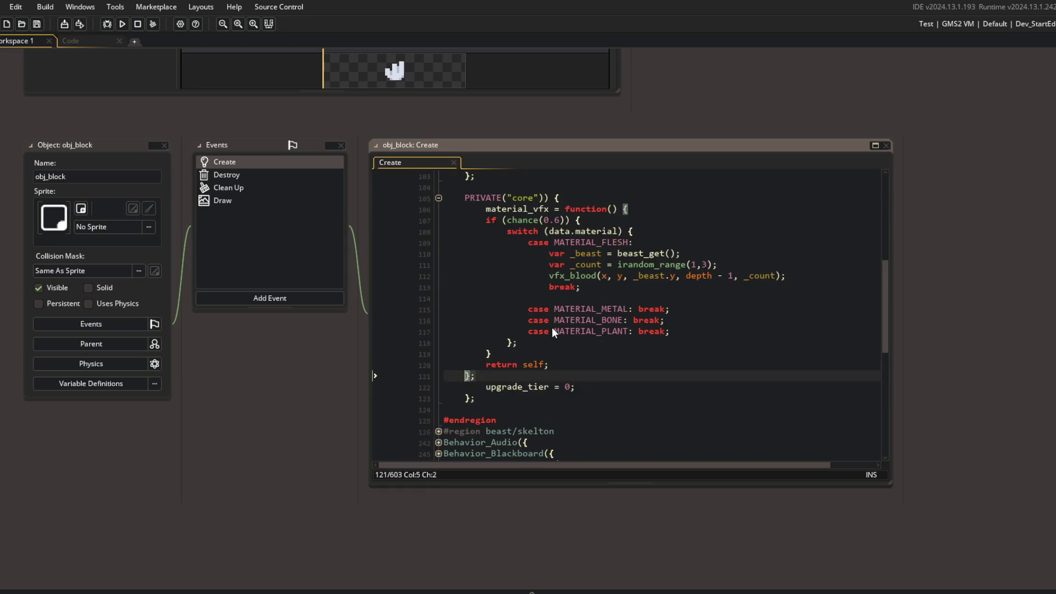
key("ctrl+z")
key("ctrl+z")
key("ctrl+z")
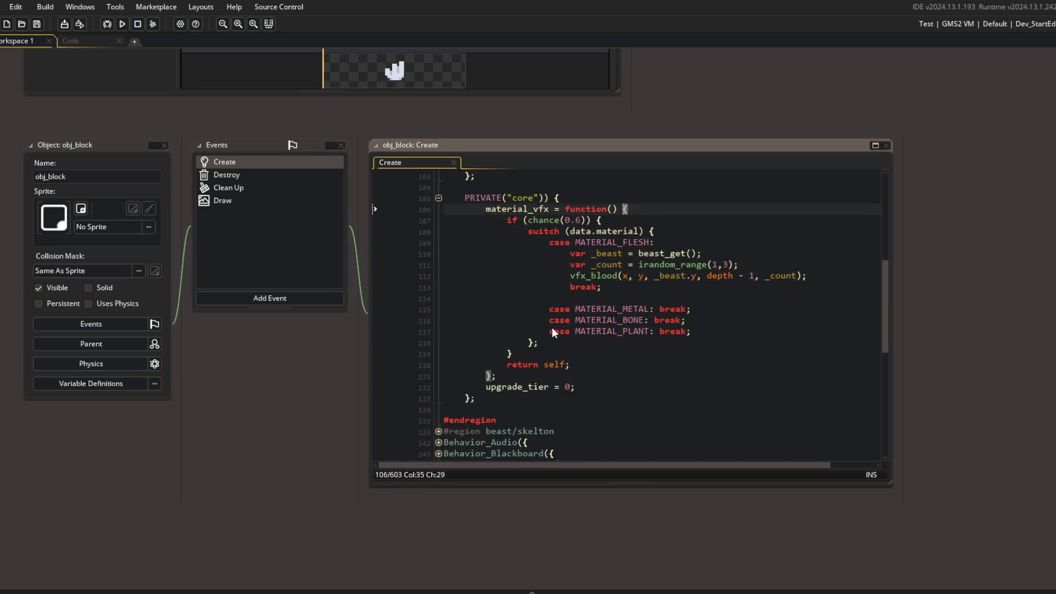
type("method")
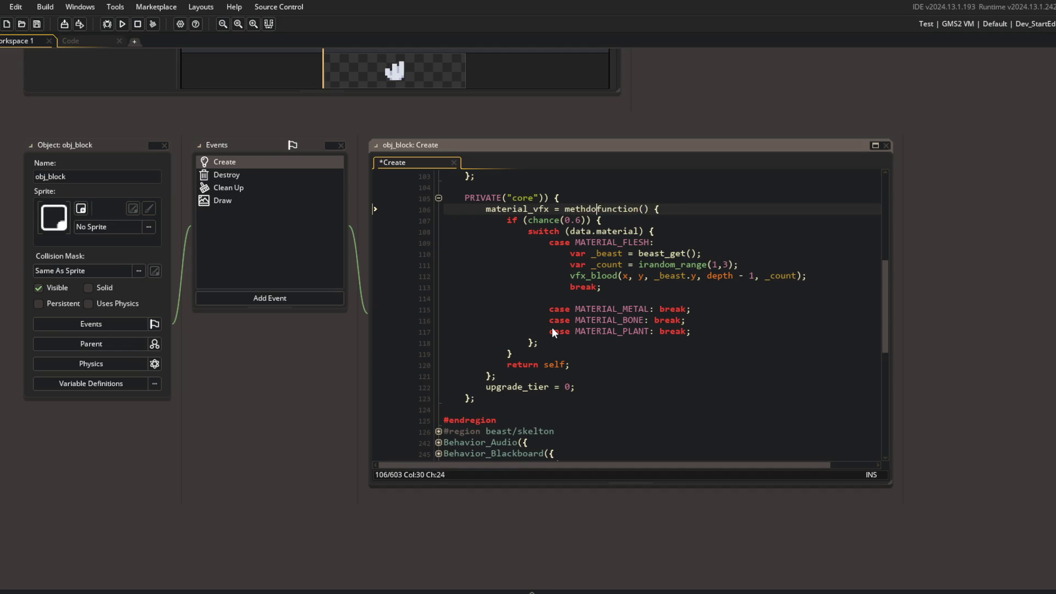
type("(_self,")
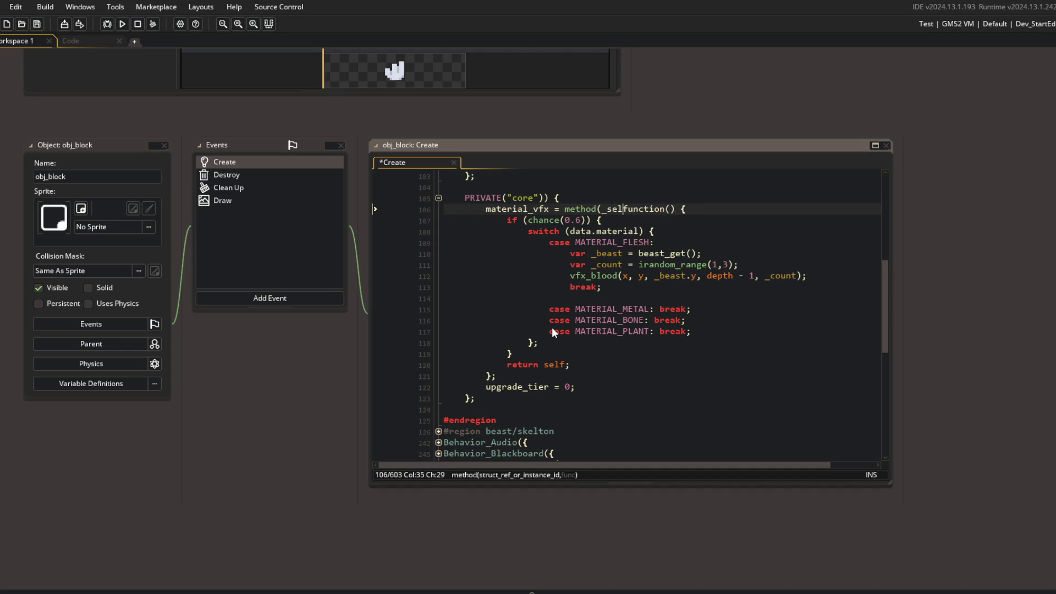
key("Down")
key("Down")
key("Down")
key("Left")
type(")")
key("Right")
scroll(552, 328, "up", 15)
left_click(434, 363)
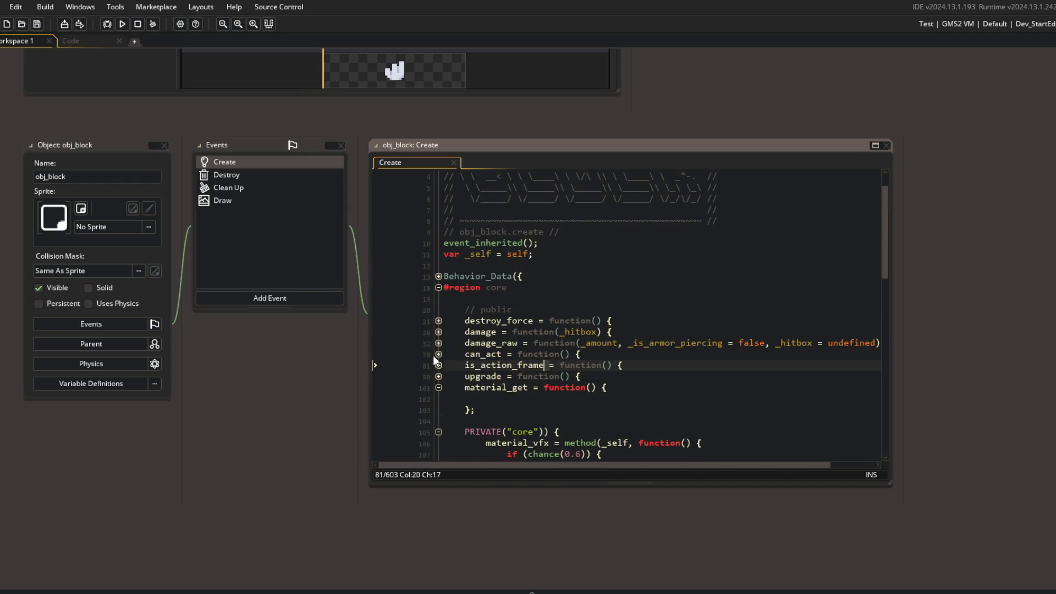
Step: Change the damage_raw call on line 69 to __.core.material_vfx()
left_click(438, 342)
scroll(495, 352, "down", 8)
left_click(507, 363)
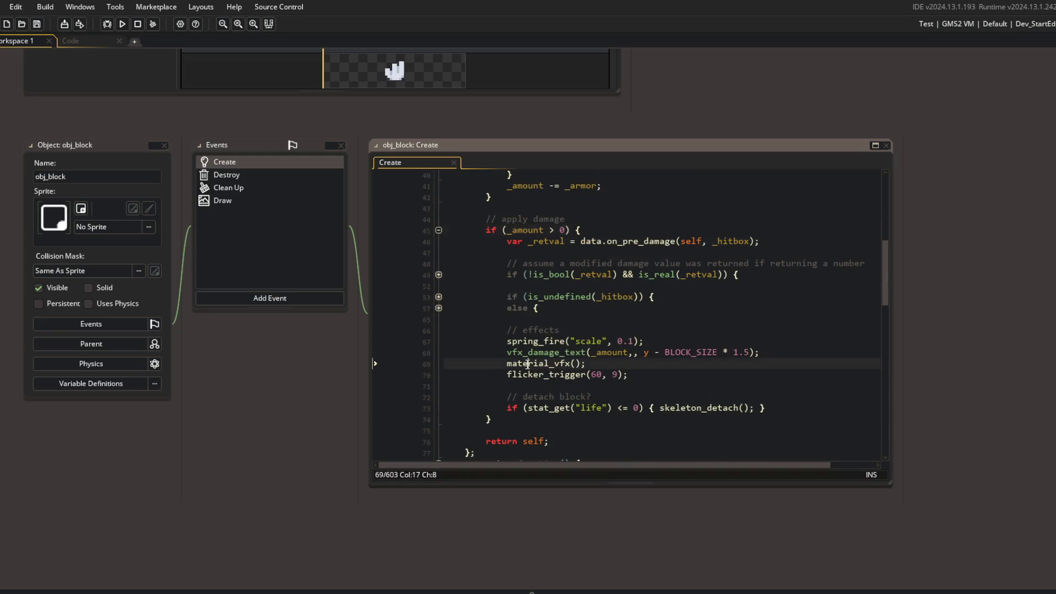
type("vfx_")
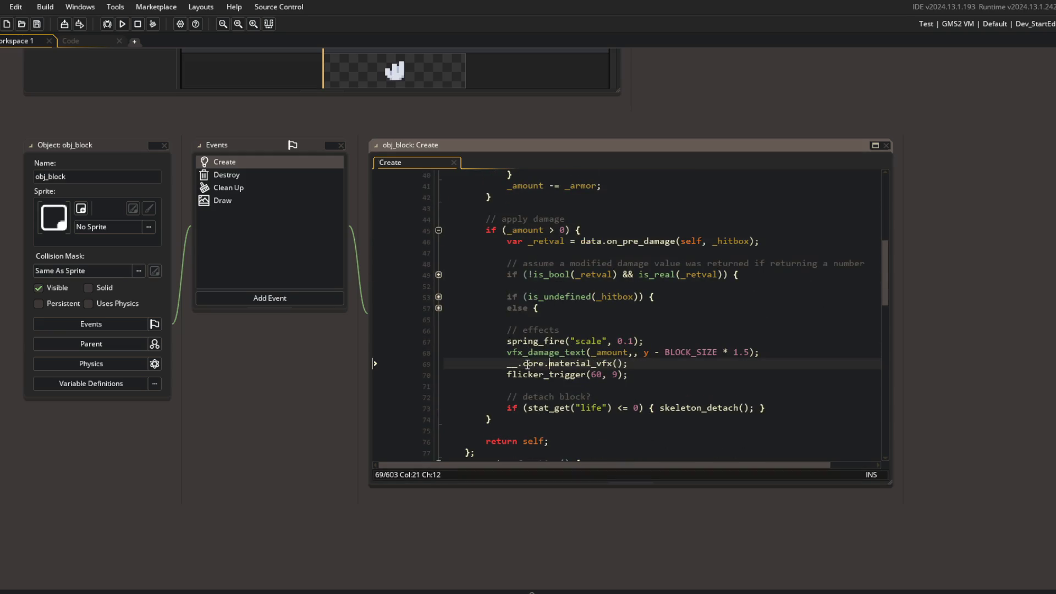
scroll(527, 364, "up", 5)
left_click(438, 249)
Step: Make material_get return data.material;, save the script, and fold the function
left_click(527, 304)
type("return data.material;")
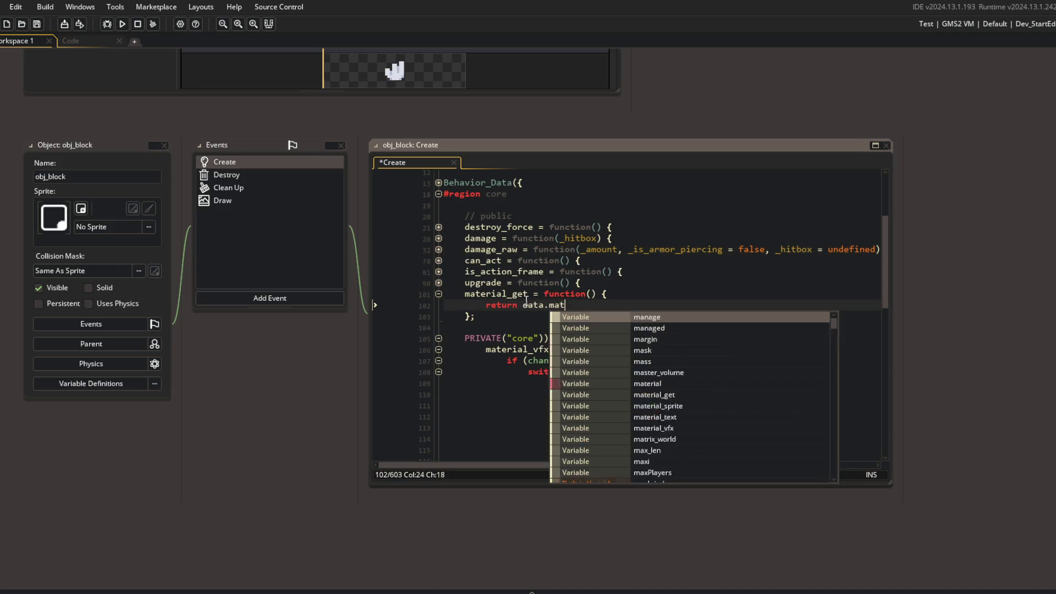
key("ctrl+s")
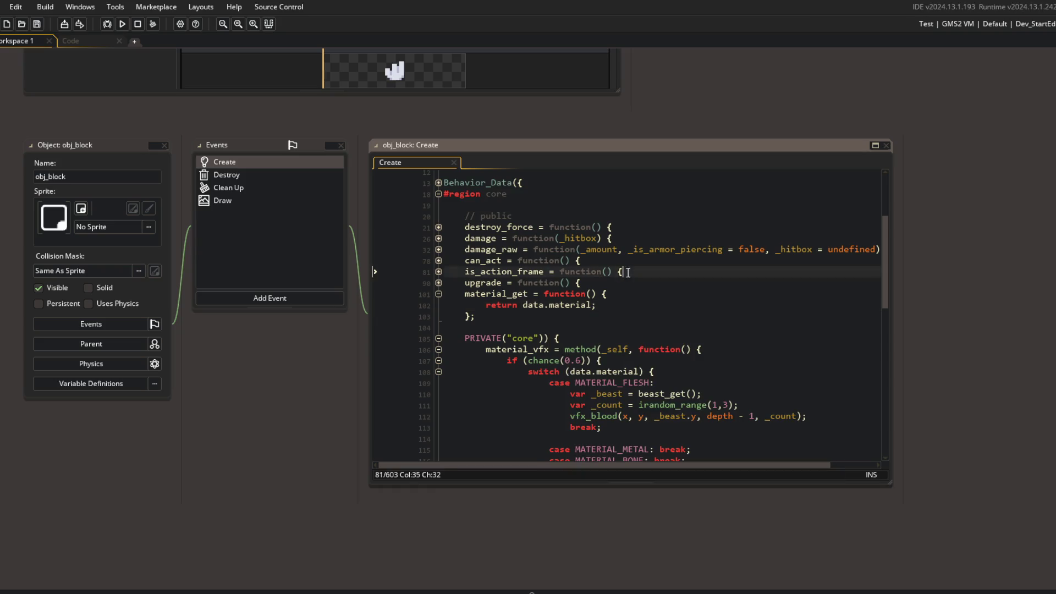
key("Left")
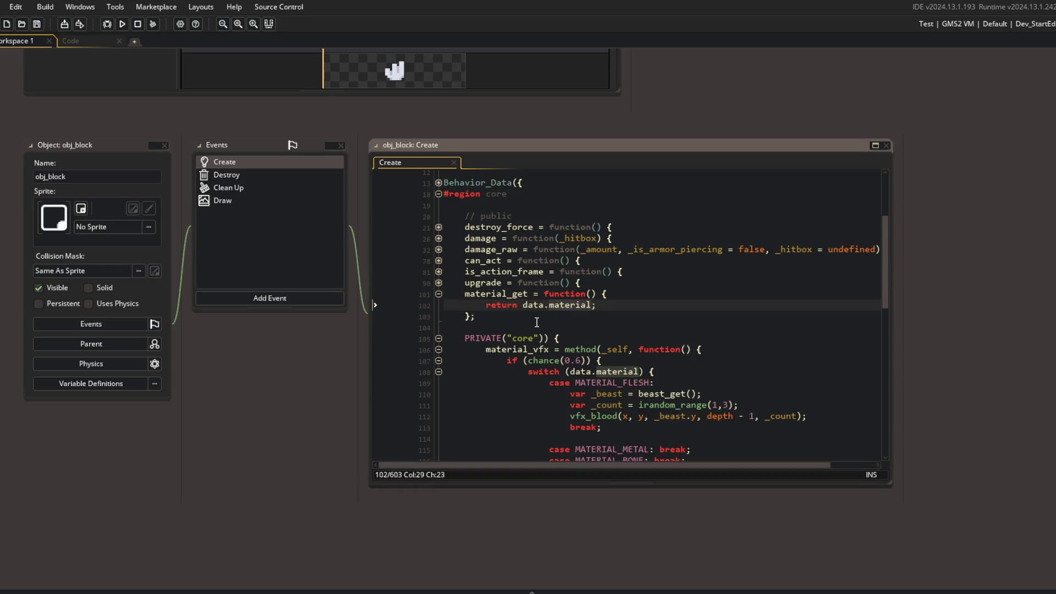
left_click(563, 303)
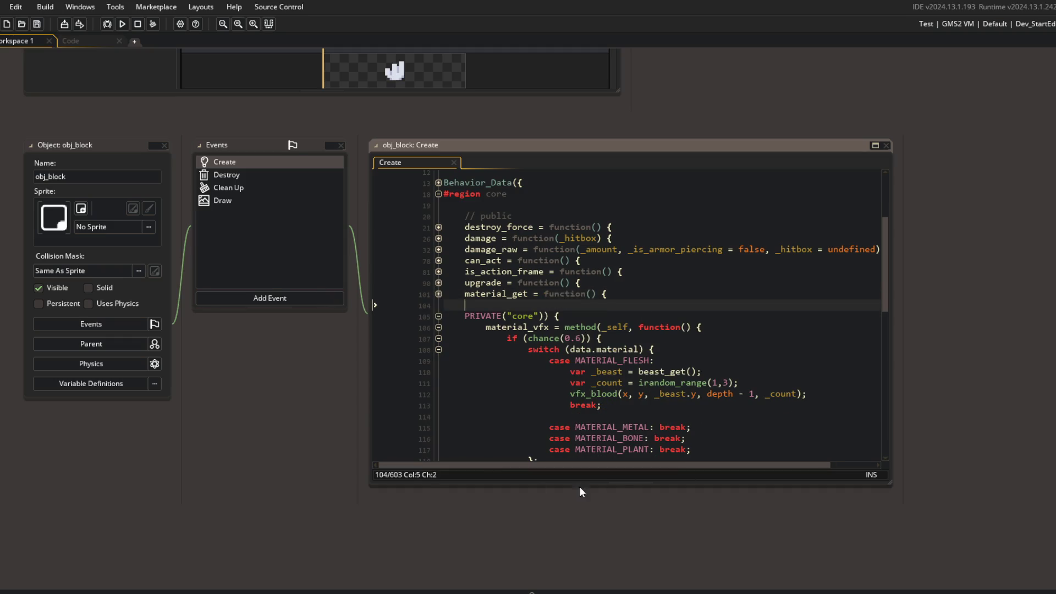
left_click(71, 41)
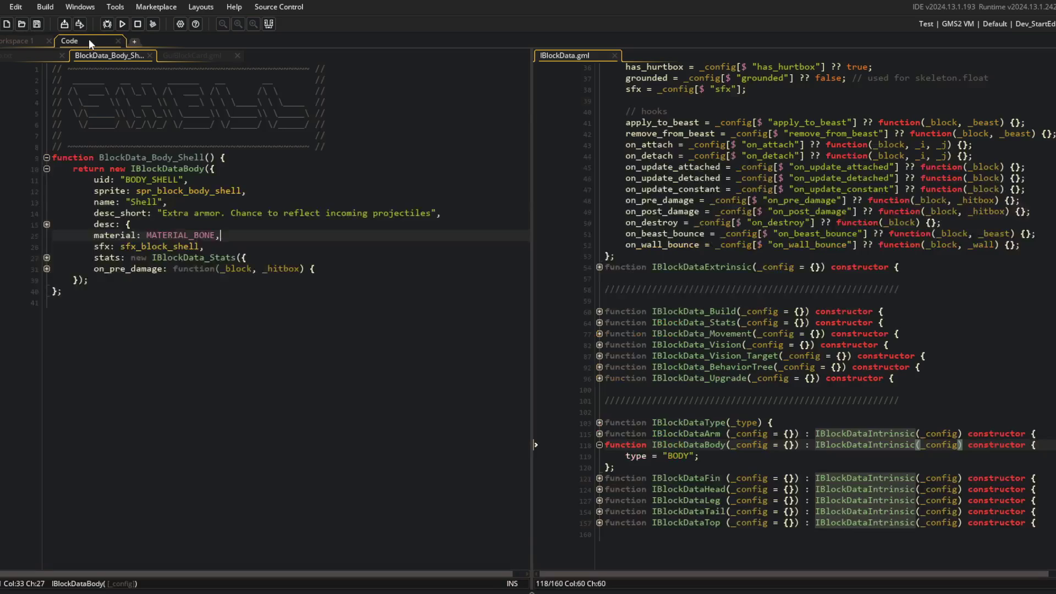
Step: Set an F9 breakpoint on the Shell script's material: MATERIAL_BONE line and start a debug run
left_click(249, 461)
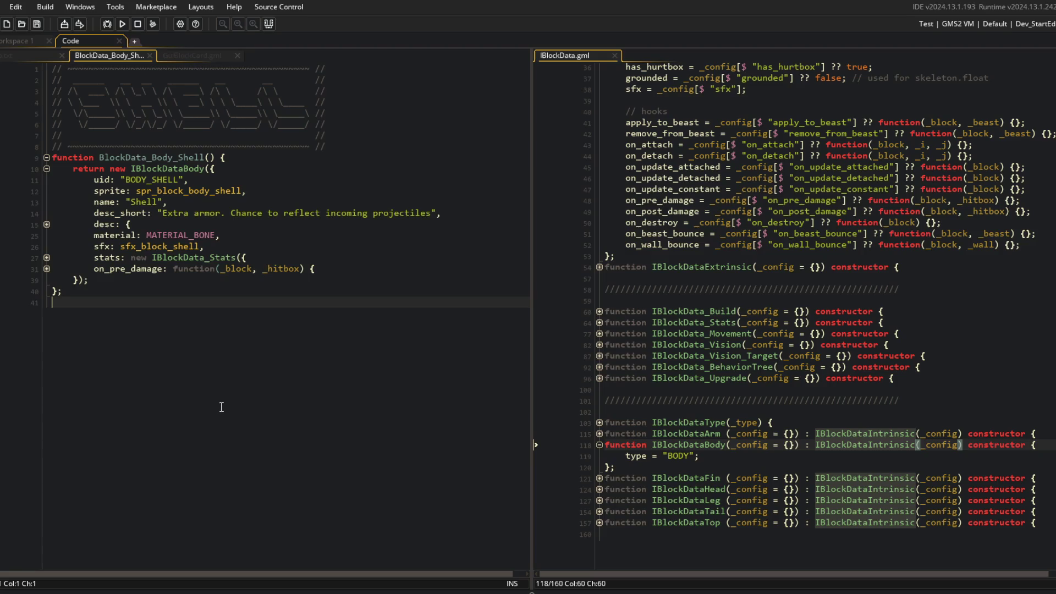
left_click(226, 257)
left_click(120, 224)
key("Down")
key("F9")
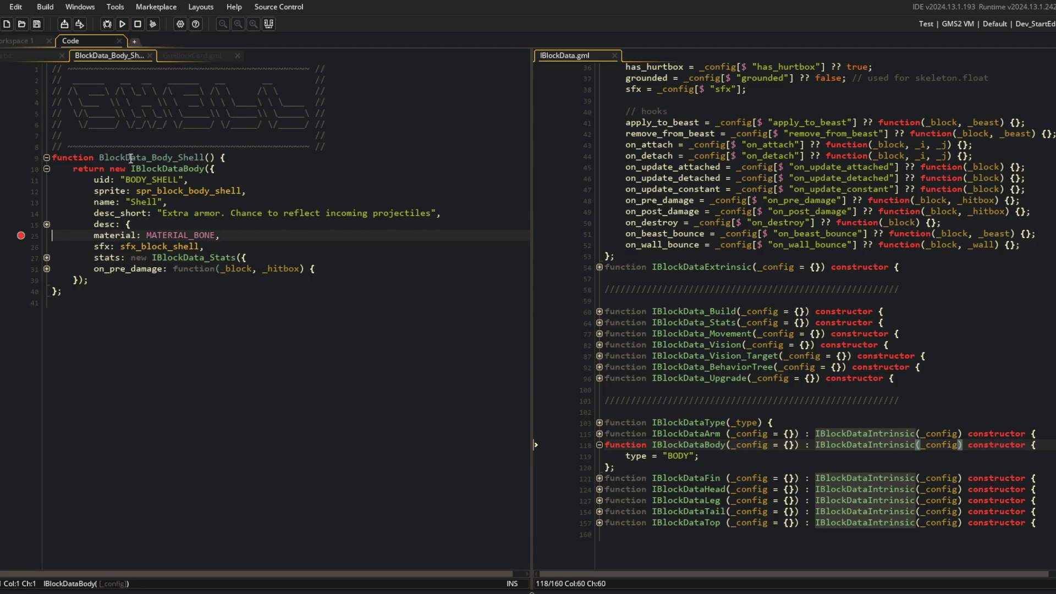
left_click(107, 24)
scroll(763, 246, "up", 8)
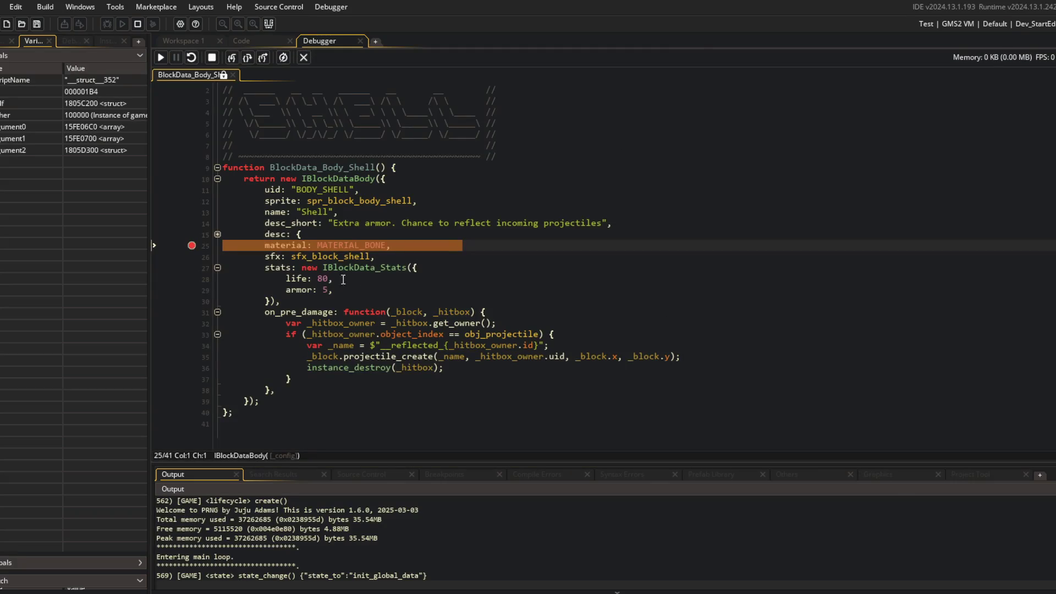
Step: Step into the block data construction, down into the IBlockDataIntrinsic constructor's field assignments
left_click(232, 57)
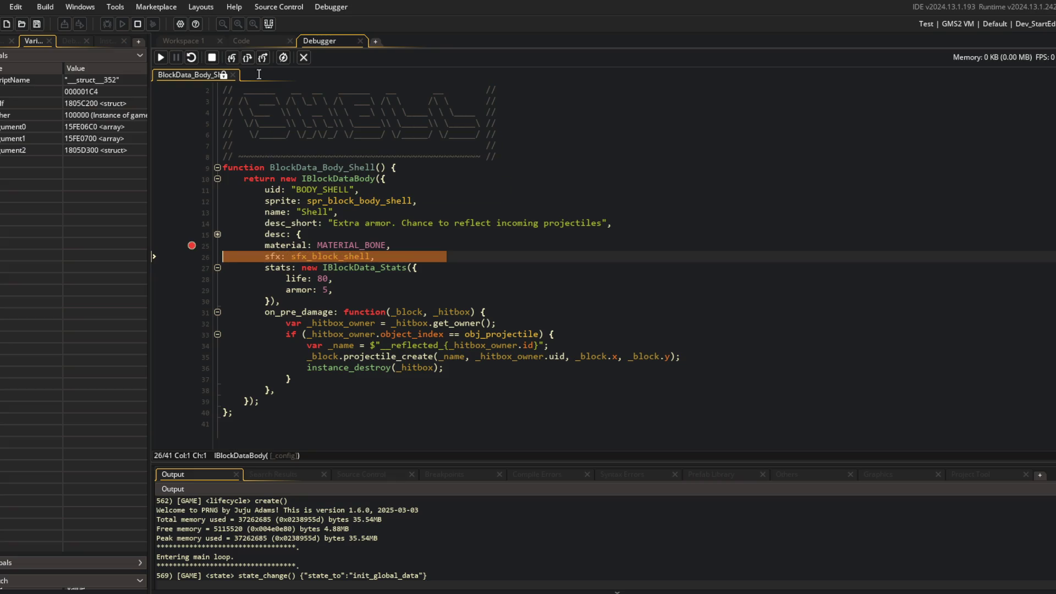
left_click(231, 59)
left_click(231, 59)
left_click(232, 60)
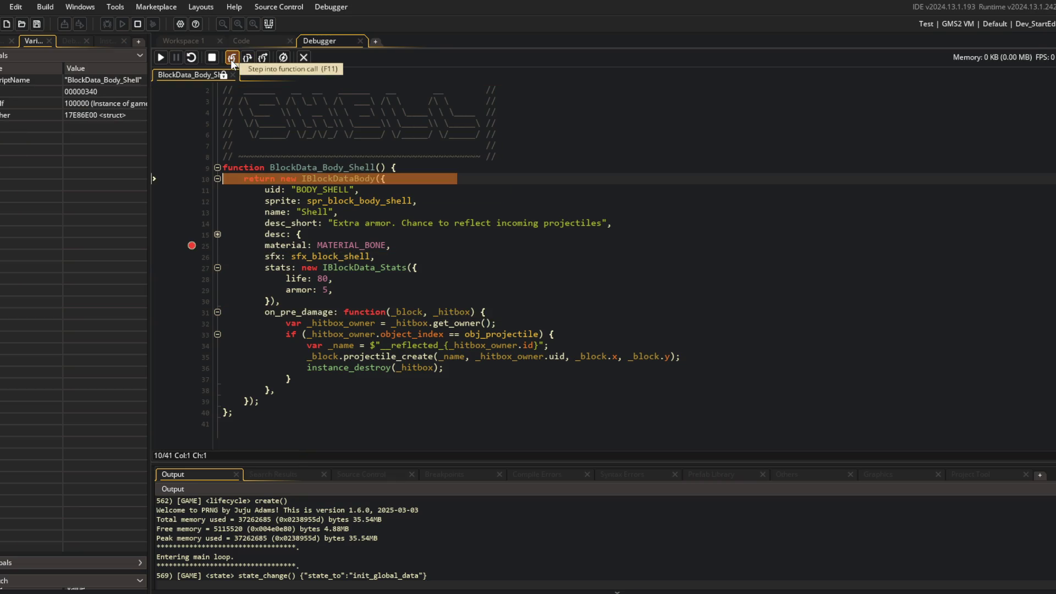
left_click(231, 60)
left_click(231, 60)
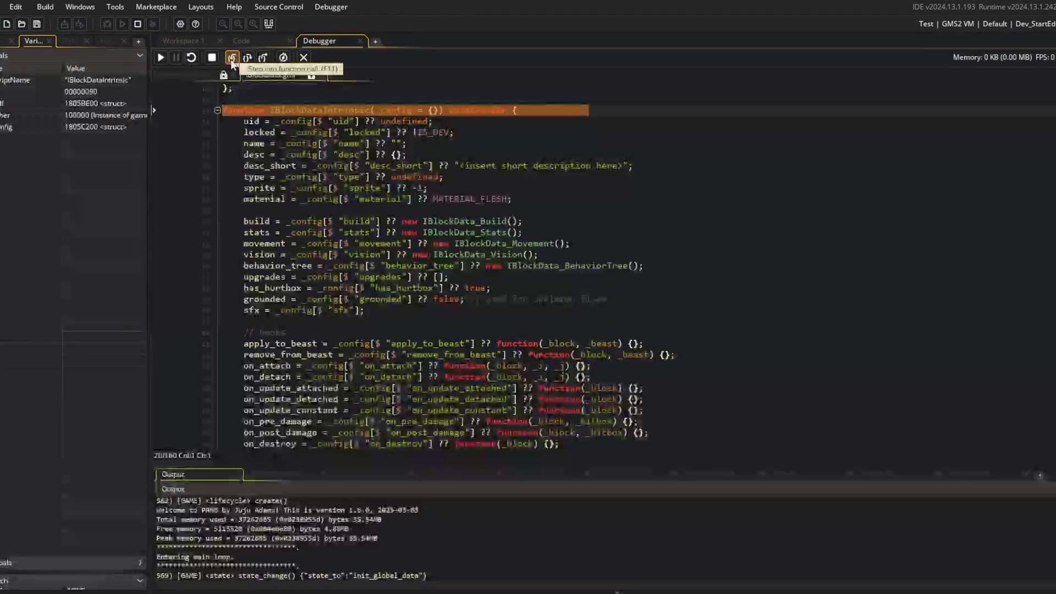
left_click(231, 60)
left_click(231, 59)
left_click(231, 60)
left_click(231, 60)
left_click(231, 60)
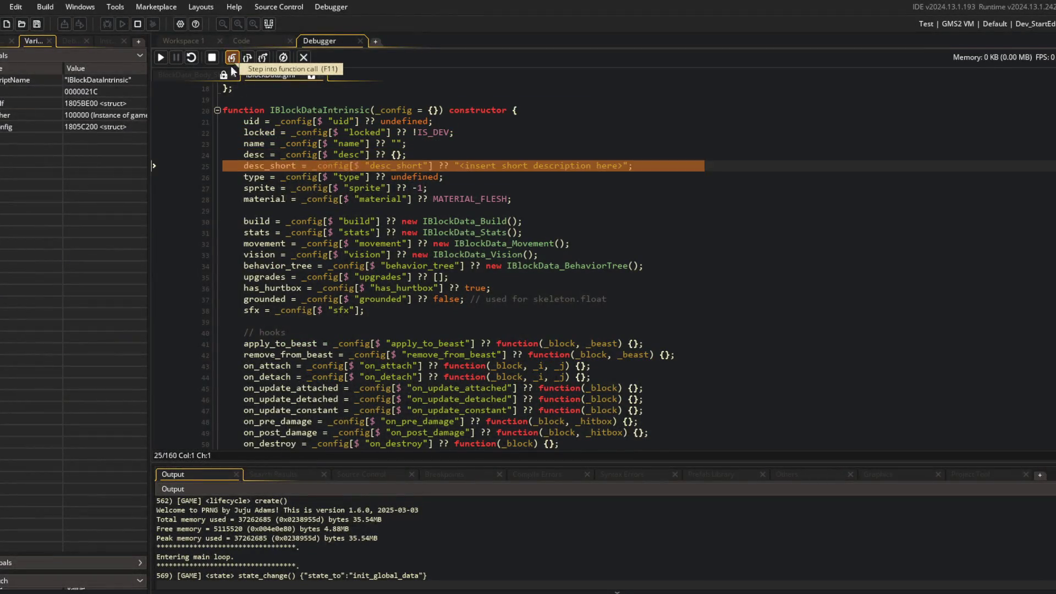
left_click(231, 60)
Step: Step past the sprite and material assignments and through IBlockData_Build to the hooks
mouse_move(315, 201)
mouse_move(259, 194)
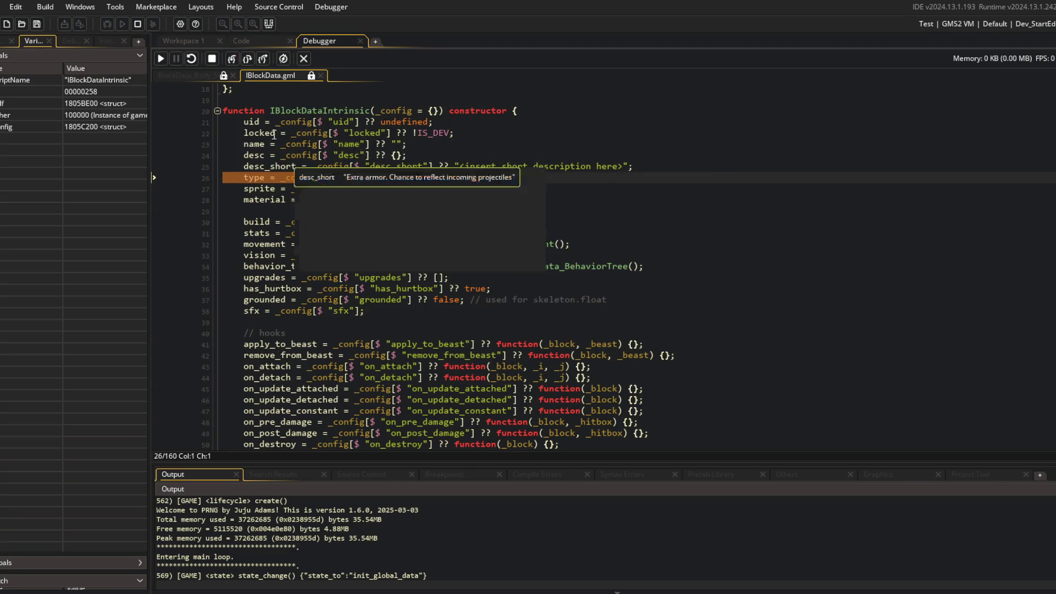
left_click(232, 59)
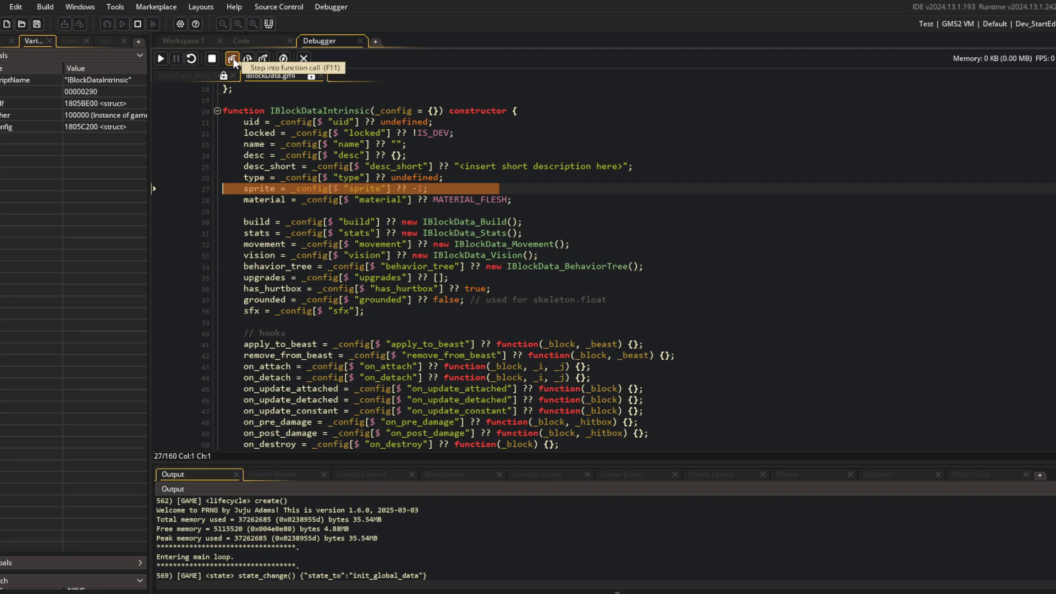
left_click(232, 59)
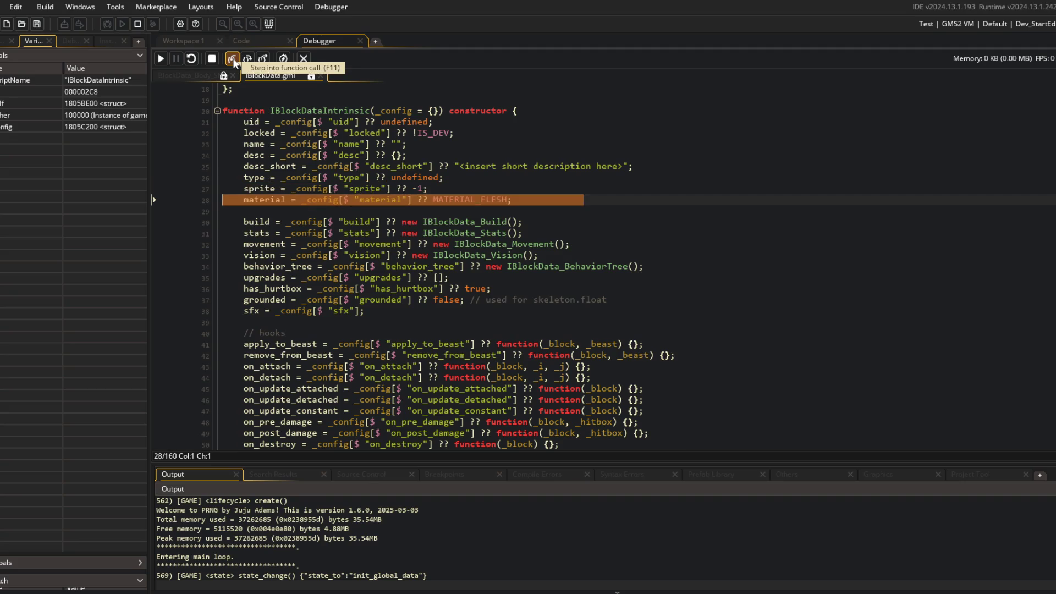
left_click(233, 59)
mouse_move(268, 202)
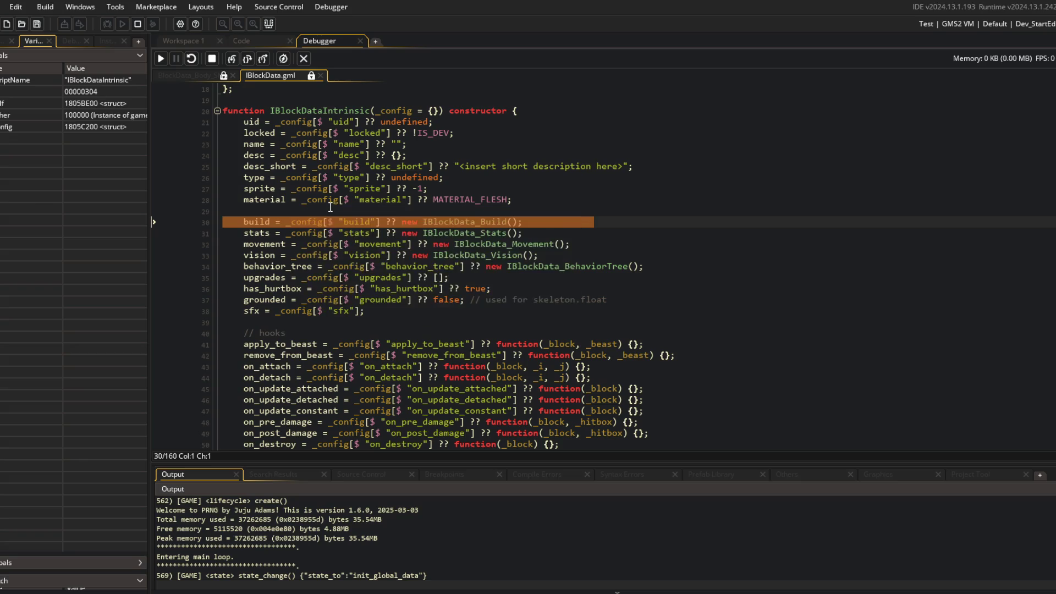
scroll(325, 201, "down", 3)
mouse_move(321, 195)
left_click(235, 59)
left_click(235, 59)
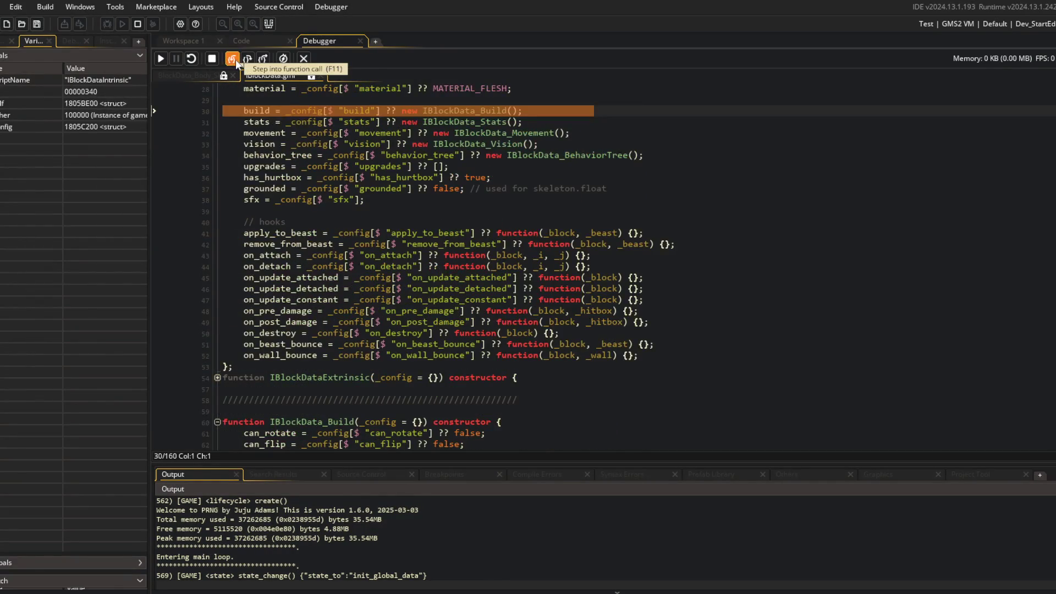
left_click(235, 59)
key("F10")
key("F10")
key("F10")
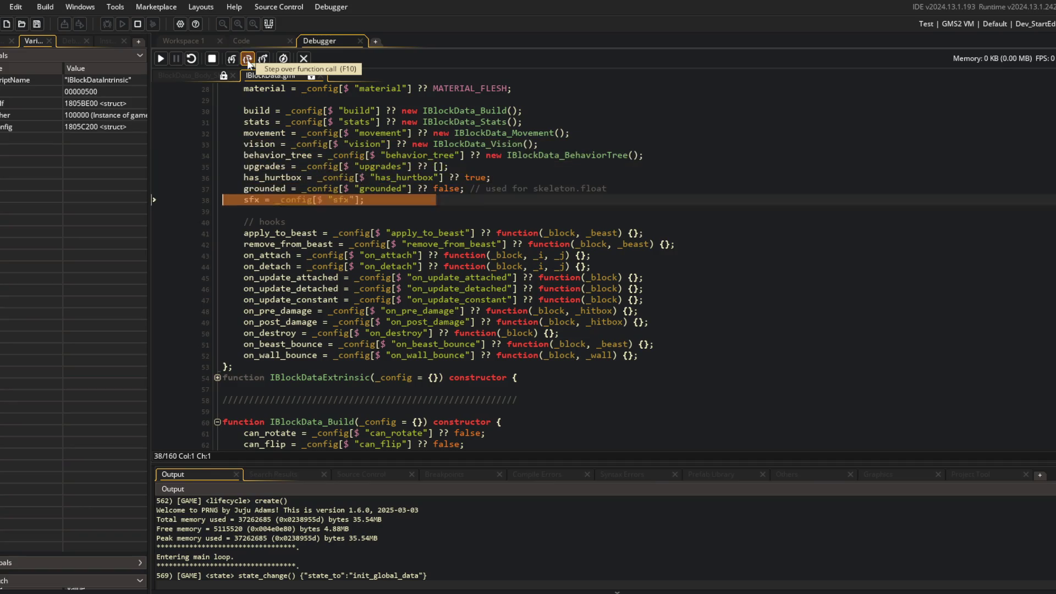
Step: Inspect self's member values, then step out and into the RobotCore block and upgrade definitions
double_click(33, 103)
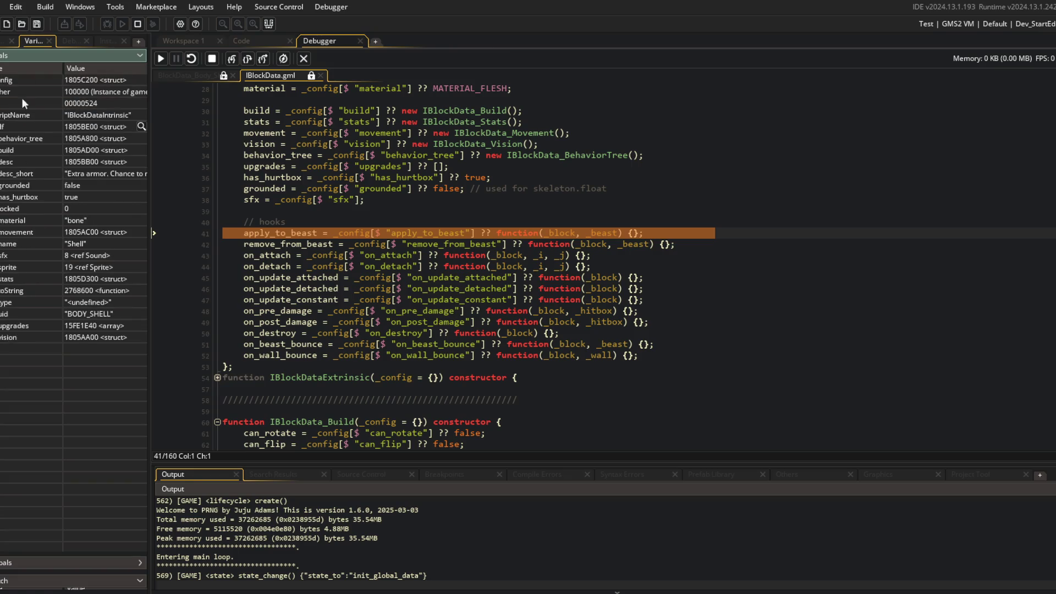
key("F10")
key("F10")
key("F10")
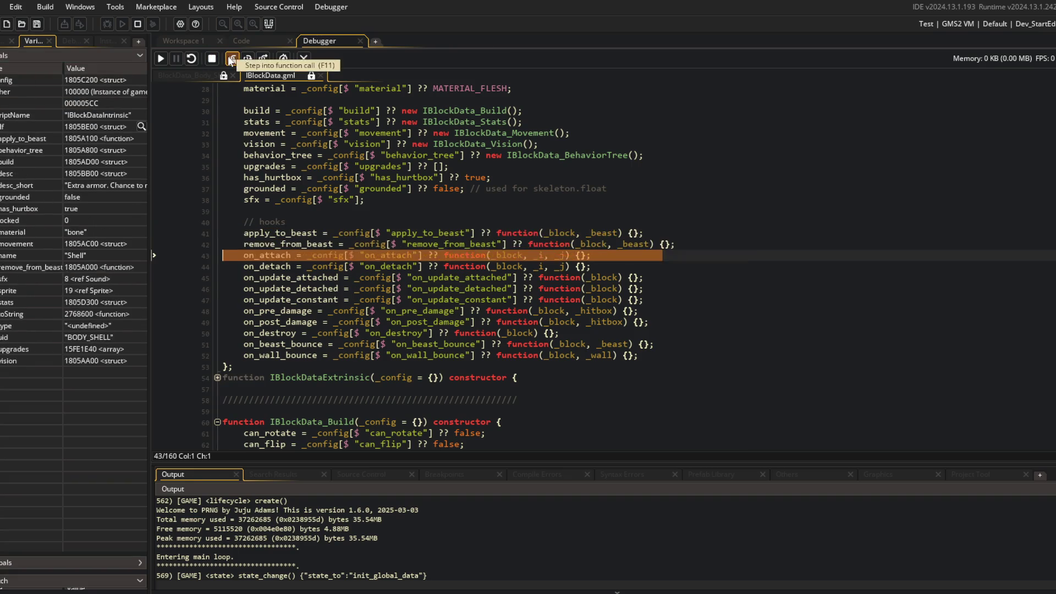
left_click(232, 58)
left_click(232, 58)
left_click(231, 58)
left_click(232, 59)
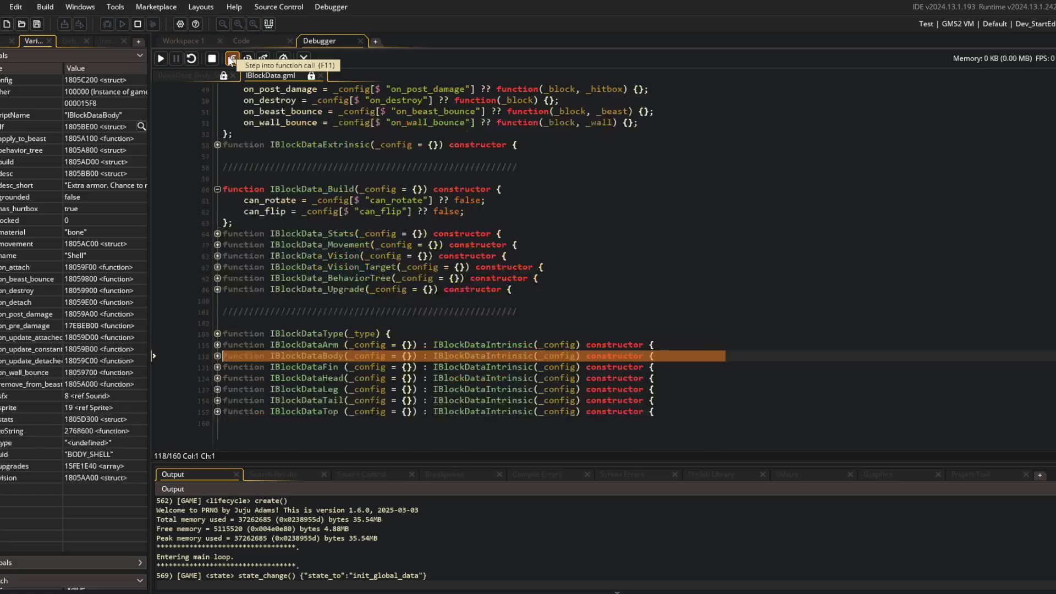
left_click(232, 59)
left_click(230, 57)
left_click(229, 58)
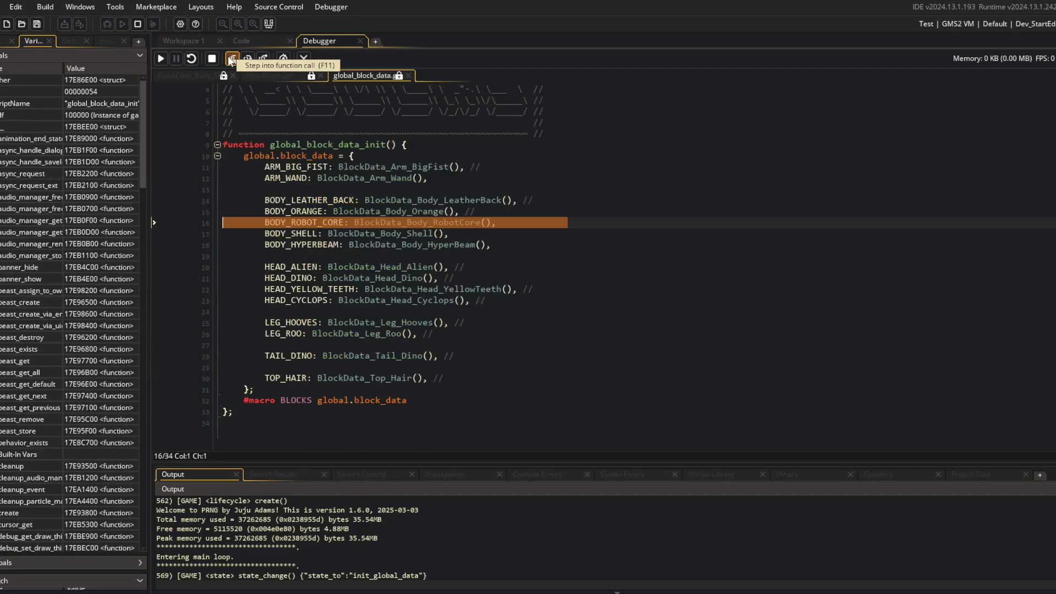
left_click(230, 58)
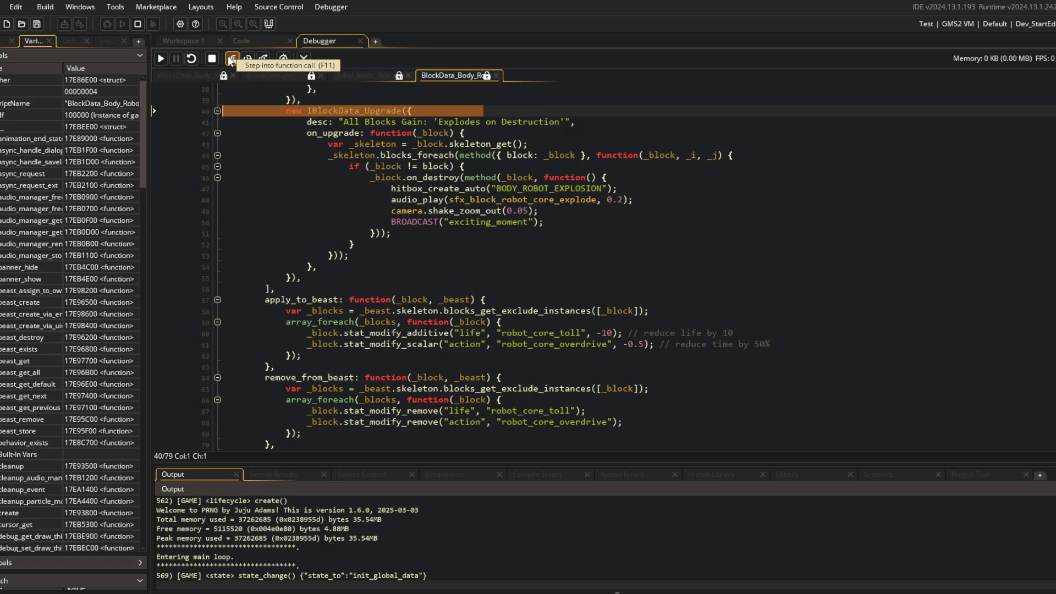
left_click(231, 58)
left_click(229, 58)
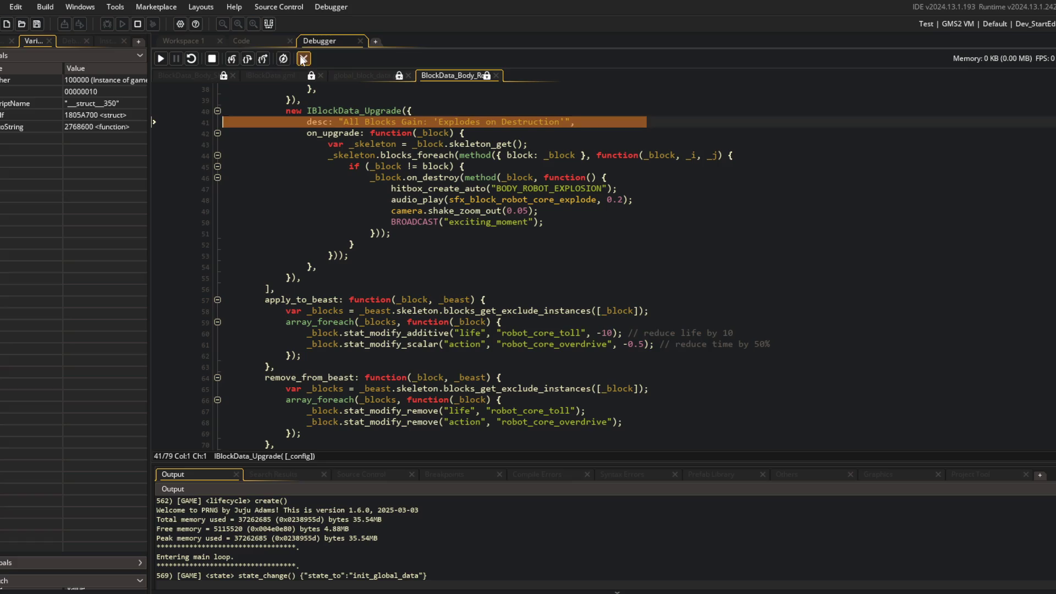
Step: Pause the game, sort Globals by name, and expand block_data's BODY_SHELL to confirm material bone
left_click(161, 59)
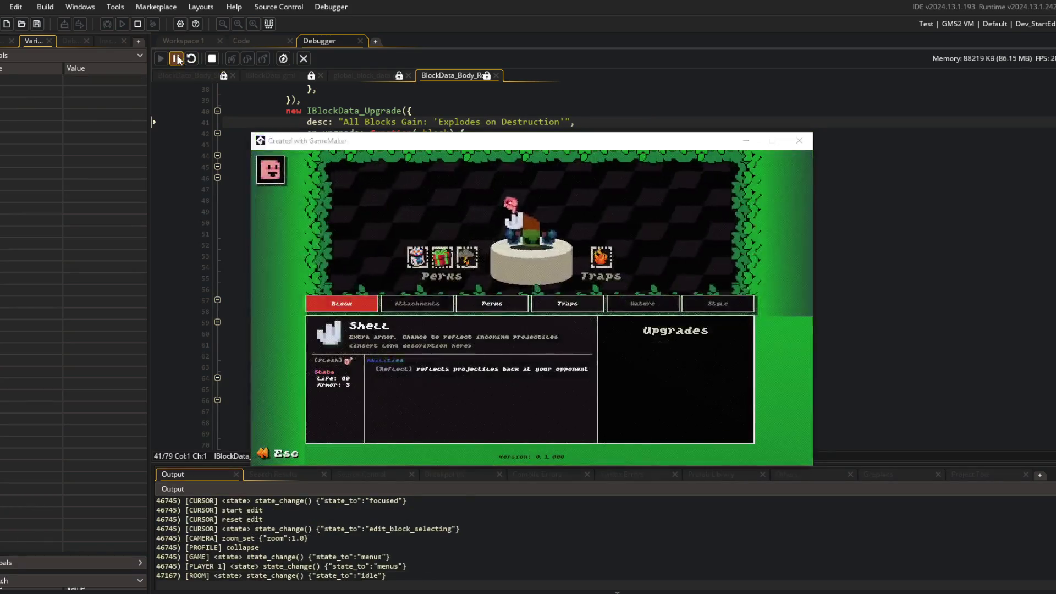
left_click(176, 58)
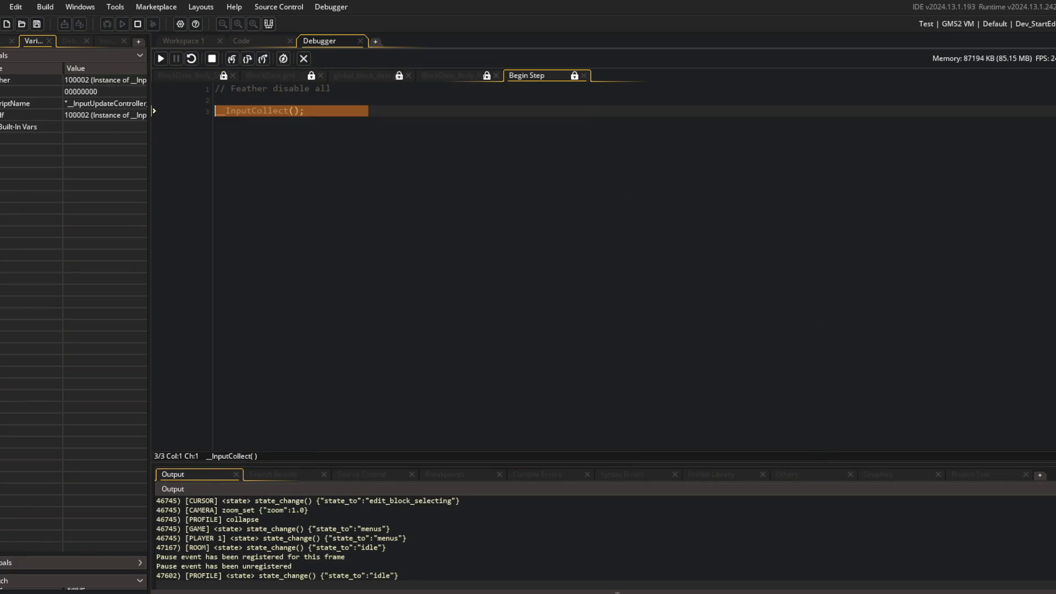
left_click(140, 563)
left_click_drag(110, 389, 110, 165)
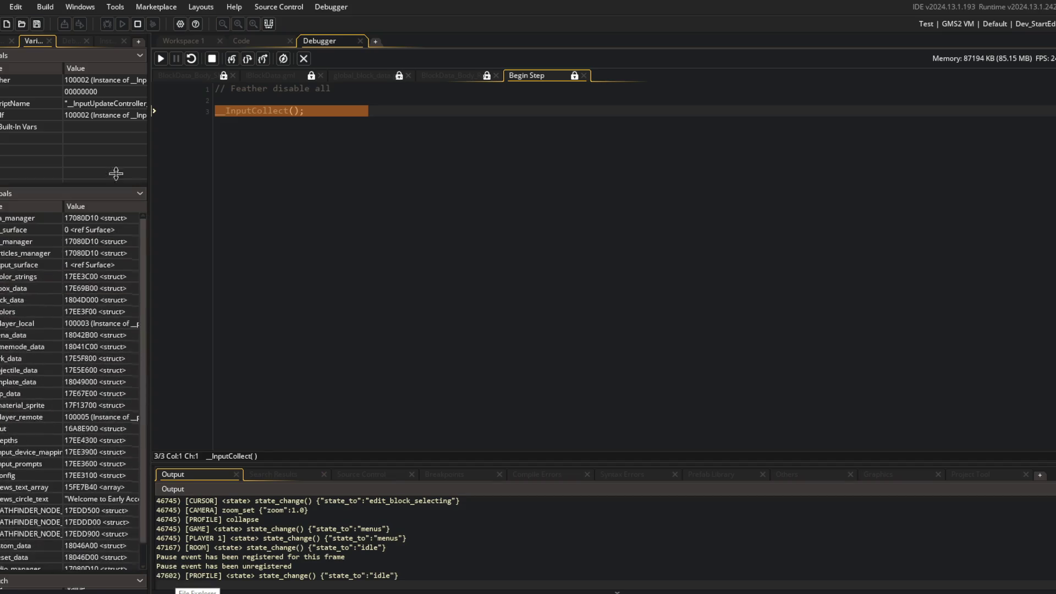
left_click_drag(147, 100, 291, 100)
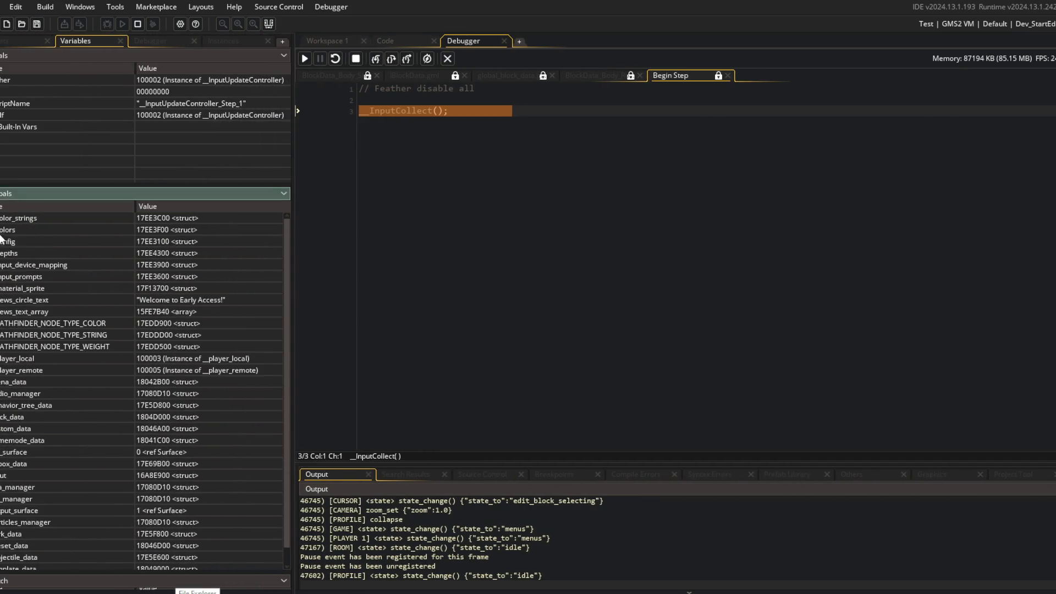
left_click(42, 207)
double_click(17, 400)
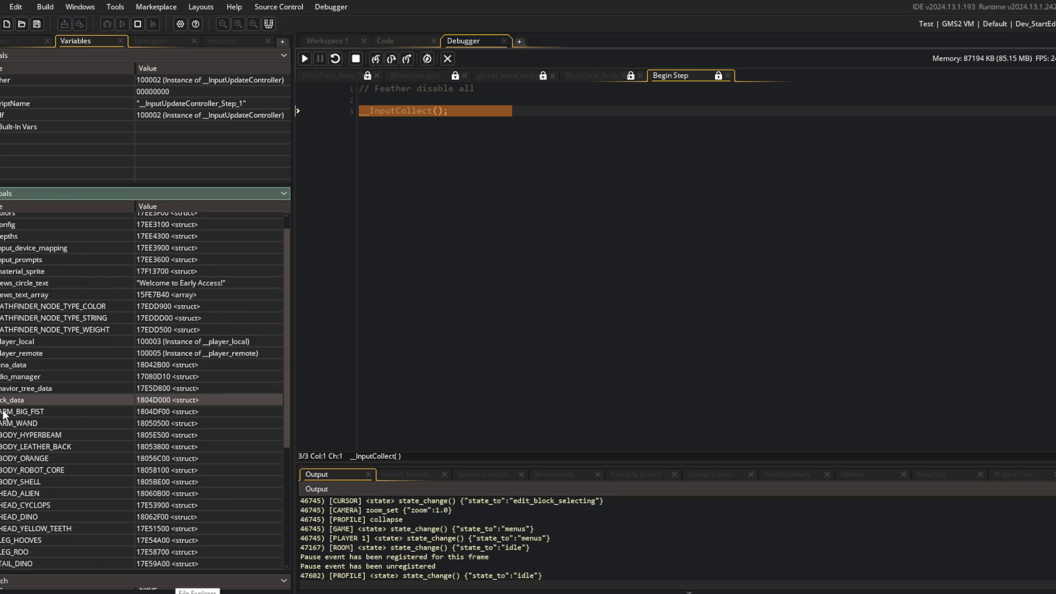
scroll(3, 414, "down", 4)
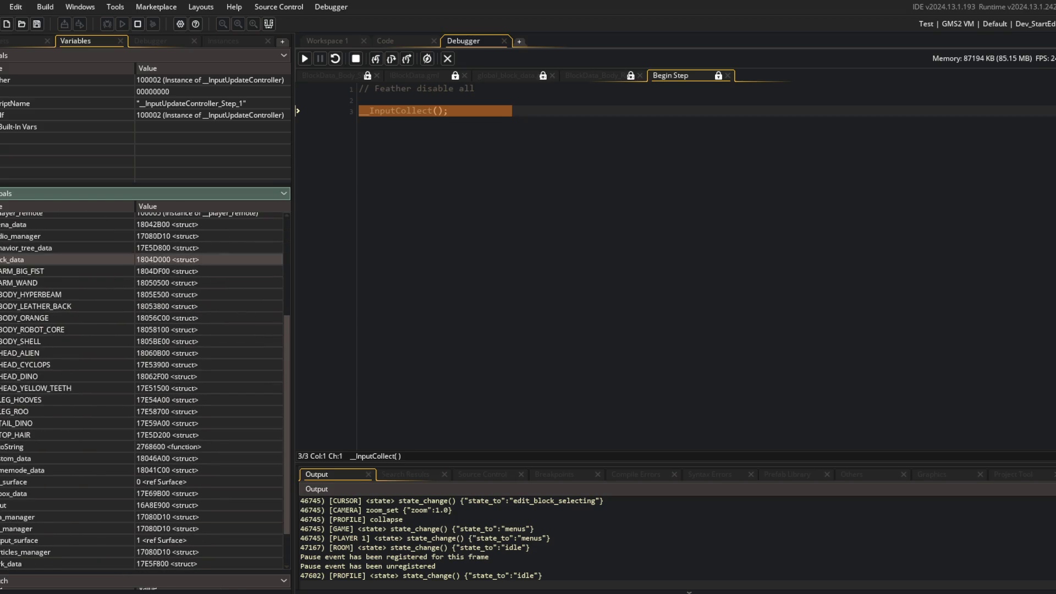
double_click(16, 341)
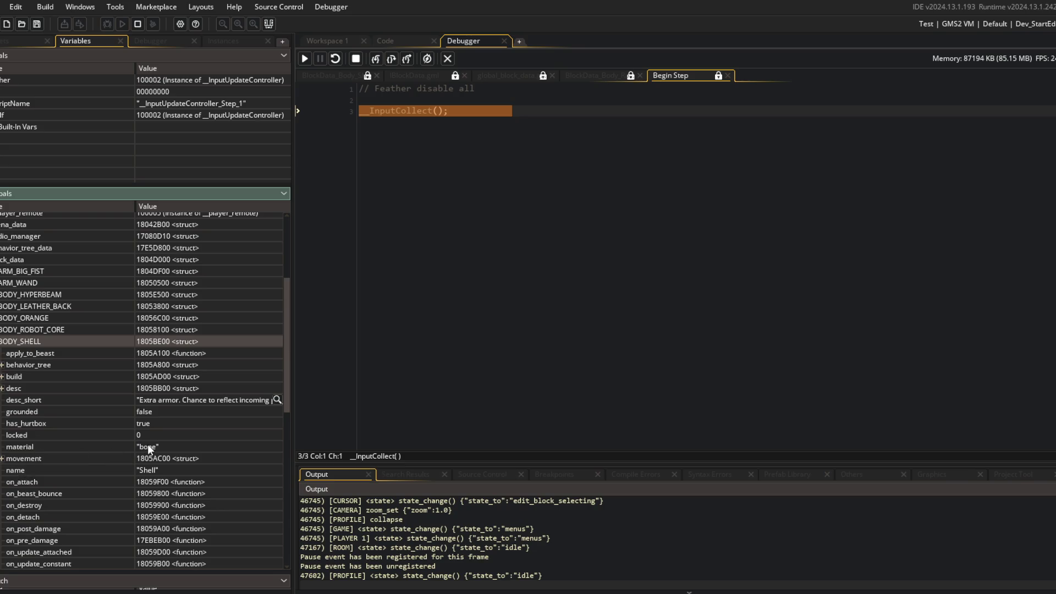
left_click(392, 40)
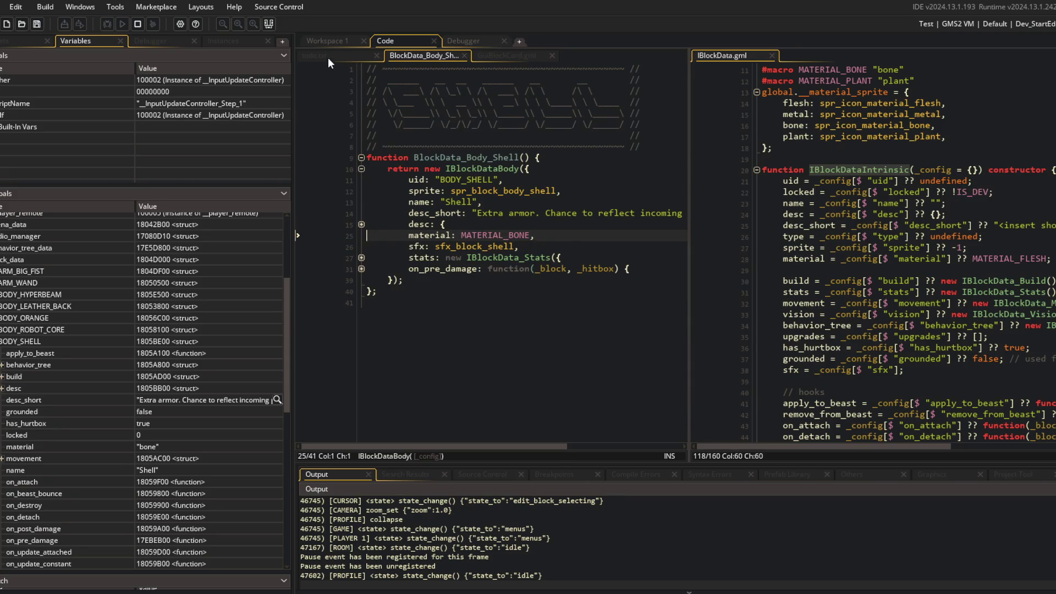
Step: Resume the game from the Debugger, then close the game window and stop debugging
left_click(328, 58)
left_click(462, 41)
left_click(411, 40)
left_click(315, 44)
left_click(477, 42)
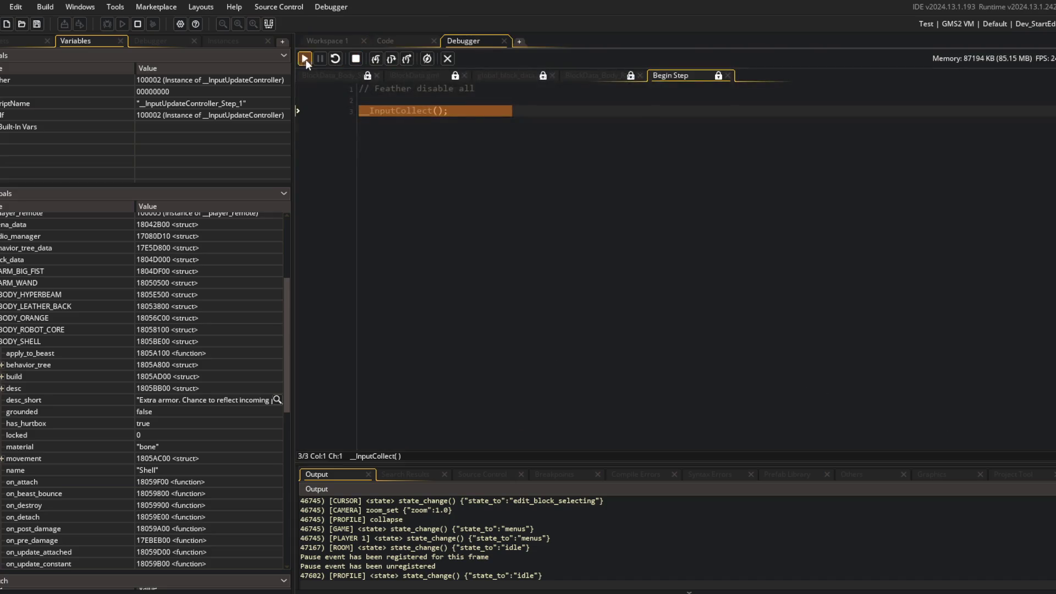
left_click(305, 59)
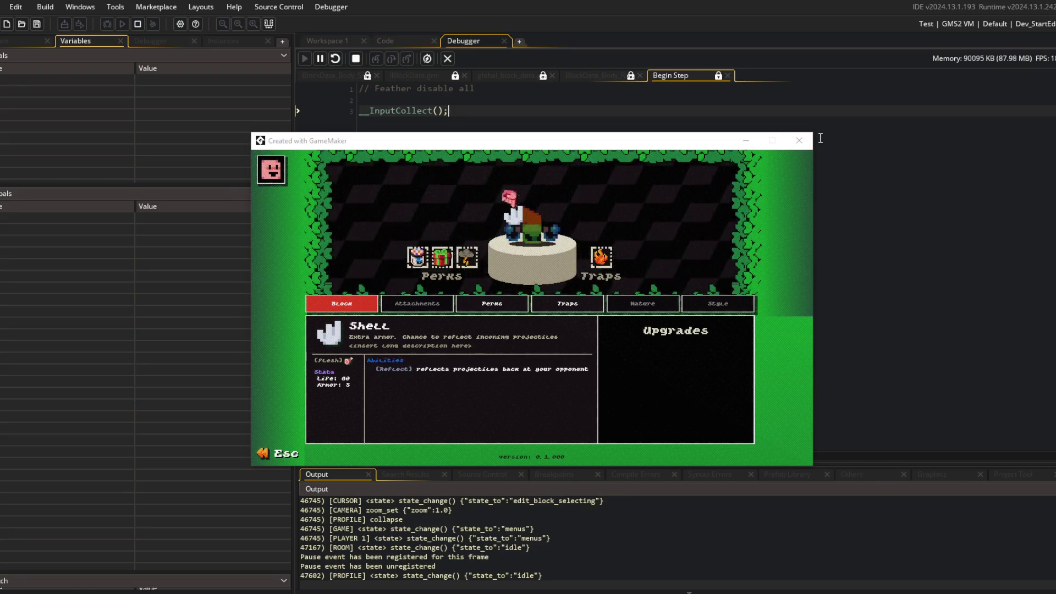
left_click(799, 141)
left_click(445, 58)
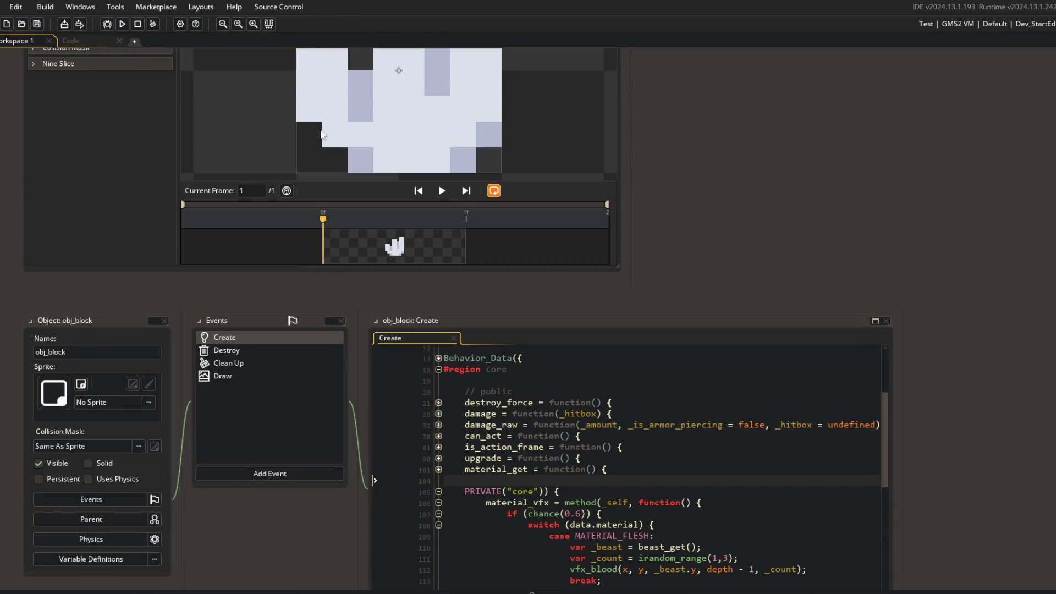
Step: Show GuiBlockCard.gml in the Code workspace with refresh unfolded, caret below the data lookup line
left_click(93, 40)
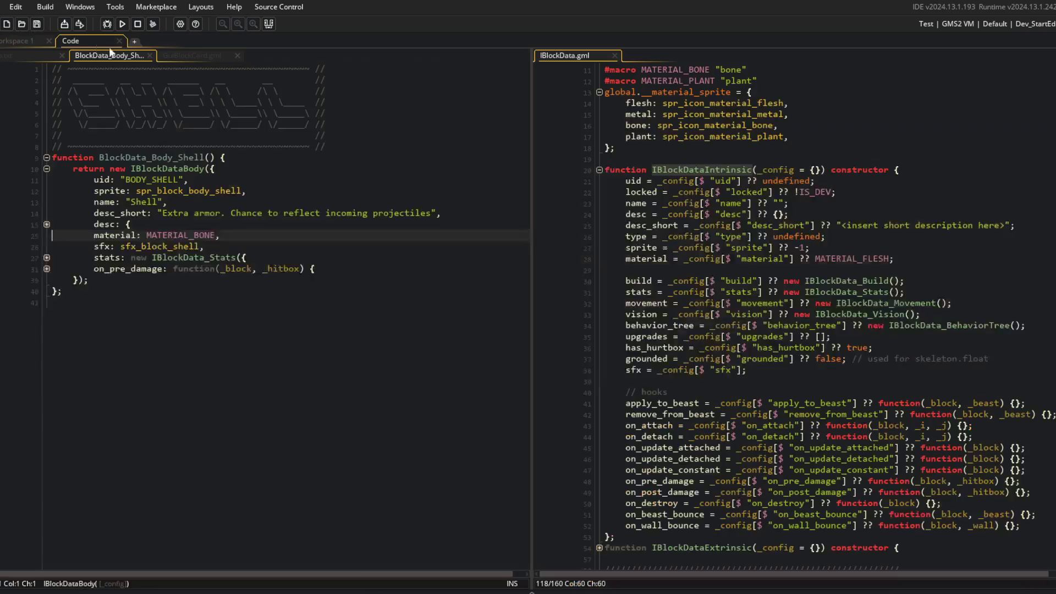
left_click(26, 55)
left_click(177, 55)
scroll(62, 351, "up", 20)
left_click(147, 345)
left_click(46, 324)
scroll(47, 328, "down", 3)
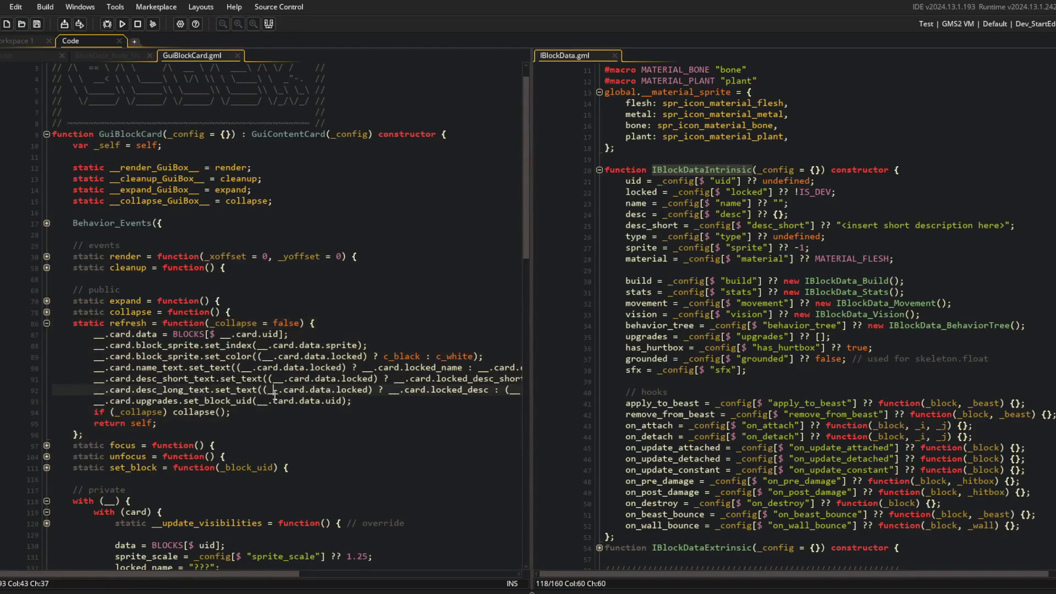
left_click(273, 272)
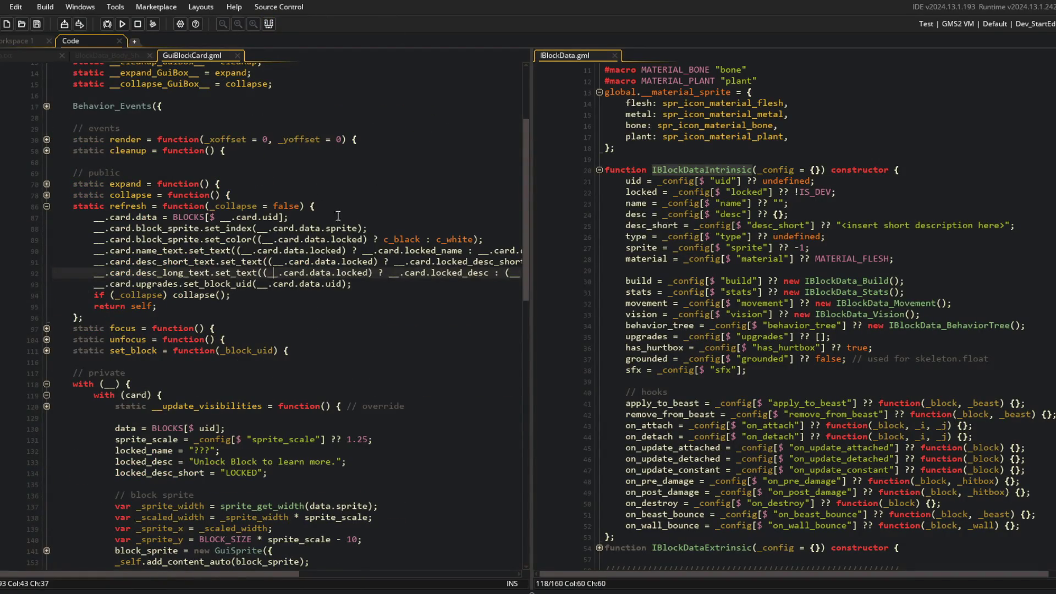
left_click(388, 217)
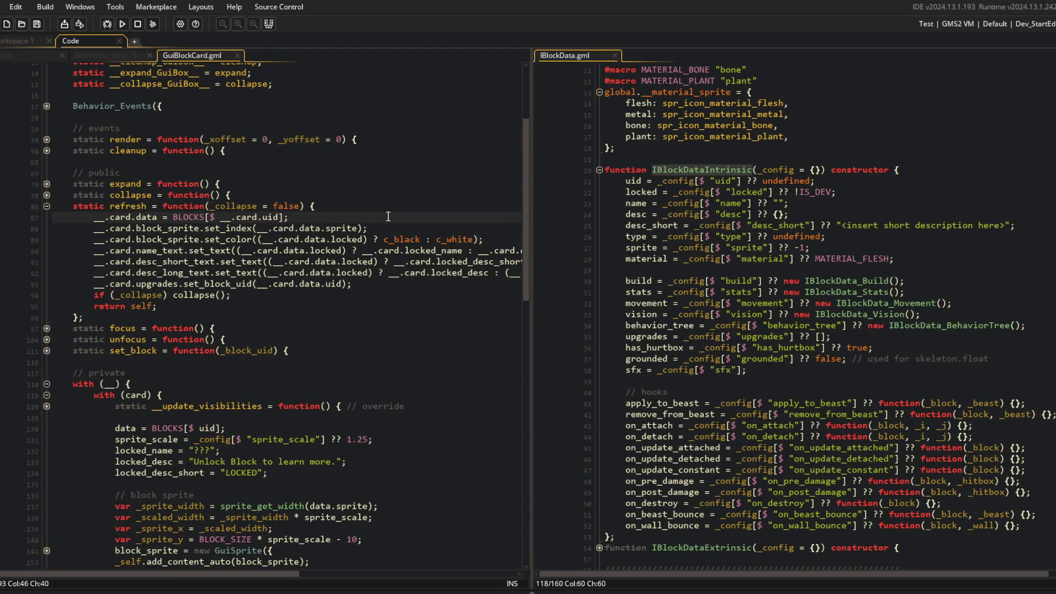
key("Down")
key("Down")
key("Down")
key("Down")
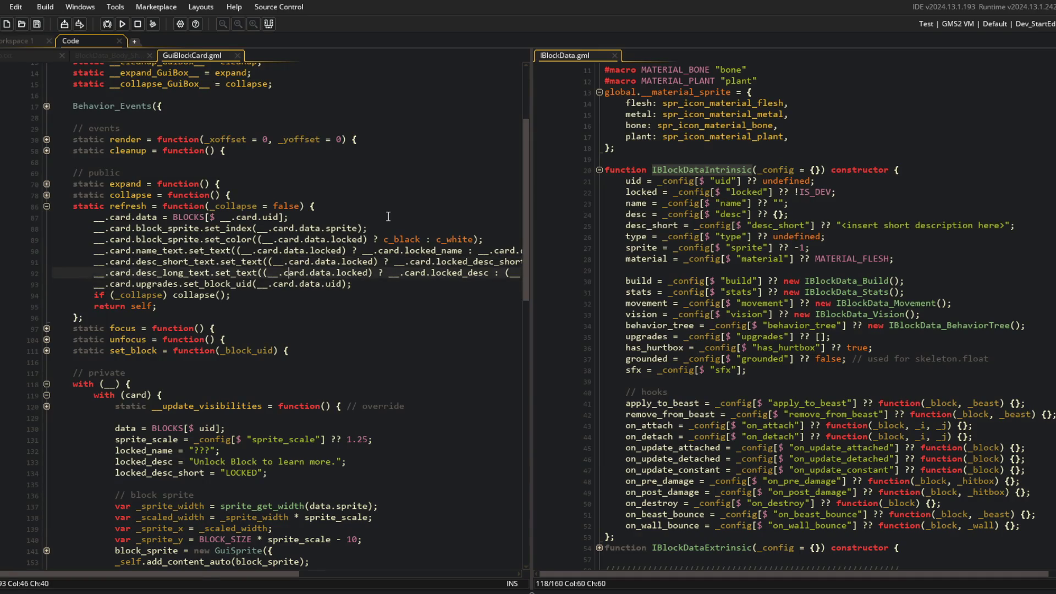
Step: Add a refresh line setting material_text to the block's data.material
key("End")
key("Return")
type("__.card.")
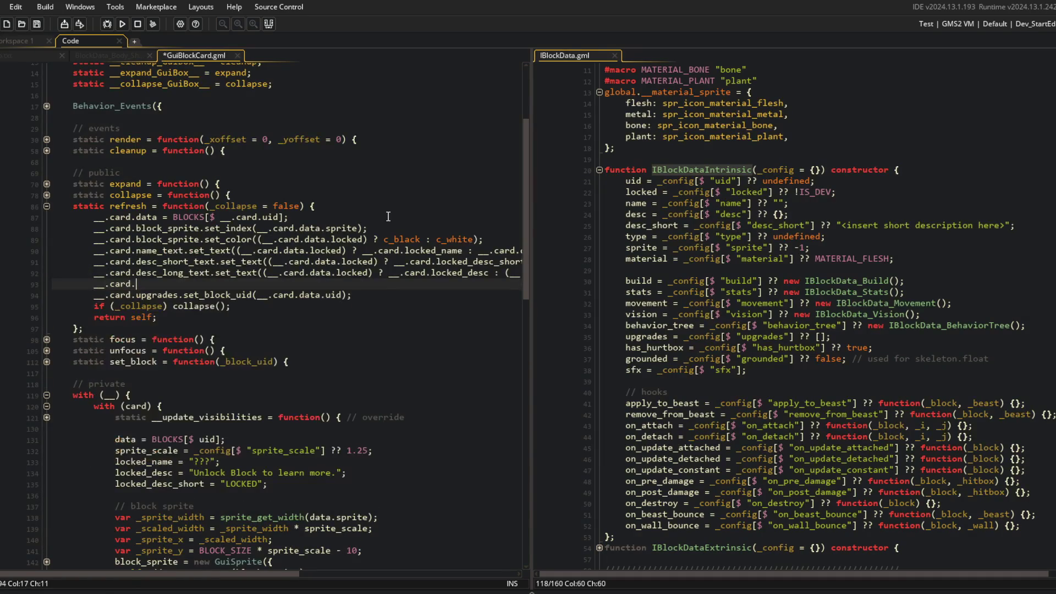
type("materia")
type("l_text.set_text($\"{__.card.data.material}\");")
Step: Set material_sprite's index from global.__material_sprite[$ __.card.data.material], then save and run
key("Return")
type("__.card.material_sprite.set_index(global.__material_sprite[$")
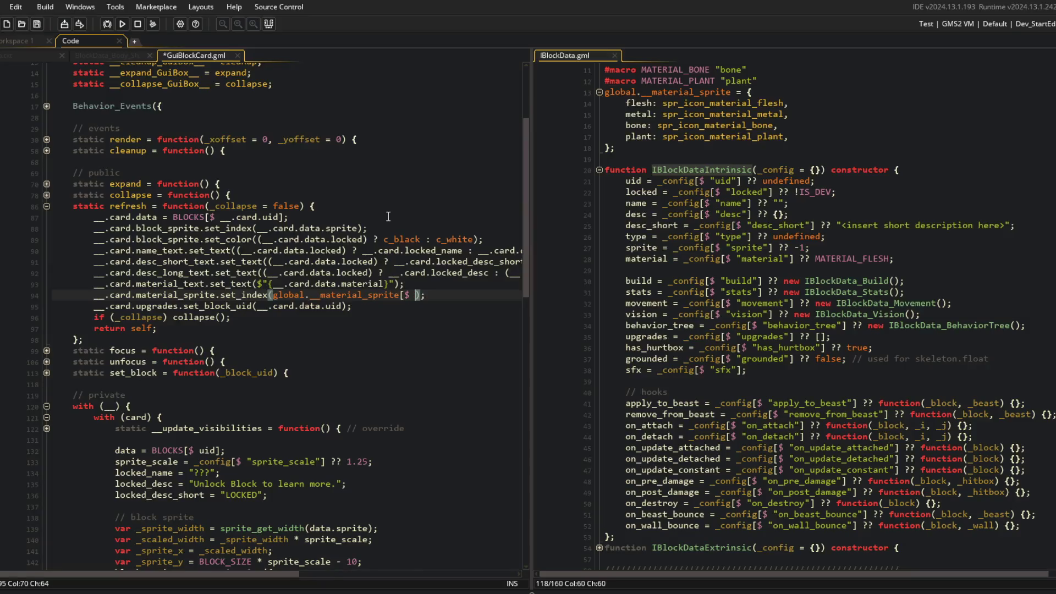
key("BackSpace")
key("Left")
type("__.card.data.a")
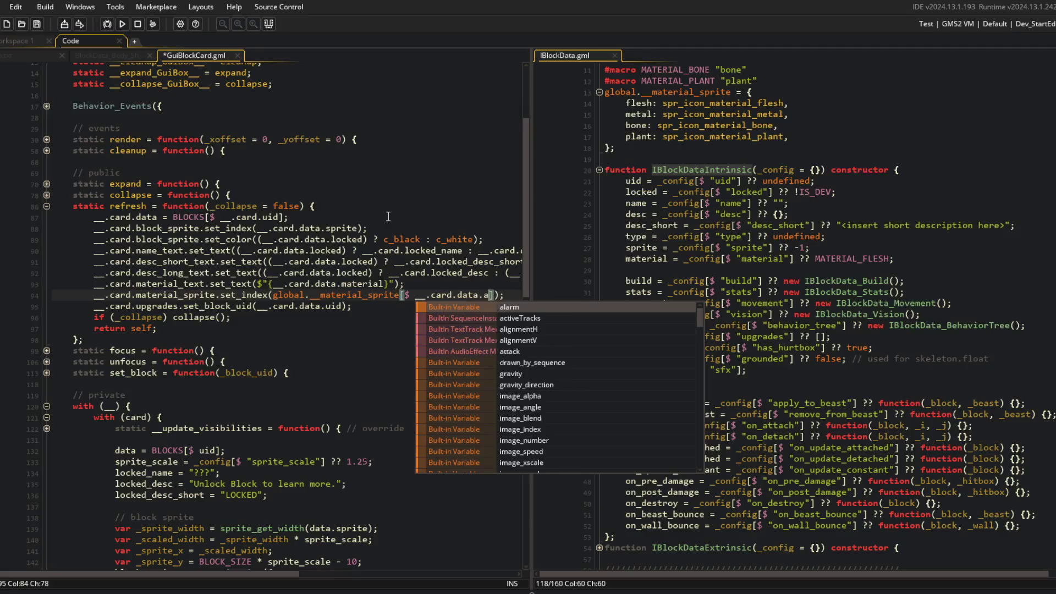
type("aterial")
key("F5")
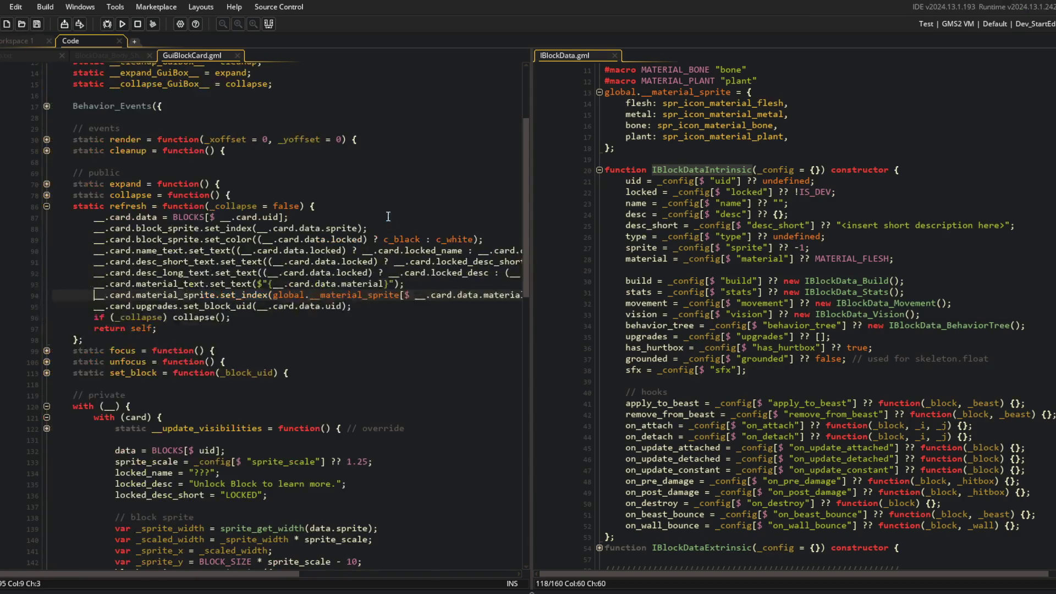
scroll(484, 225, "down", 3)
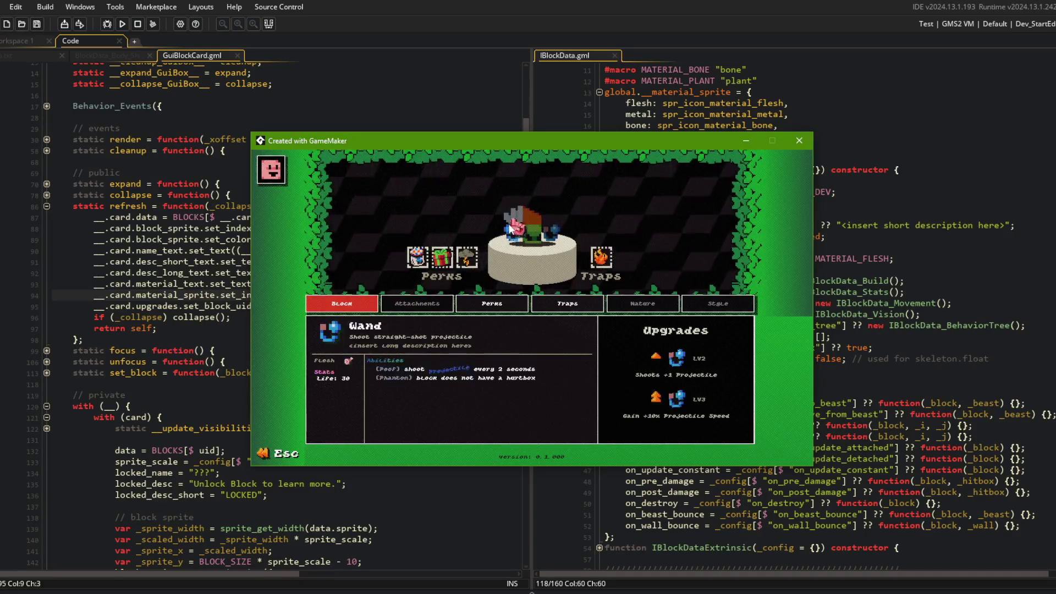
Step: Close the game and show the material icon position code in a wider left pane
key("Escape")
scroll(180, 104, "down", 15)
scroll(180, 103, "down", 3)
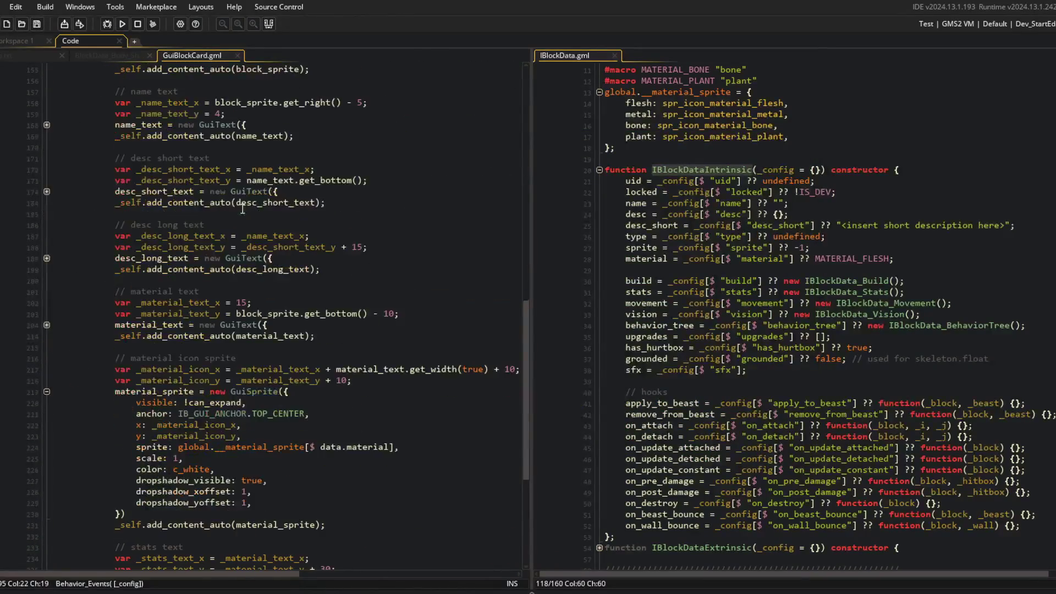
left_click(221, 299)
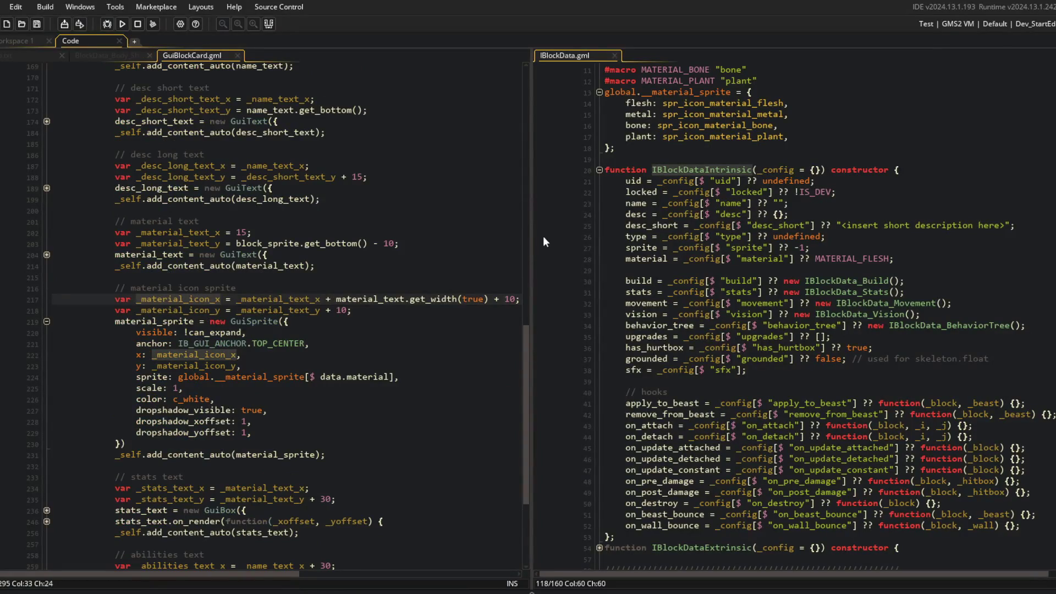
mouse_move(530, 221)
left_mouse_down()
mouse_move(671, 198)
mouse_move(605, 259)
left_mouse_up()
key("End")
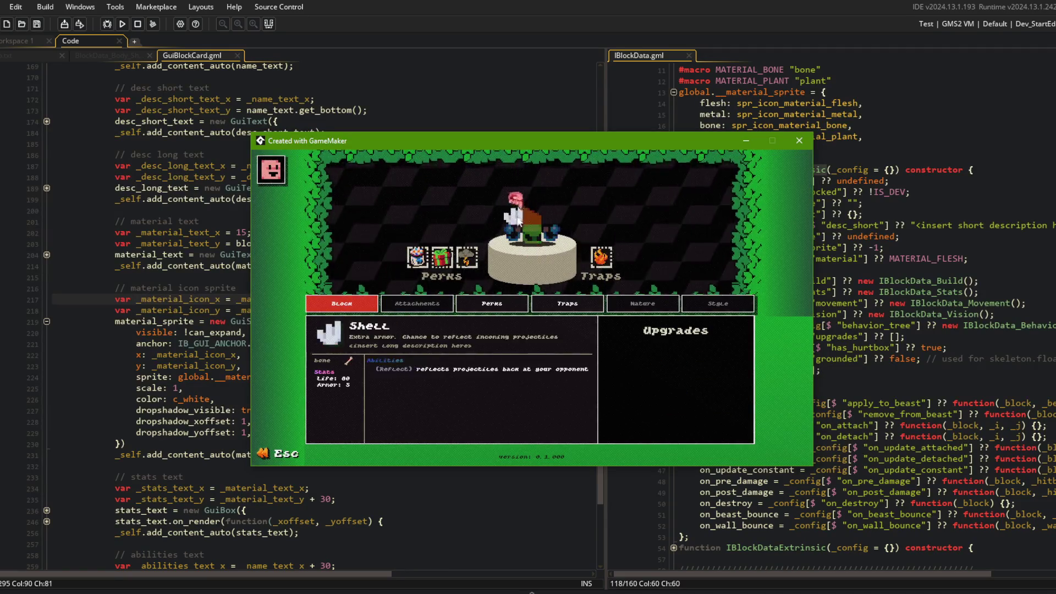
left_click(189, 332)
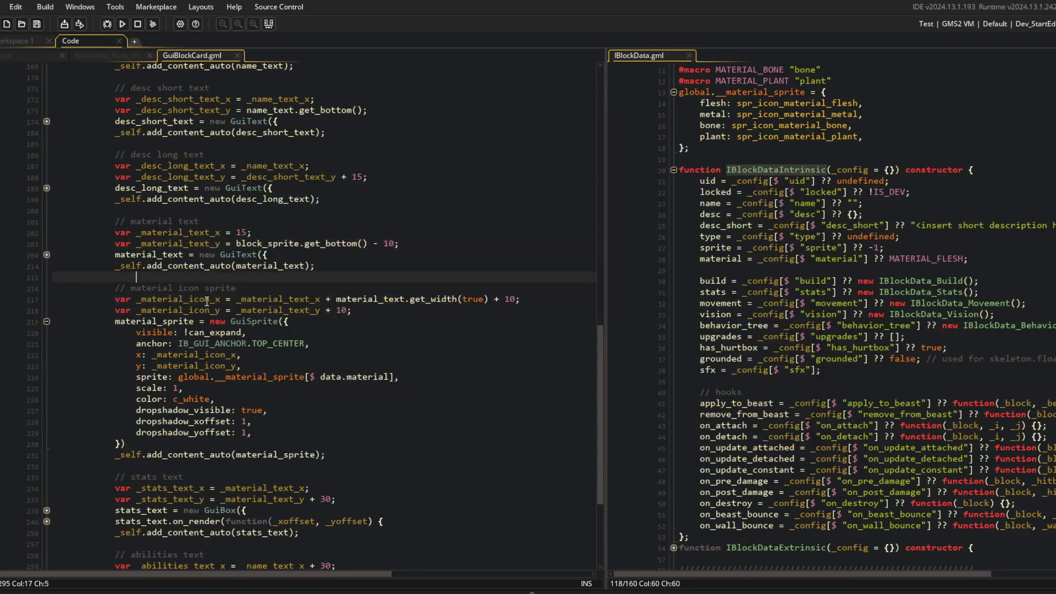
Step: Copy the icon x position line into refresh after the material icon line, prefixing it with __
left_click(175, 288)
left_click(495, 299)
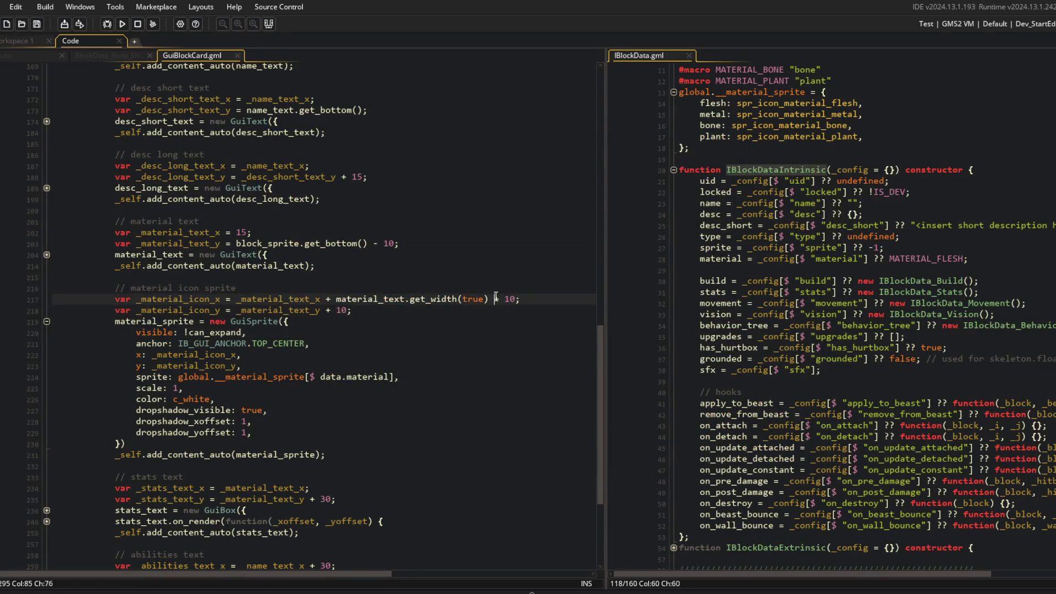
key("shift+Home")
key("ctrl+c")
scroll(501, 296, "up", 20)
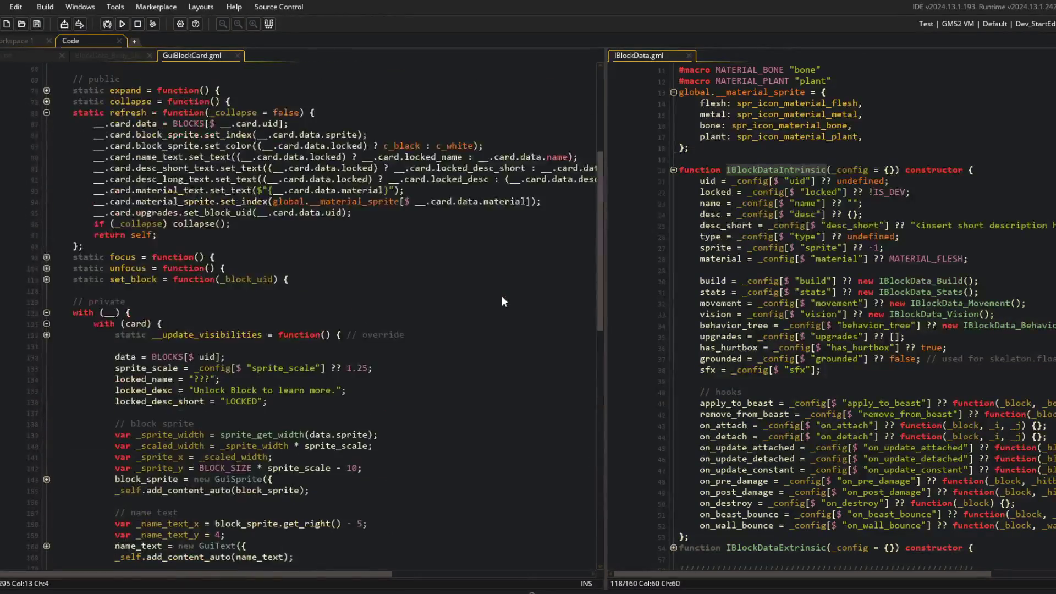
left_click(186, 341)
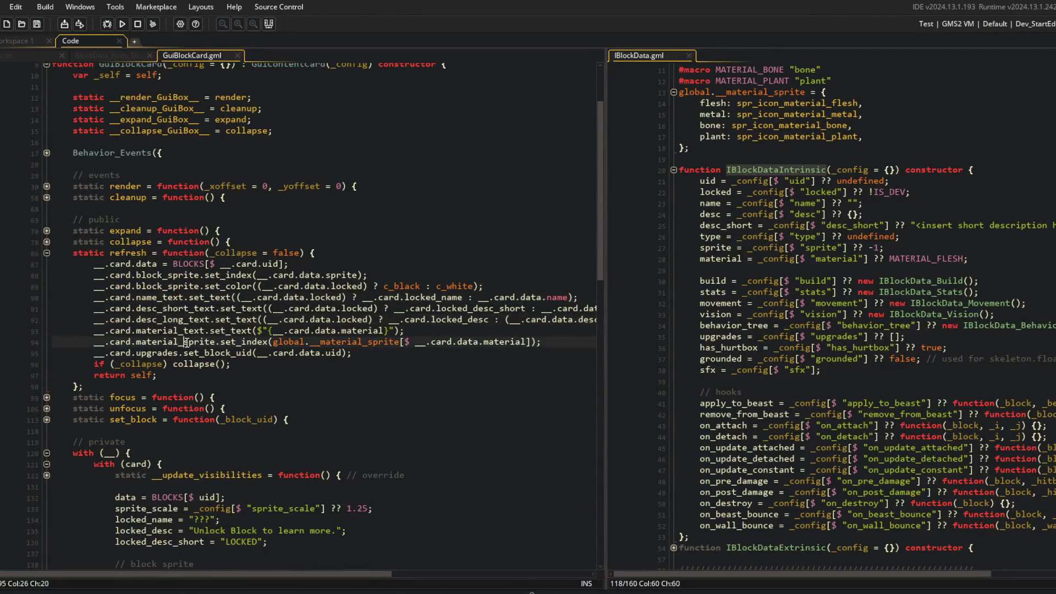
key("Return")
key("ctrl+v")
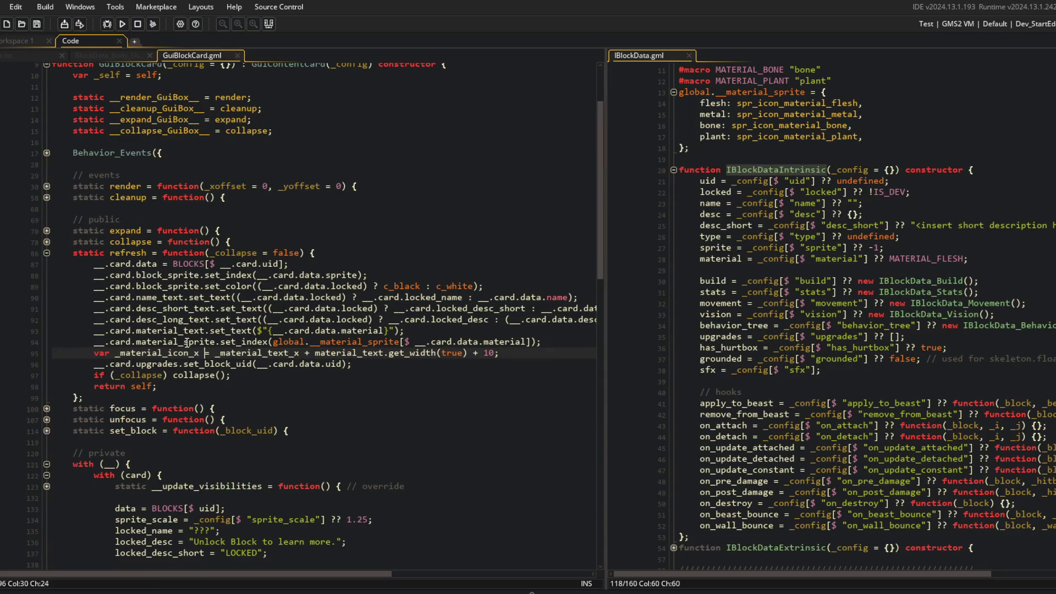
key("ctrl+shift+Right")
key("ctrl+shift+Right")
key("ctrl+shift+Right")
type("__.card.")
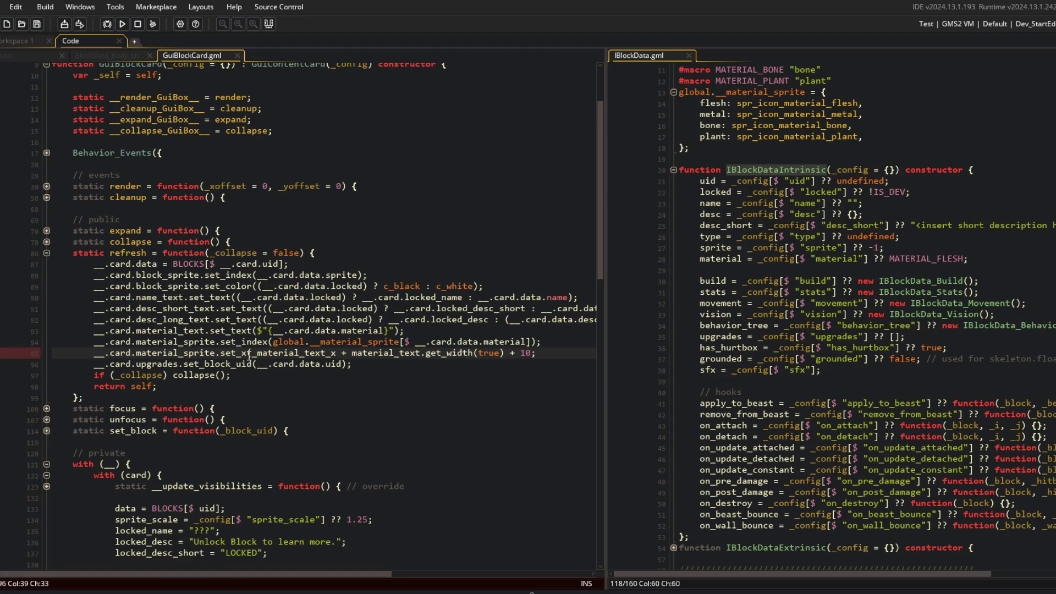
Step: On line 218, replace _material_text_x with material_text.get_x()
scroll(249, 356, "down", 14)
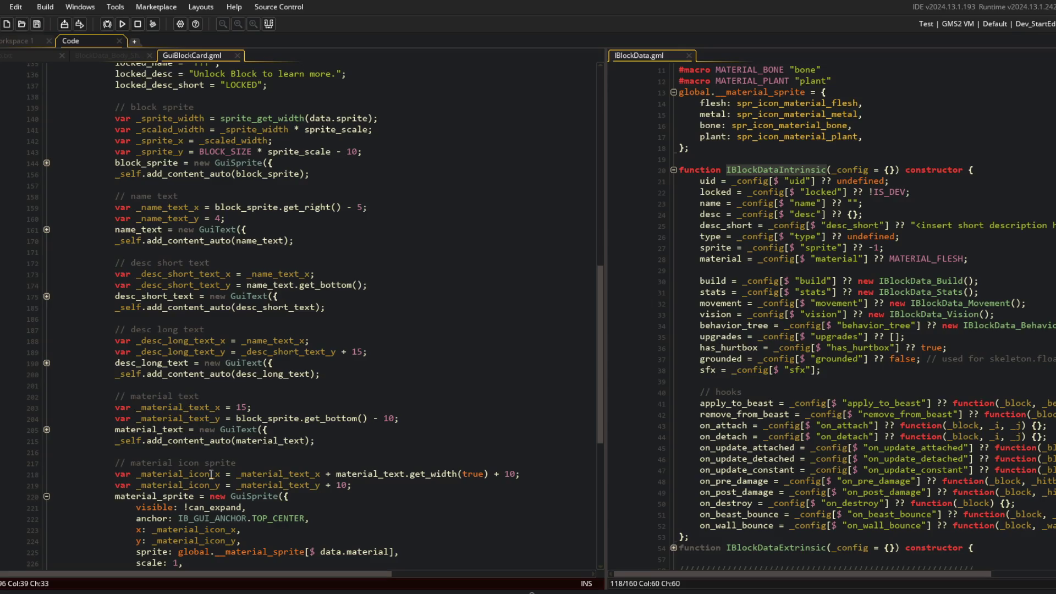
left_click(254, 474)
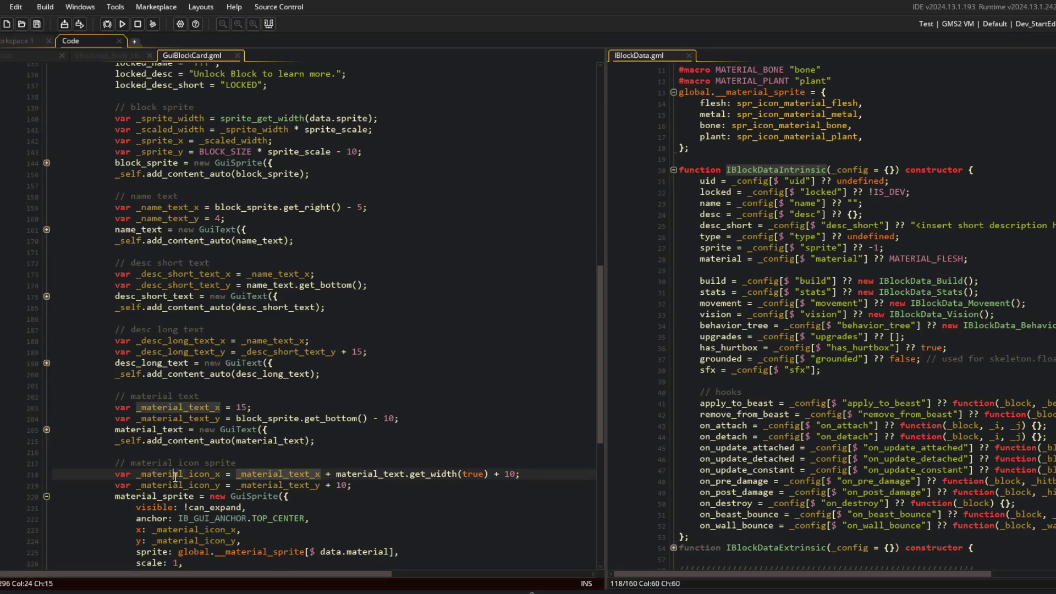
double_click(252, 474)
key("ctrl+c")
left_click(342, 477)
left_click(147, 430)
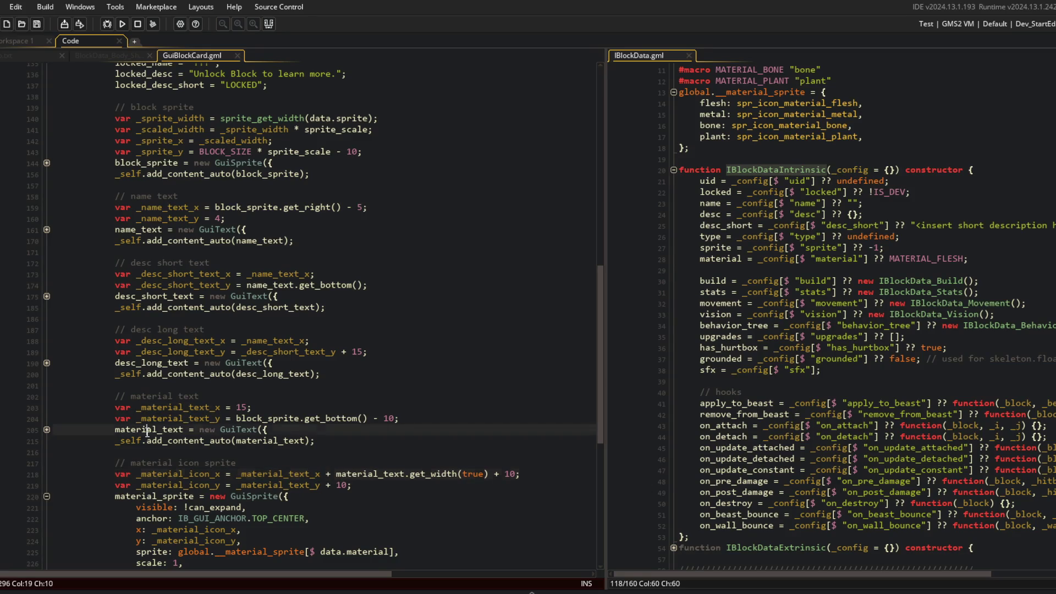
double_click(283, 474)
key("ctrl+v")
type(".get_x()")
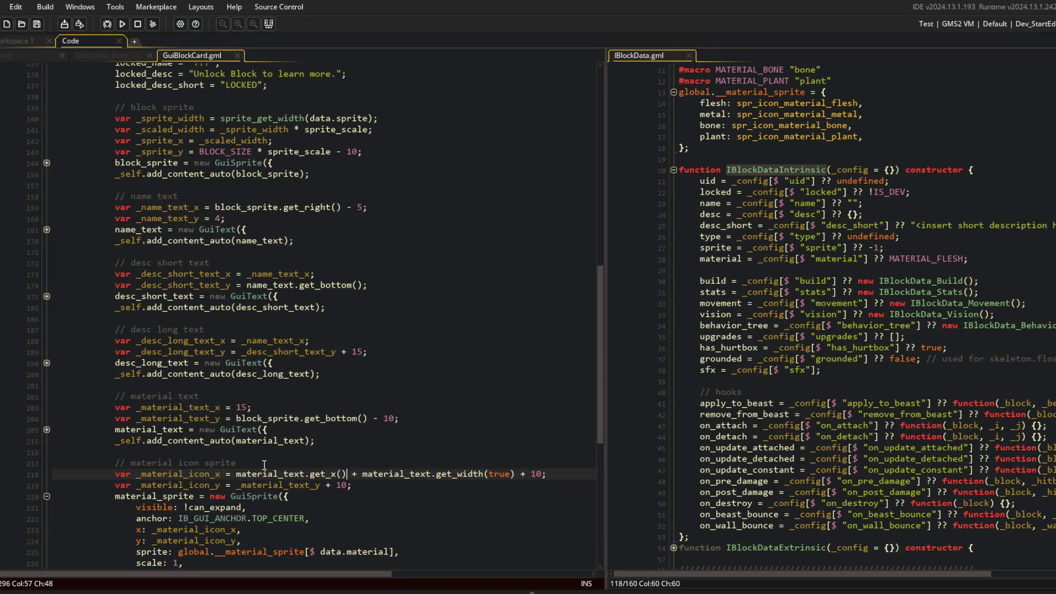
key("End")
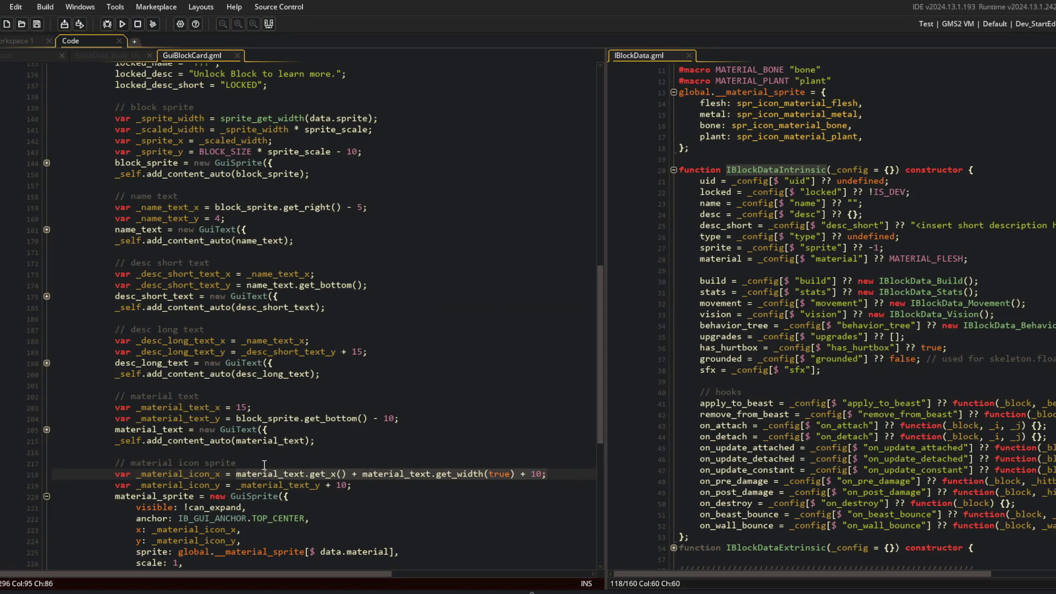
Step: Complete line 95's material_sprite.set_x call using get_x(), then save and launch with F5
scroll(264, 465, "down", 5)
scroll(297, 371, "up", 20)
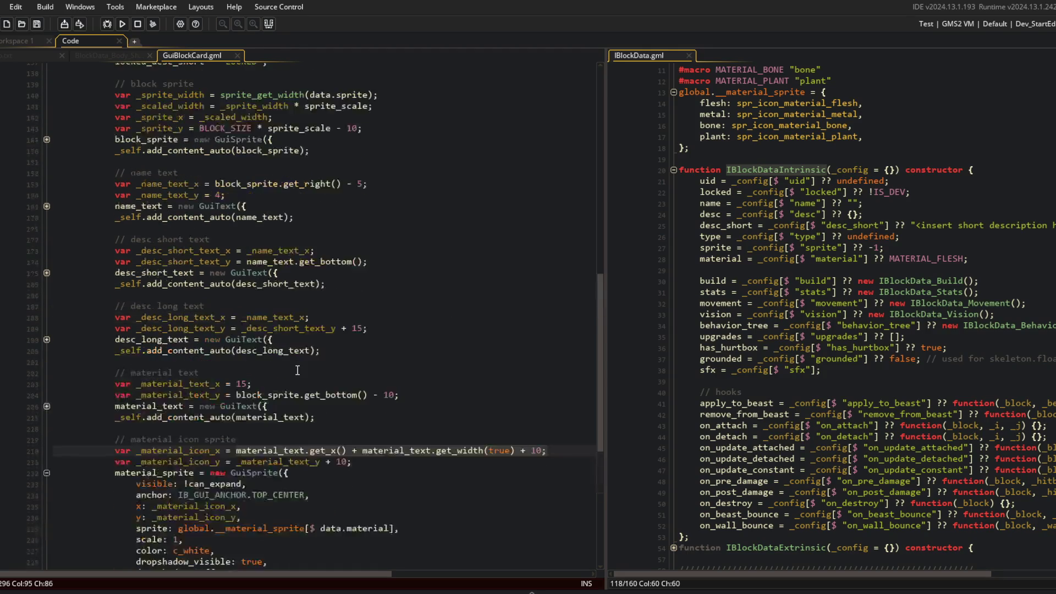
left_click(306, 282)
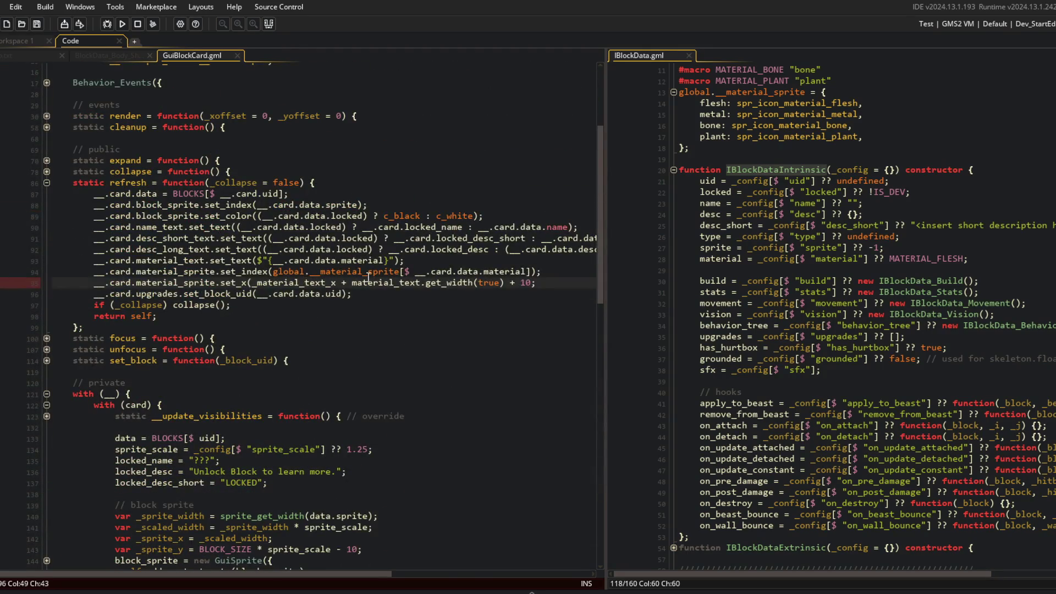
type("__.card")
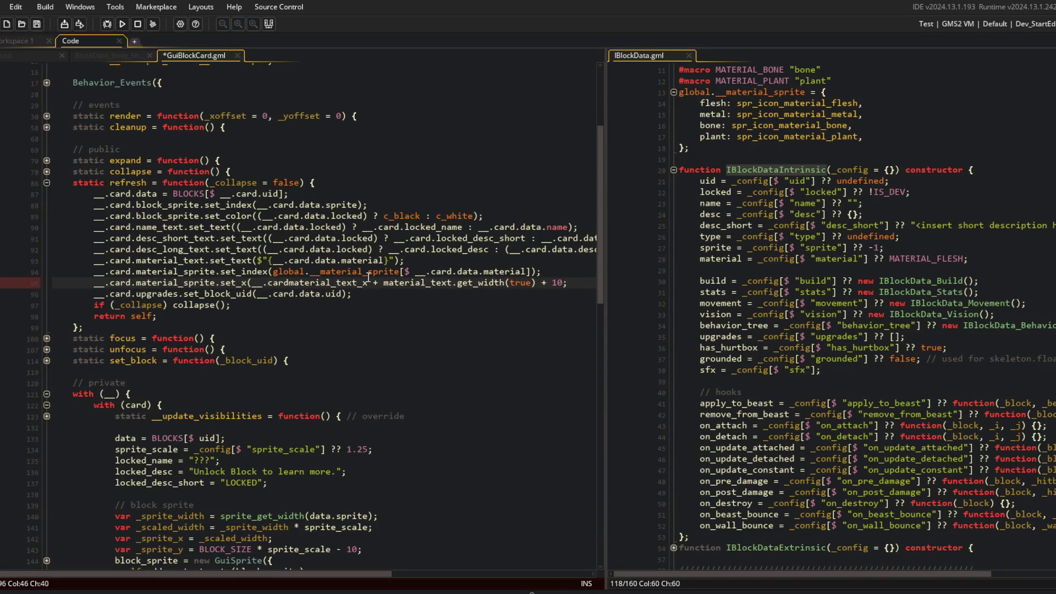
type(".get_x()")
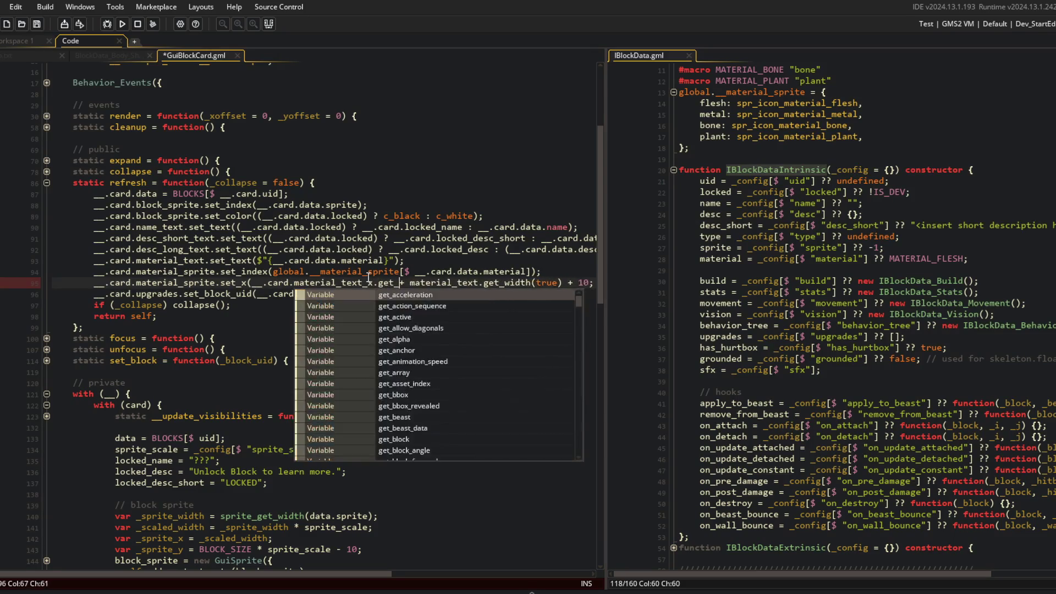
key("End")
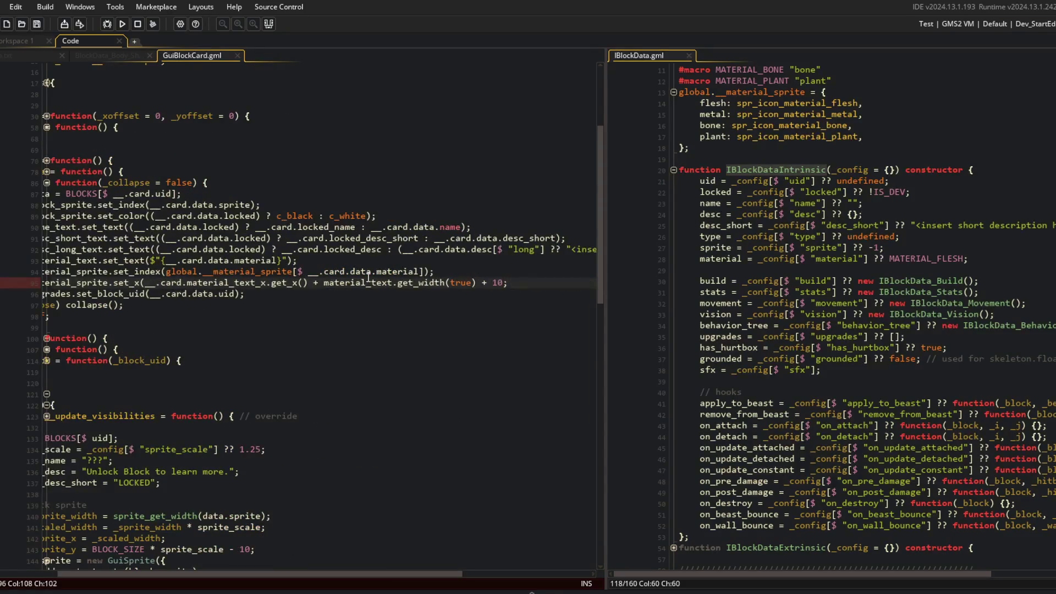
type(");")
key("F5")
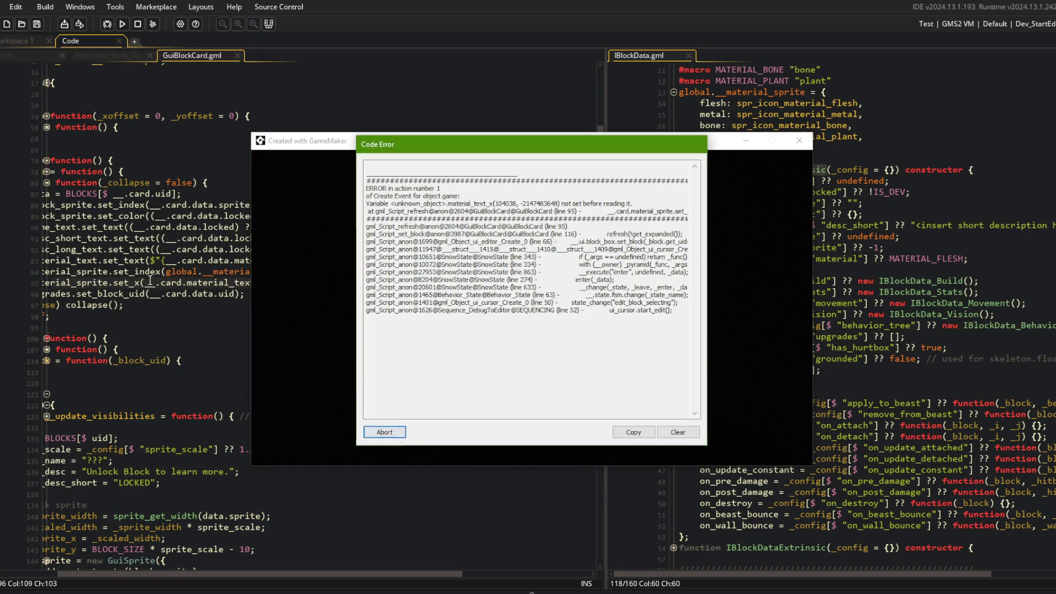
Step: Abort the run crashed by the material_text_x error and return to the GuiBlockCard code
key("Return")
left_click(221, 305)
scroll(221, 304, "down", 10)
Step: Move the material icon sprite block above the material text section and save the script
scroll(221, 305, "up", 7)
scroll(221, 305, "down", 20)
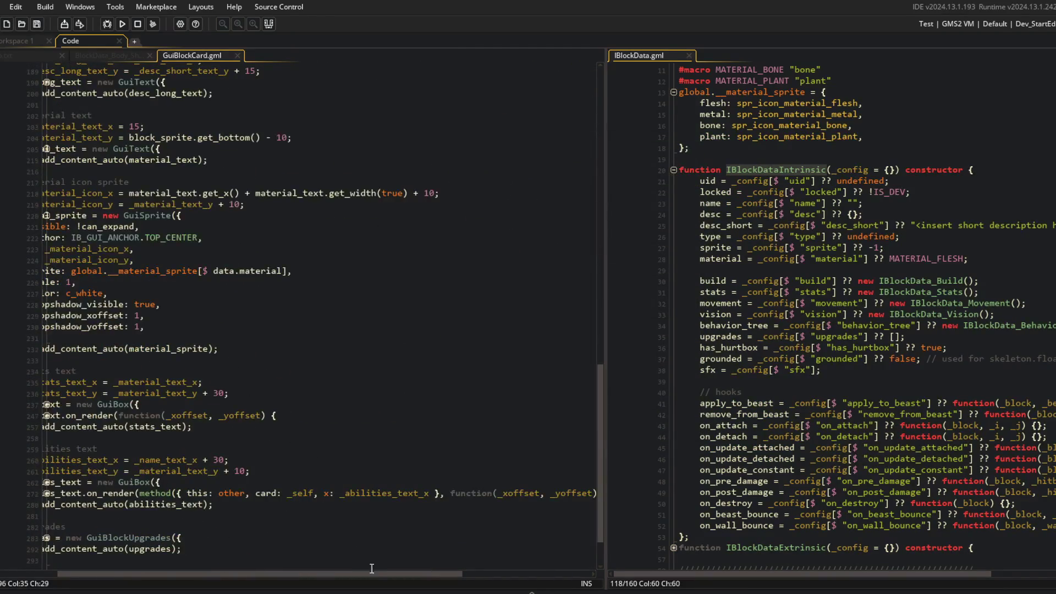
scroll(372, 567, "left", 5)
left_click(379, 371)
scroll(380, 372, "up", 10)
left_click(389, 337)
left_click(417, 322)
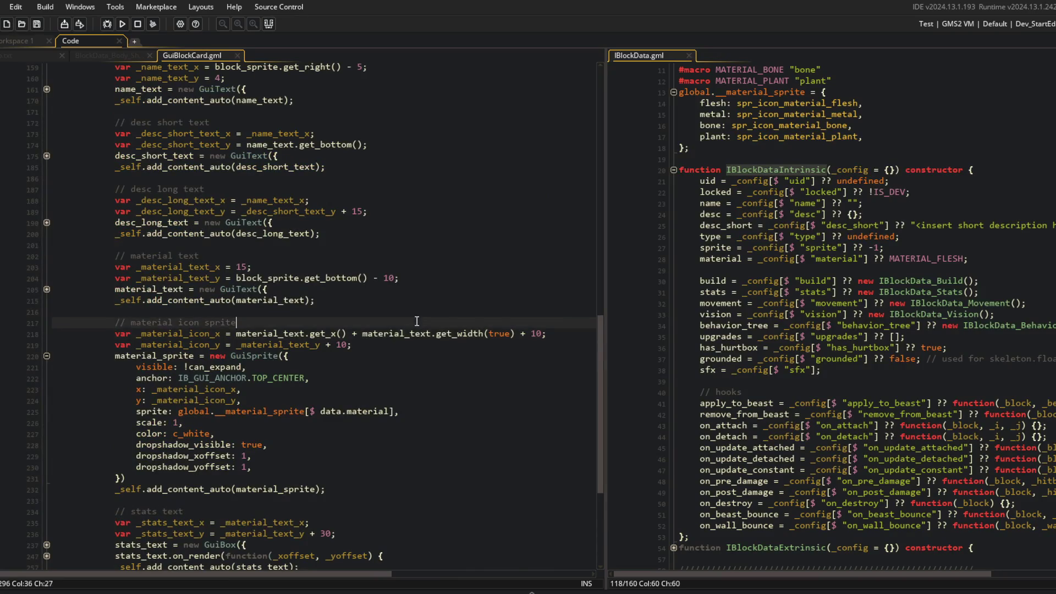
key("Home")
key("shift+Down")
key("shift+Down")
key("shift+Down")
key("shift+End")
key("ctrl+x")
key("Up")
key("Up")
key("Up")
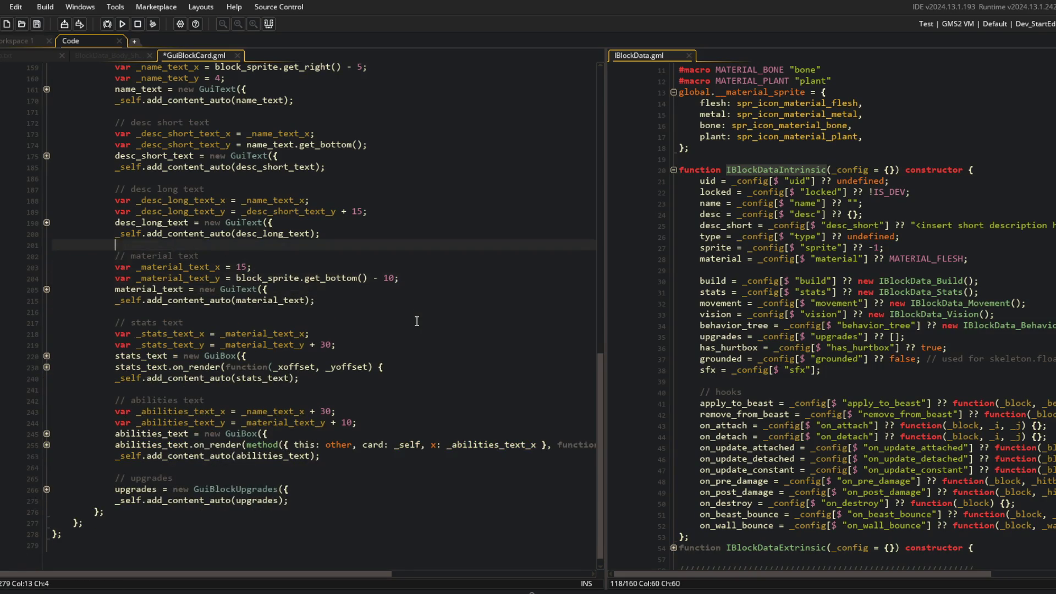
key("Return")
key("ctrl+v")
key("ctrl+s")
Step: Swap the x/y expressions so the icon takes x 15 and the block-bottom y
left_click(275, 457)
left_click(238, 267)
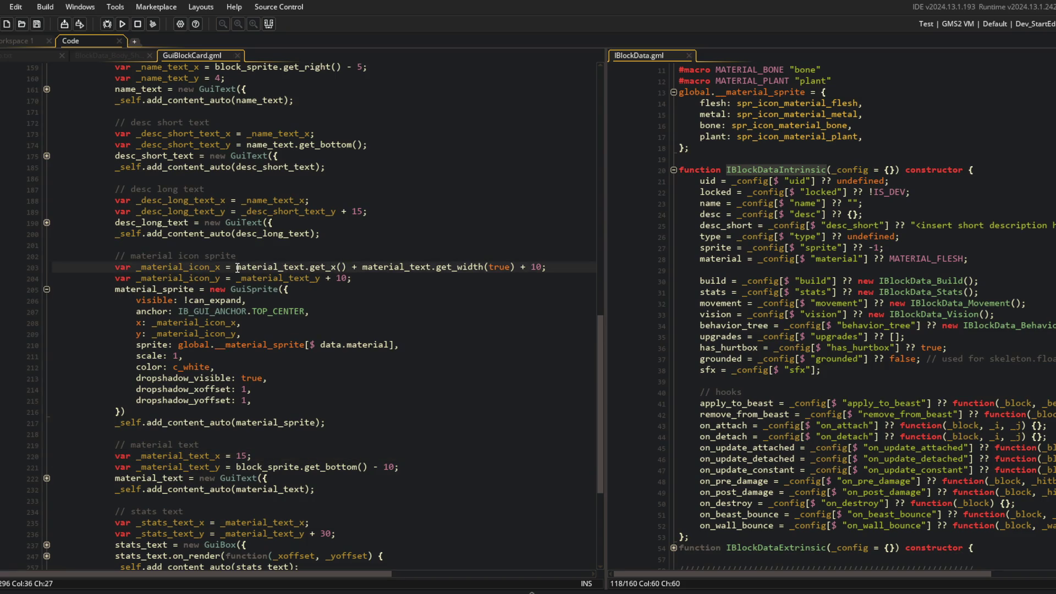
key("shift+End")
key("Delete")
key("Down")
key("Down")
key("Down")
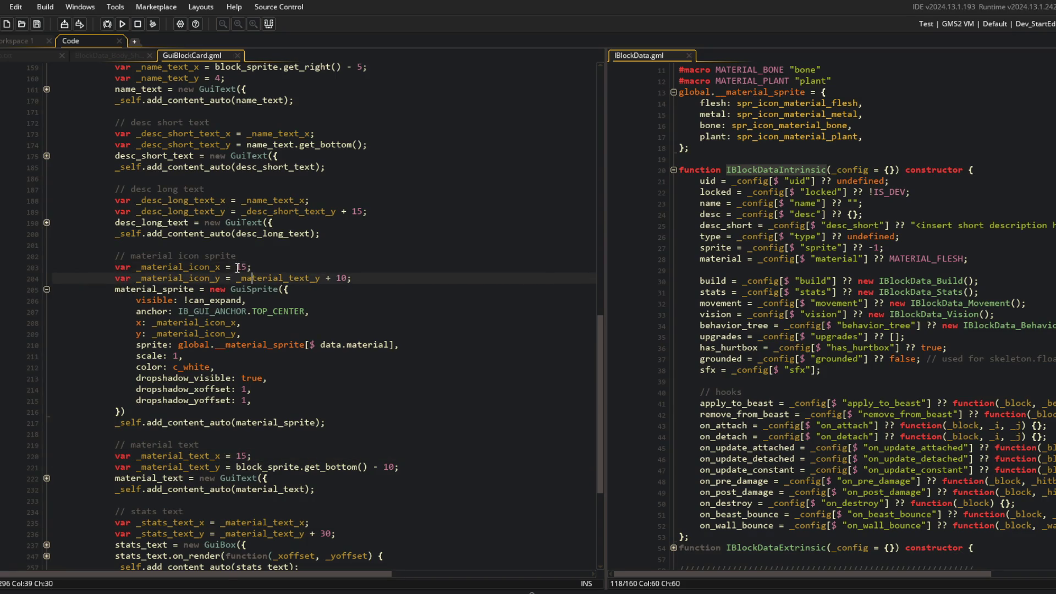
key("BackSpace")
key("ctrl+z")
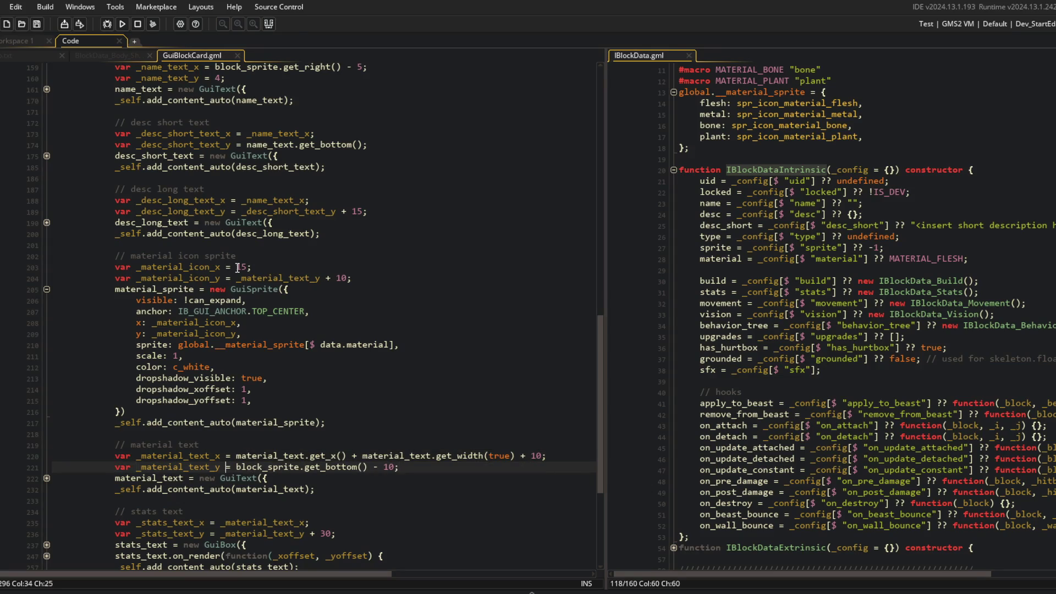
key("shift+End")
key("ctrl+x")
key("Up")
key("Up")
key("Up")
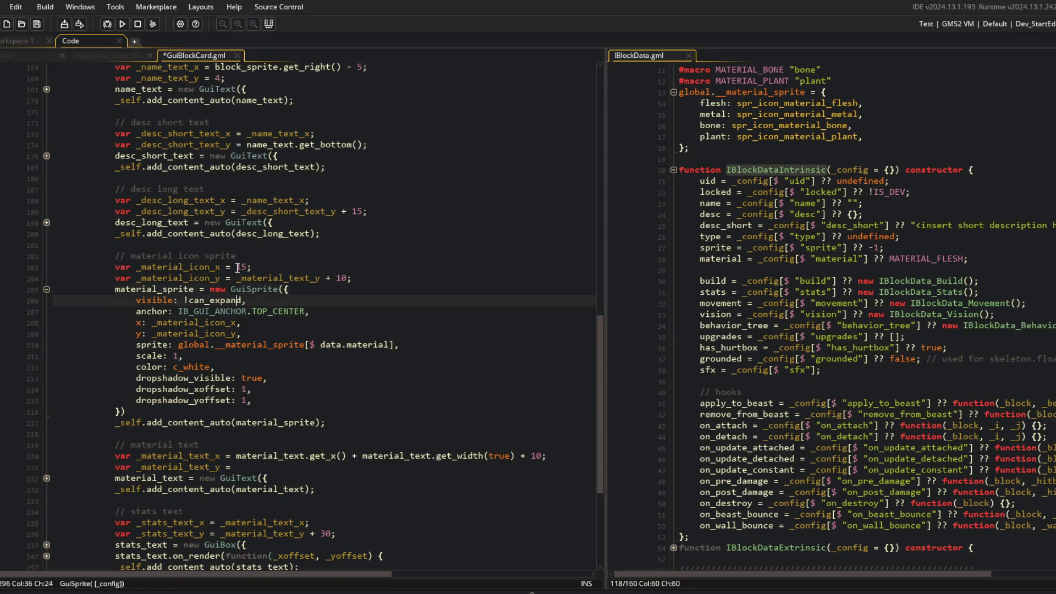
key("ctrl+v")
key("Delete")
key("Down")
key("Down")
key("Down")
key("Down")
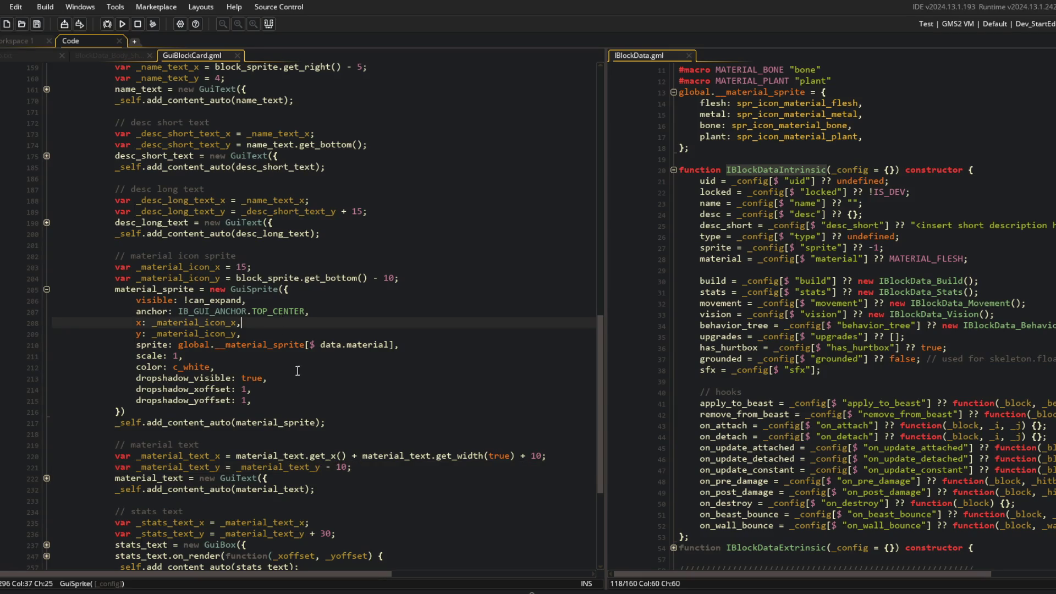
Step: Replace _material_text_y with _material_icon_y on line 221 and check the icon x/y usages
double_click(181, 277)
double_click(281, 467)
key("ctrl+v")
left_click(267, 325)
double_click(176, 278)
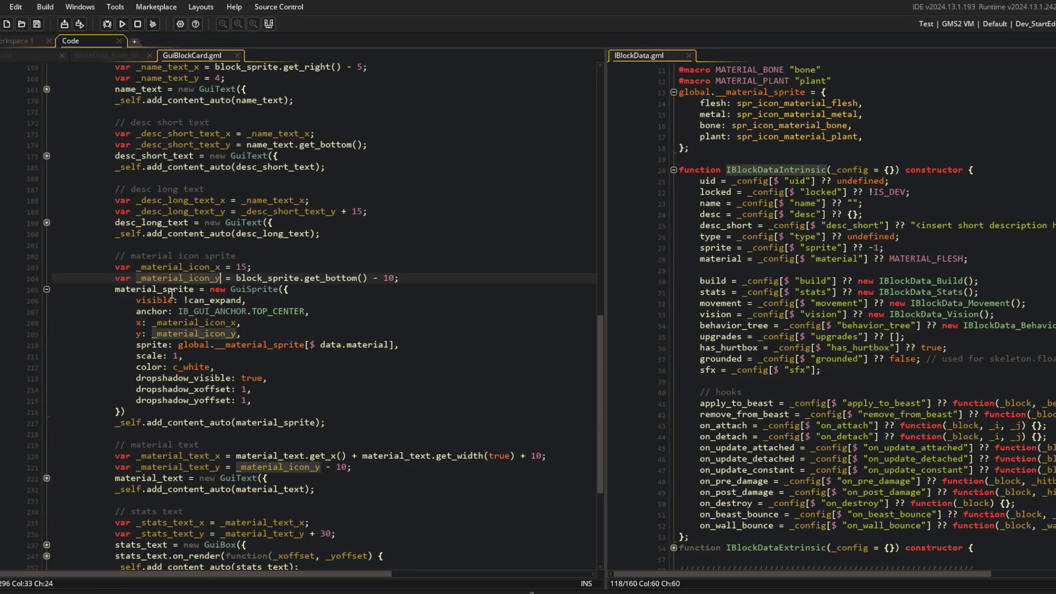
double_click(187, 267)
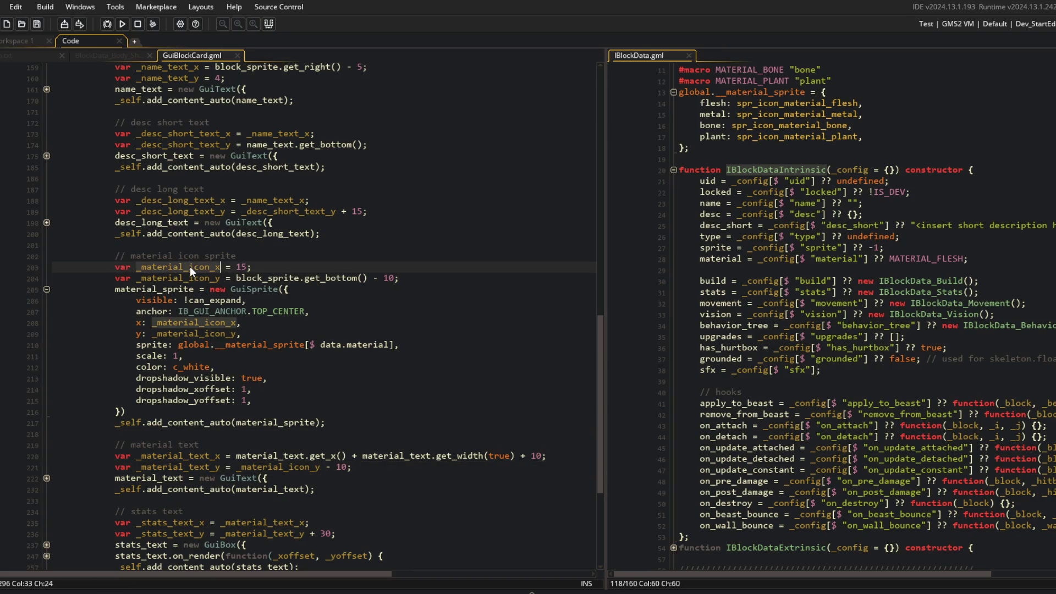
left_click(237, 456)
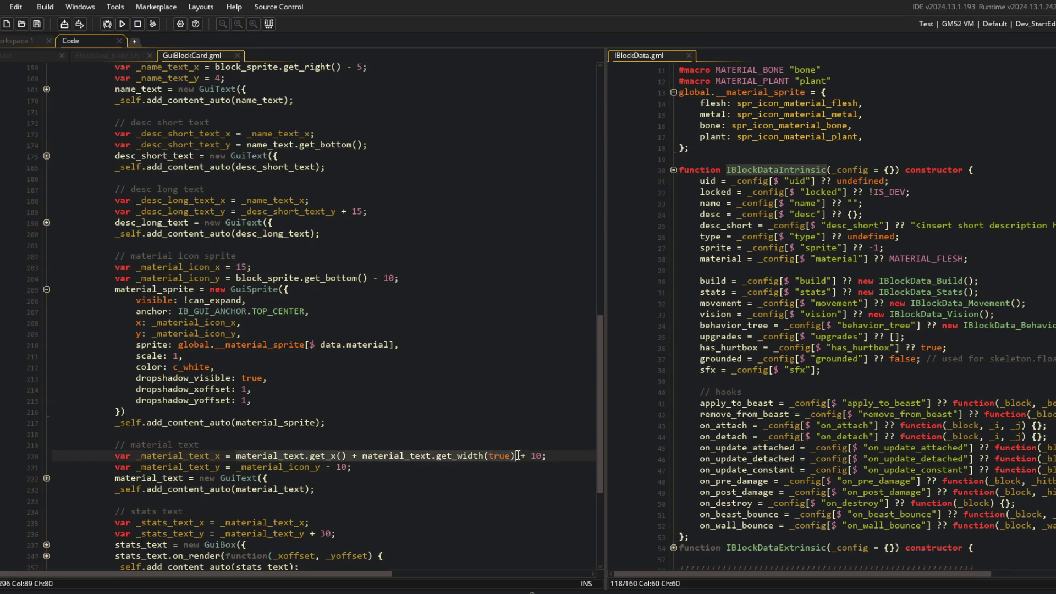
Step: Go to the icon repositioning code in the refresh function
left_click(212, 367)
scroll(351, 365, "up", 5)
scroll(351, 364, "up", 15)
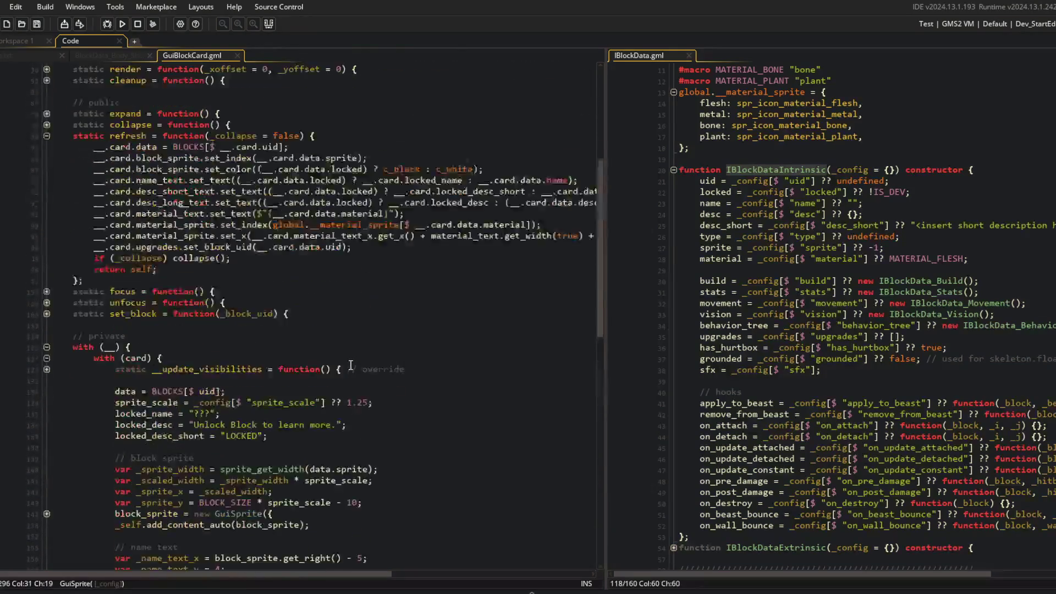
left_click(256, 192)
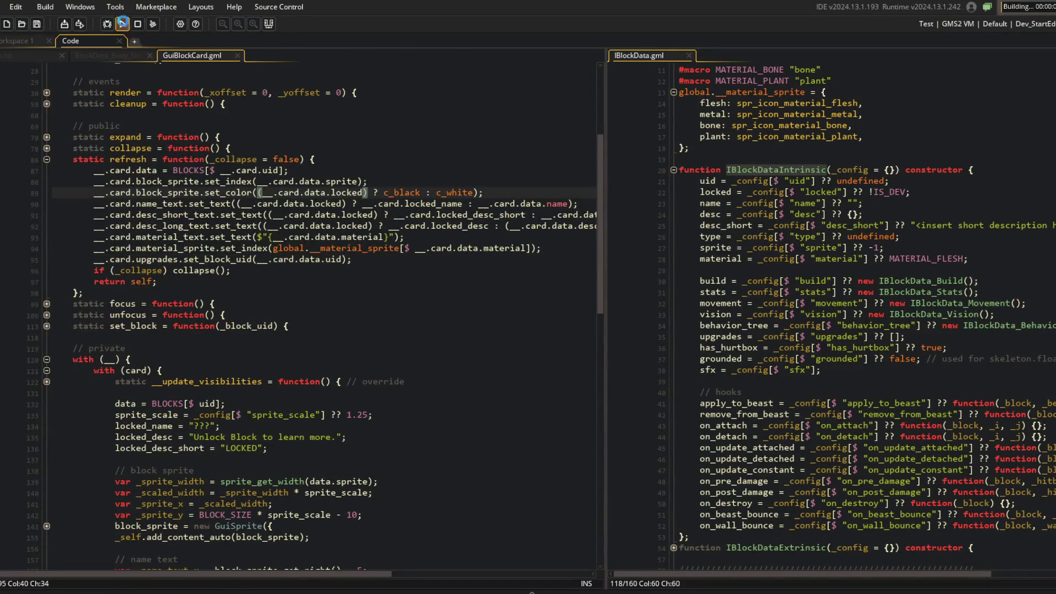
Step: Test-run the card, drop the '- 10' from _material_icon_y on line 203, and rerun with F5
left_click(124, 24)
scroll(298, 214, "down", 13)
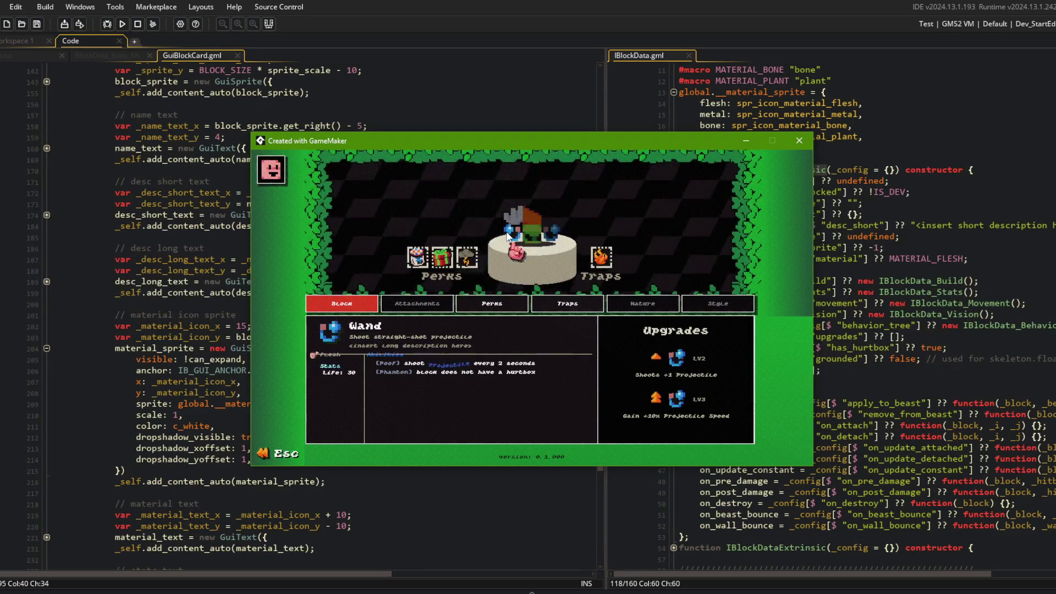
left_click(250, 351)
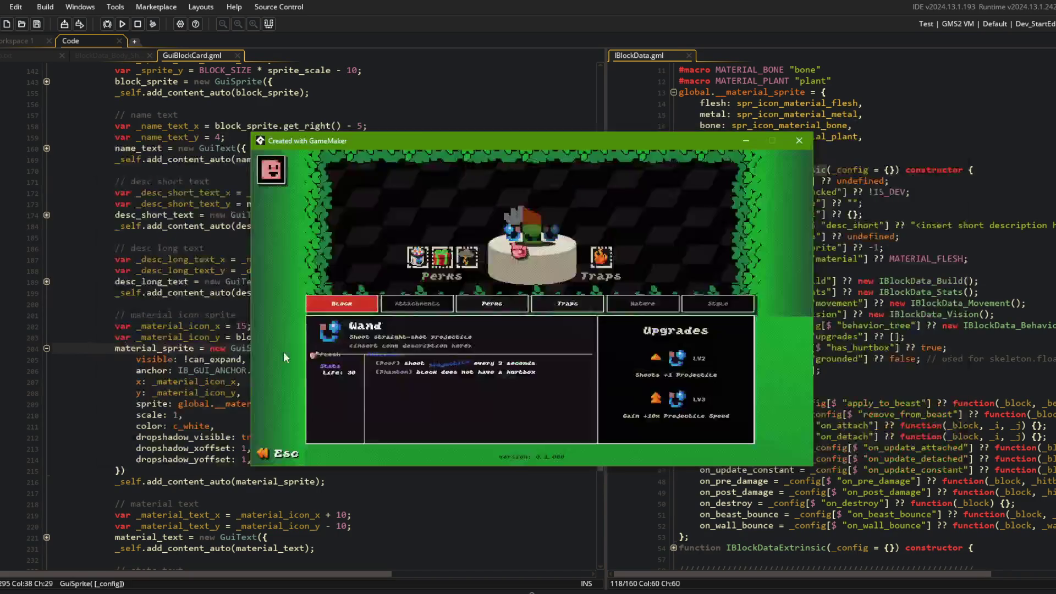
left_click(409, 342)
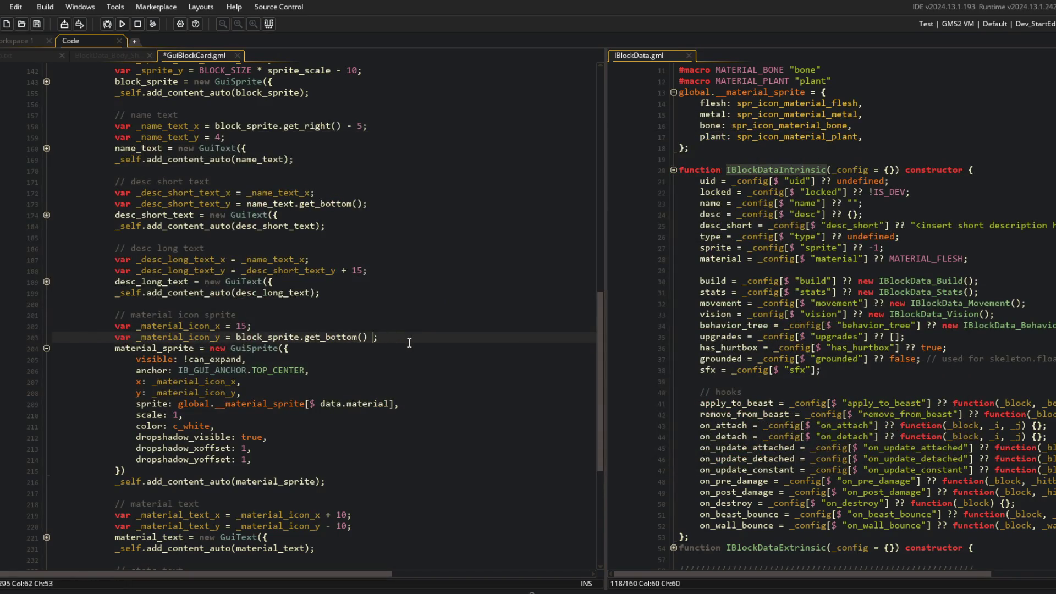
left_click(387, 328)
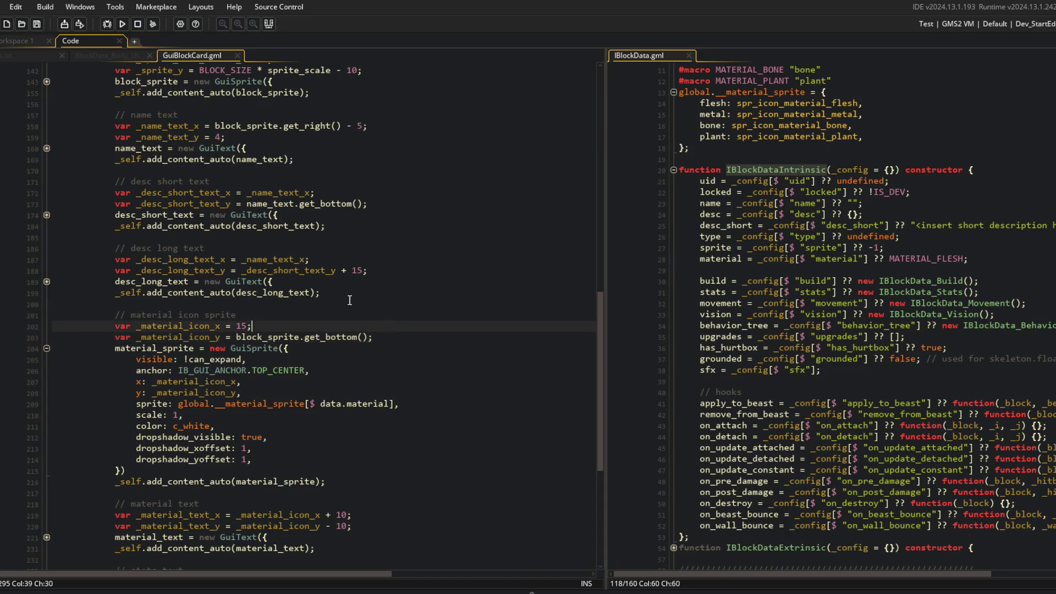
scroll(342, 372, "down", 1)
left_click(358, 468)
left_click(215, 290)
key("F5")
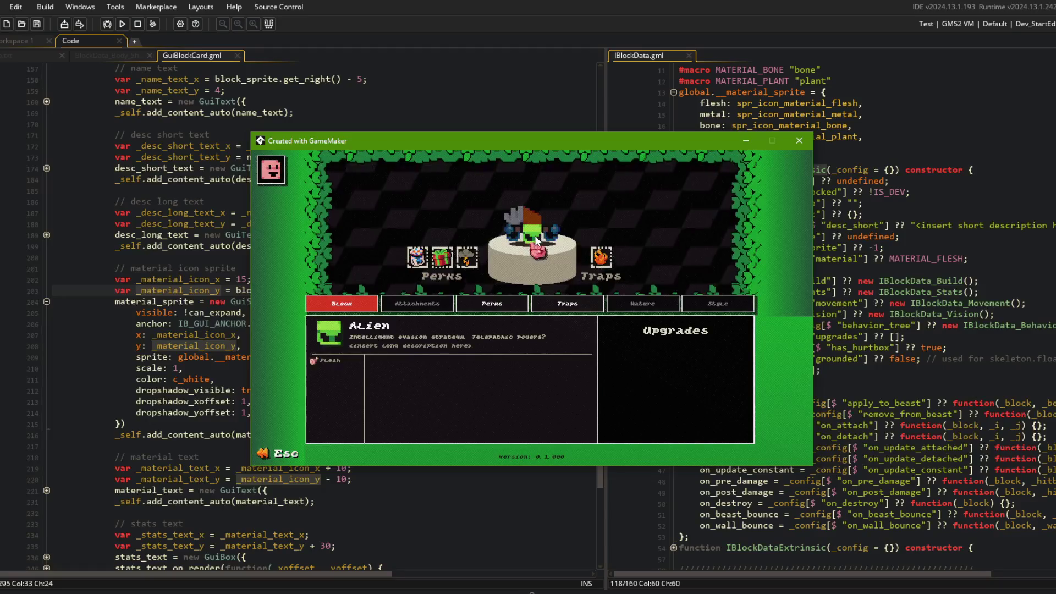
Step: Set line 93's material text to $"({__.card.data.material})", save GuiBlockCard and fold refresh
left_click(41, 266)
left_click(266, 278)
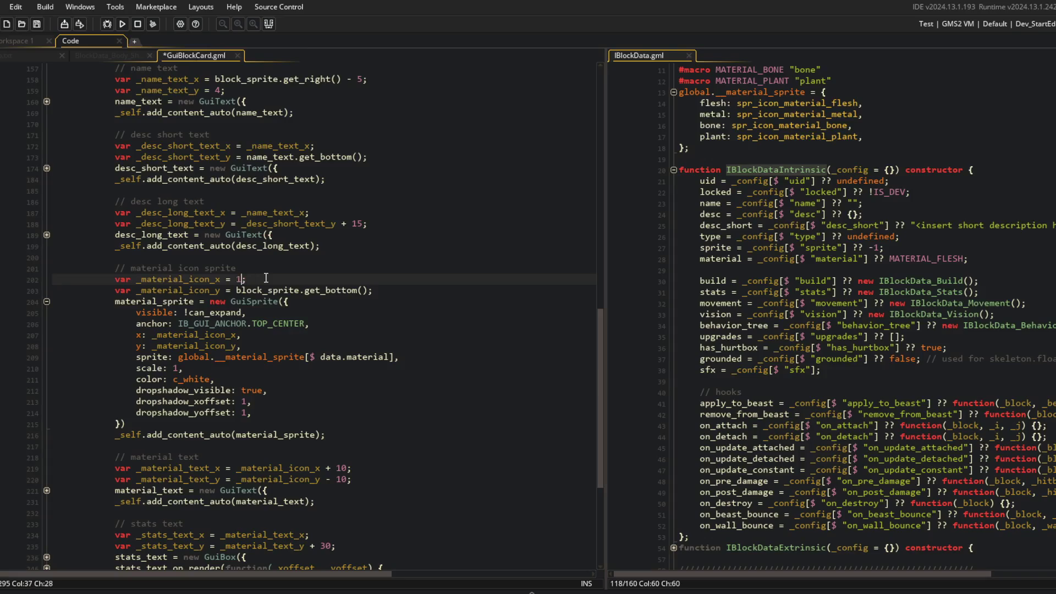
type("25")
scroll(265, 278, "up", 15)
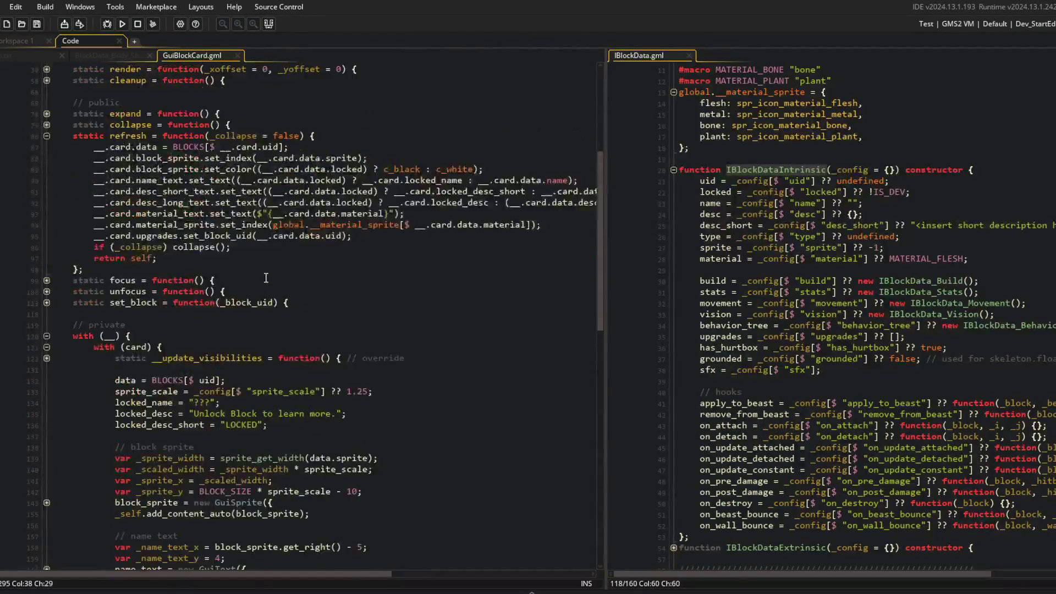
left_click(274, 237)
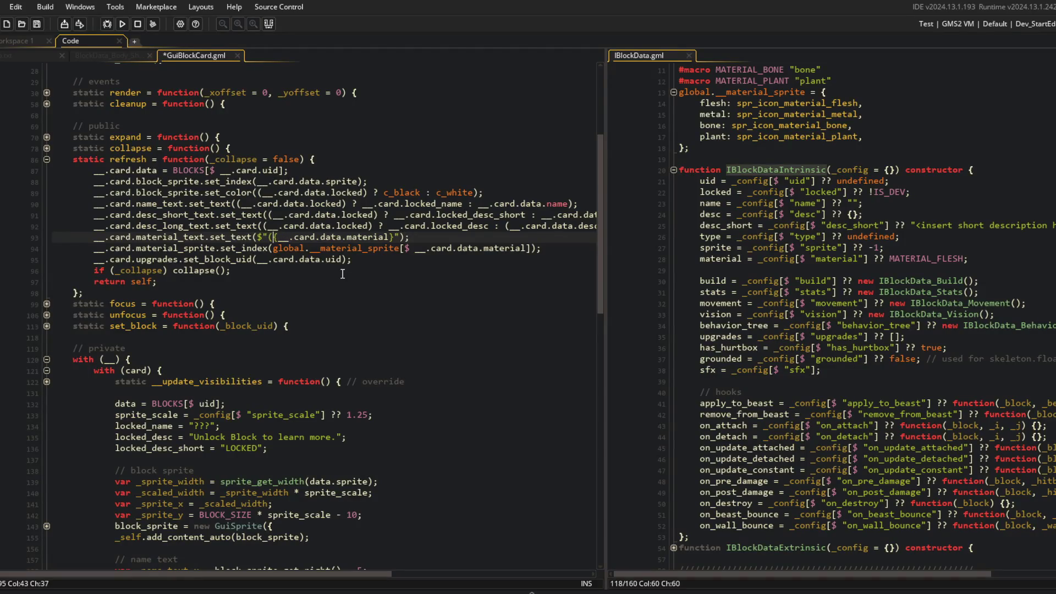
key("ctrl+s")
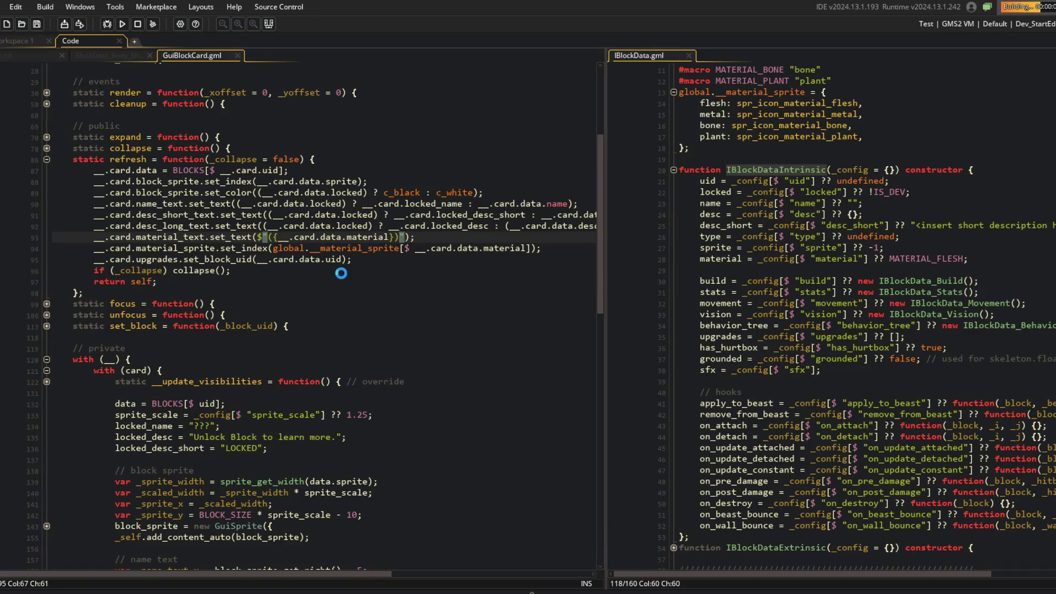
left_click(50, 159)
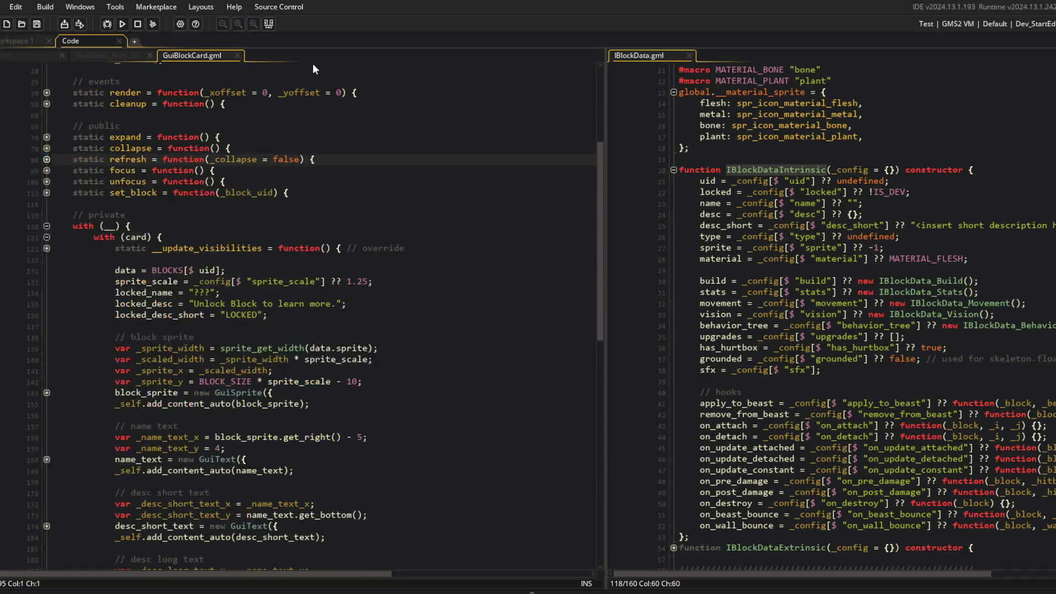
left_click(536, 221)
left_click(528, 219)
left_click(521, 215)
left_click(520, 216)
left_click(509, 226)
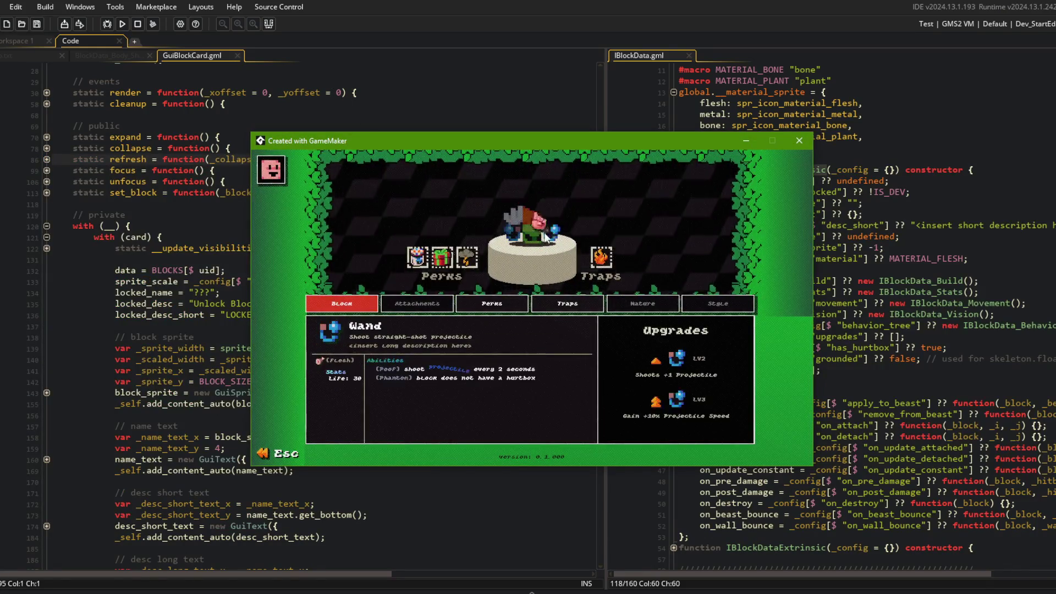
left_click(488, 245)
left_click(490, 243)
left_click(506, 246)
left_click(523, 249)
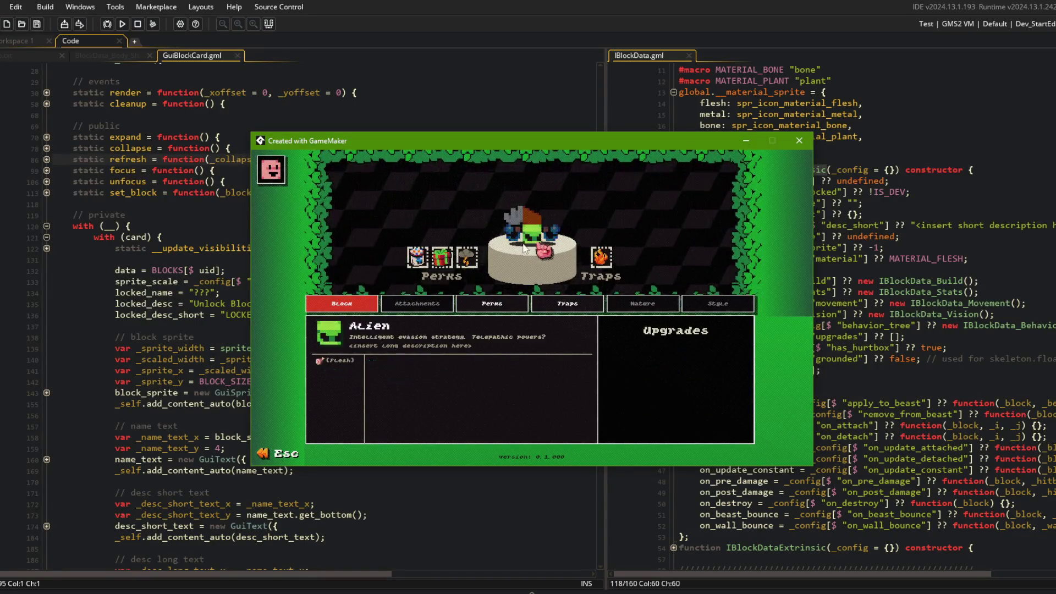
left_click(489, 242)
left_click(504, 215)
left_click(506, 215)
left_click(522, 231)
left_click(556, 245)
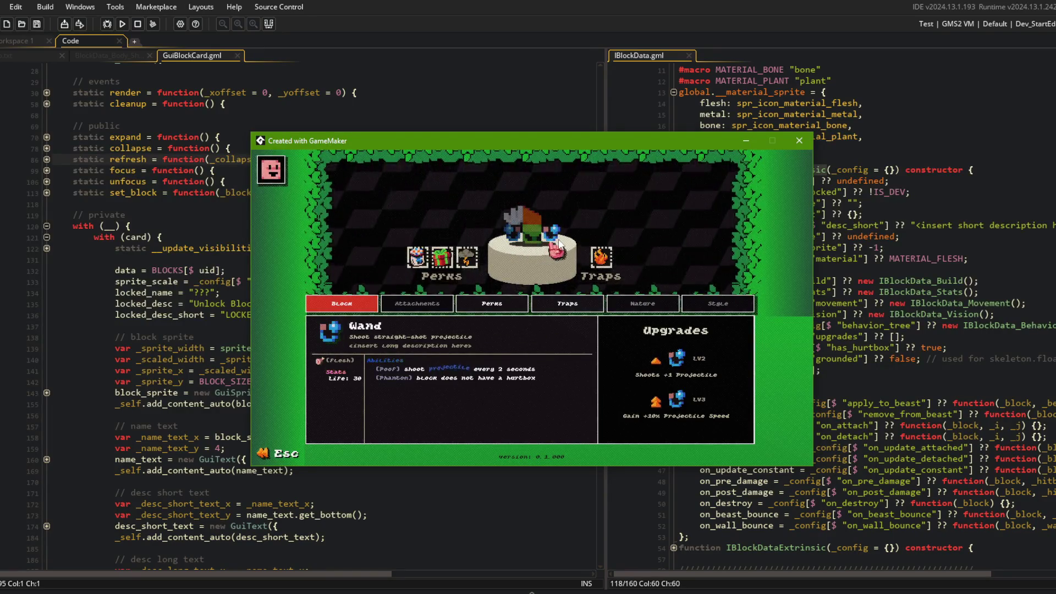
left_click(523, 231)
left_click(531, 234)
left_click(539, 236)
left_click(536, 231)
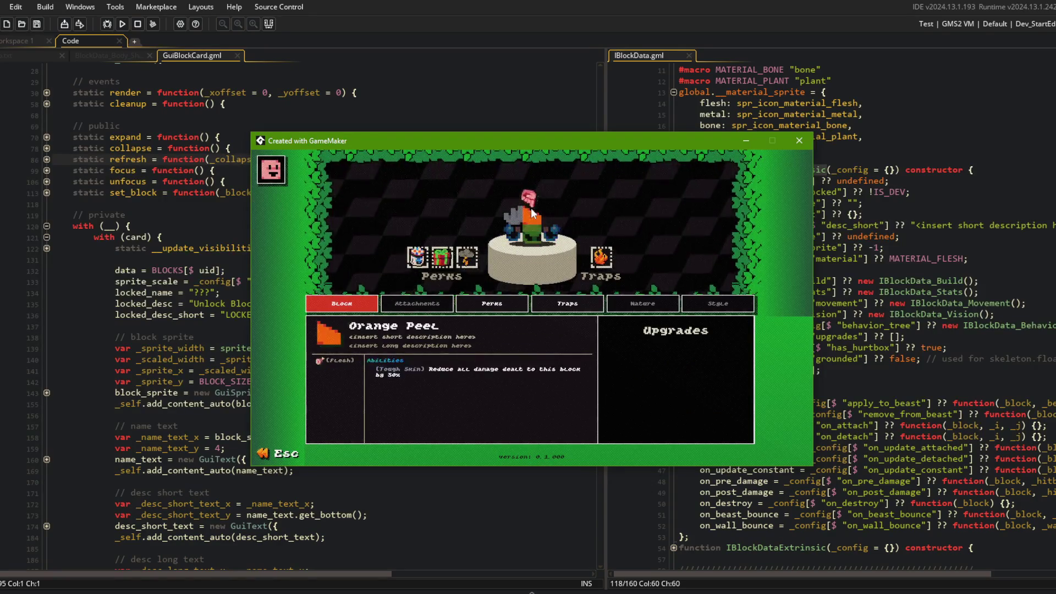
left_click(530, 213)
left_click(531, 210)
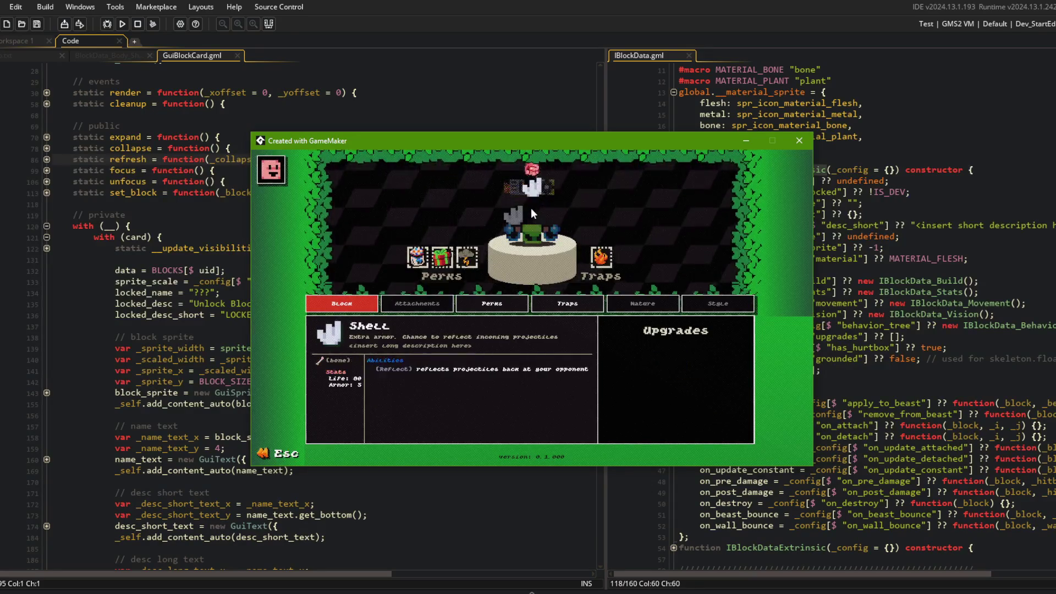
left_click(532, 210)
left_click(532, 210)
left_click(531, 209)
left_click(531, 210)
left_click(532, 209)
left_click(532, 210)
left_click(532, 210)
left_click(532, 211)
left_click(531, 211)
left_click(531, 211)
left_click(531, 211)
key("Escape")
key("Right")
key("Right")
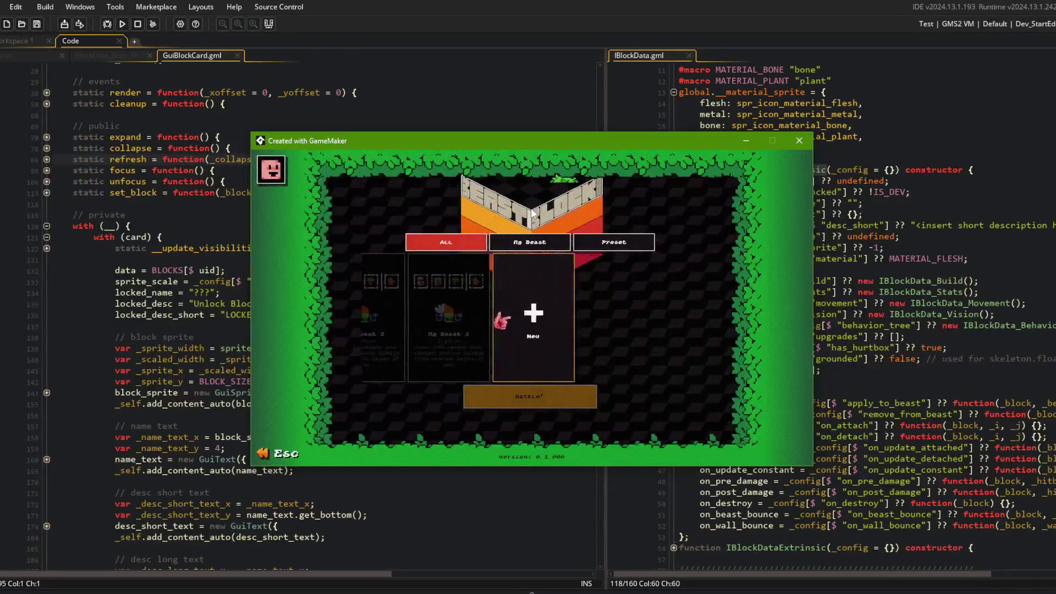
key("Right")
key("Return")
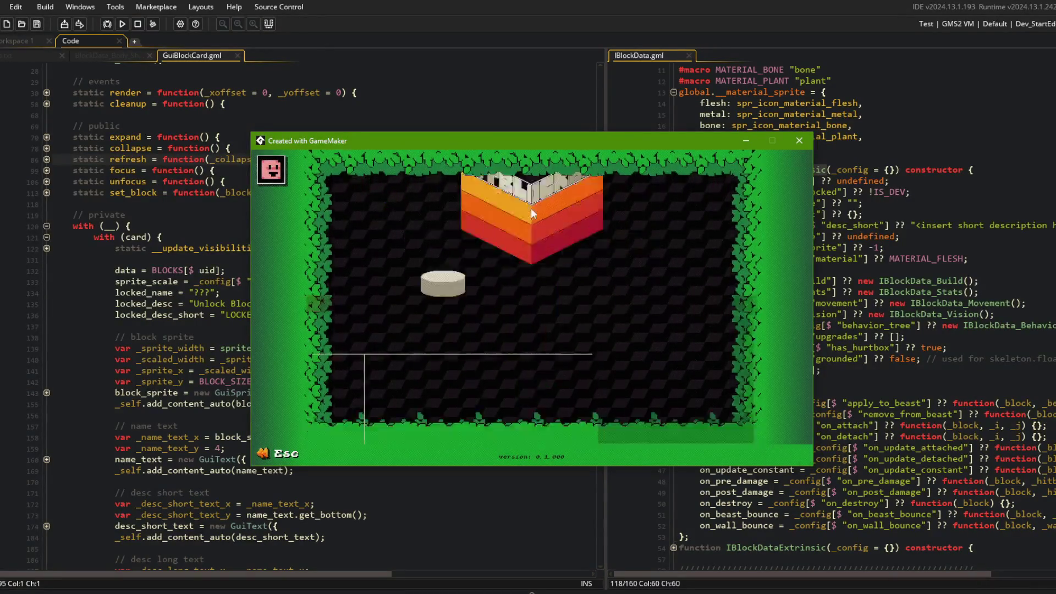
left_click(532, 210)
left_click(531, 211)
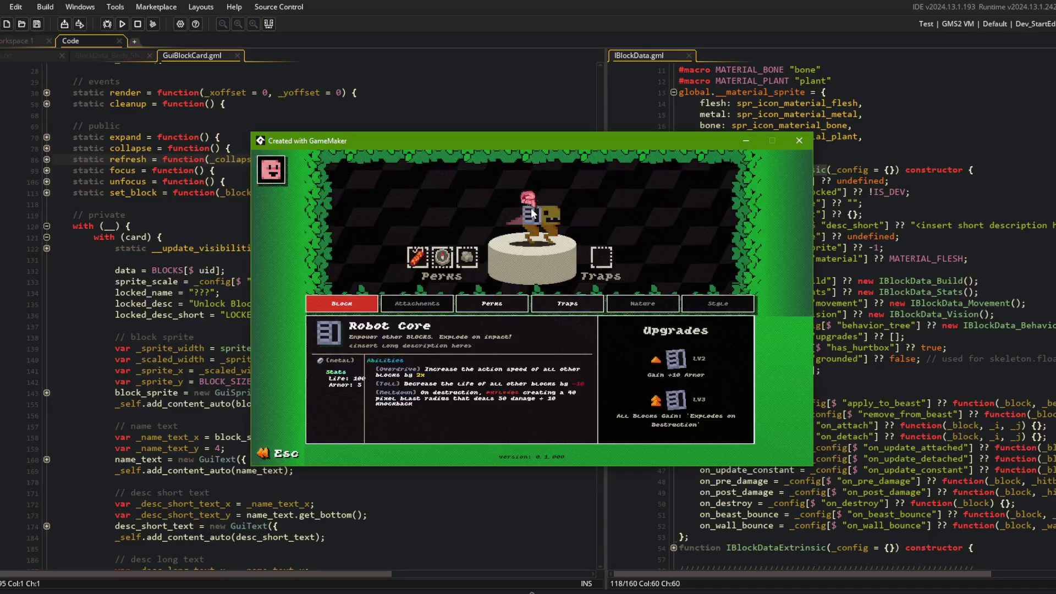
left_click(171, 149)
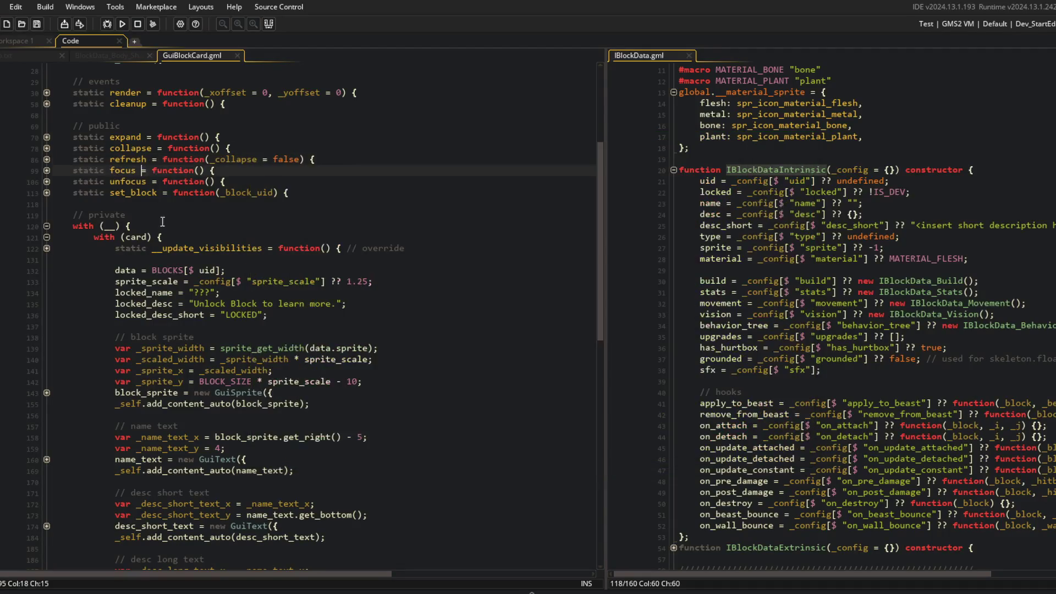
Step: Change the stats text x on line 234 from _material_text_x to _material_icon_x and relaunch
scroll(267, 362, "down", 13)
scroll(267, 362, "down", 3)
left_click(153, 332)
double_click(241, 332)
scroll(240, 332, "up", 3)
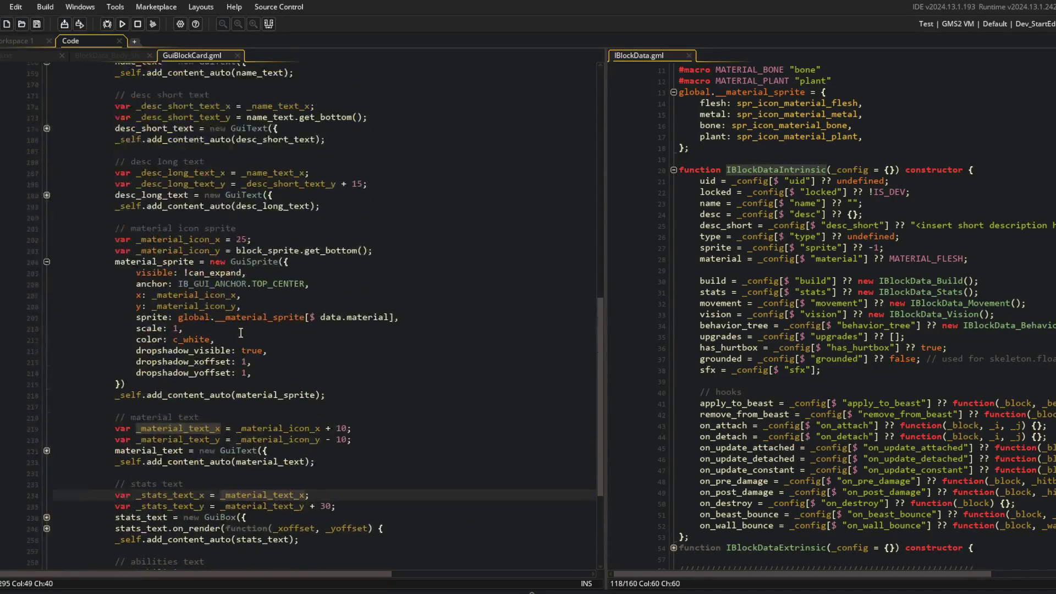
scroll(280, 434, "up", 2)
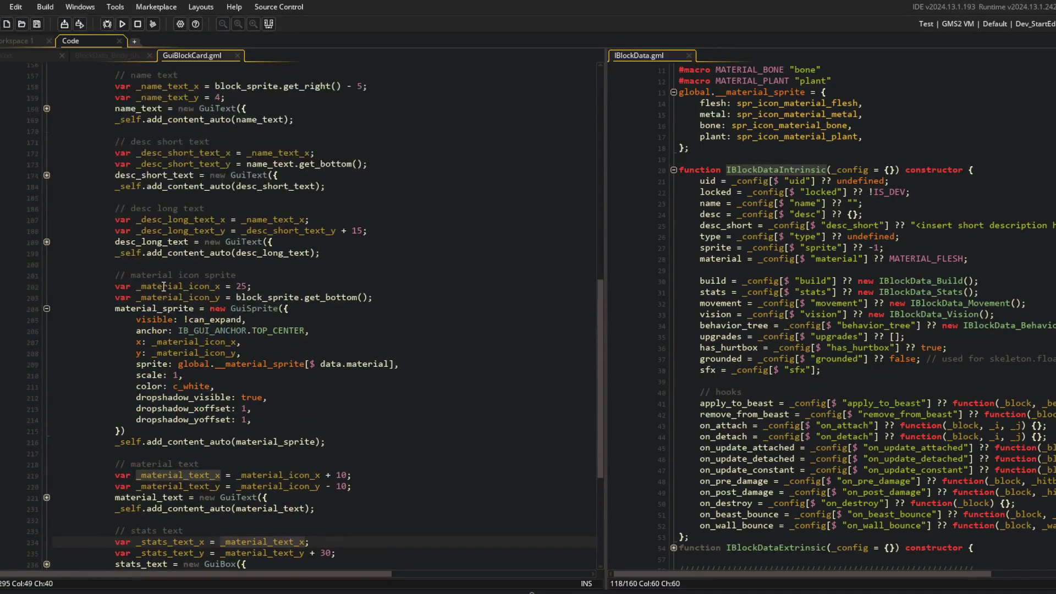
scroll(265, 425, "down", 3)
type("_material_icon_x")
left_click(358, 333)
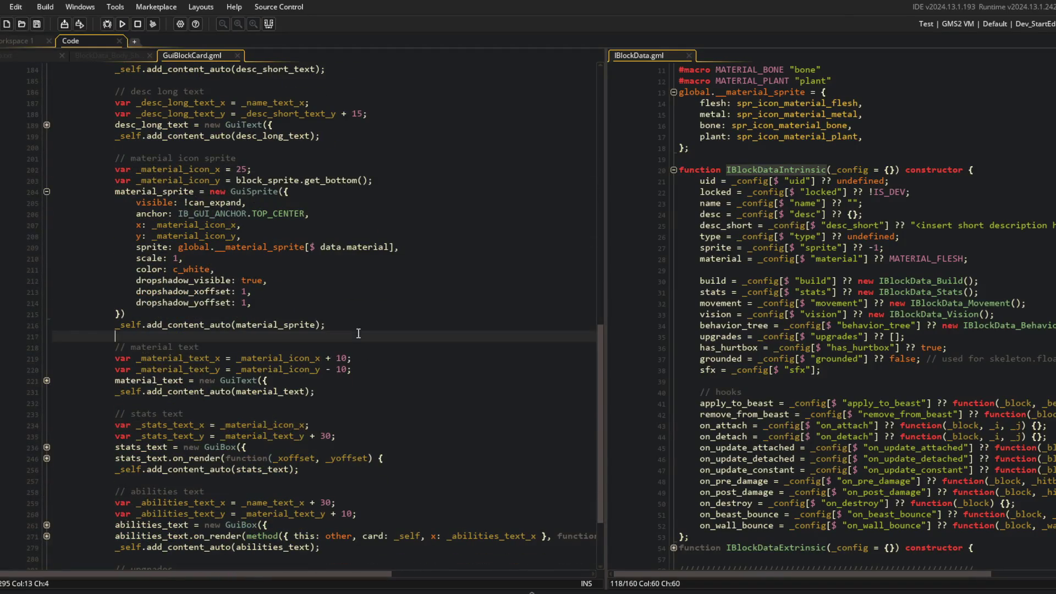
left_click(122, 25)
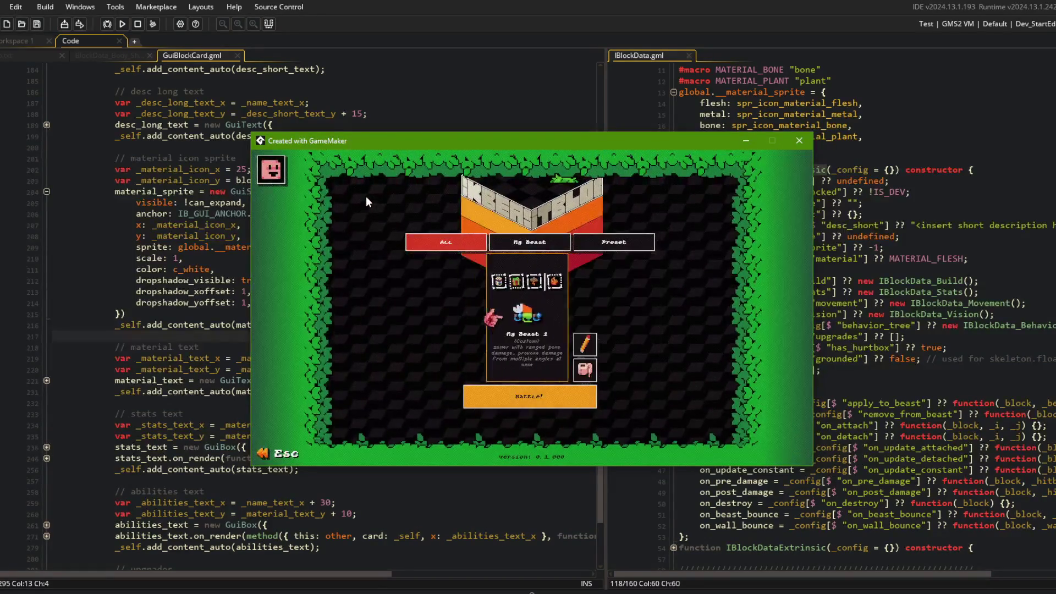
Step: Browse the beast carousel, open a beast to review its block cards, then close the game
key("Right")
key("Right")
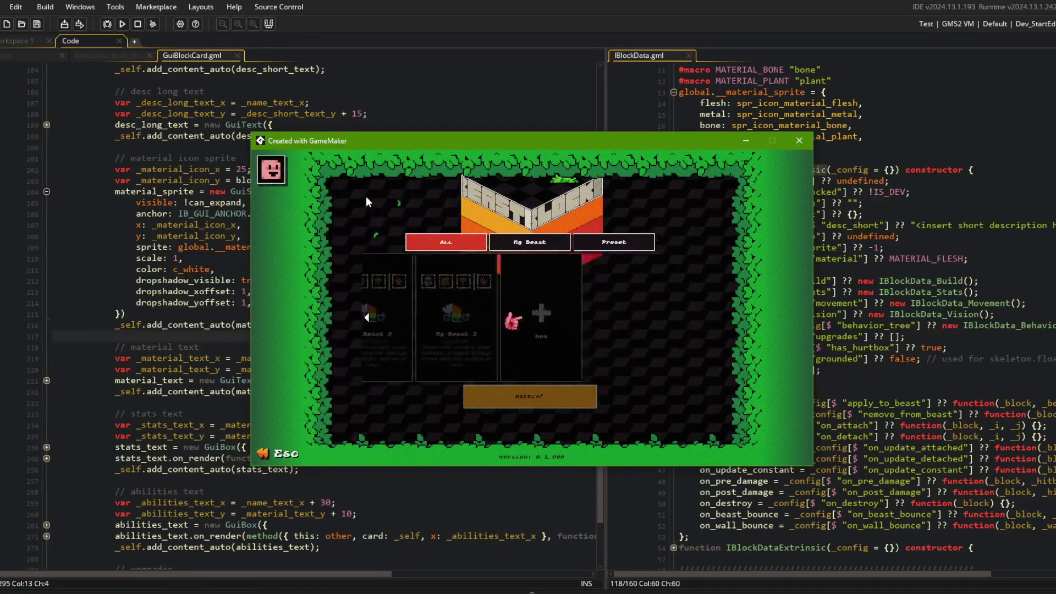
key("Right")
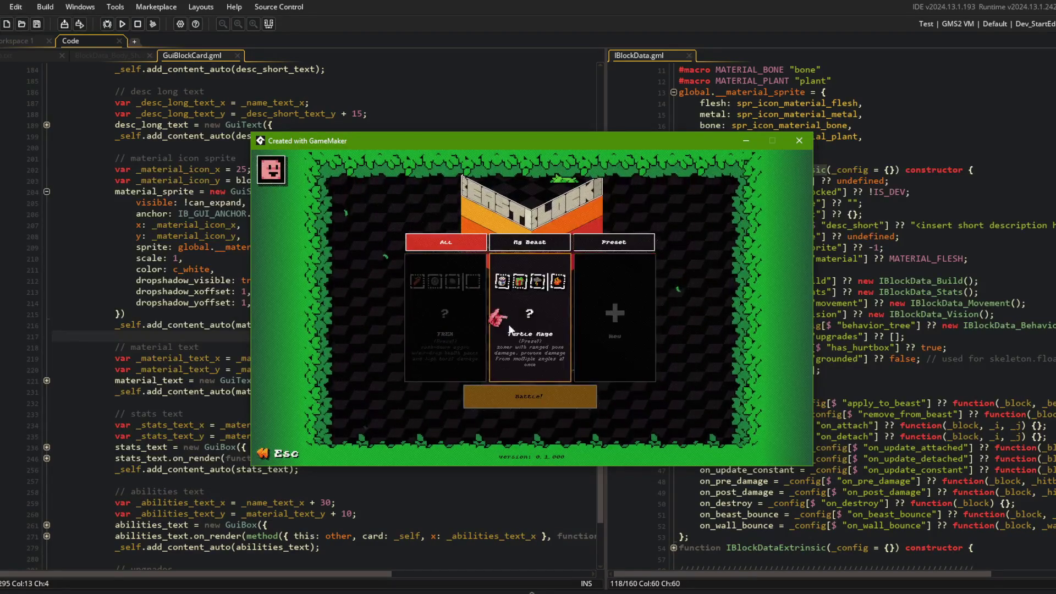
left_click(585, 342)
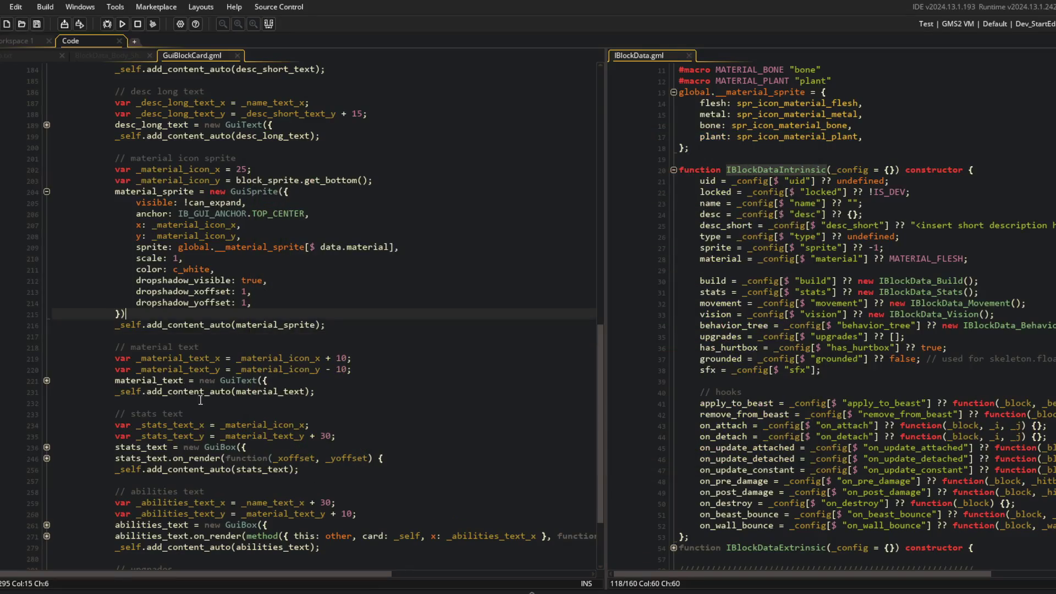
left_click(205, 425)
left_click(301, 425)
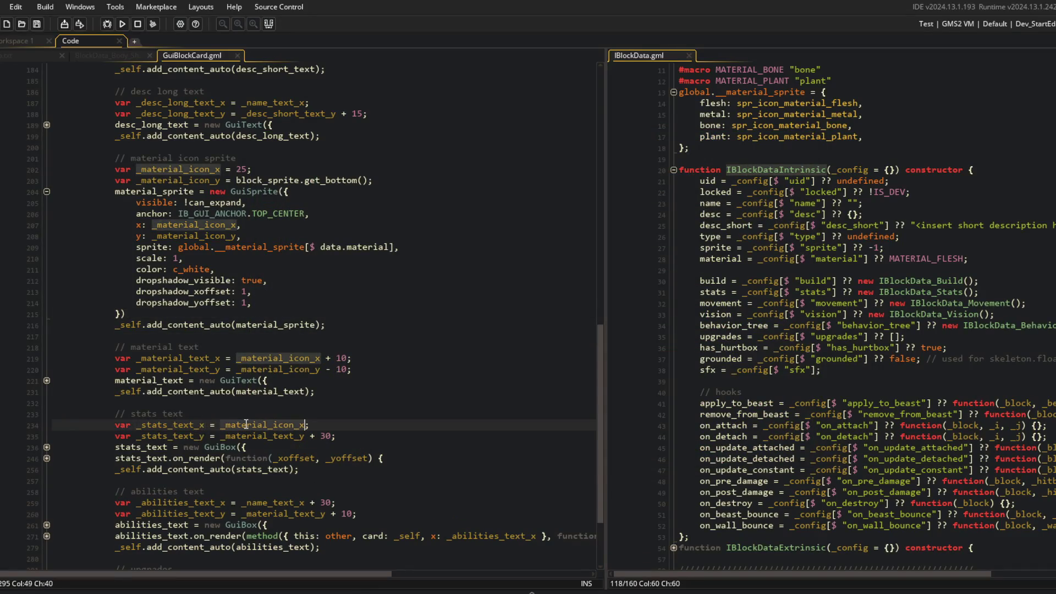
Step: Set _stats_text_x to _material_icon_x - 10 on line 234 and rebuild with F5
type("- 10")
key("F5")
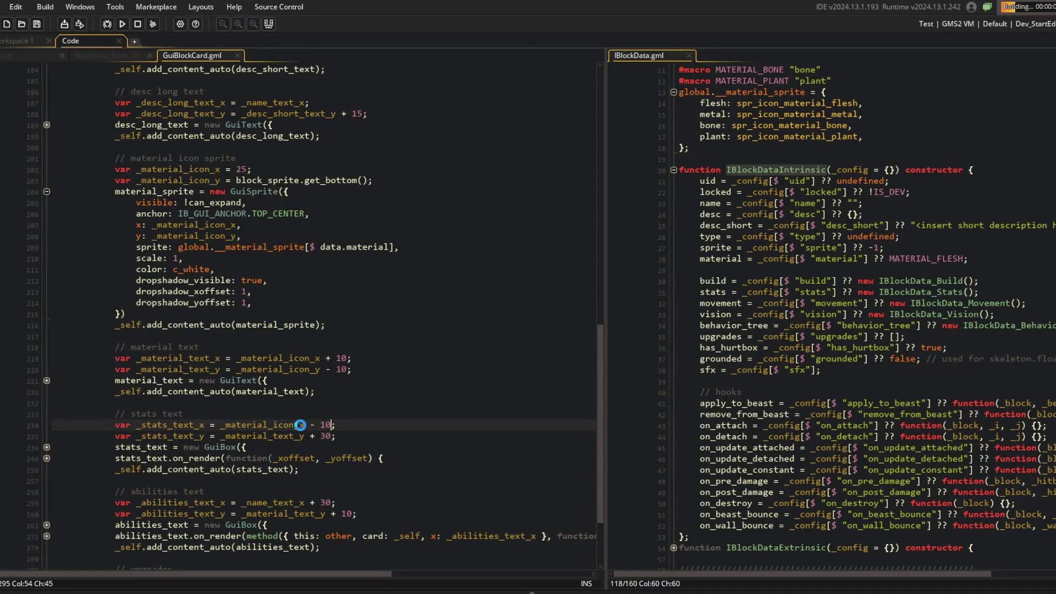
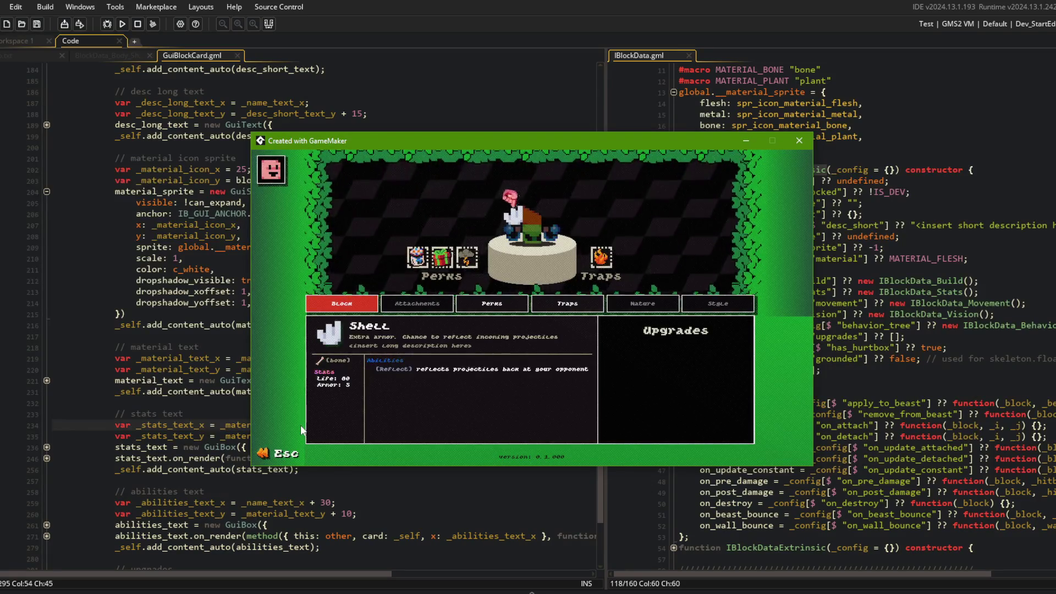
Step: Cycle the block cards back and forth past Orange Peel, ending on Hand
key("Right")
key("Left")
key("Right")
key("Right")
key("Right")
key("Left")
key("Left")
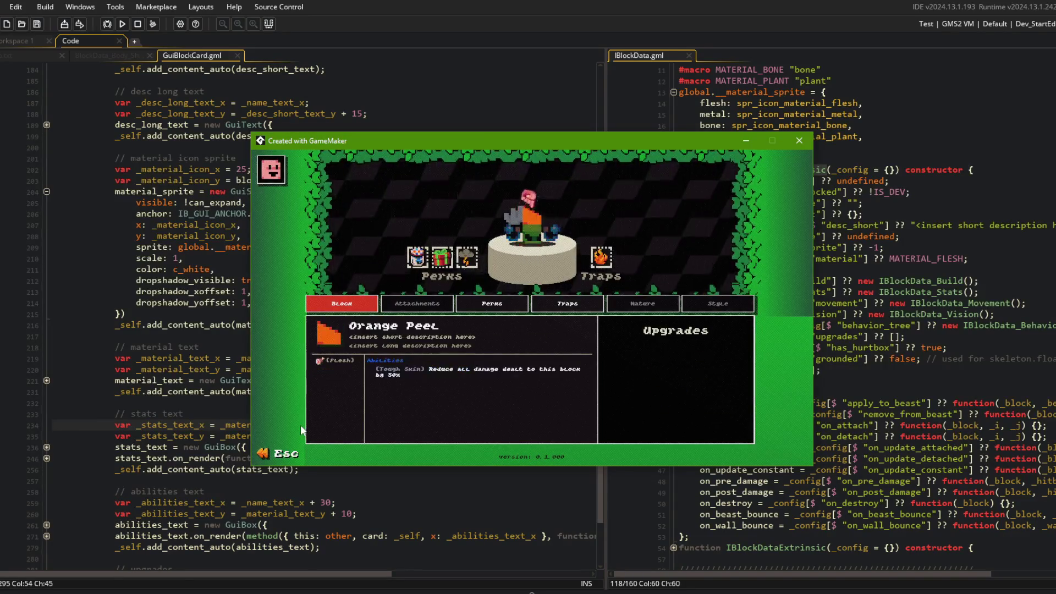
key("Right")
key("Right")
Step: Return to beast select, open My Beast 1's block editor and view the Robot Core card
key("Escape")
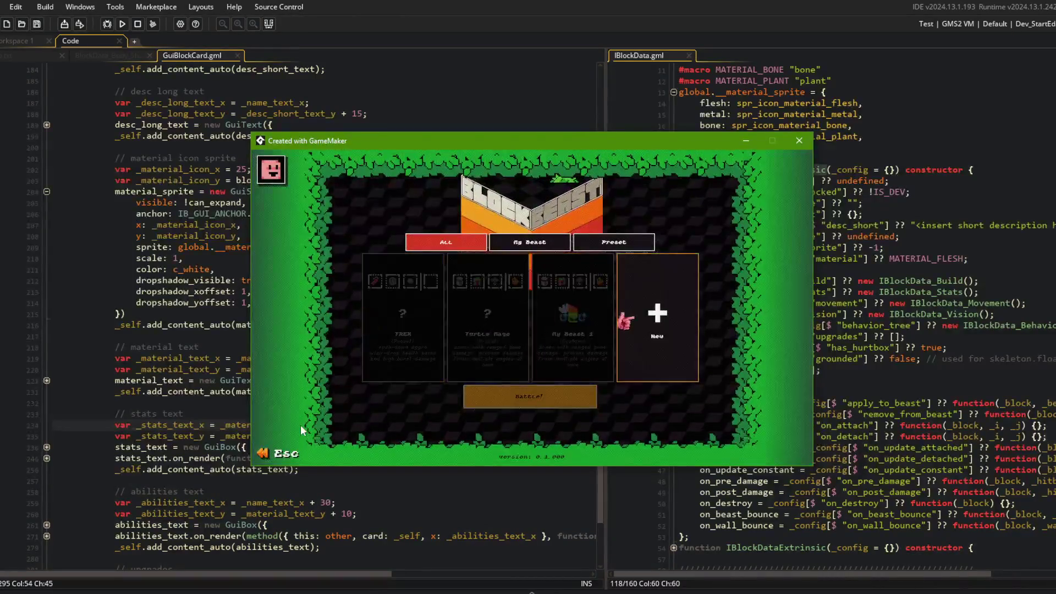
key("Right")
key("Right")
key("Right")
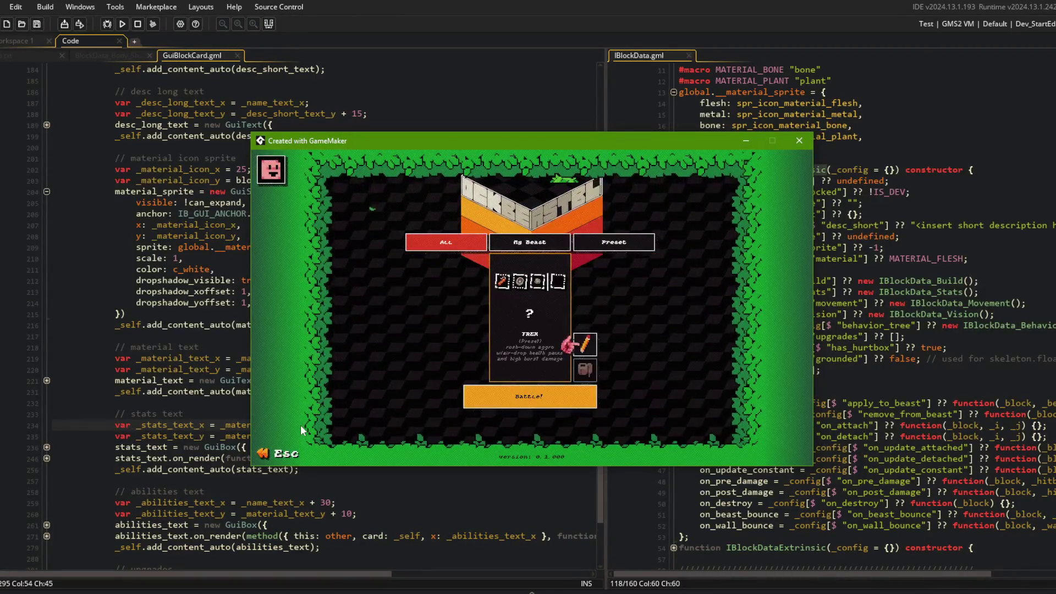
key("Return")
key("Right")
key("Right")
key("Left")
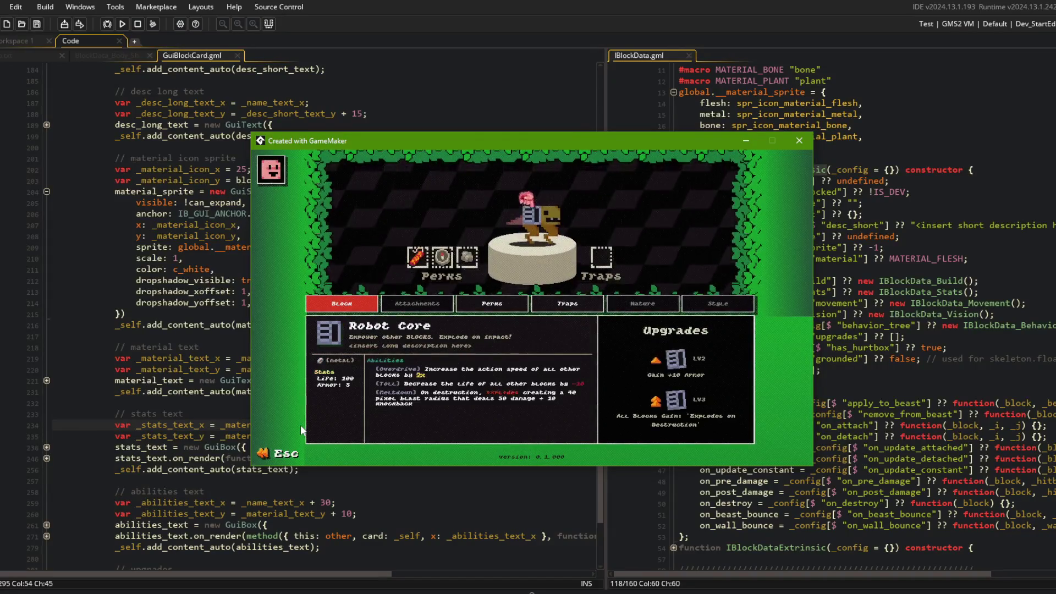
Step: Swap My Beast 1's legs between Roo Legs and Hooves, then close the game
key("Up")
key("Down")
key("Down")
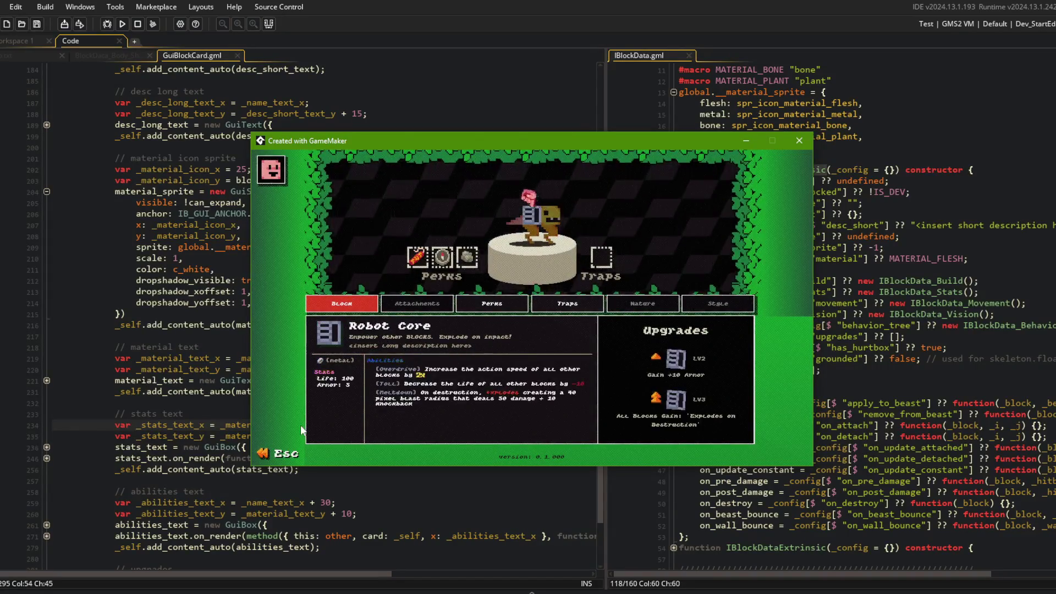
key("Right")
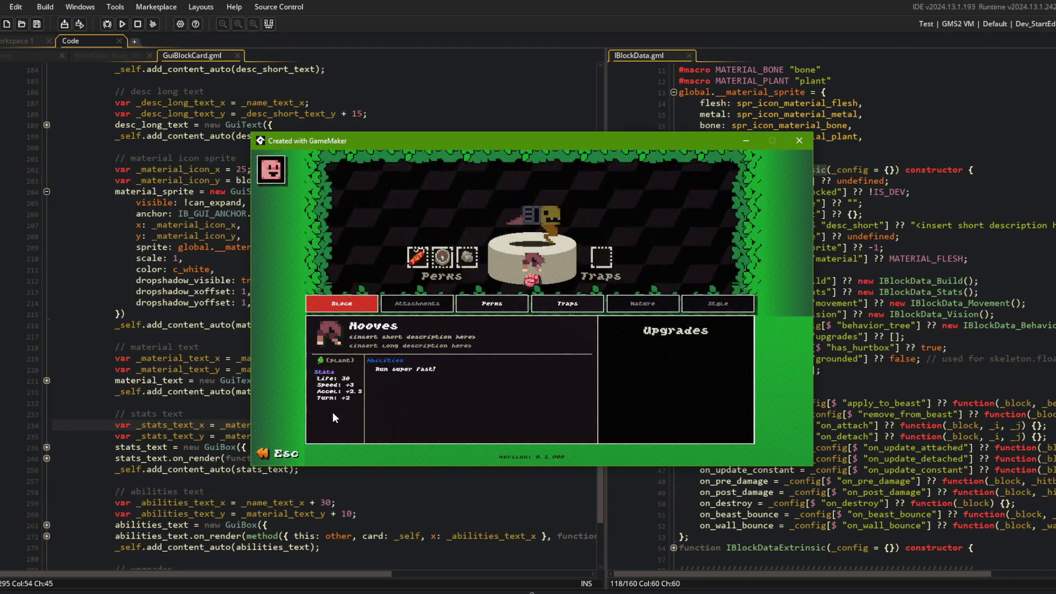
key("Left")
key("Right")
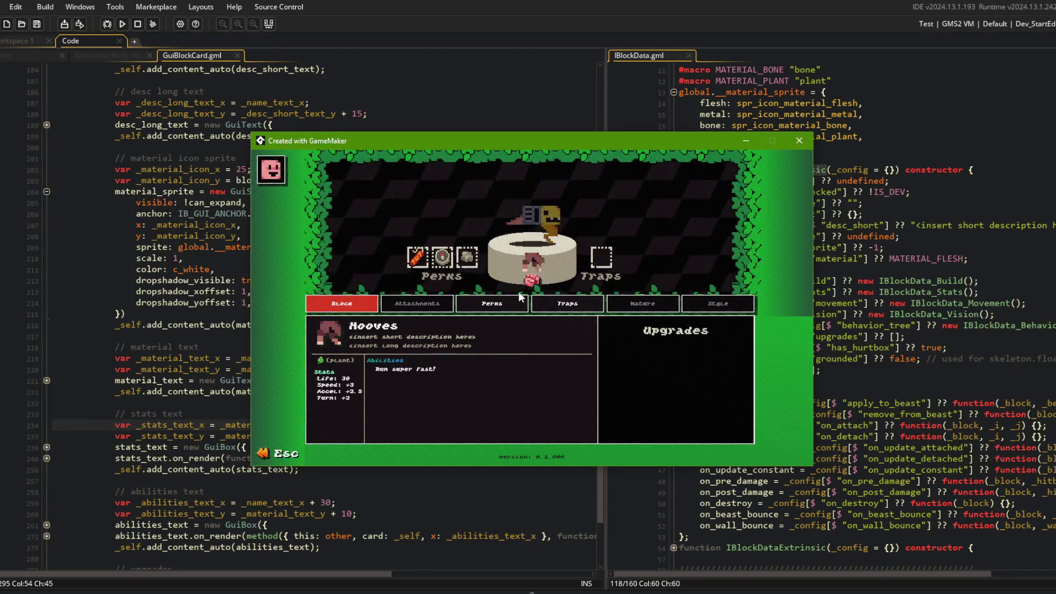
left_click(799, 140)
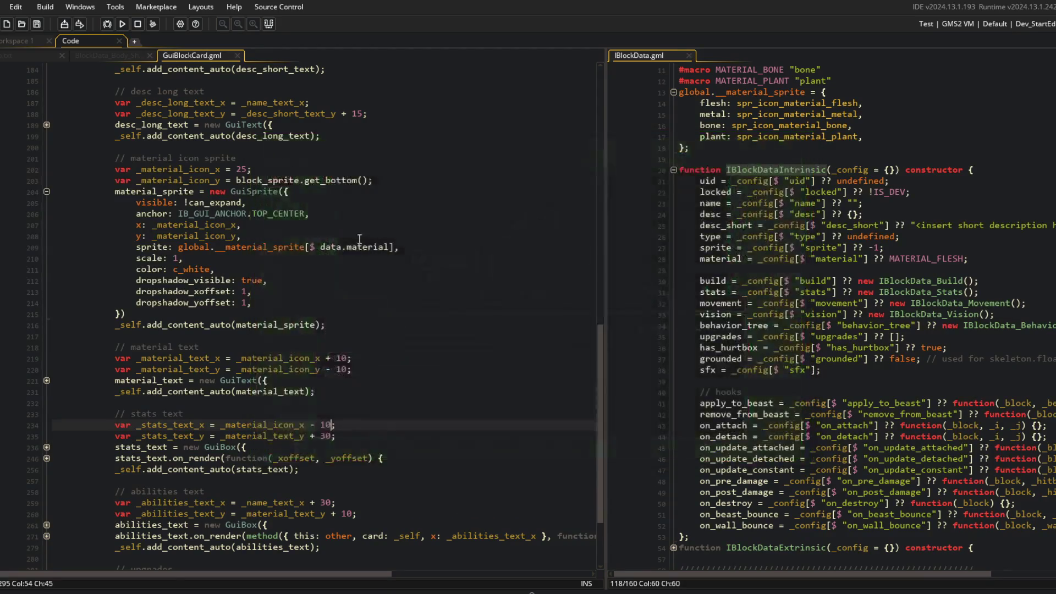
Step: Expand the material_text fold and delete the stray parenthesis in its string on line 228
left_click(338, 247)
scroll(343, 347, "up", 1)
scroll(344, 347, "up", 6)
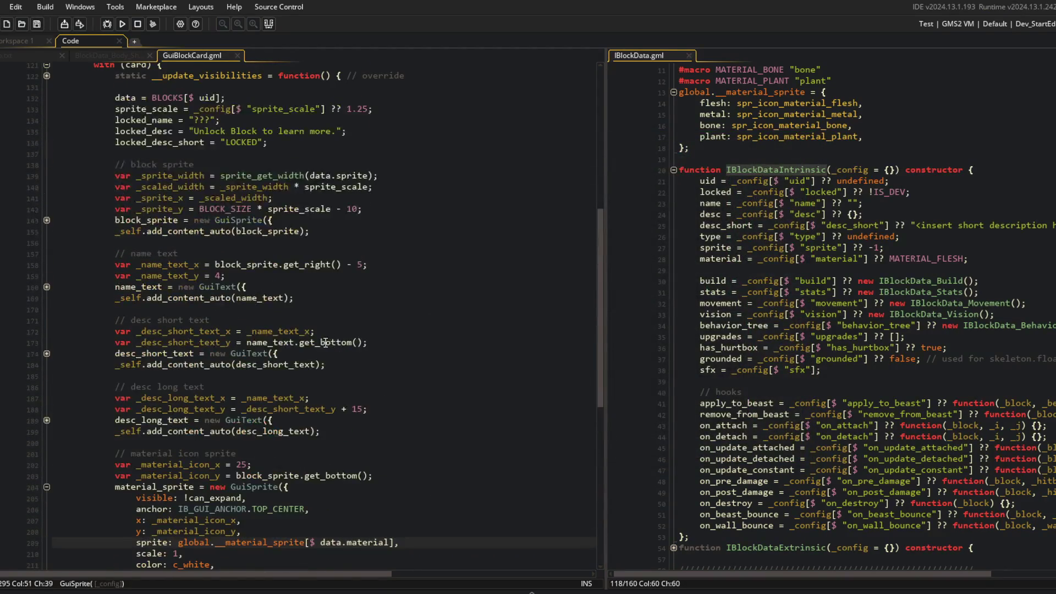
scroll(203, 374, "down", 5)
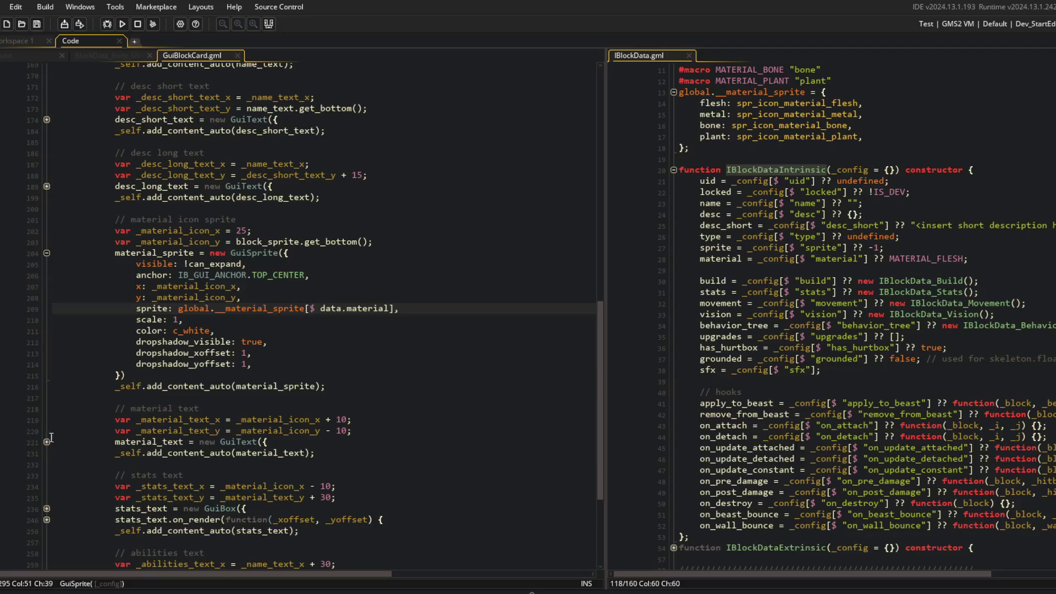
left_click(46, 441)
scroll(263, 393, "down", 5)
left_click(269, 380)
key("BackSpace")
left_click(179, 379)
Step: Expand the refresh function, remove the parentheses around the material value, then save and run
scroll(199, 331, "up", 20)
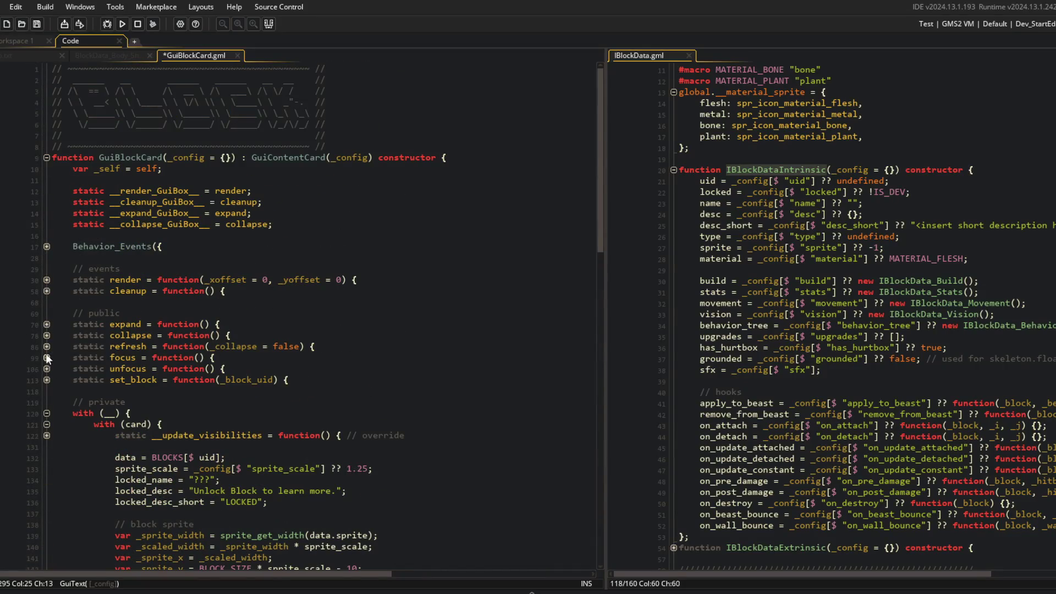
left_click(46, 357)
left_click(276, 420)
key("BackSpace")
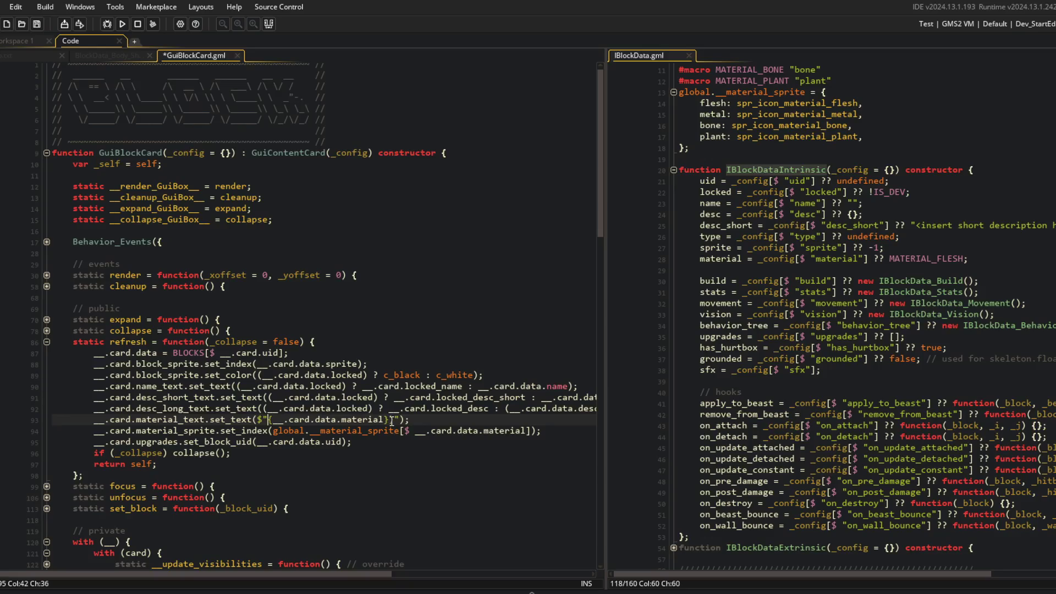
left_click(464, 251)
key("F5")
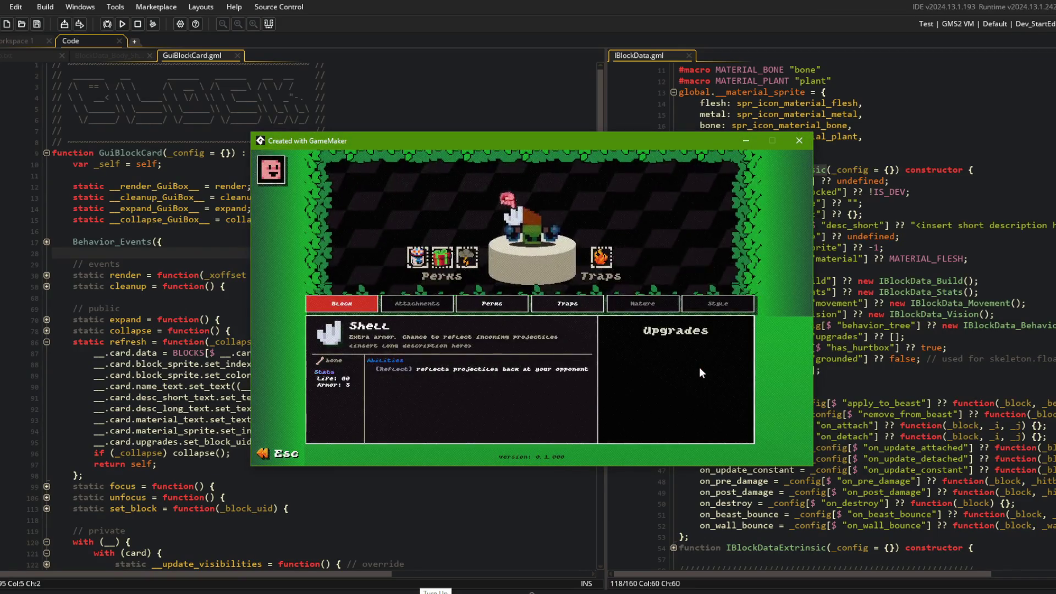
Step: Cycle through Orange Peel, Wand, Shell, Alien and Dino Head cards checking their flesh/bone labels
left_click(499, 137)
left_click(526, 214)
left_click(525, 214)
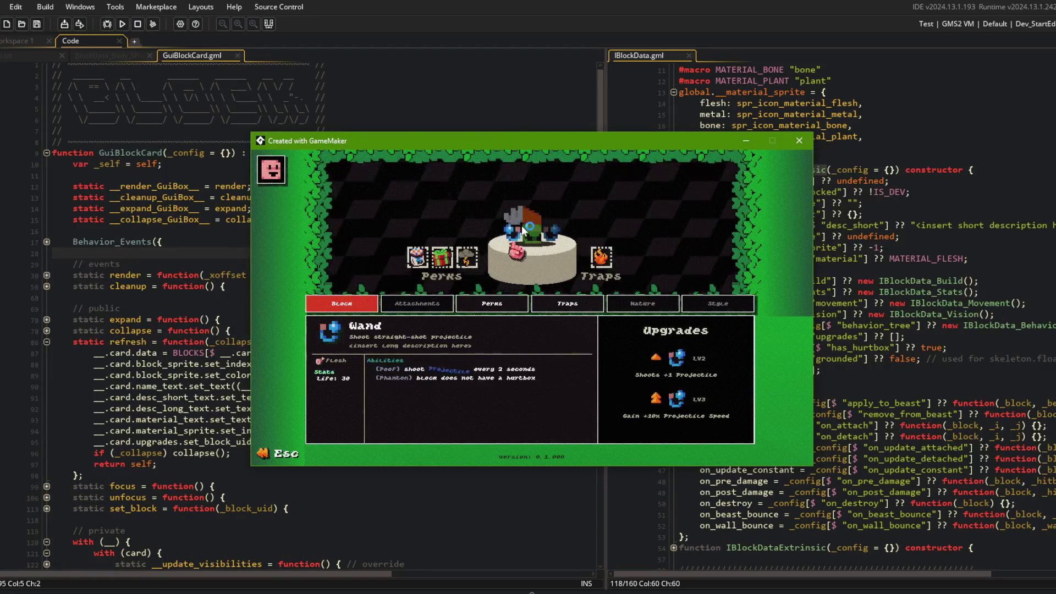
left_click(523, 230)
left_click(523, 230)
left_click(522, 230)
left_click(522, 230)
left_click(523, 230)
left_click(523, 230)
left_click(523, 230)
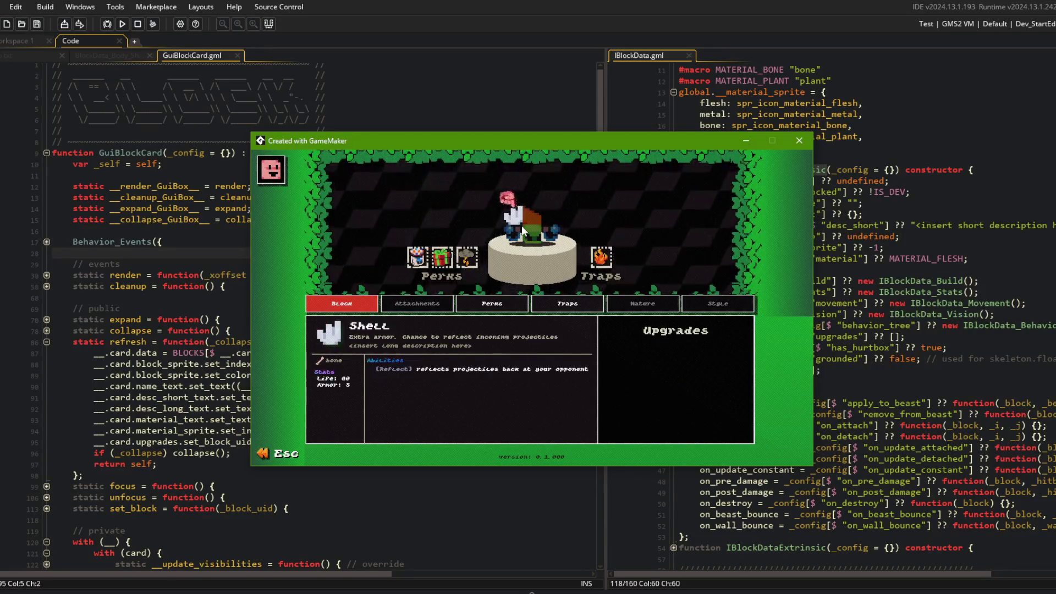
left_click(522, 230)
left_click(523, 230)
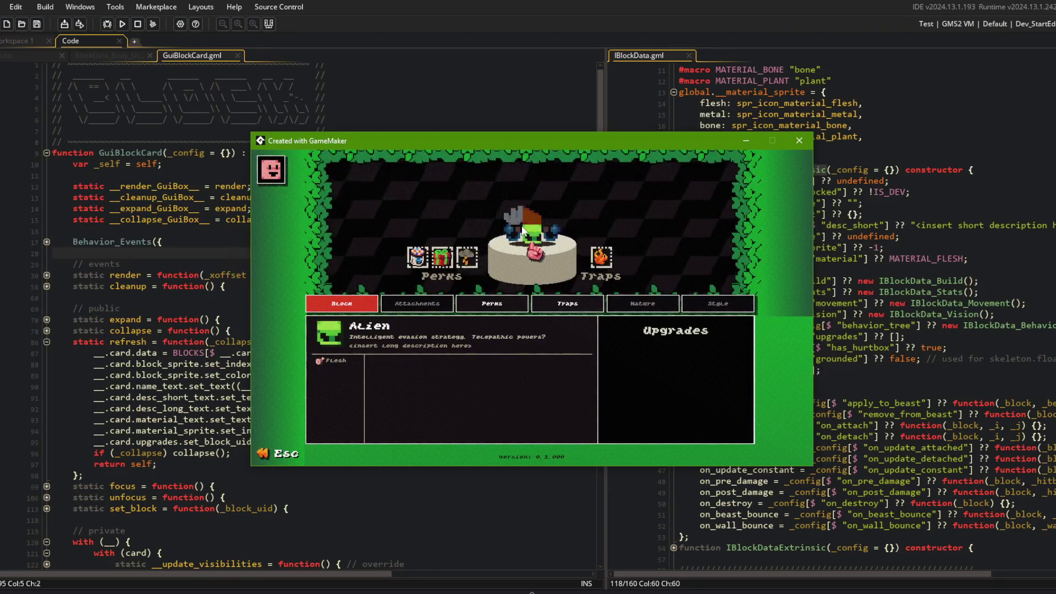
left_click(523, 230)
left_click(522, 230)
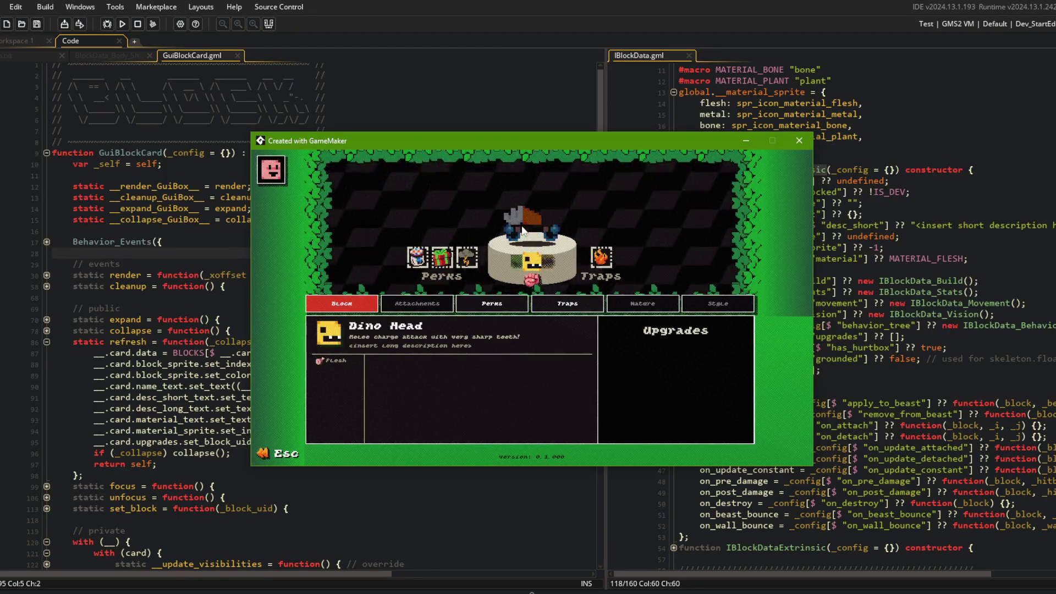
left_click(523, 230)
left_click(522, 230)
left_click(522, 230)
left_click(523, 230)
left_click(523, 230)
left_click(171, 269)
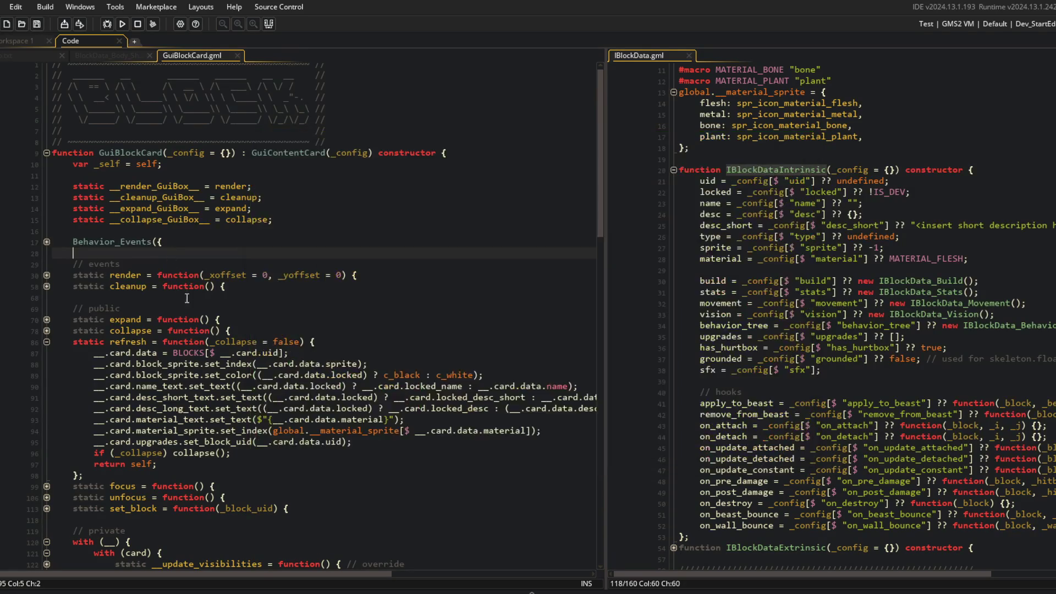
Step: Change the material icon x on line 202 to 30 and save GuiBlockCard
scroll(209, 330, "down", 20)
scroll(269, 366, "up", 2)
left_click(320, 366)
key("Left")
key("BackSpace")
key("ctrl+s")
Step: Check where _material_icon_x is used, adjust the stats text x offset on line 234, and run
double_click(187, 368)
scroll(186, 372, "down", 4)
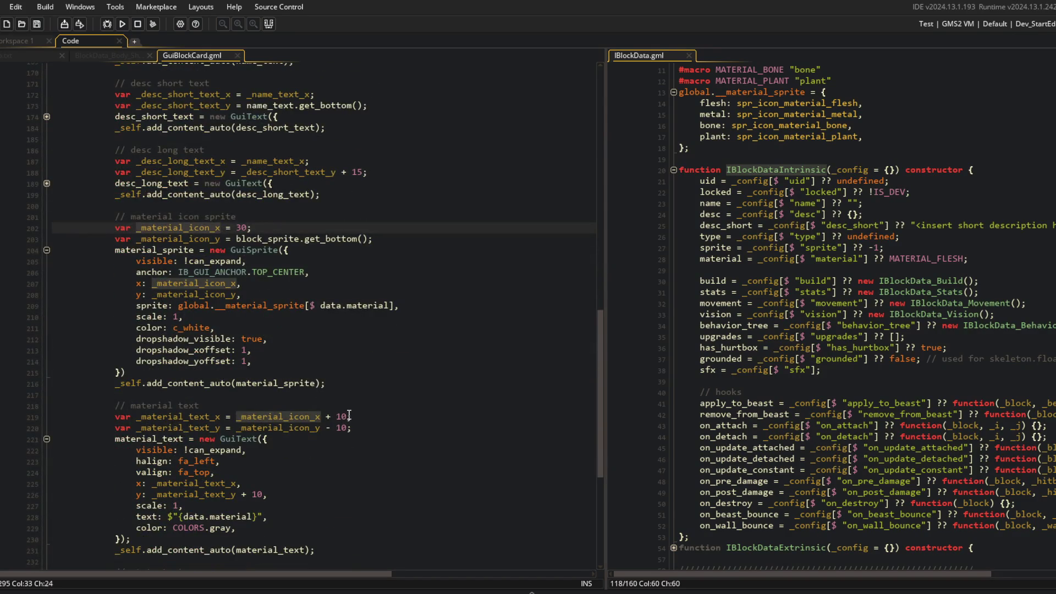
scroll(349, 414, "down", 3)
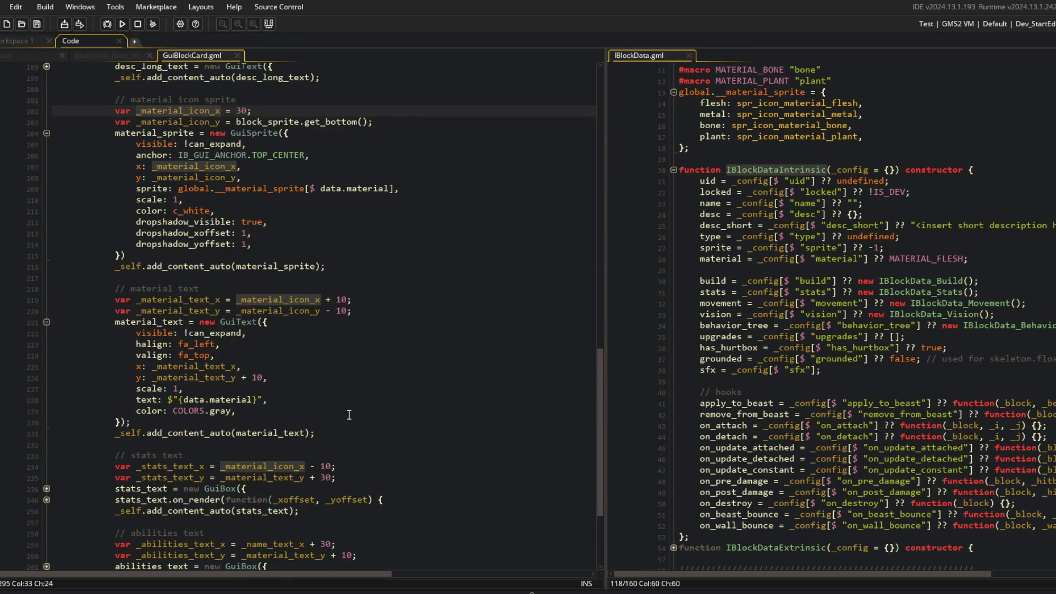
left_click(333, 467)
key("BackSpace")
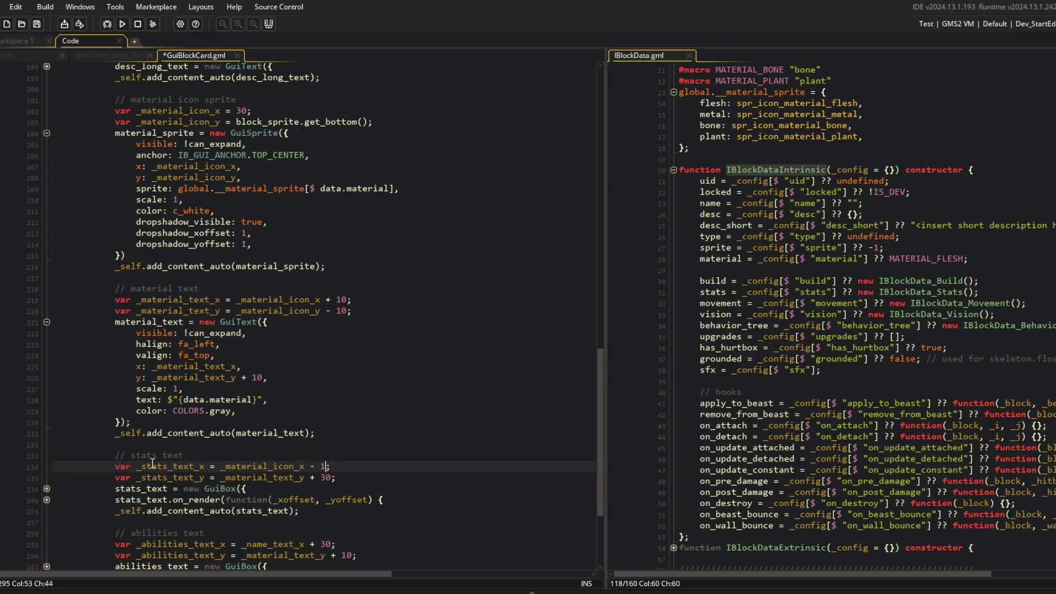
type("5")
key("F5")
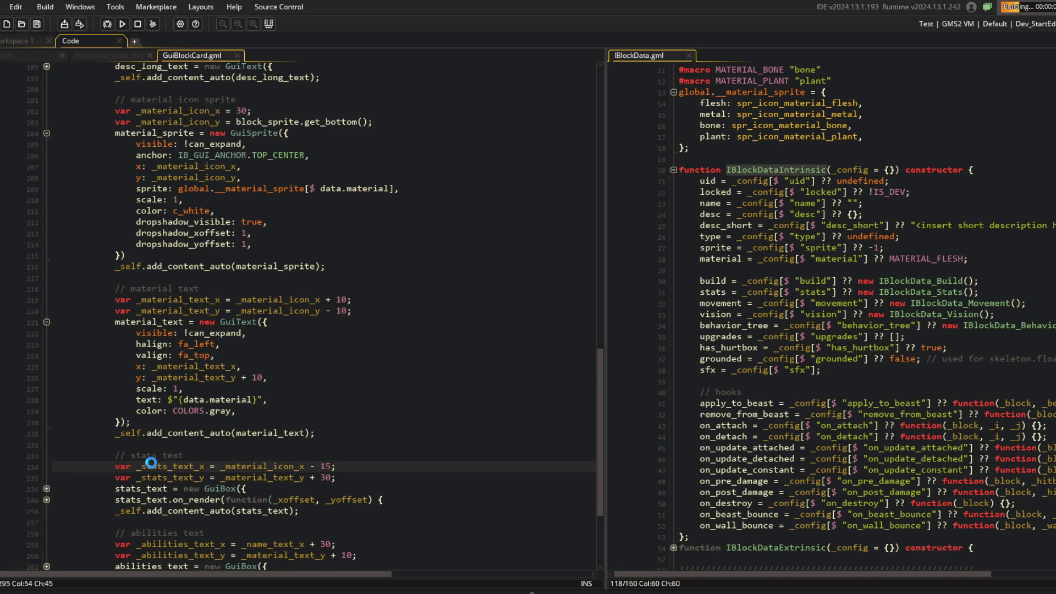
Step: Drop the icon-based term so _stats_text_x is a fixed 15, and save
scroll(165, 440, "up", 1)
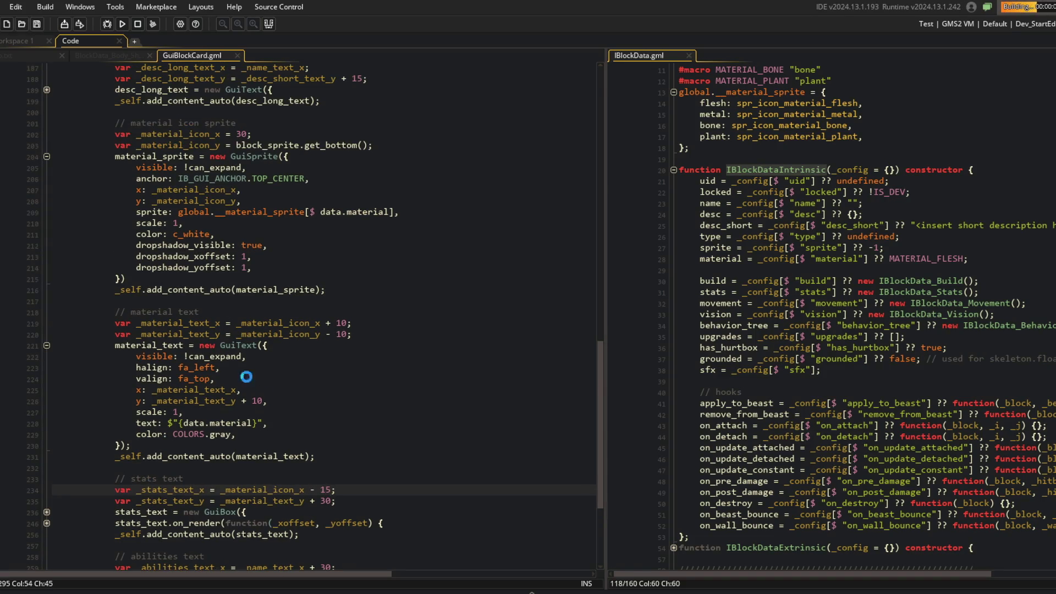
double_click(198, 135)
left_click(333, 490)
key("Left")
key("Left")
key("ctrl+shift+Left")
key("ctrl+shift+Left")
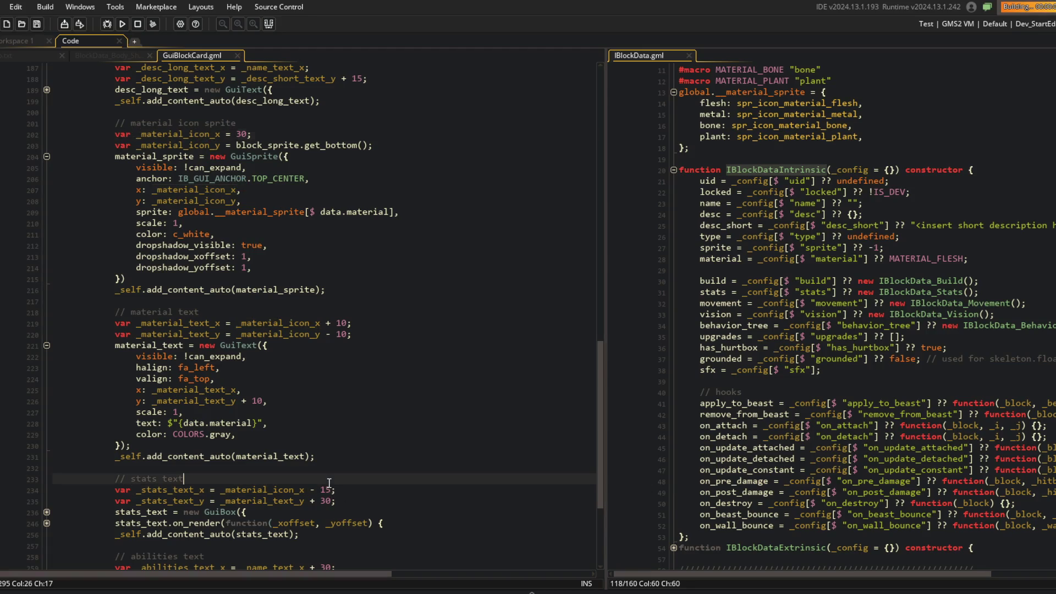
key("BackSpace")
key("ctrl+s")
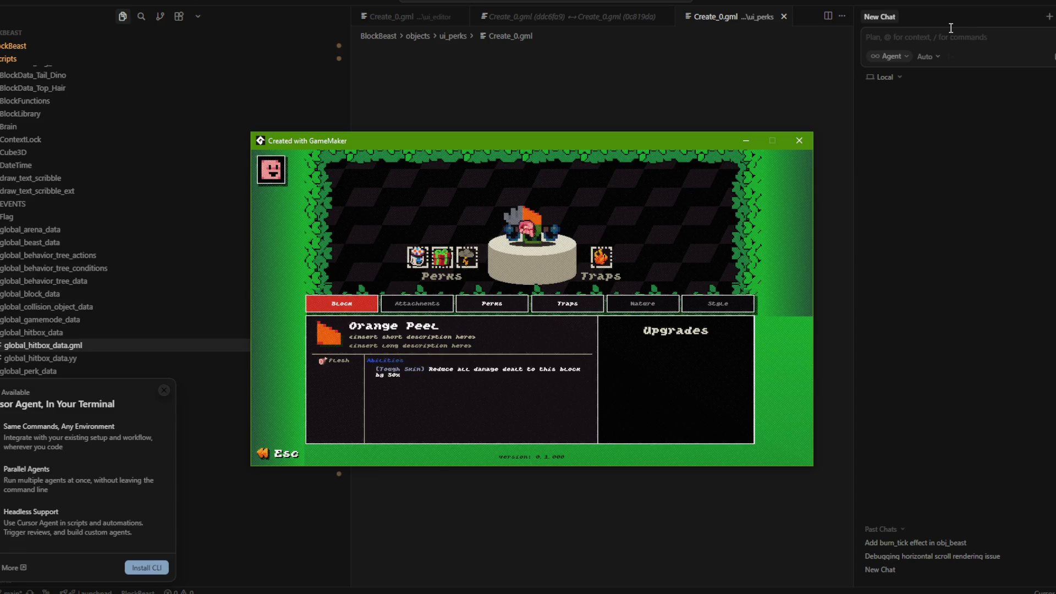
Step: Close the running game window and dismiss its Code Error dialog
left_click(726, 503)
key("alt+Tab")
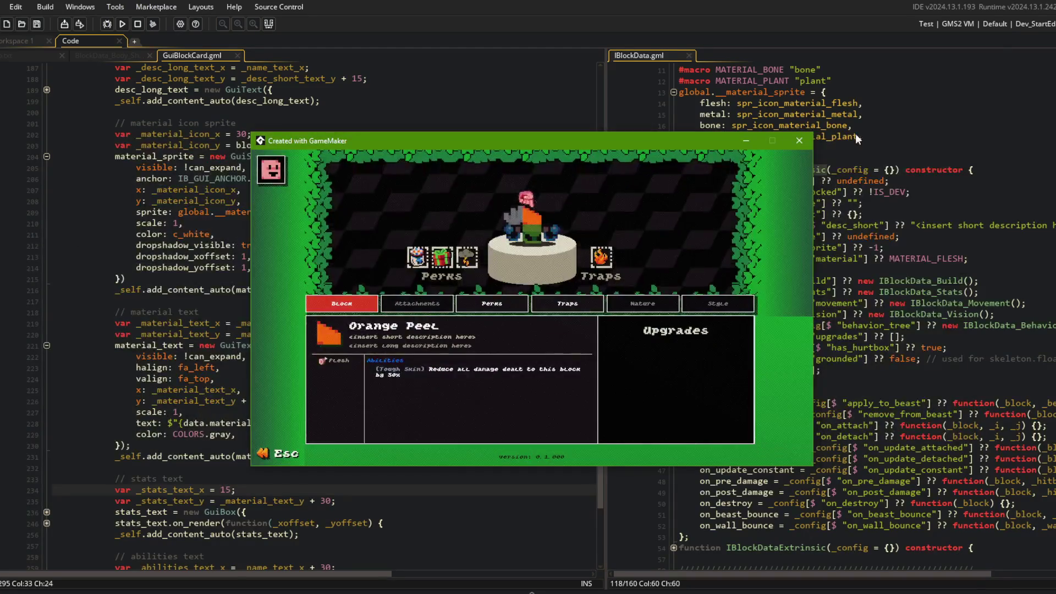
left_click(799, 141)
left_click(397, 433)
Step: Stage all changes with 'git add .' in Command Prompt and start the git commit command
key("alt+Tab")
left_click(489, 239)
type("git add .")
key("Return")
type("git commit -m \"more positioning on ui_editor")
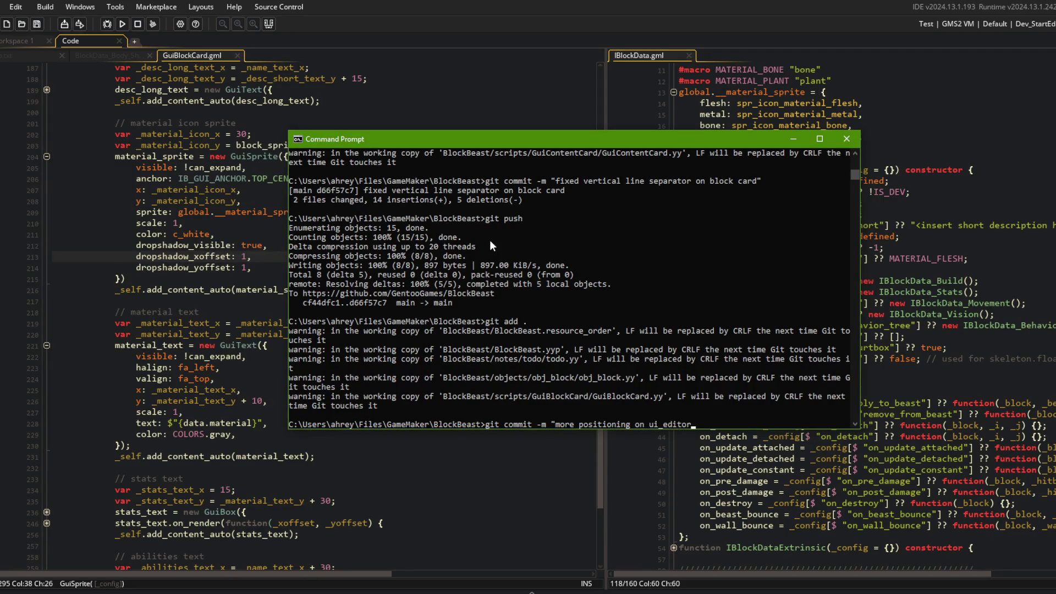
type("\"")
Step: Commit with message 'more positioning on ui_editor', run git push, and expand GameMaker's output log
key("Return")
type("git push")
key("Return")
left_click(222, 190)
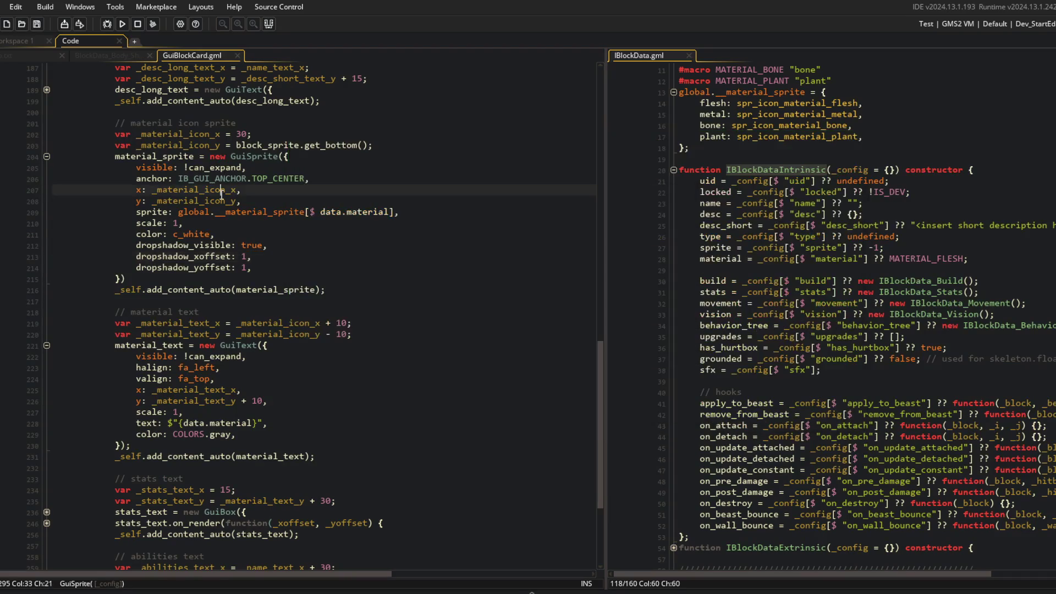
left_click(239, 590)
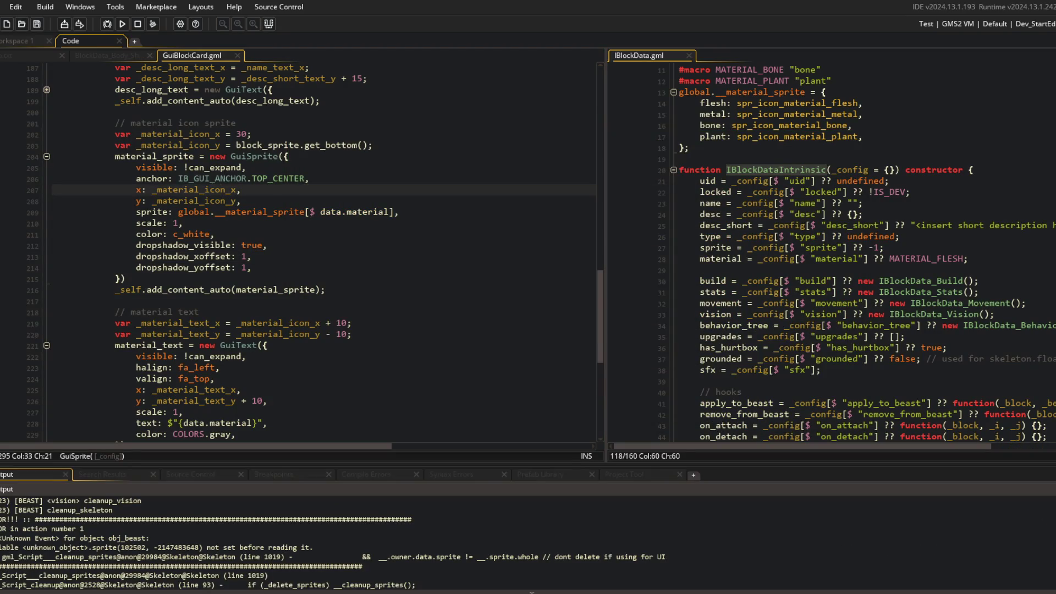
Step: Dismiss Cursor's agent announcement, review lines 225 and 219, then open a new browser tab
key("alt+Tab")
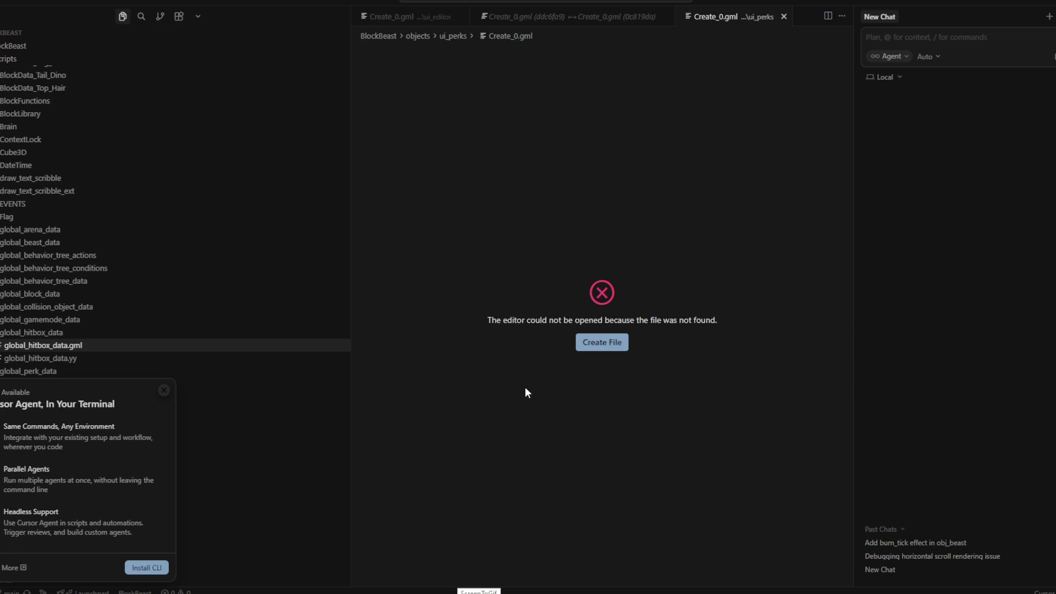
left_click(164, 390)
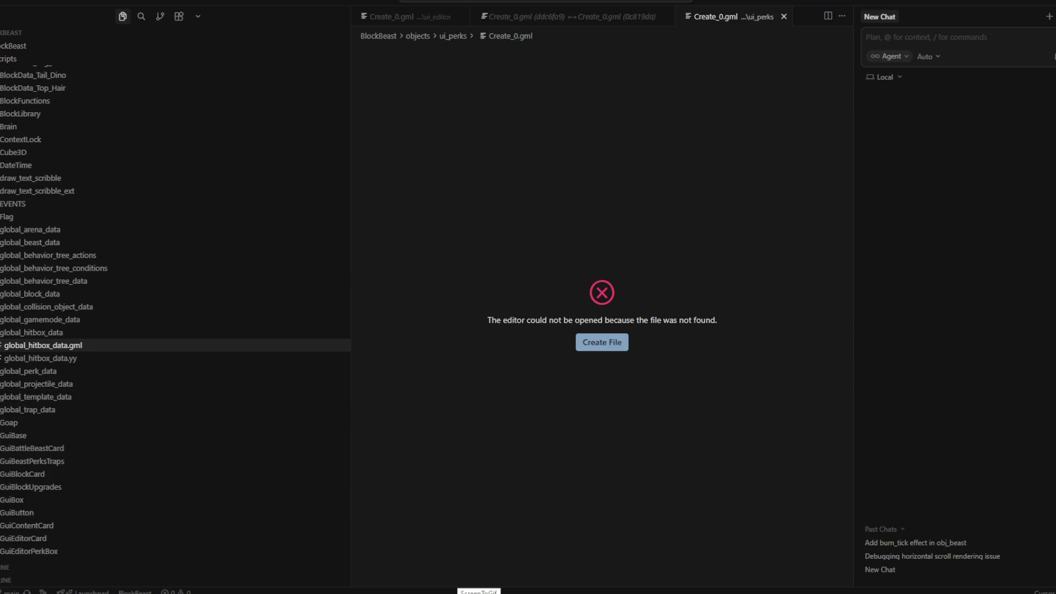
key("alt+Tab")
left_click(462, 390)
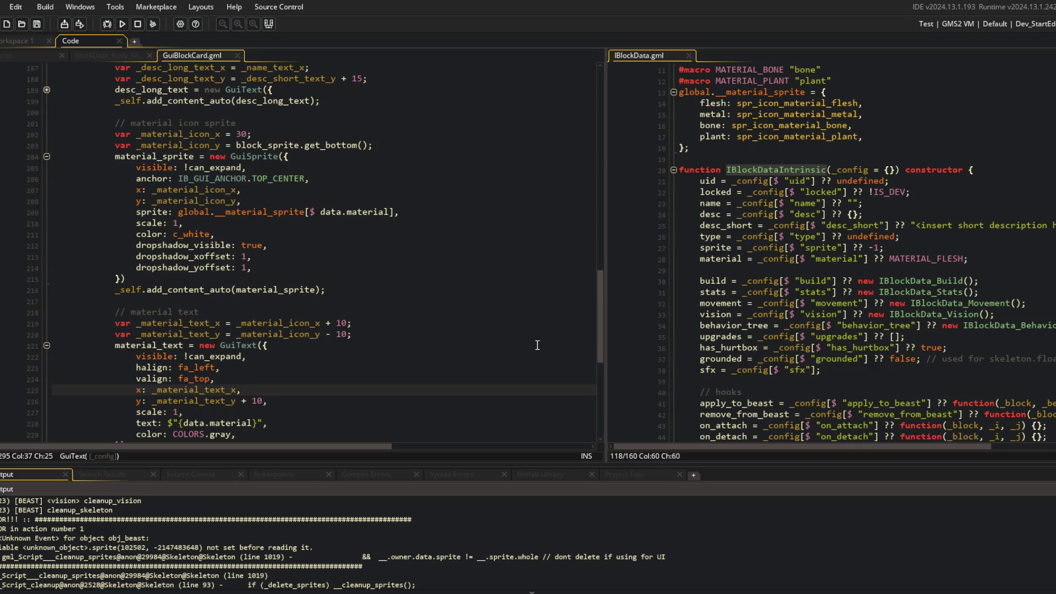
left_click(536, 321)
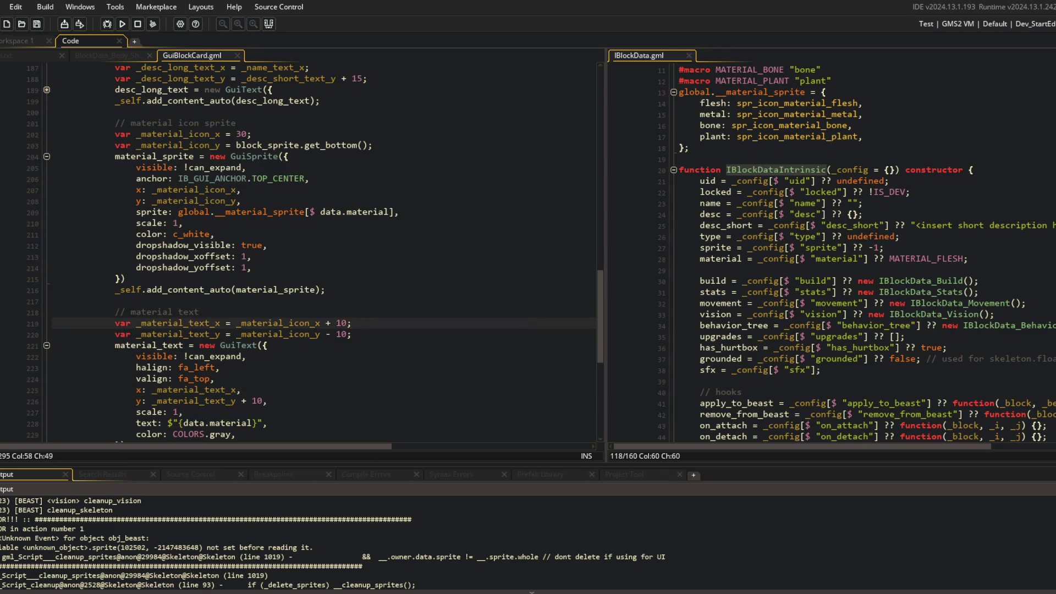
key("alt+Tab")
key("ctrl+t")
Step: Search for 'claude code', open the Claude Code Docs result and maximize the browser
type("claude code")
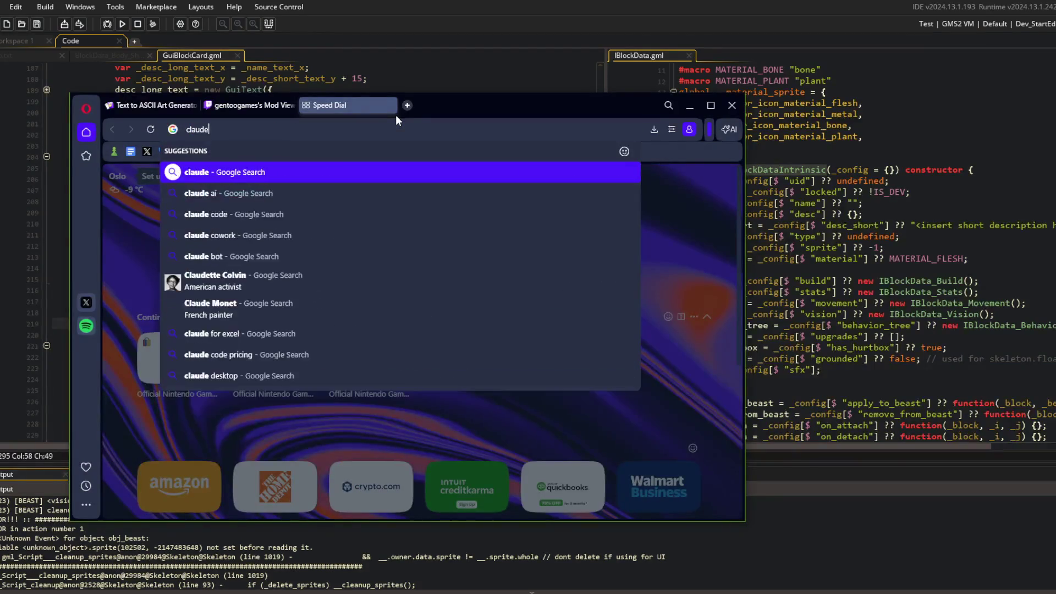
key("Return")
left_click(185, 406)
scroll(466, 323, "down", 3)
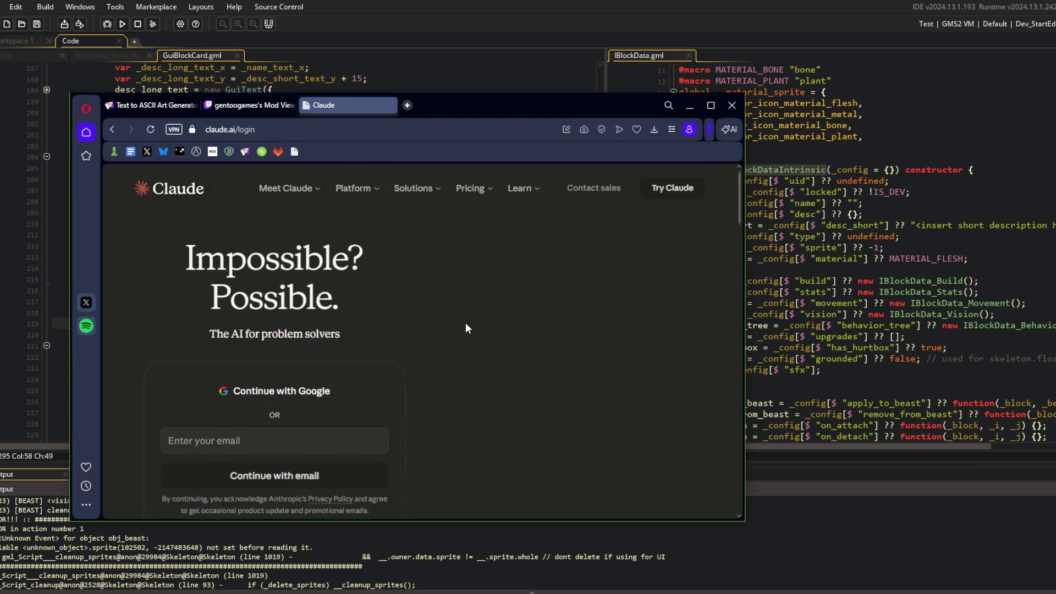
key("alt+Left")
left_click(368, 295)
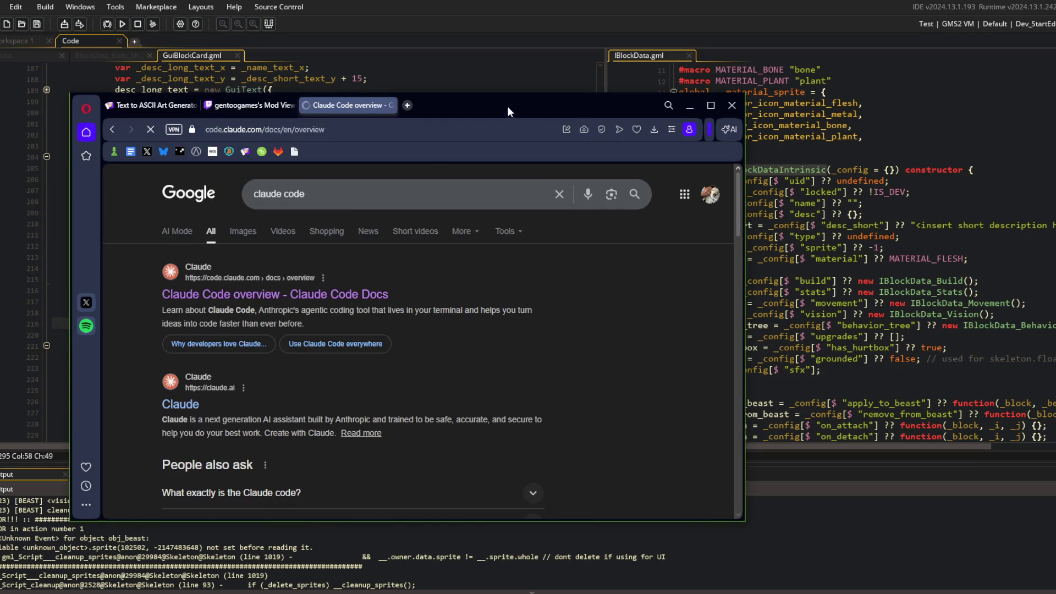
double_click(507, 107)
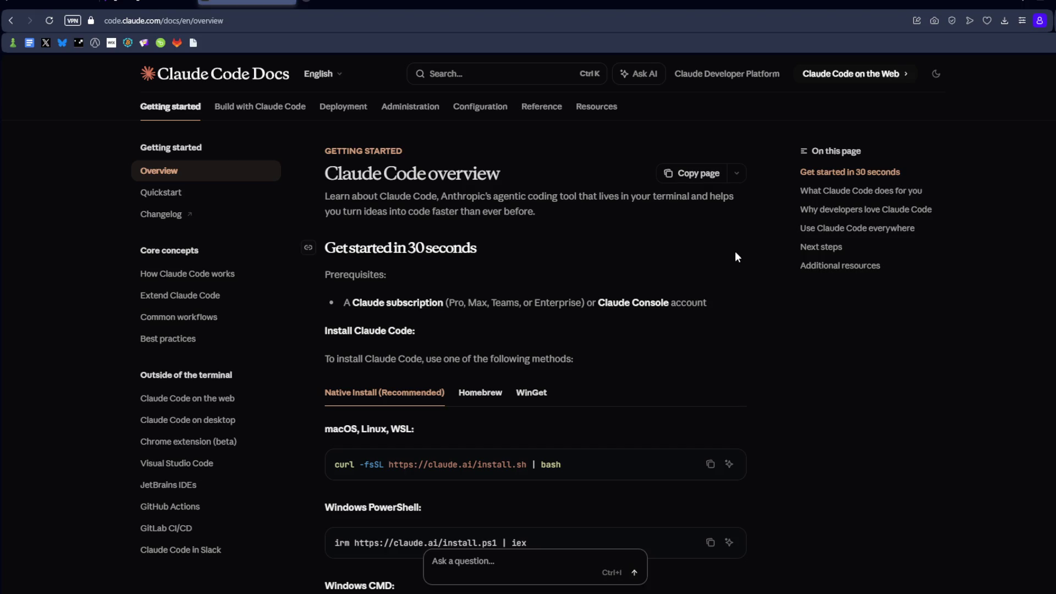
Step: Copy the Windows CMD install command and switch to the Command Prompt window
scroll(707, 352, "down", 2)
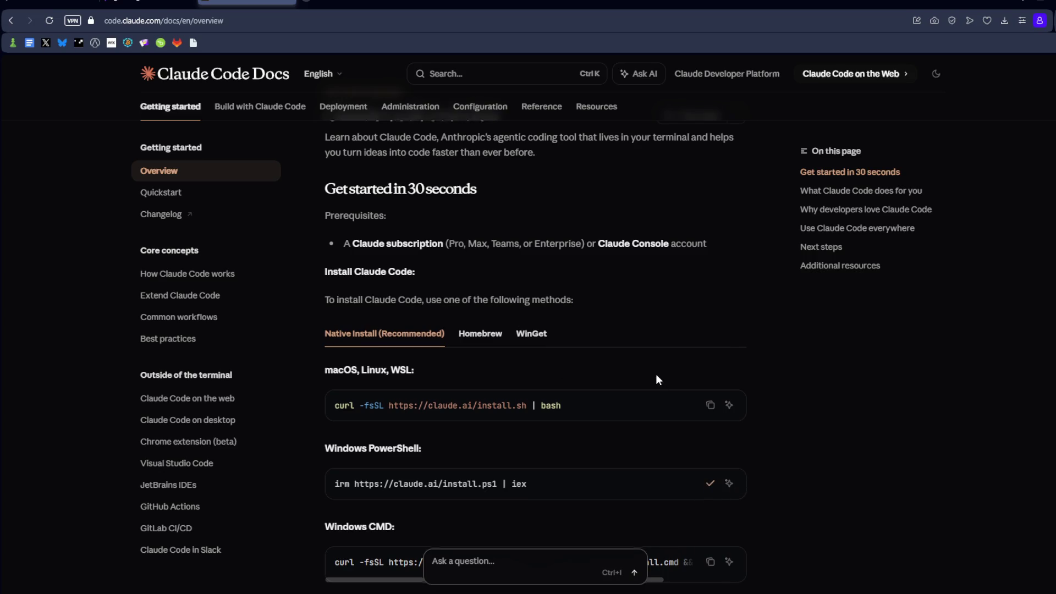
scroll(655, 374, "down", 4)
left_click(710, 445)
key("alt+Tab")
left_click(453, 311)
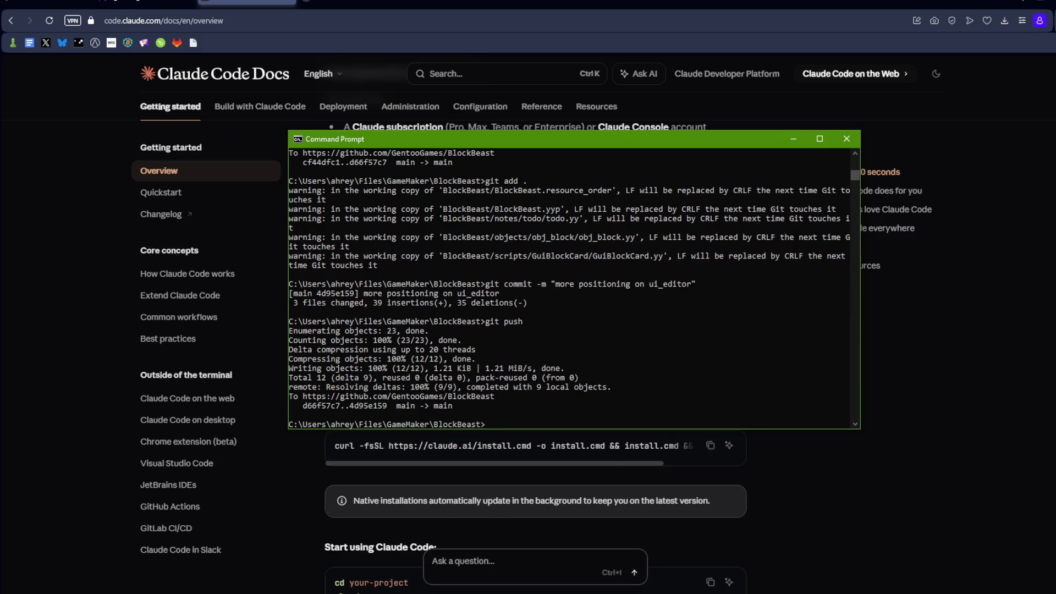
Step: Open a new Command Prompt from the taskbar, paste the Claude Code install command and run it
right_click(232, 583)
left_click(232, 544)
left_click(416, 306)
right_click(415, 306)
key("Return")
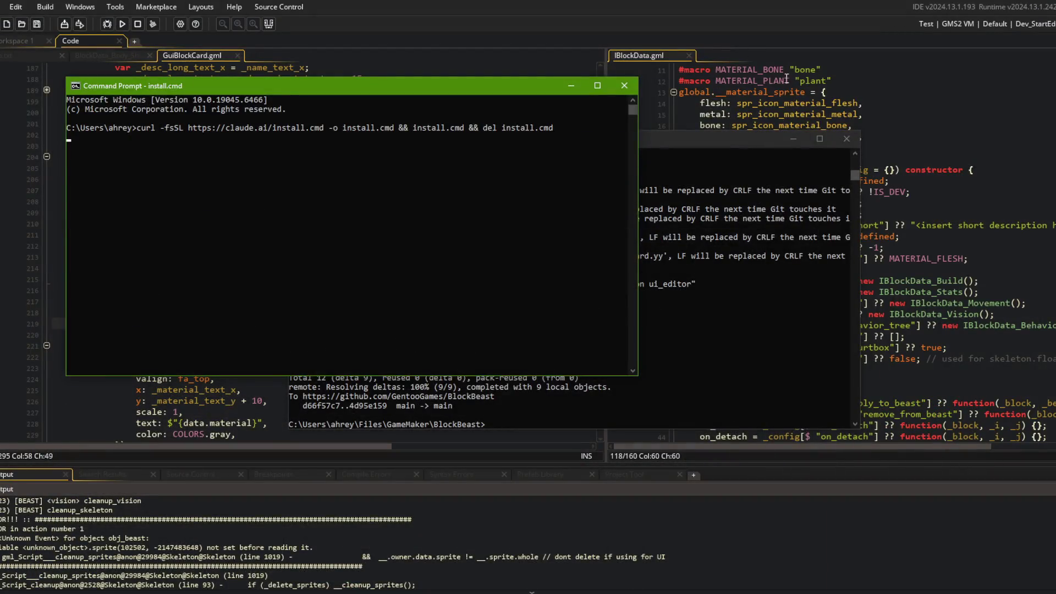
Step: Return to the GameMaker GuiBlockCard code around line 211
left_click(788, 72)
left_click(388, 236)
scroll(387, 236, "down", 3)
scroll(388, 236, "up", 3)
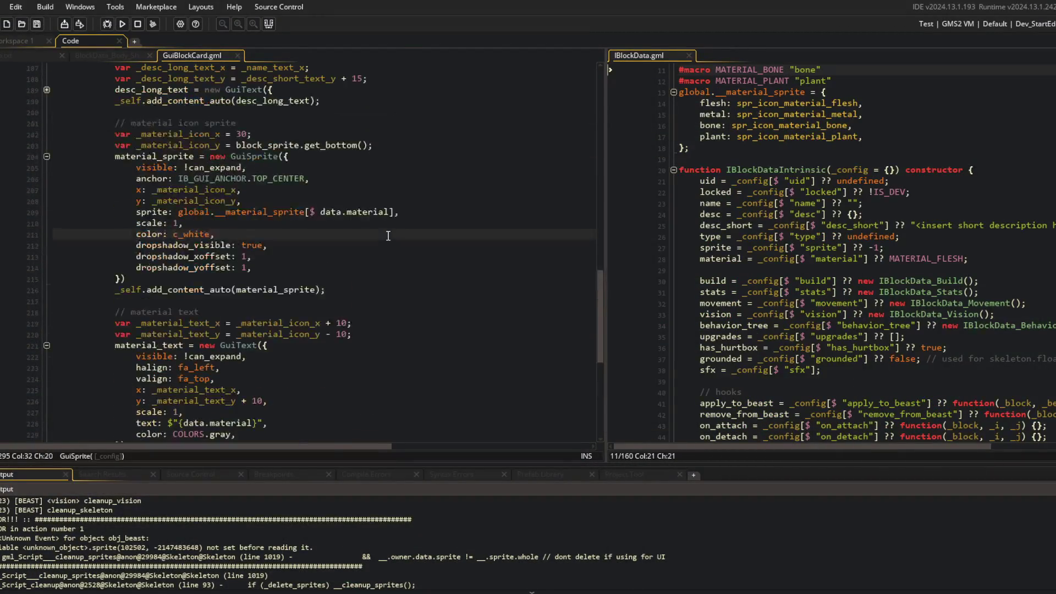
Step: Review the output log, open File Explorer from the taskbar, then build and run with F5
scroll(169, 525, "down", 1)
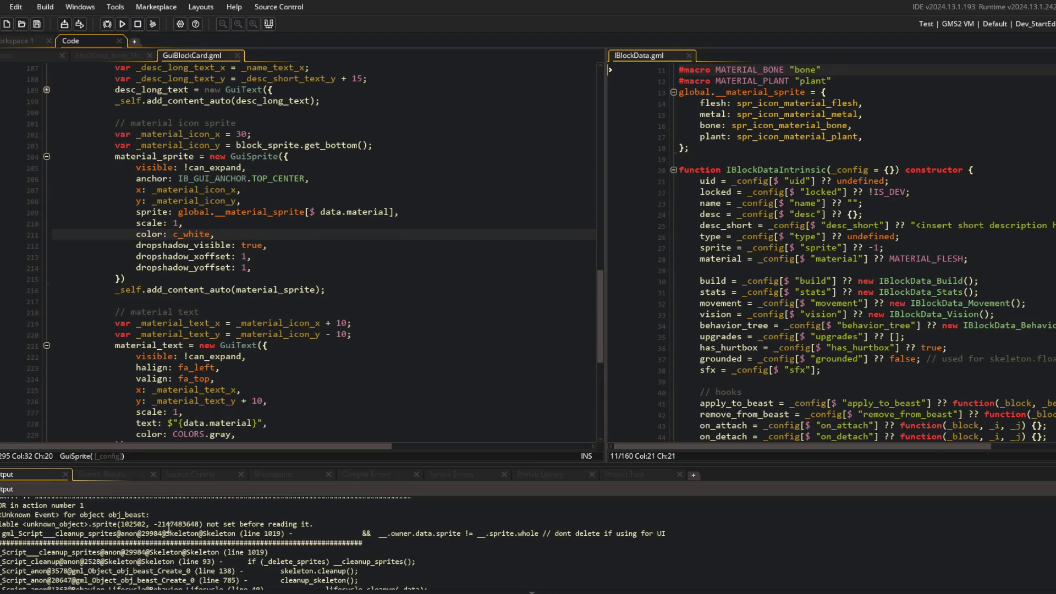
scroll(169, 525, "up", 1)
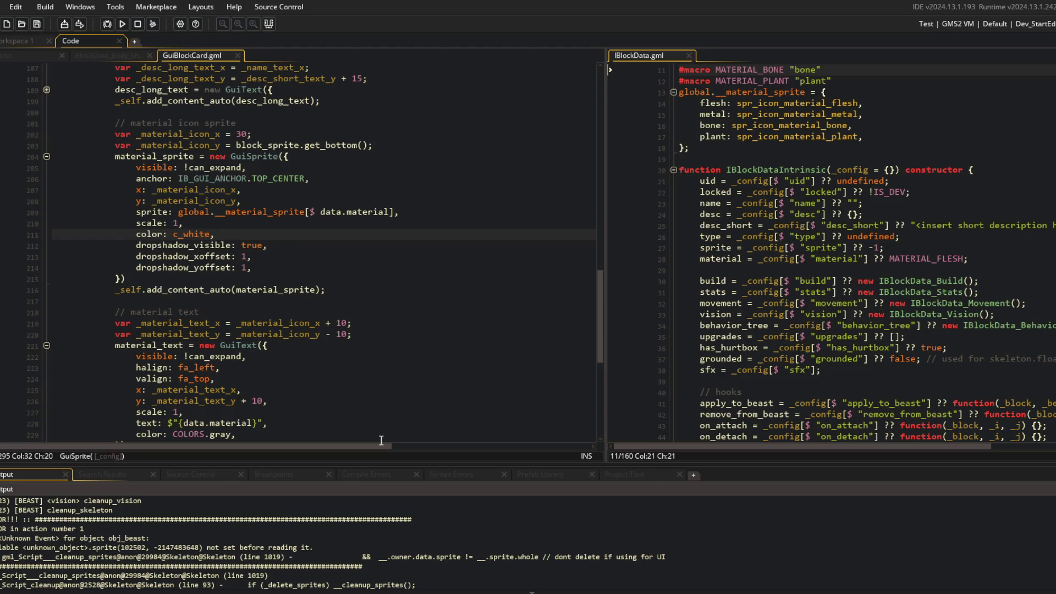
left_click(171, 586)
key("alt+Tab")
key("F5")
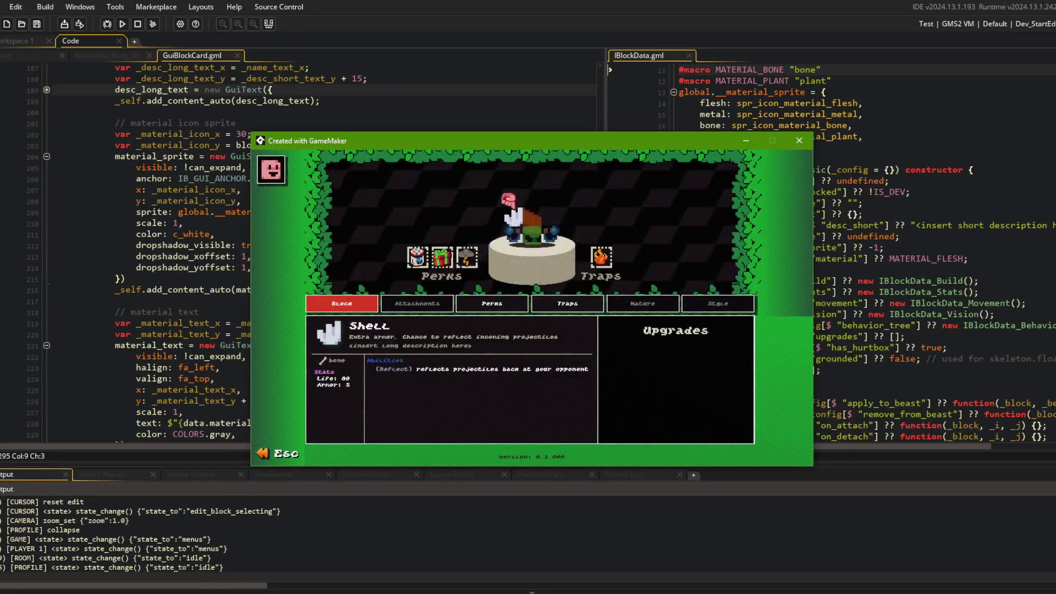
Step: Open File Explorer and go to Local app data > BlockBeast > BlockBeast > save > 0.0.00
key("super+e")
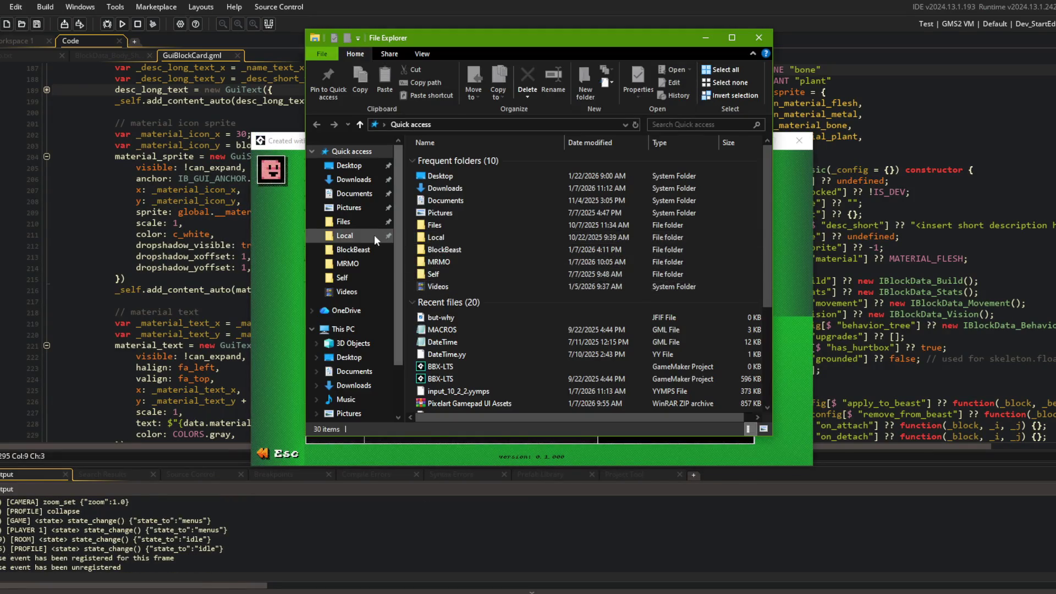
left_click(375, 235)
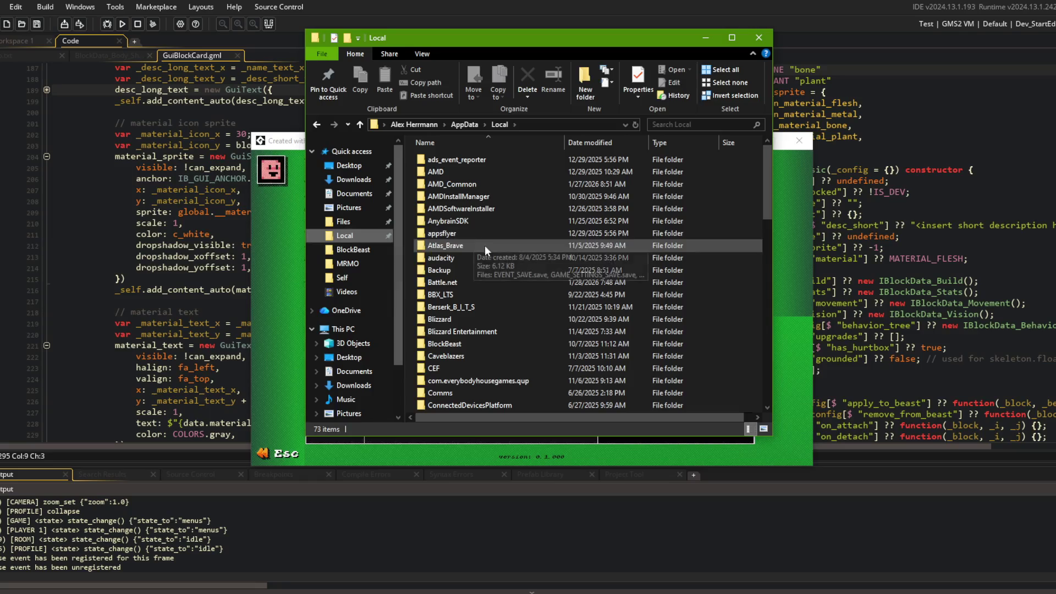
double_click(461, 342)
double_click(463, 158)
double_click(463, 159)
double_click(463, 158)
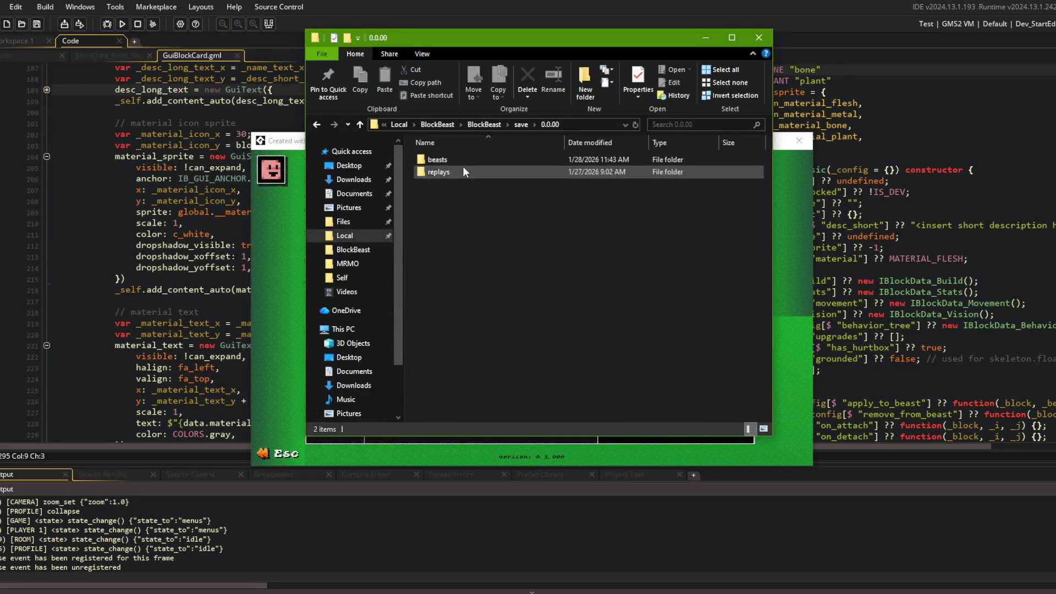
Step: Open beasts > My Beast 1 > sprites, then exit the game's block editor to the beast menu
double_click(461, 159)
double_click(475, 160)
left_click_drag(479, 37, 756, 97)
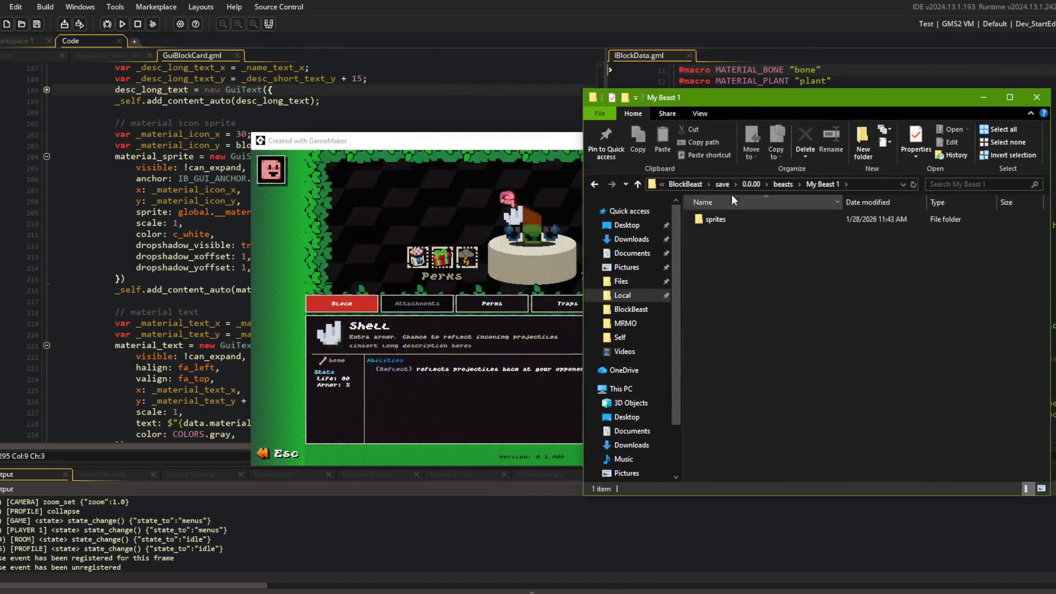
double_click(717, 219)
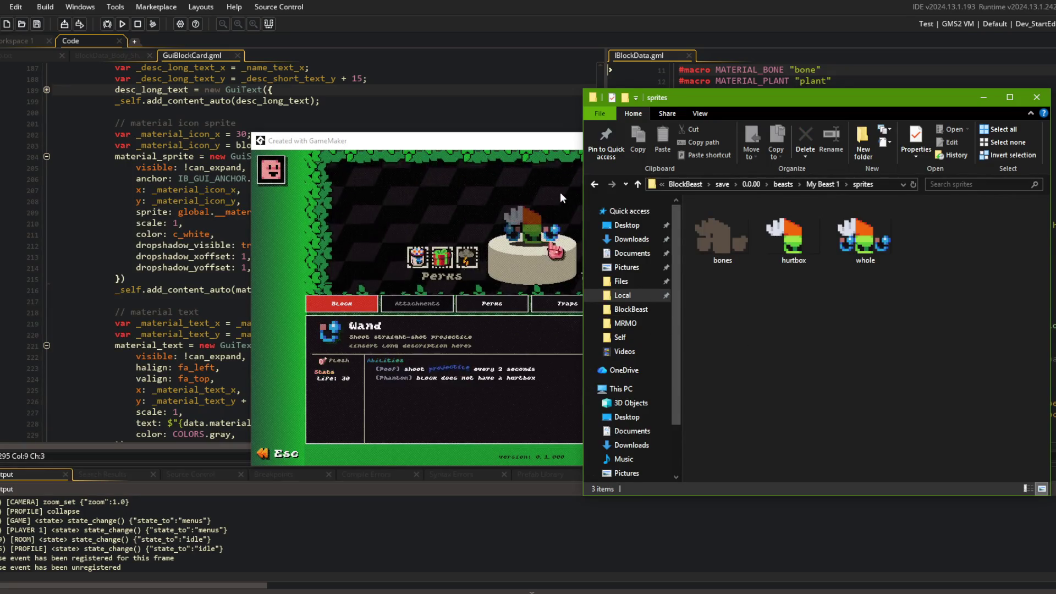
left_click(561, 193)
key("Escape")
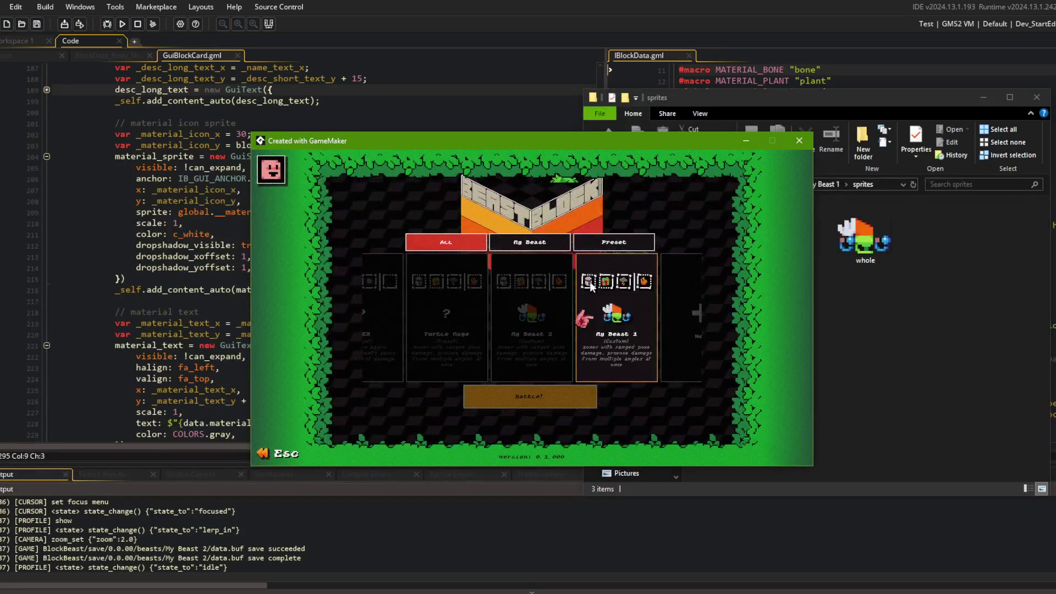
Step: Open and exit the beast editor for My Beast 1 and My Beast 2 to save them
left_click(595, 322)
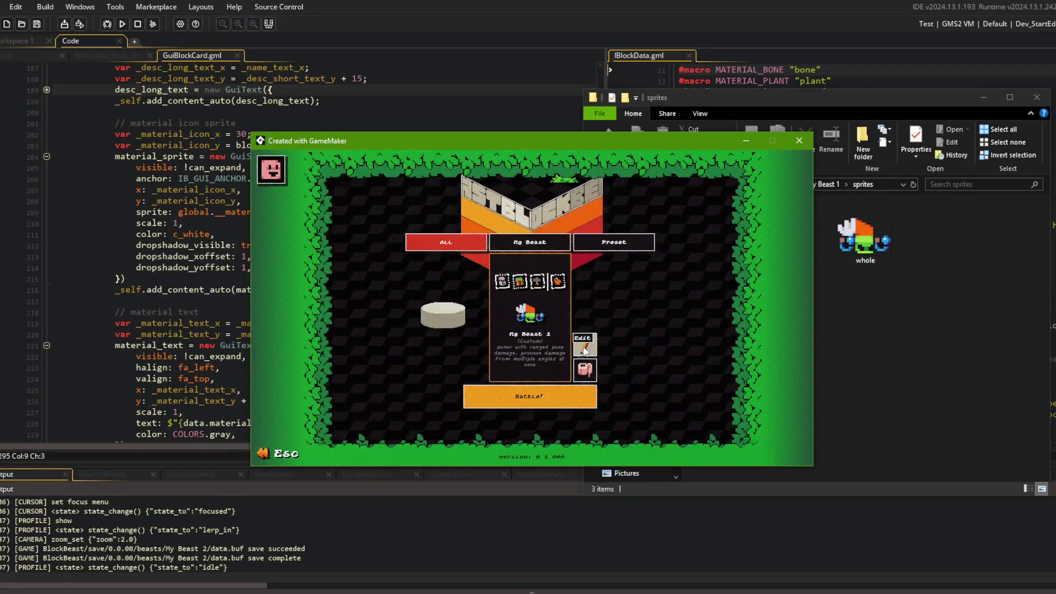
left_click(585, 345)
key("Escape")
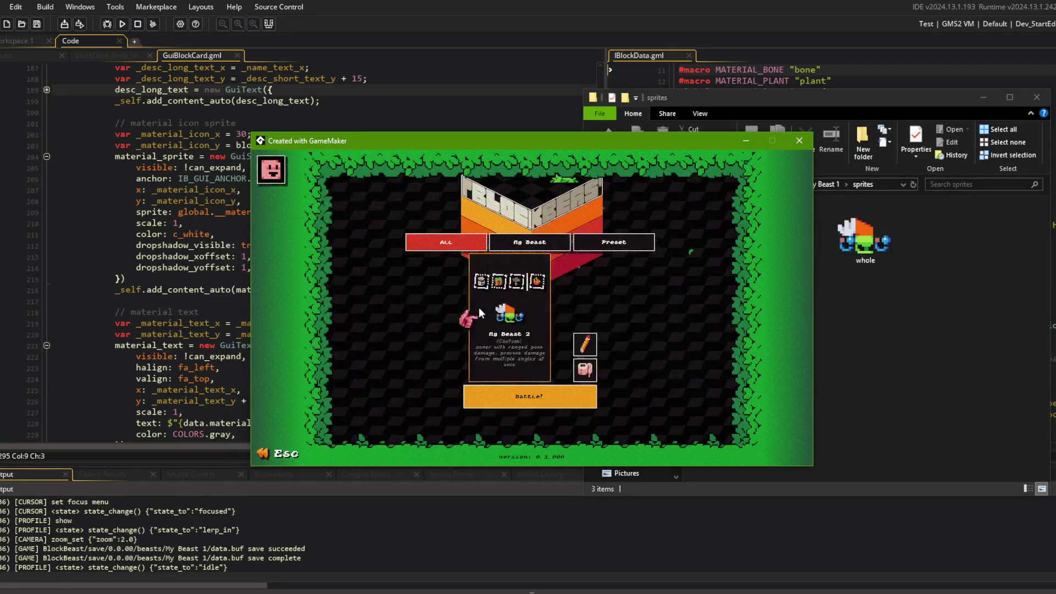
left_click(586, 344)
key("Escape")
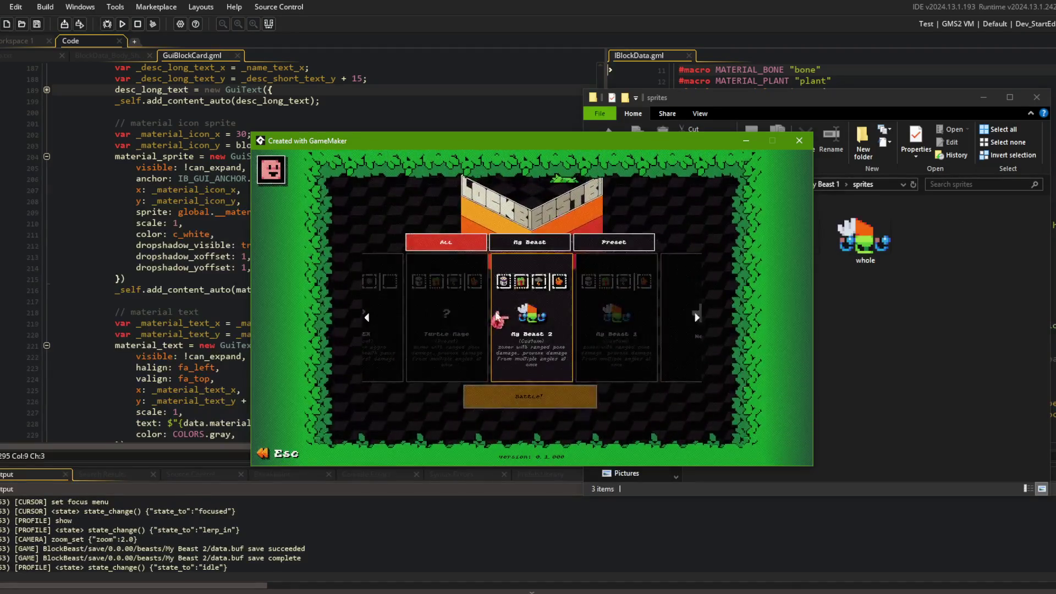
Step: Check the beasts folder in Explorer, then save Turtle Mage and TREX through the editor
left_click(893, 305)
left_click(785, 183)
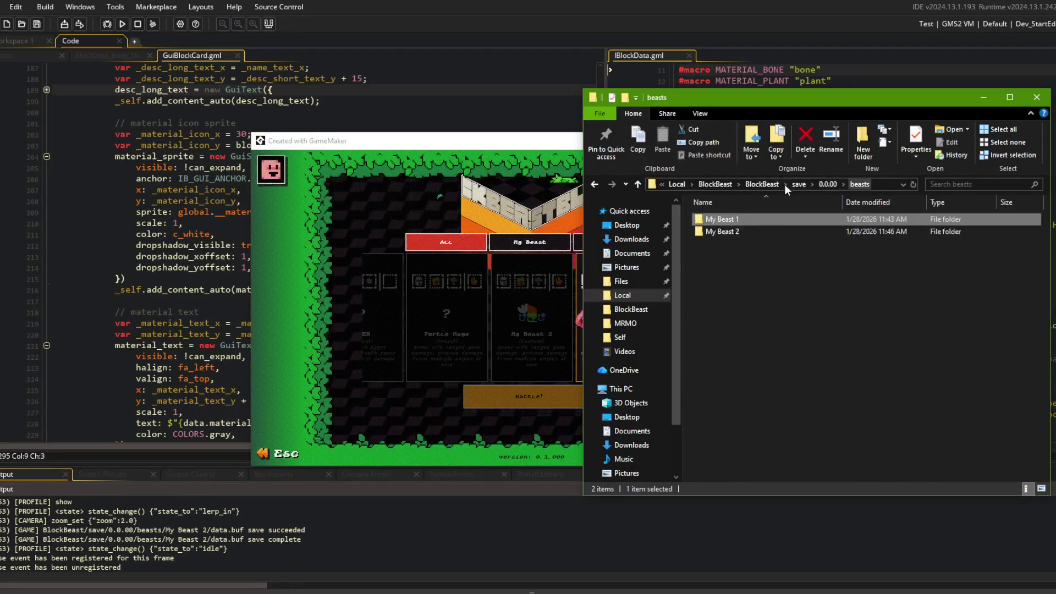
left_click(450, 309)
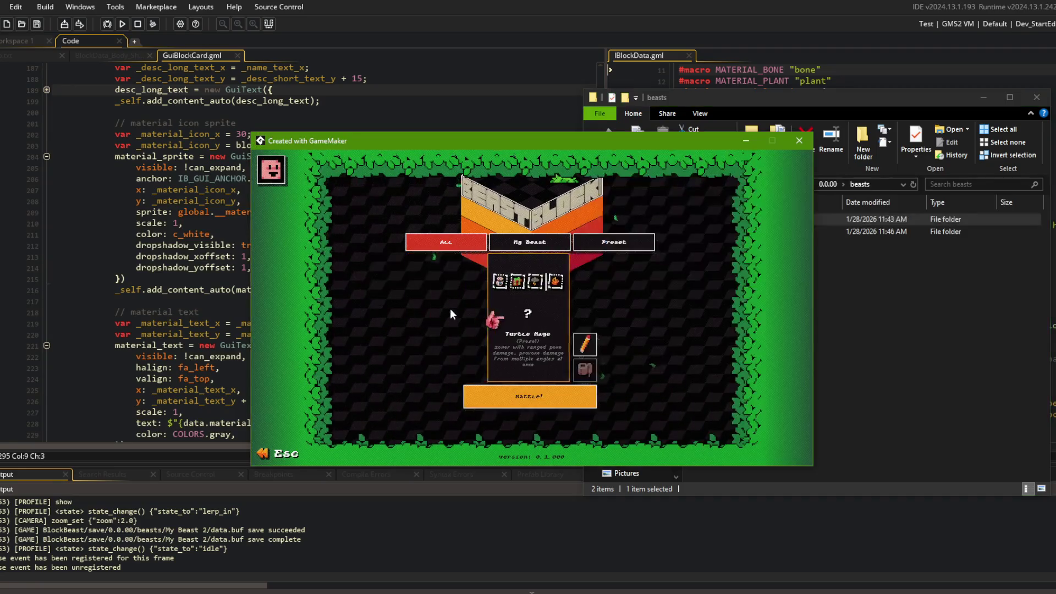
left_click(584, 350)
key("Escape")
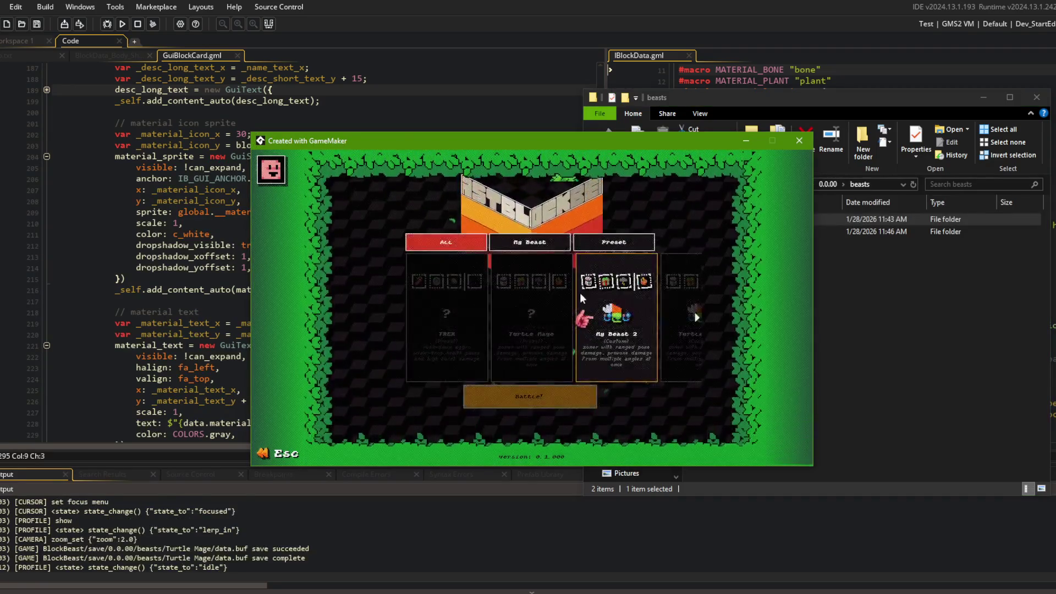
left_click(582, 344)
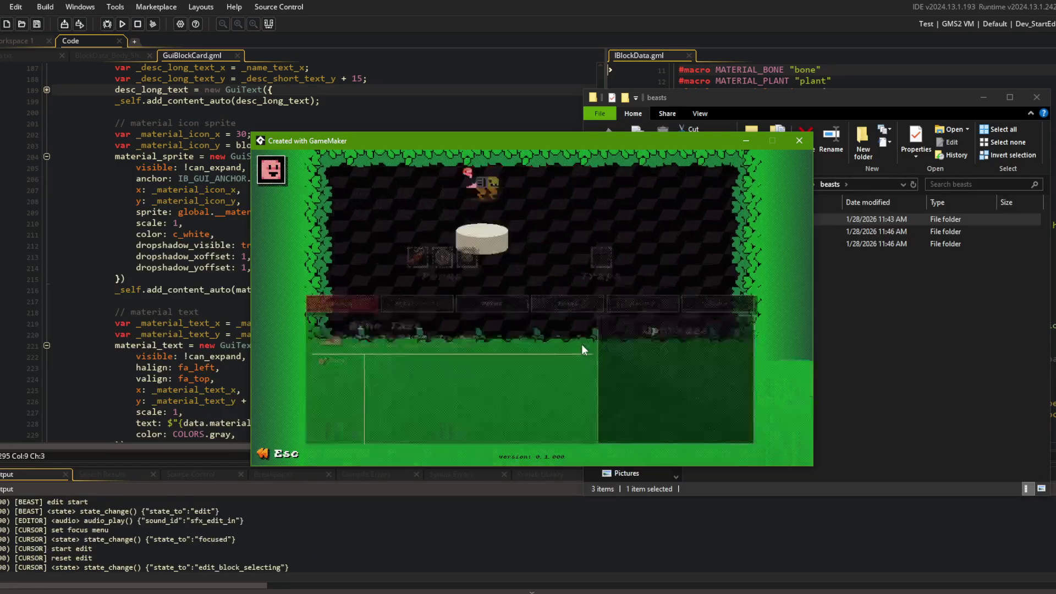
key("Escape")
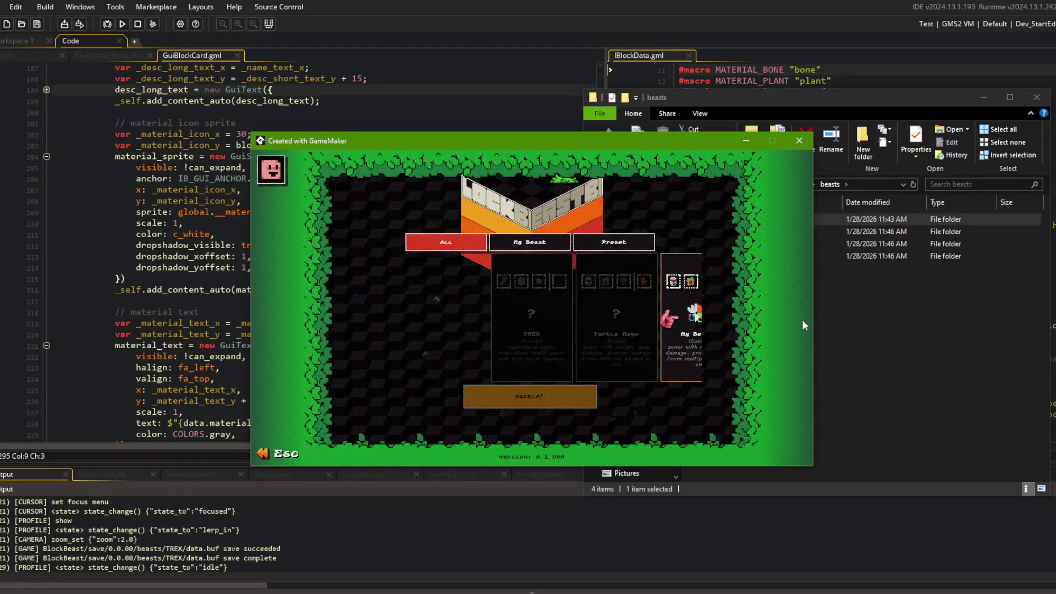
left_click(701, 336)
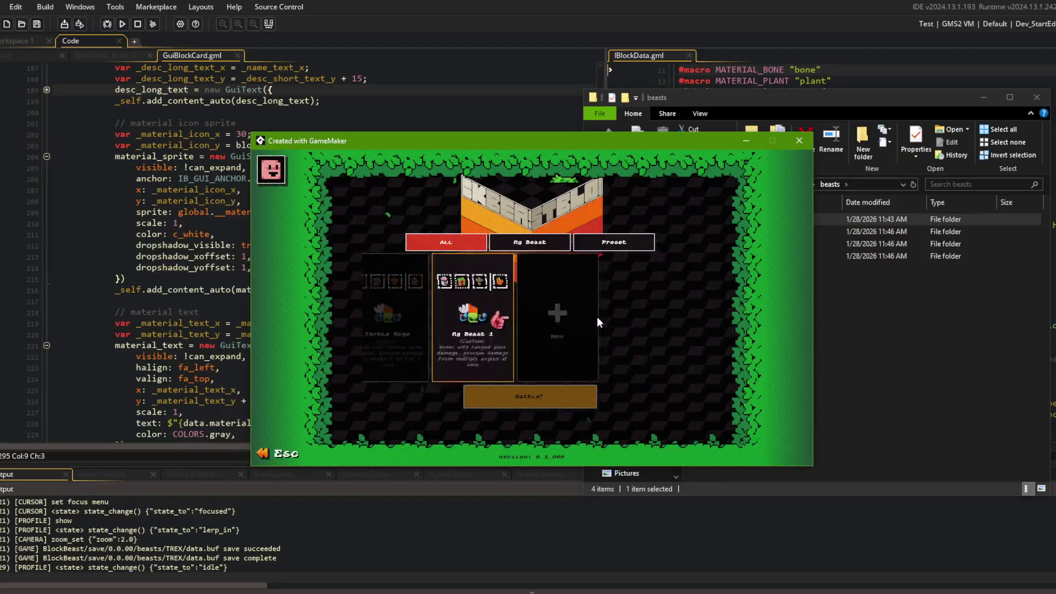
Step: Close the game window and start a fresh build with F5
left_click(800, 141)
left_click(447, 251)
key("F5")
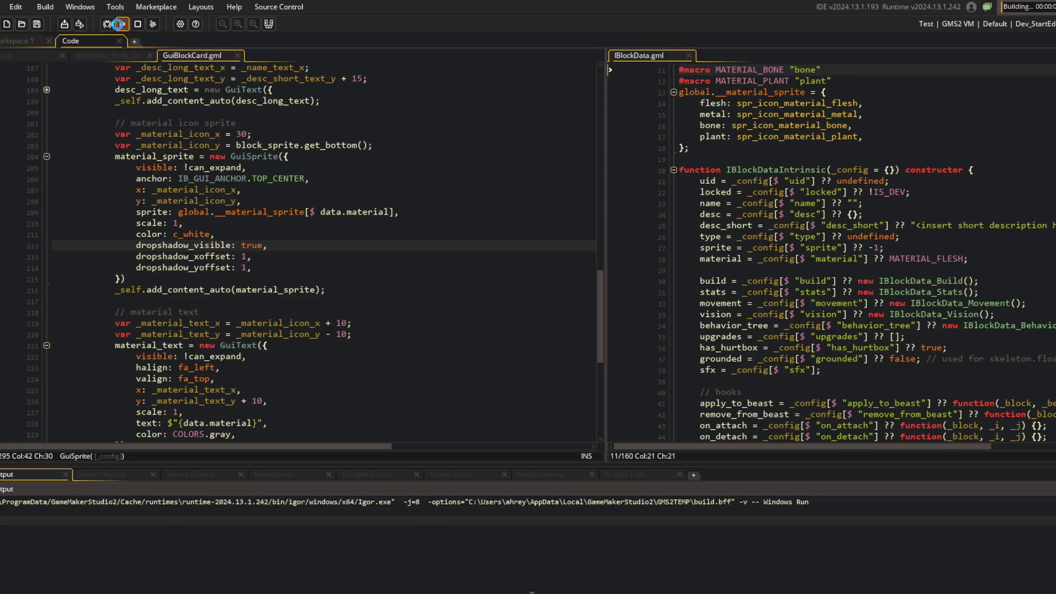
Step: Close the crashed game window and its Code Error dialog
key("alt+Tab")
mouse_move(726, 311)
left_mouse_down()
mouse_move(725, 223)
mouse_move(739, 318)
left_mouse_up()
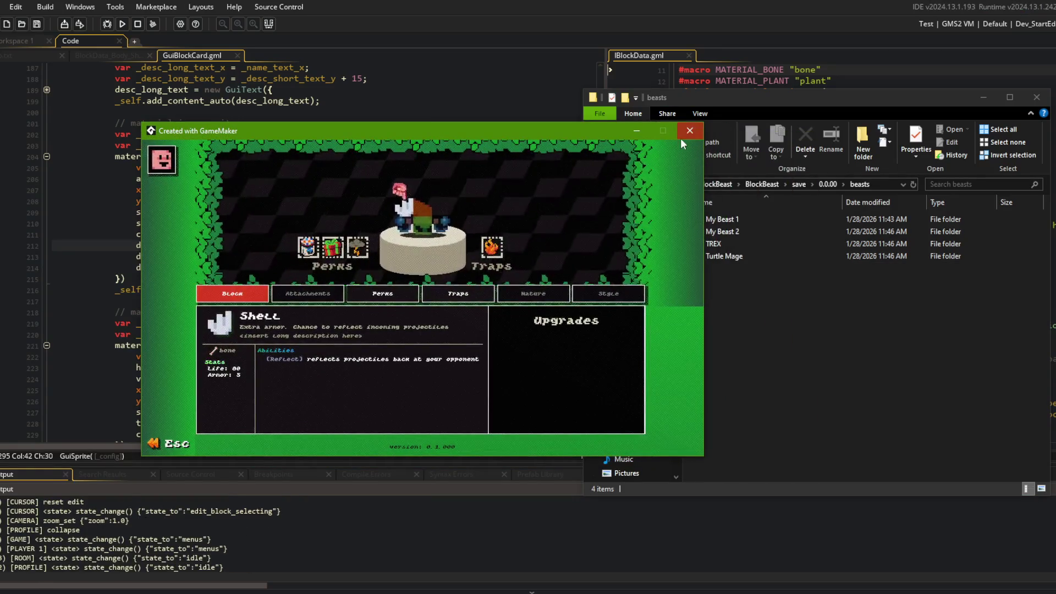
left_click(687, 132)
left_click(398, 432)
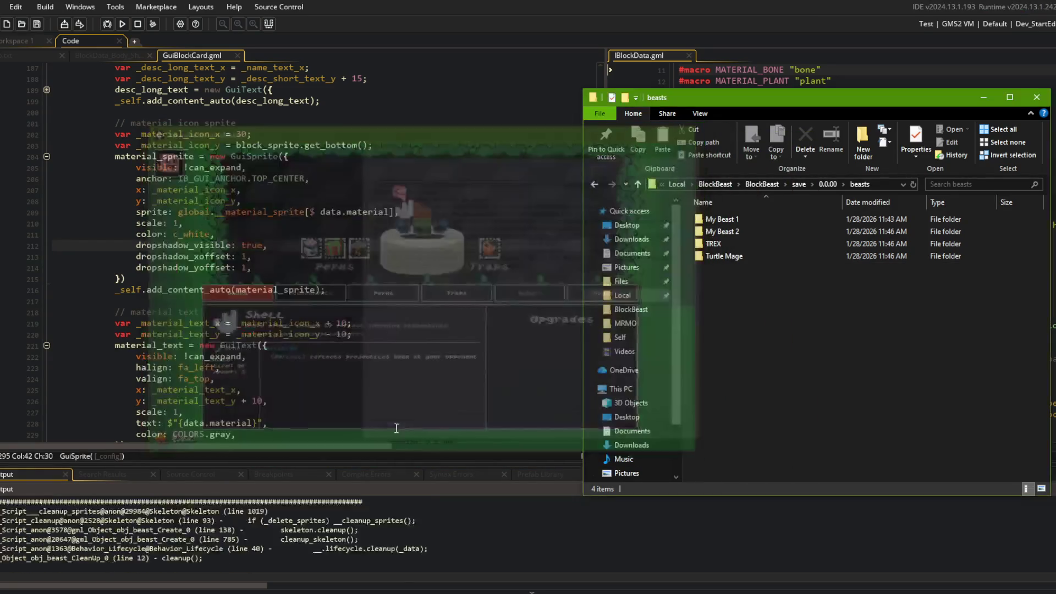
Step: Browse Explorer to save\0.0.00\beasts, then return to the GuiBlockCard code
left_click(823, 185)
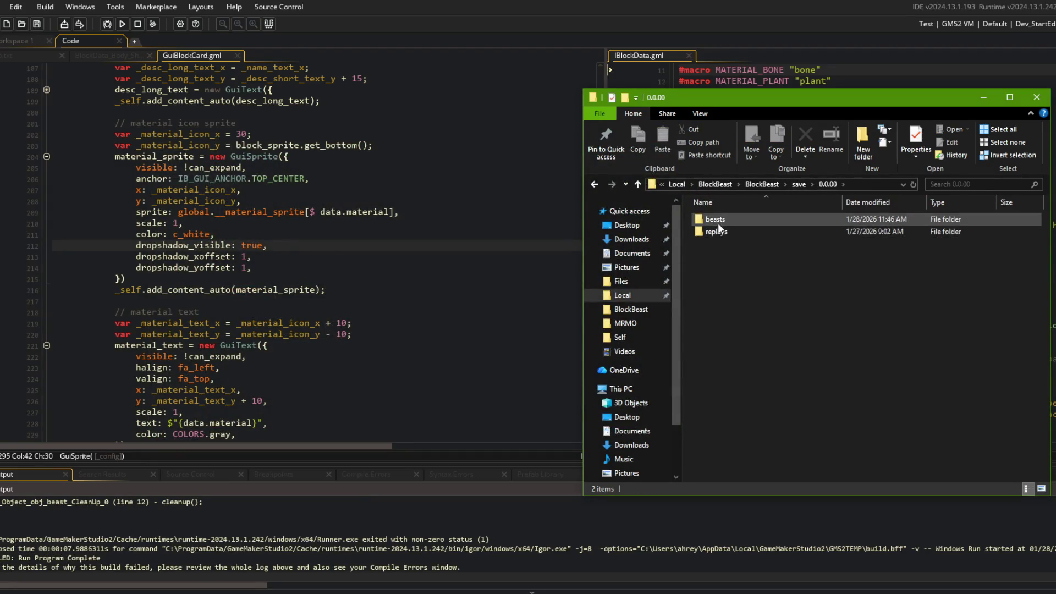
double_click(719, 222)
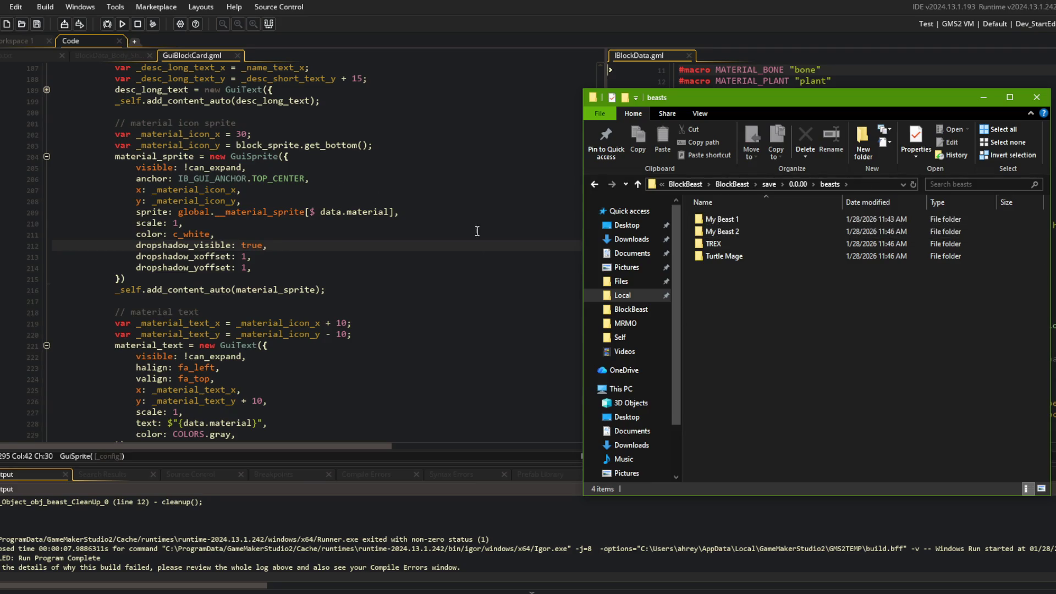
left_click(459, 279)
scroll(459, 302, "up", 2)
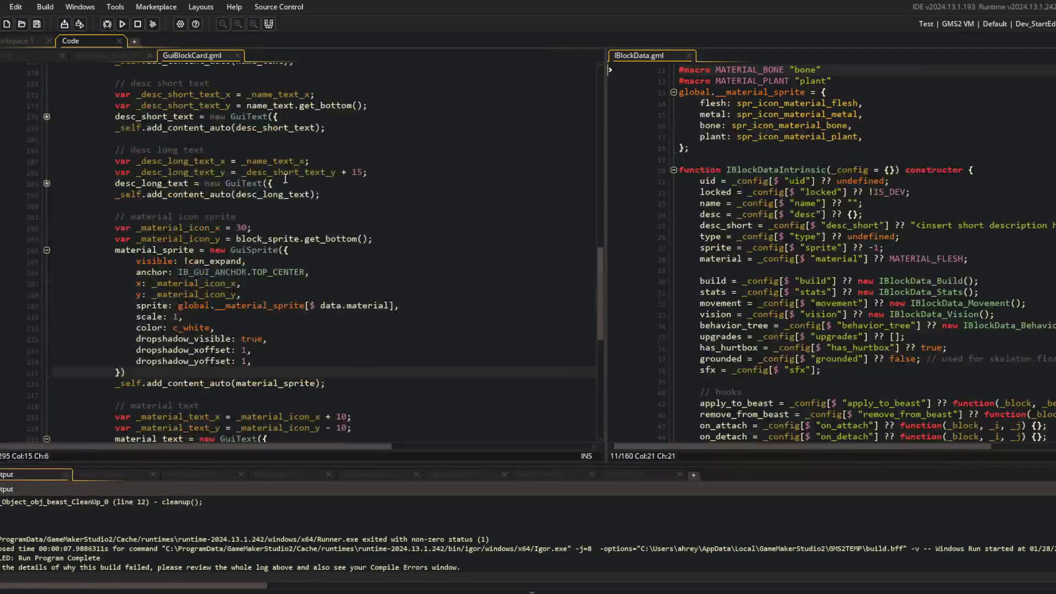
Step: Run the game, scroll the blocks, exit to the beast menu, open a beast, then close it
left_click(121, 26)
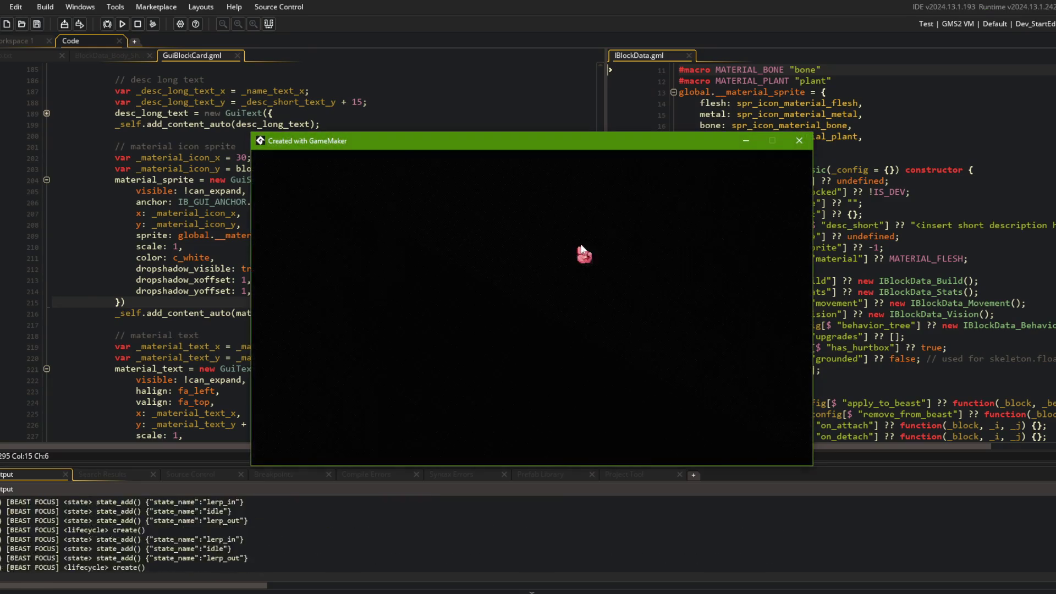
scroll(511, 247, "down", 2)
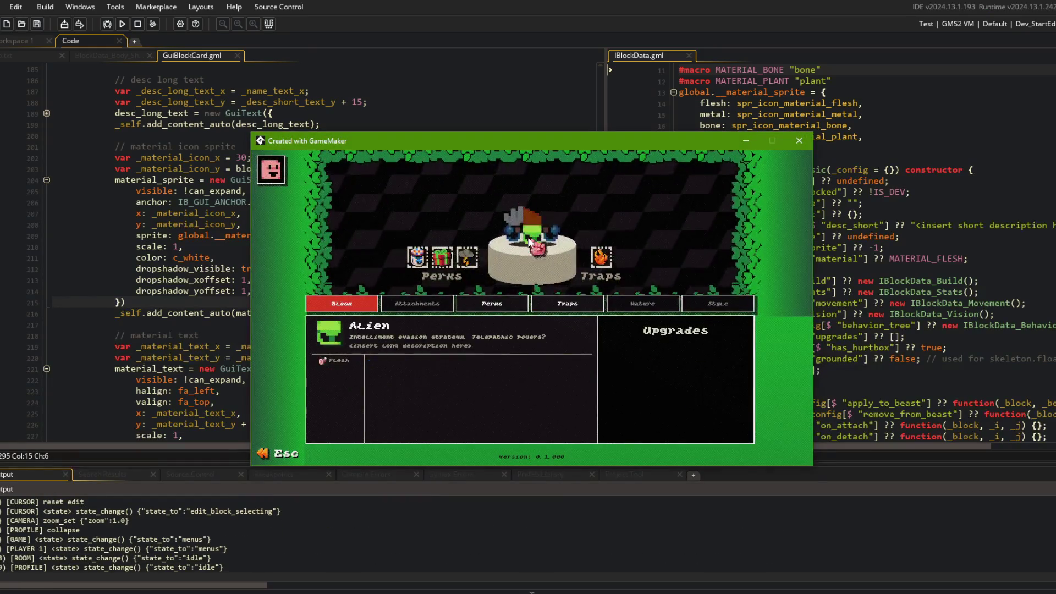
scroll(509, 228, "down", 2)
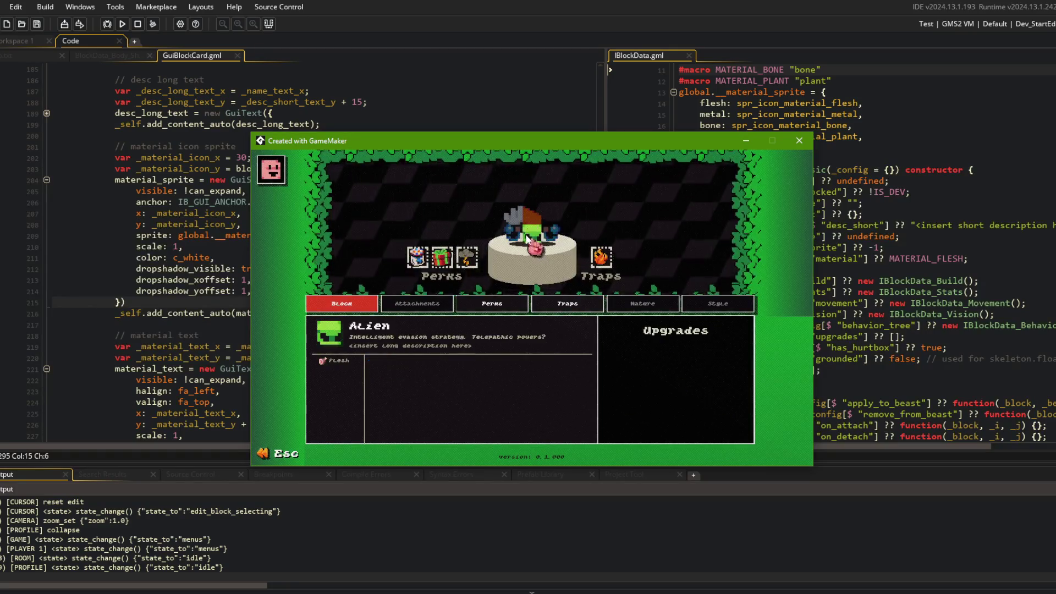
key("Escape")
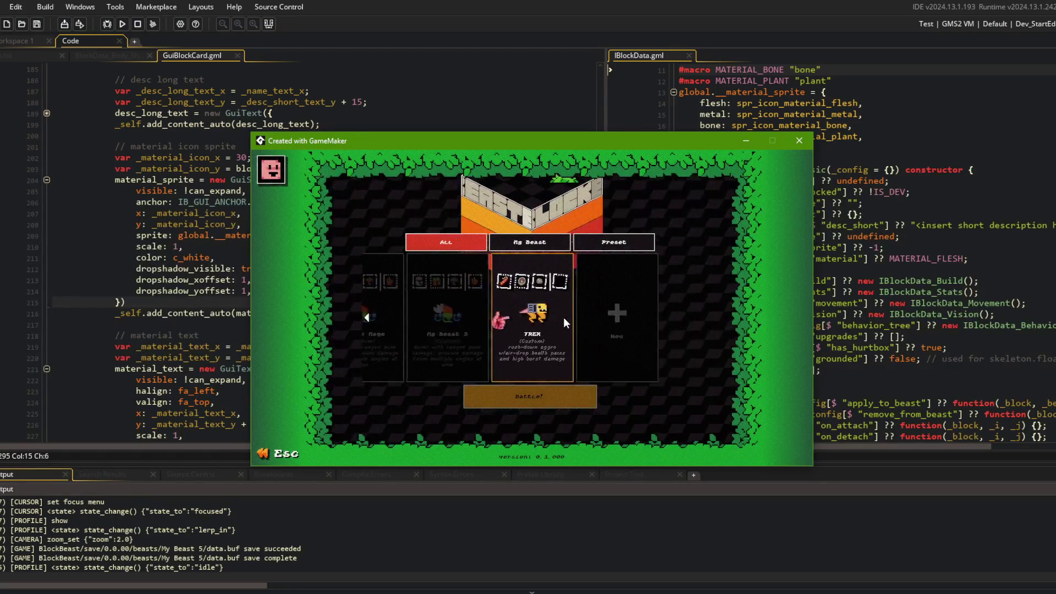
scroll(559, 320, "down", 1)
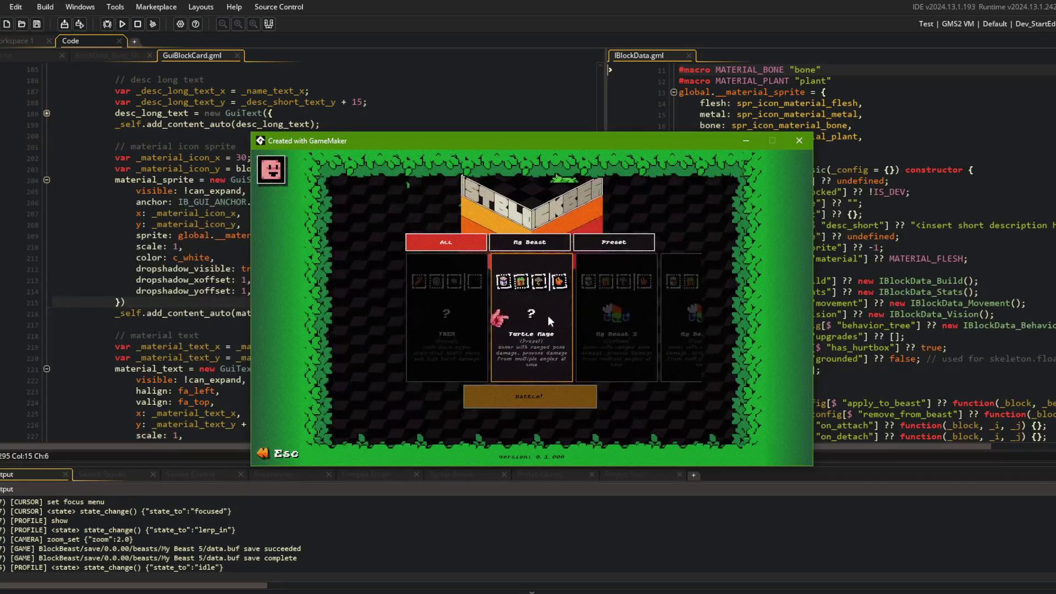
key("Return")
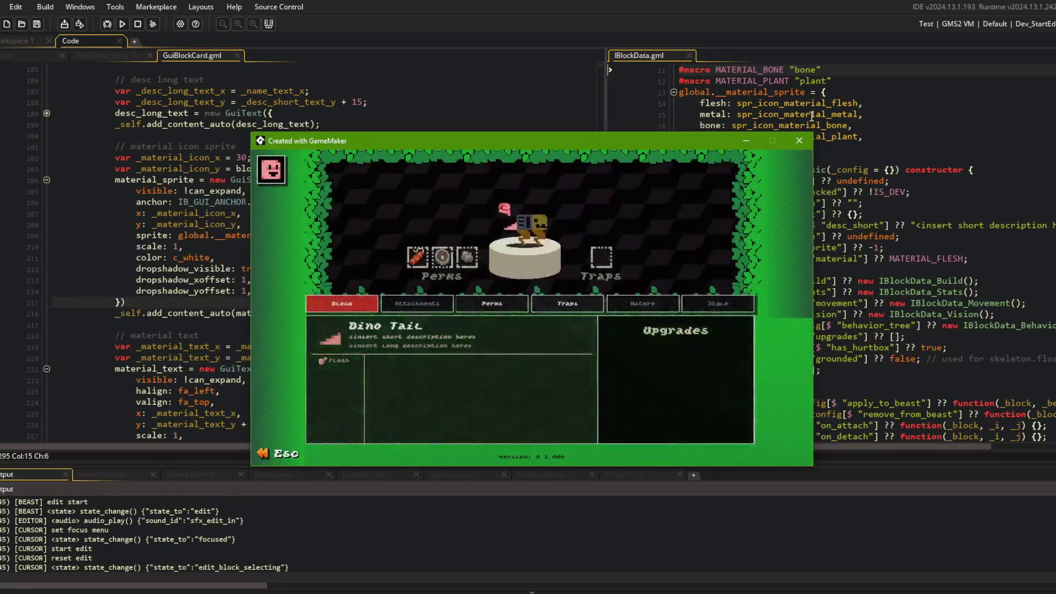
left_click(455, 167)
Step: Check the beasts folder for the new My Beast 5 save, then focus Command Prompt
key("alt+Tab")
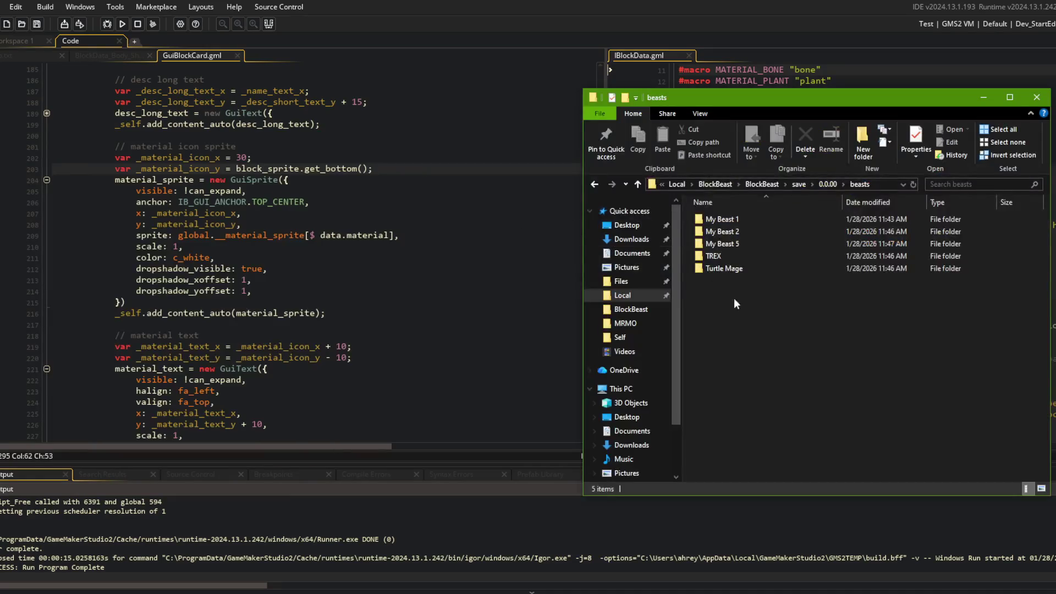
left_click(399, 200)
left_click(379, 290)
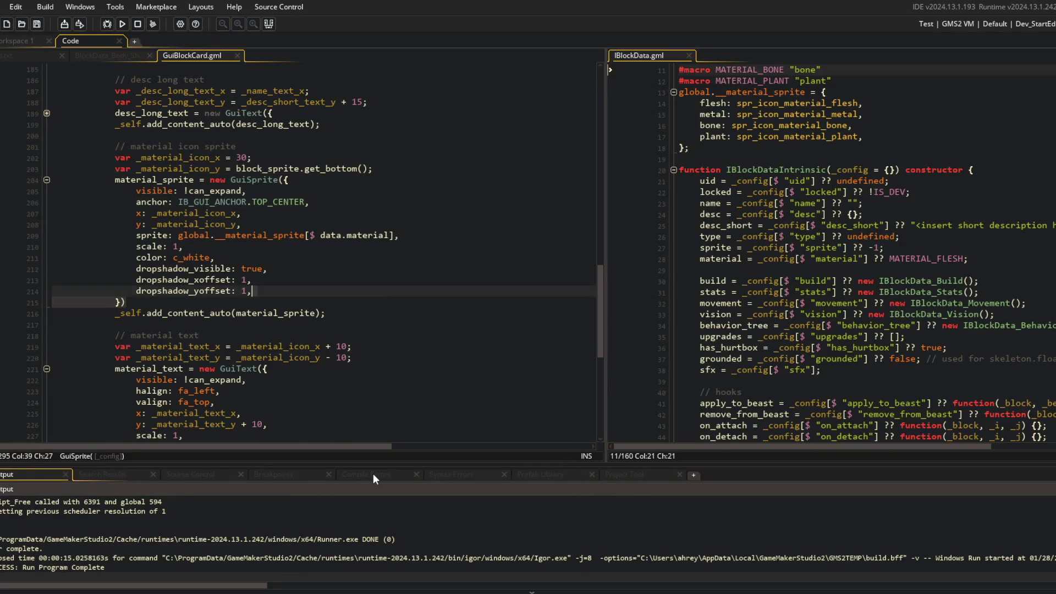
key("alt+Tab")
left_click(561, 251)
left_click(312, 250)
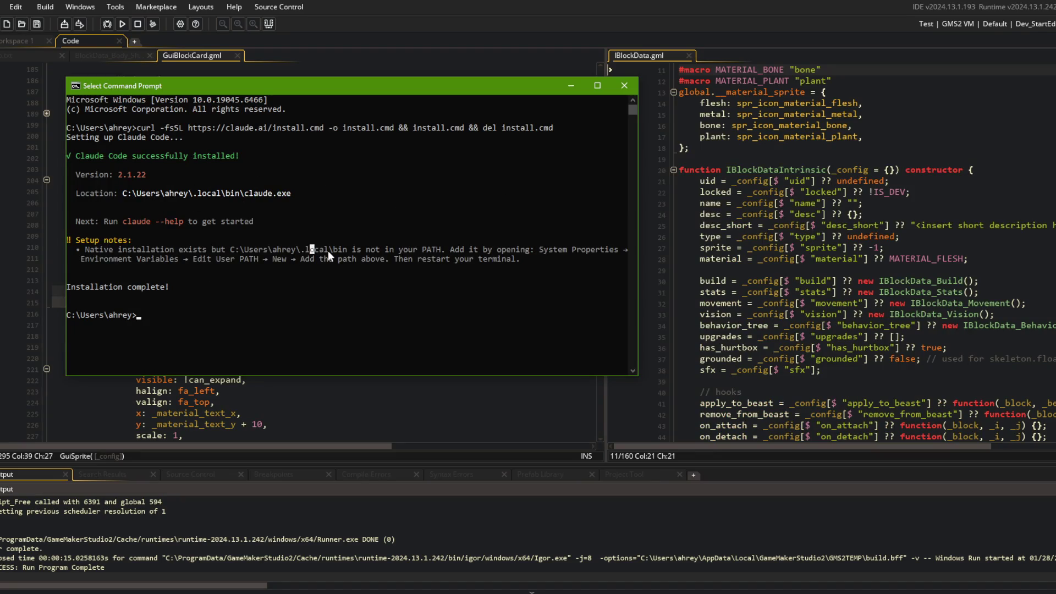
Step: Try claude --help, replacing the old git prompt with a fresh Command Prompt
type("R")
type("aude --help")
key("Return")
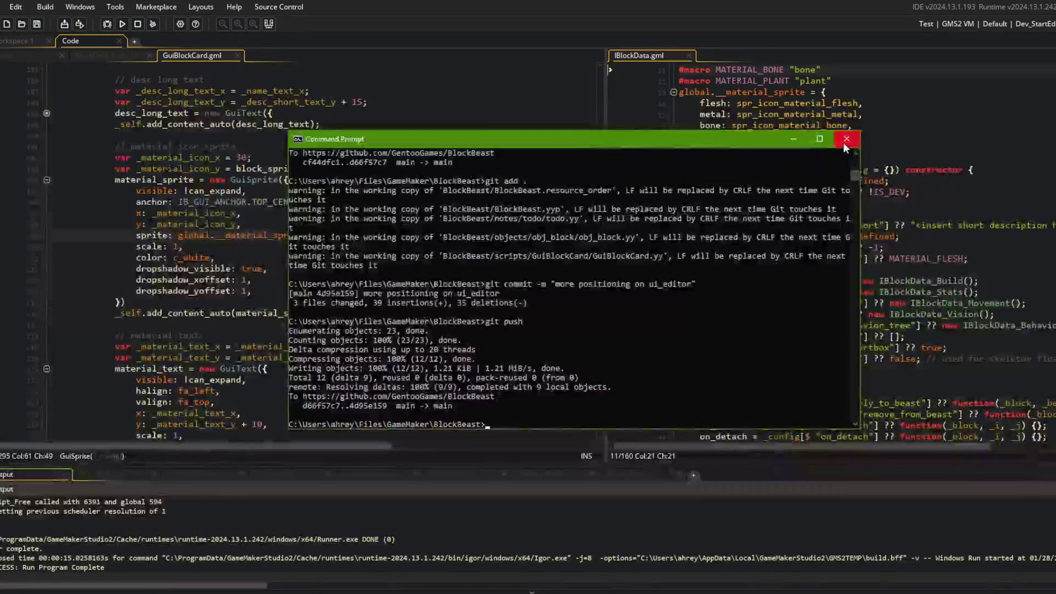
left_click(847, 139)
left_click(289, 240)
type("cl")
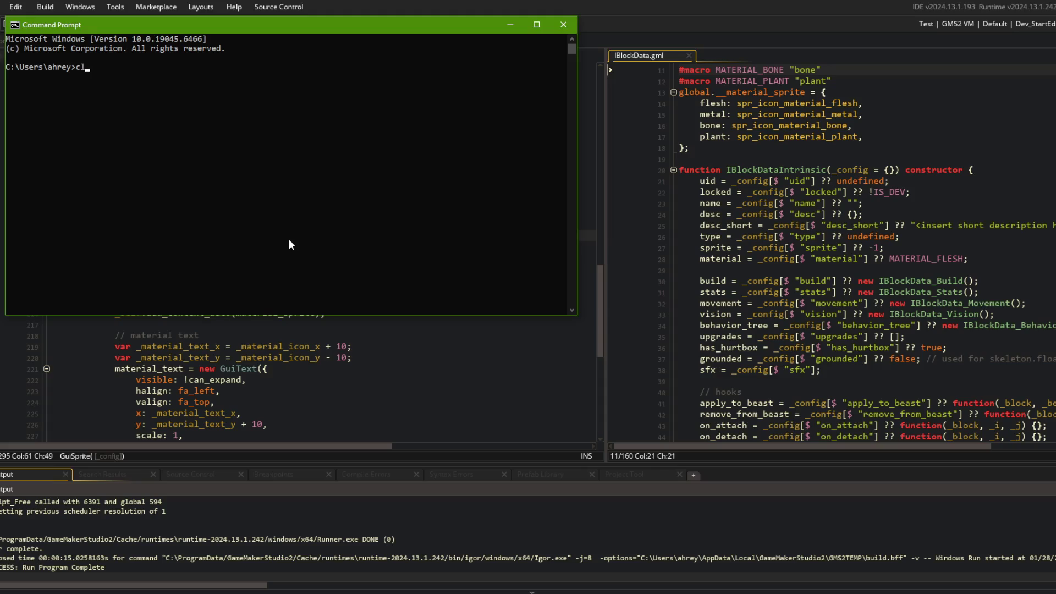
type("elp")
key("Return")
type("Run claude --")
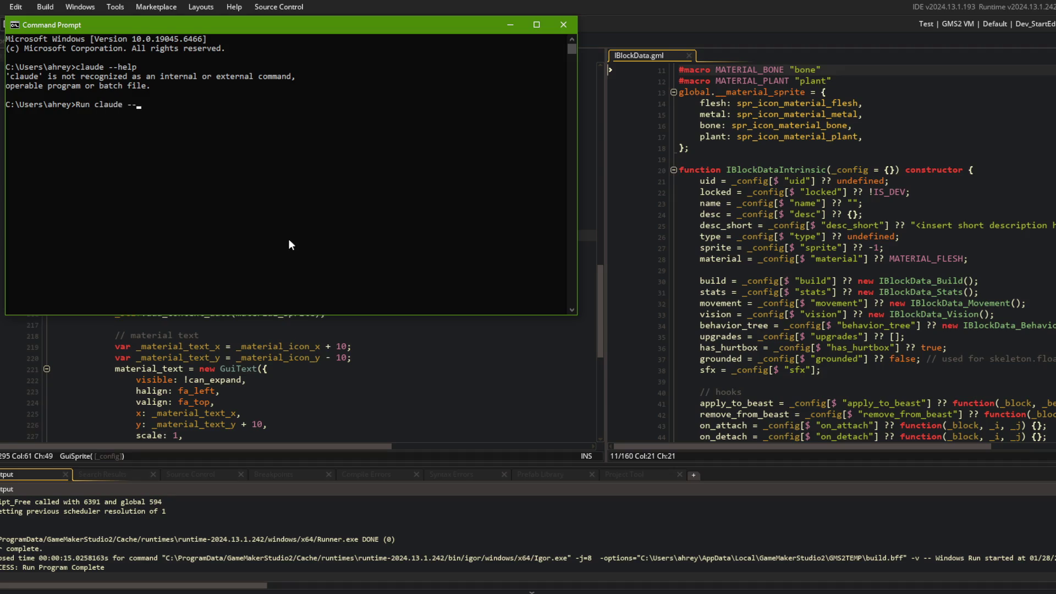
type("help")
key("Return")
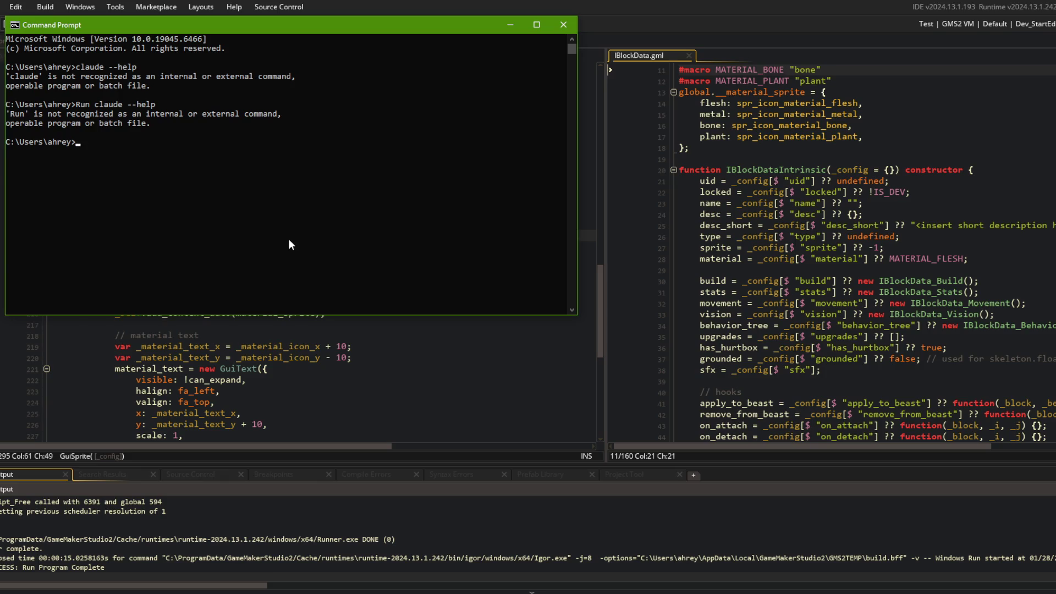
Step: Change into Files\GameMaker\BlockBeast and run git branch to confirm the main branch
key("Up")
key("Escape")
type("cd Files")
key("Return")
type("cd GameMaker")
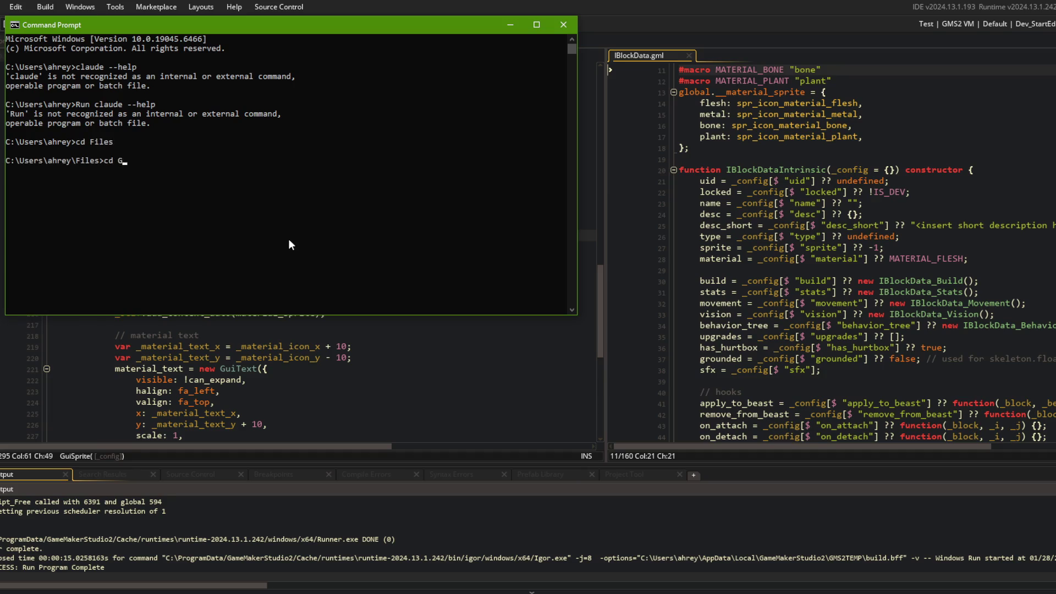
key("Return")
type("cd BlockBeast")
key("Return")
type("git branch")
key("Return")
key("alt+Tab")
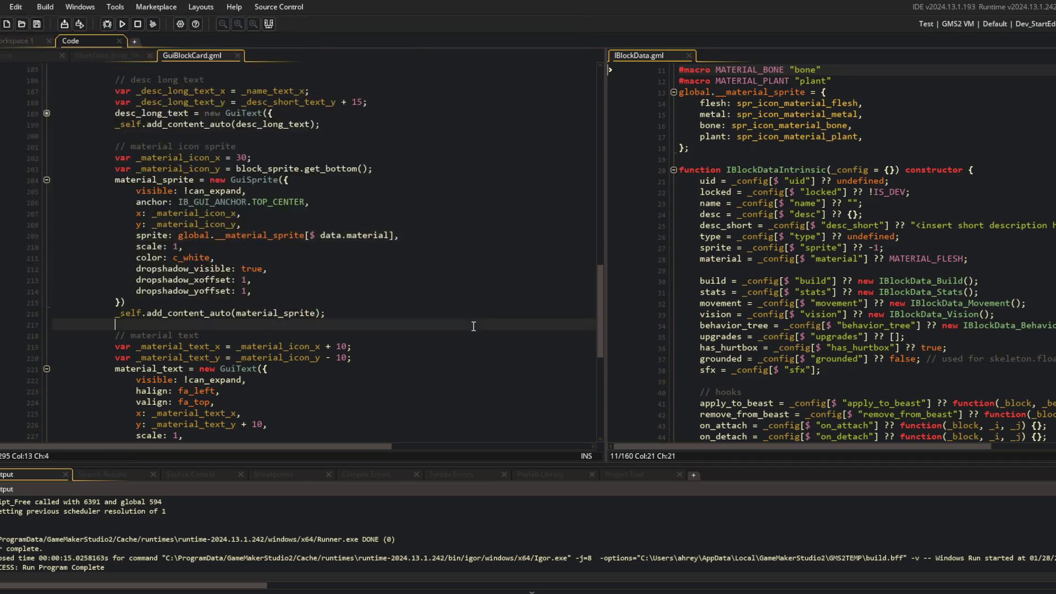
Step: Fold the GuiBlockCard and IBlockData code, leaving the GuiBlockCard constructor expanded
scroll(306, 135, "up", 3)
left_click(306, 132)
key("ctrl+shift+minus")
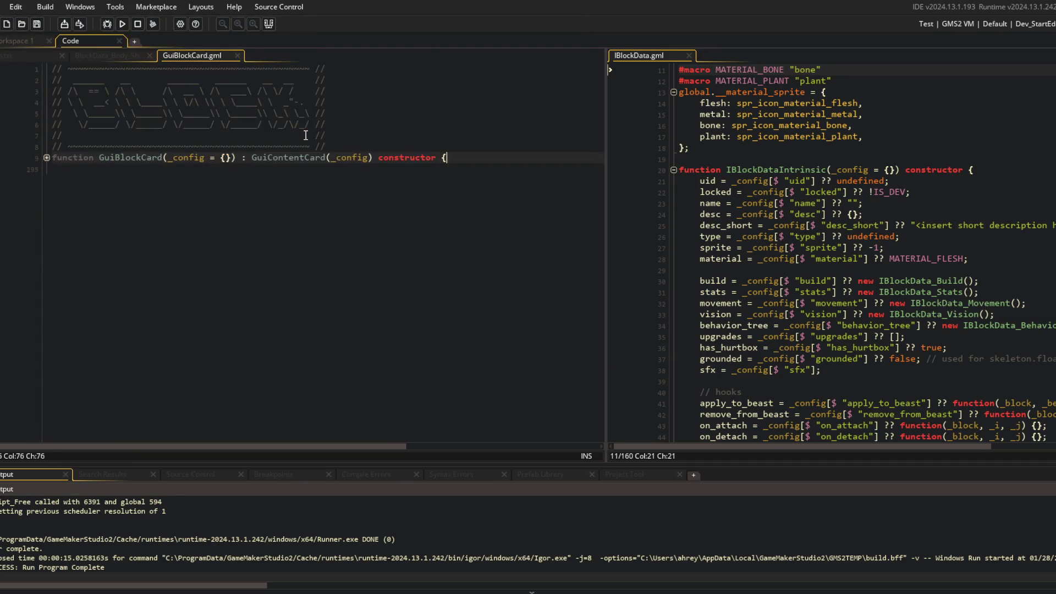
left_click(47, 157)
left_click(407, 236)
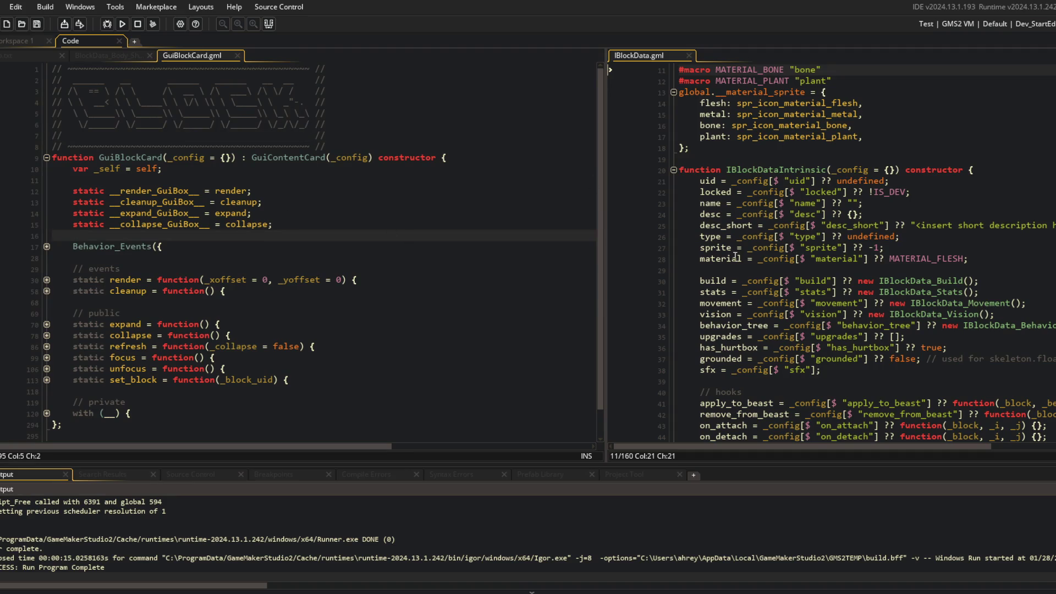
scroll(729, 232, "up", 3)
left_click(673, 202)
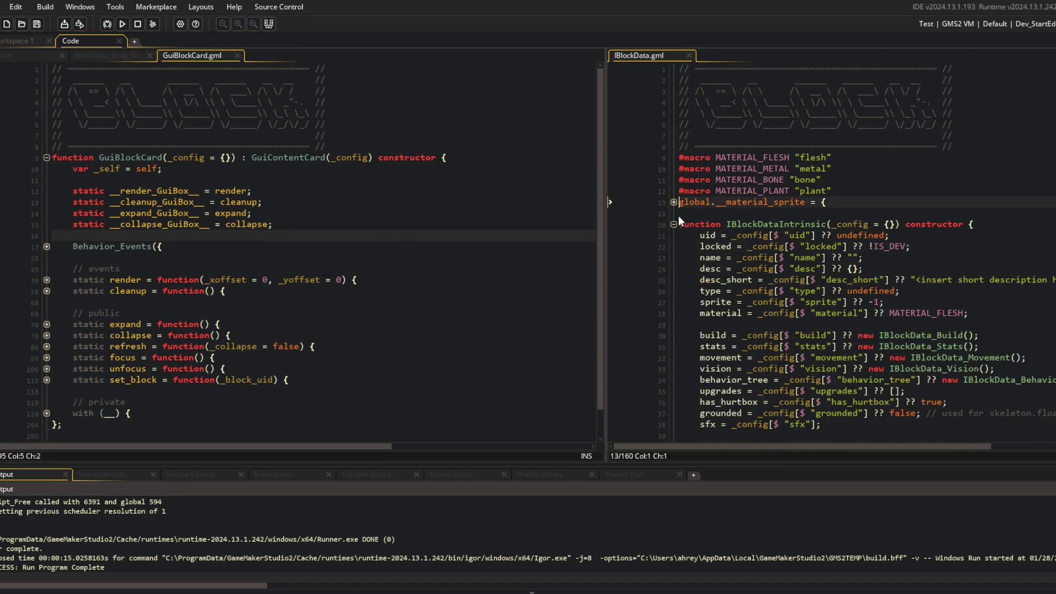
left_click(673, 224)
left_click(182, 168)
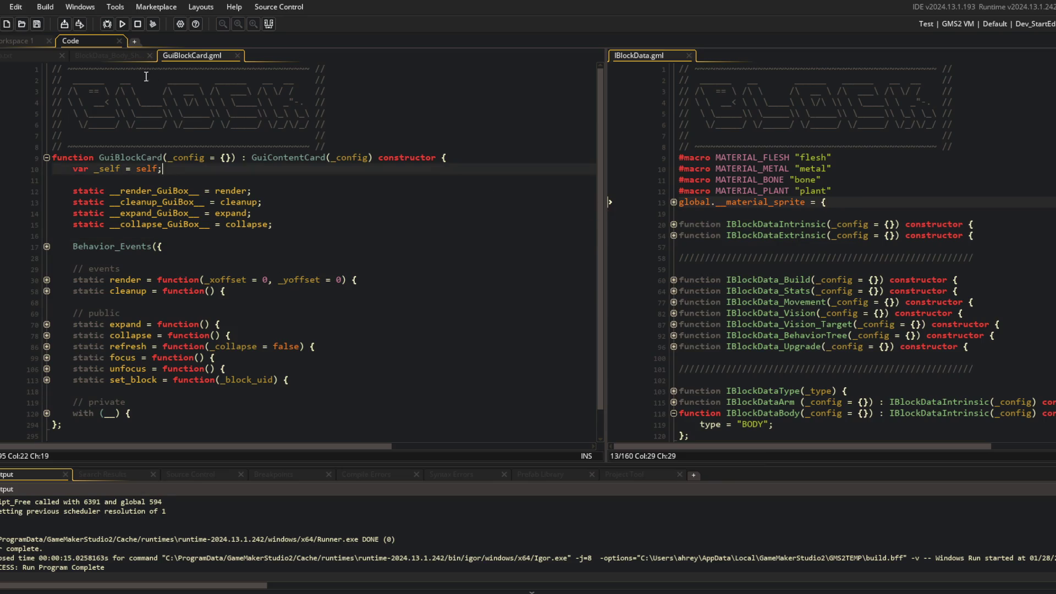
left_click(110, 55)
left_click(26, 54)
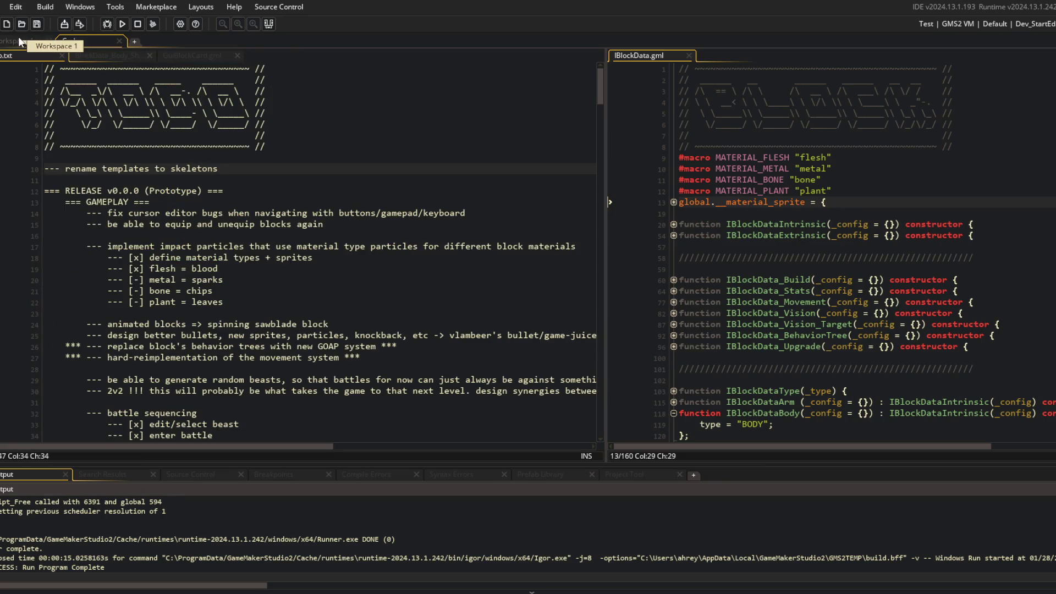
left_click(361, 137)
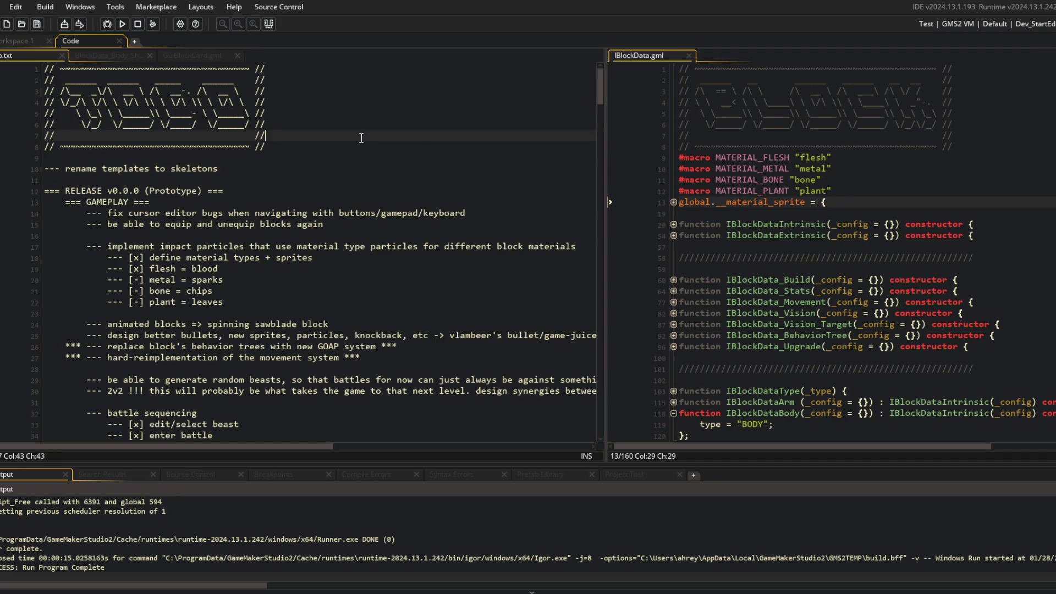
Step: Open SEQUENCING.gml via a 'sequenc' search and expand Sequence_EditorToMyBeasts, then go to Workspace 1
key("ctrl+t")
type("sequenc")
key("Return")
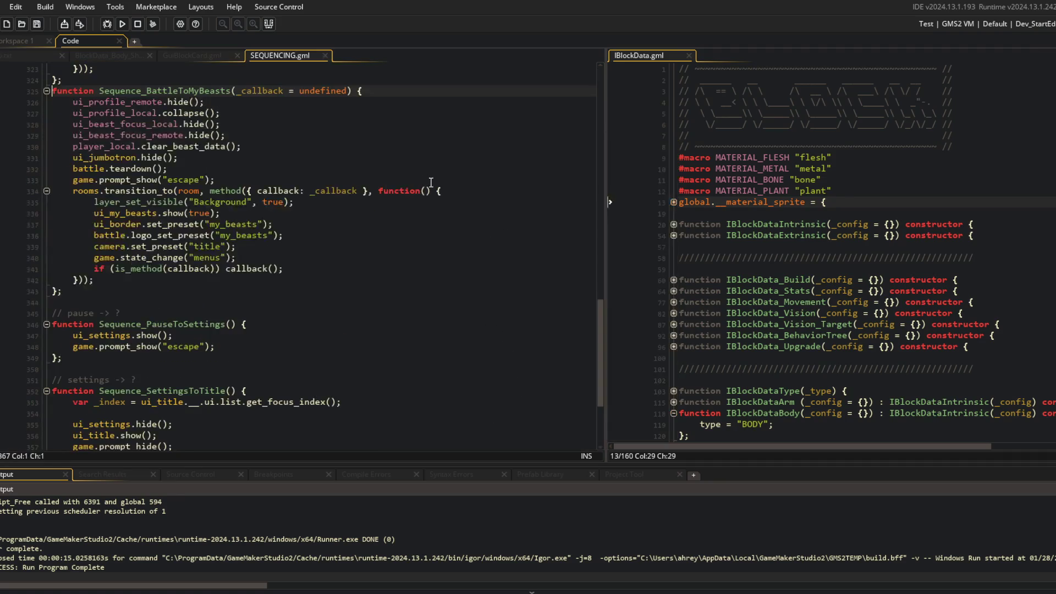
scroll(468, 124, "up", 7)
left_click(275, 213)
scroll(275, 213, "down", 3)
scroll(249, 231, "down", 3)
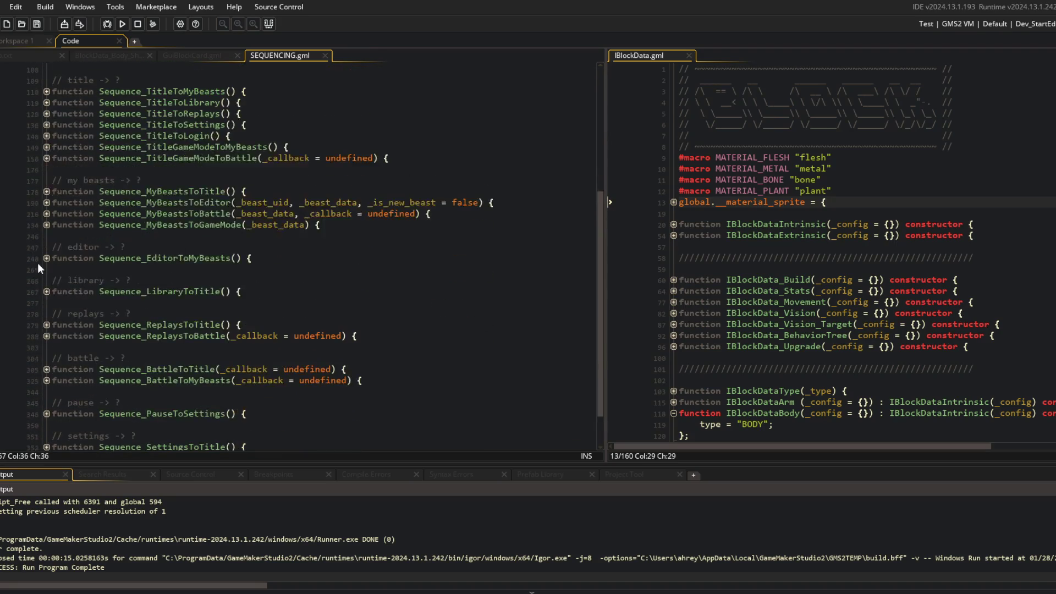
left_click(47, 259)
scroll(116, 225, "down", 3)
scroll(116, 225, "up", 2)
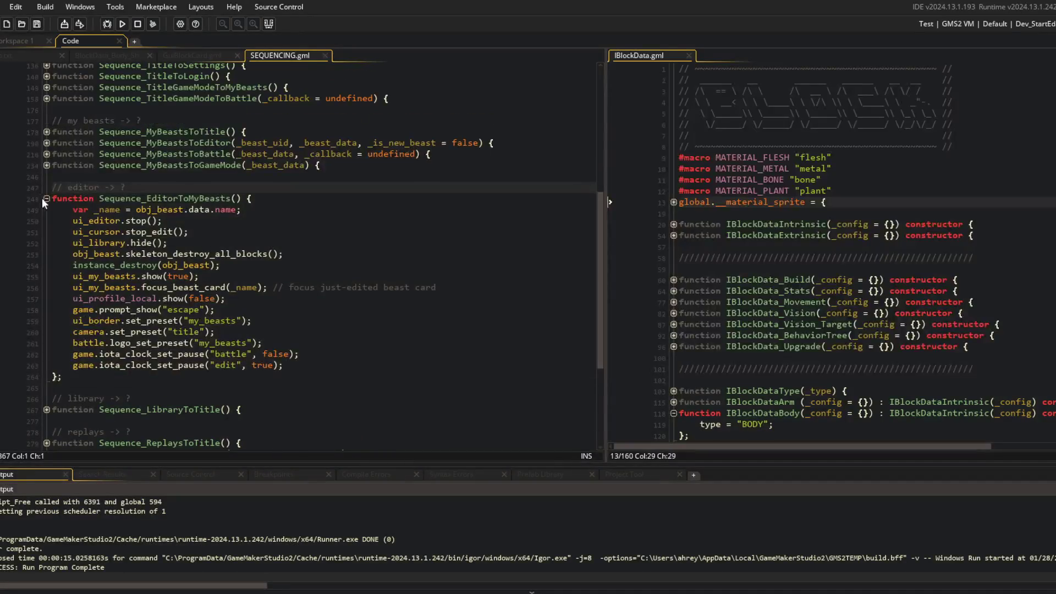
left_click(26, 40)
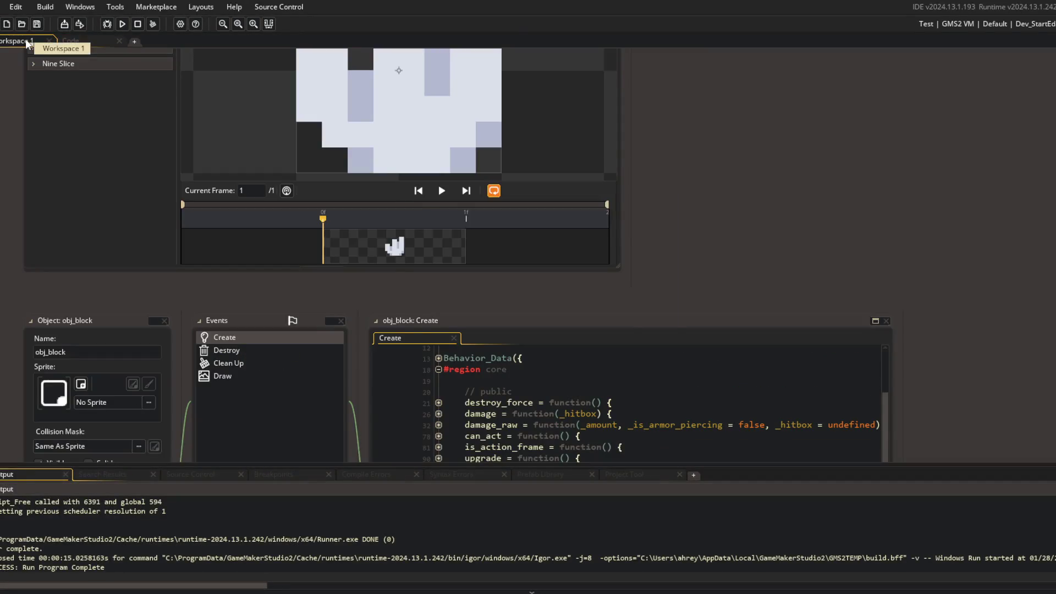
Step: Open the ui_editor Create event and unfold its stop and save functions
key("ctrl+t")
type("ui_edi")
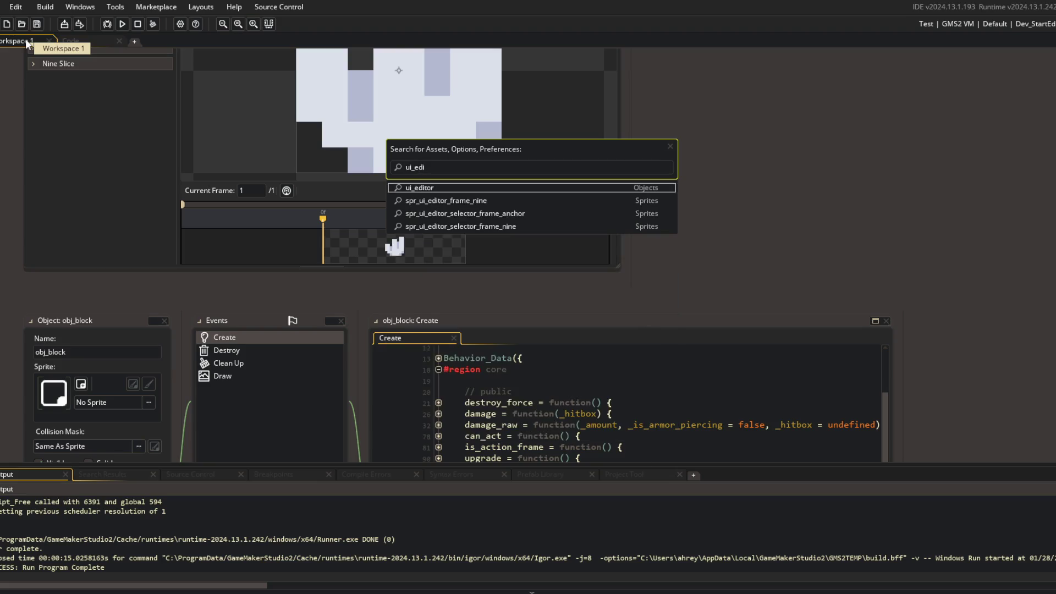
key("Return")
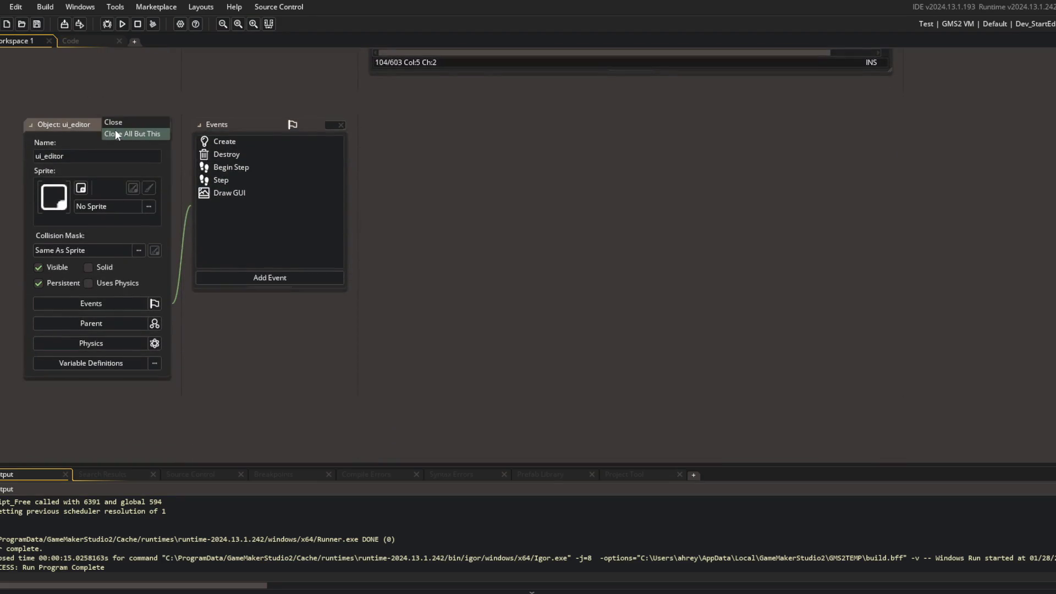
left_click(248, 141)
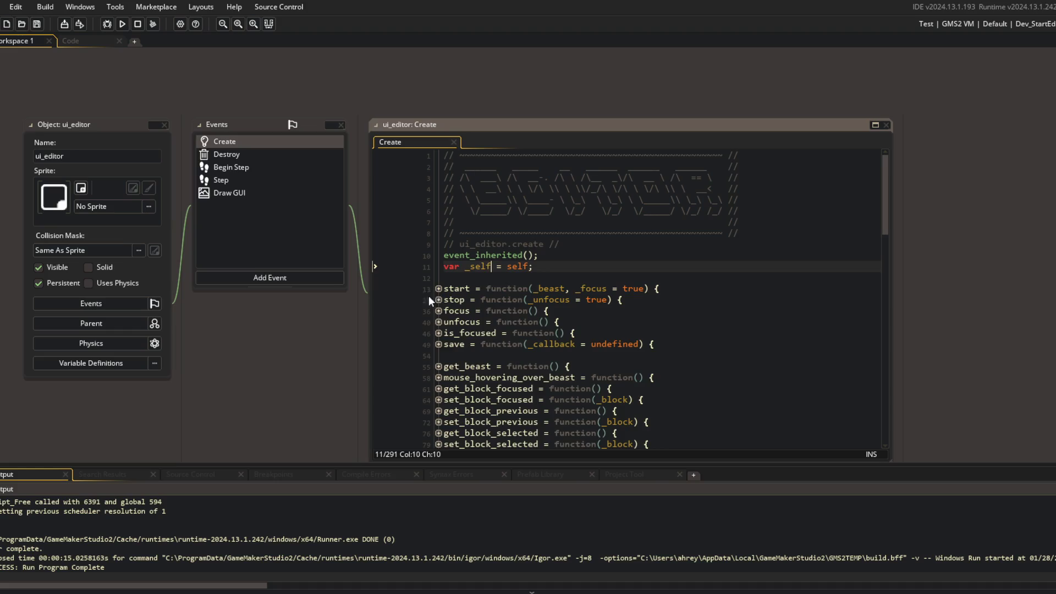
left_click(438, 300)
left_click_drag(465, 310, 587, 366)
left_click(587, 366)
scroll(473, 344, "down", 2)
scroll(473, 344, "down", 1)
left_click(439, 339)
left_click(498, 344)
scroll(525, 260, "down", 2)
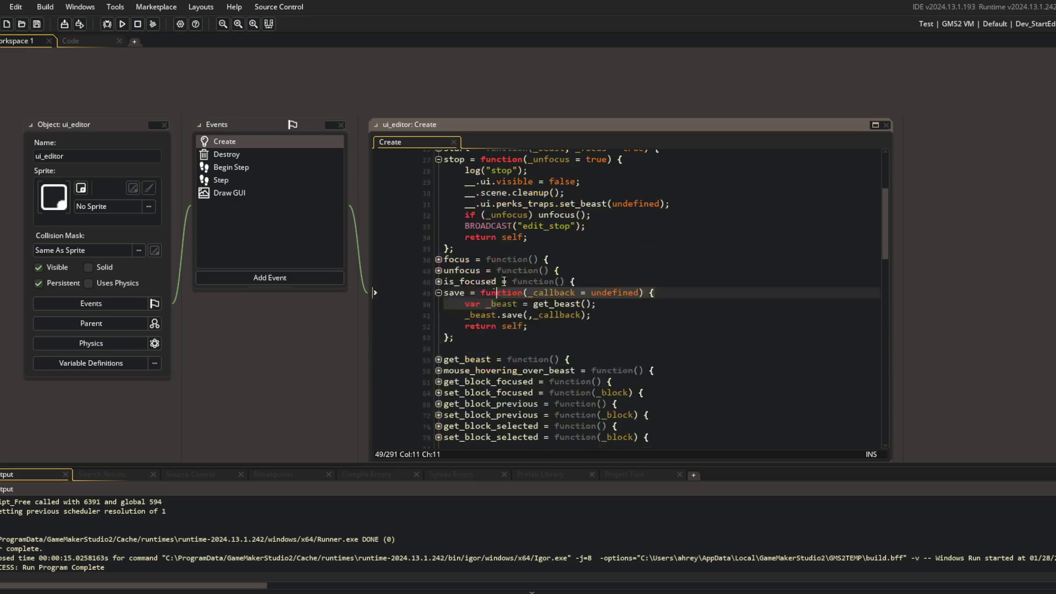
Step: Search the code for 'save' and step through matches to the call at line 268
double_click(454, 293)
key("ctrl+f")
left_click(869, 170)
left_click(870, 170)
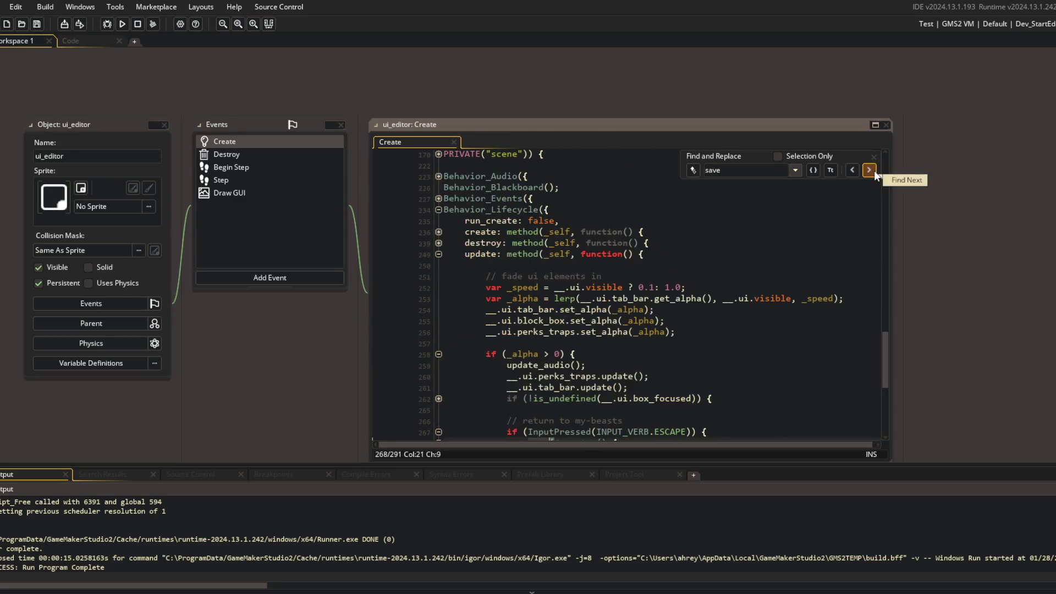
scroll(616, 302, "down", 3)
left_click(869, 171)
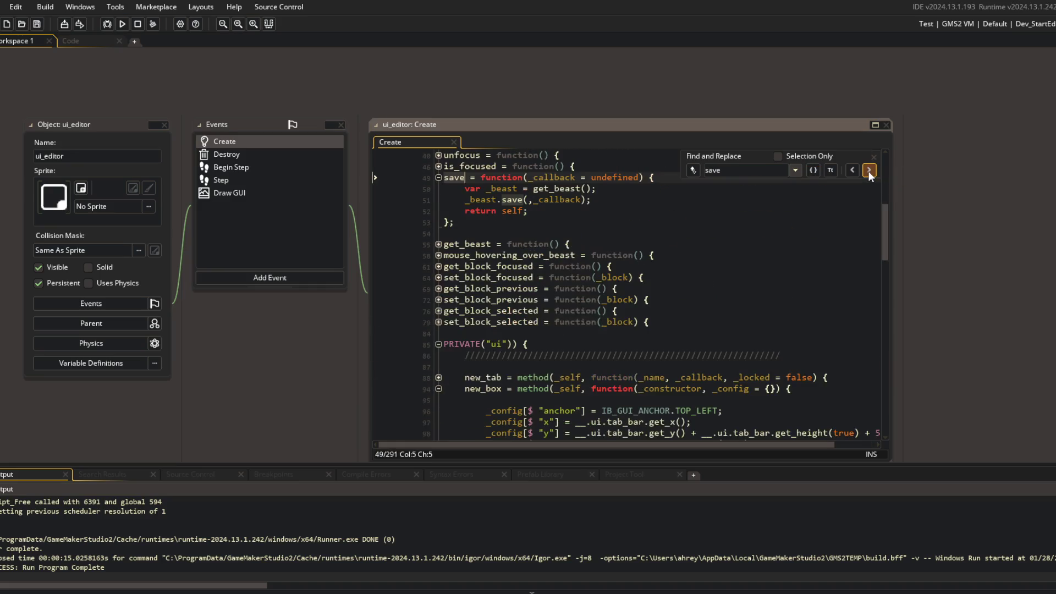
left_click(869, 171)
left_click(869, 170)
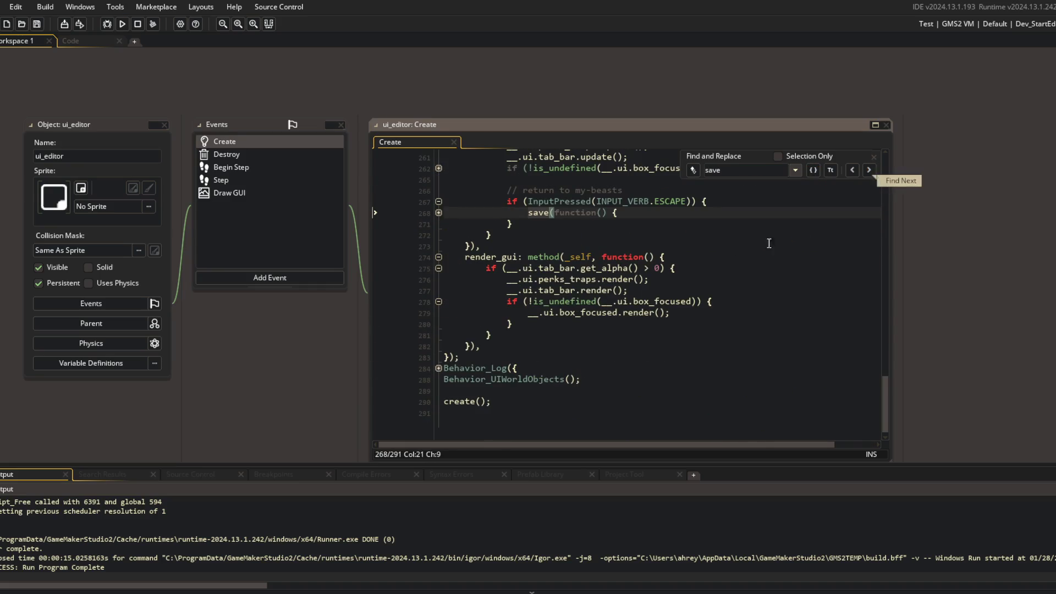
Step: Unfold the line 268 save block and open the Sequence_EditorToMyBeasts definition beside it
scroll(557, 296, "up", 3)
left_click(439, 329)
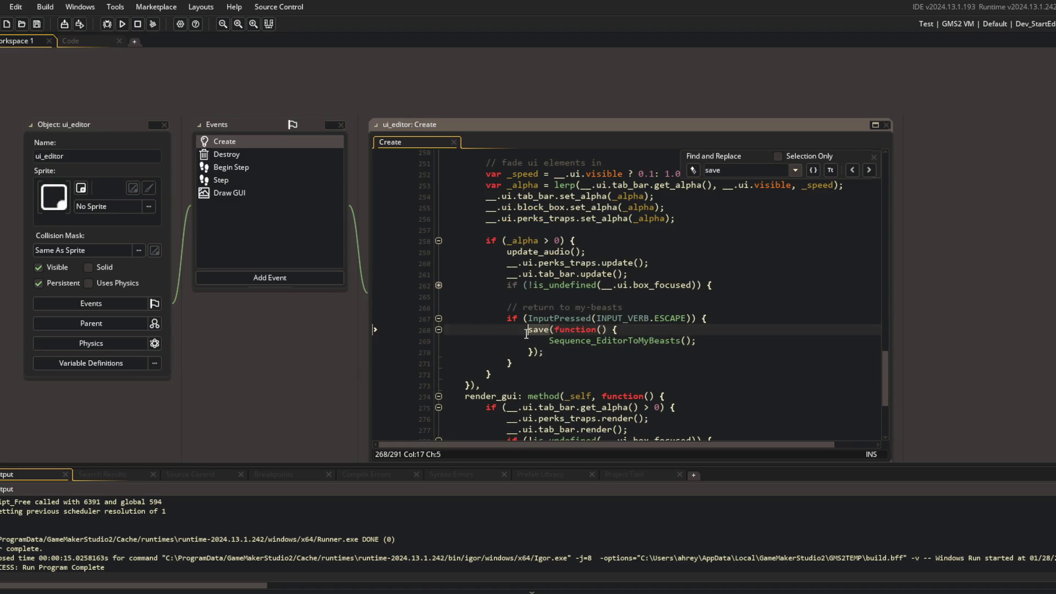
left_click(579, 355)
scroll(681, 326, "up", 2)
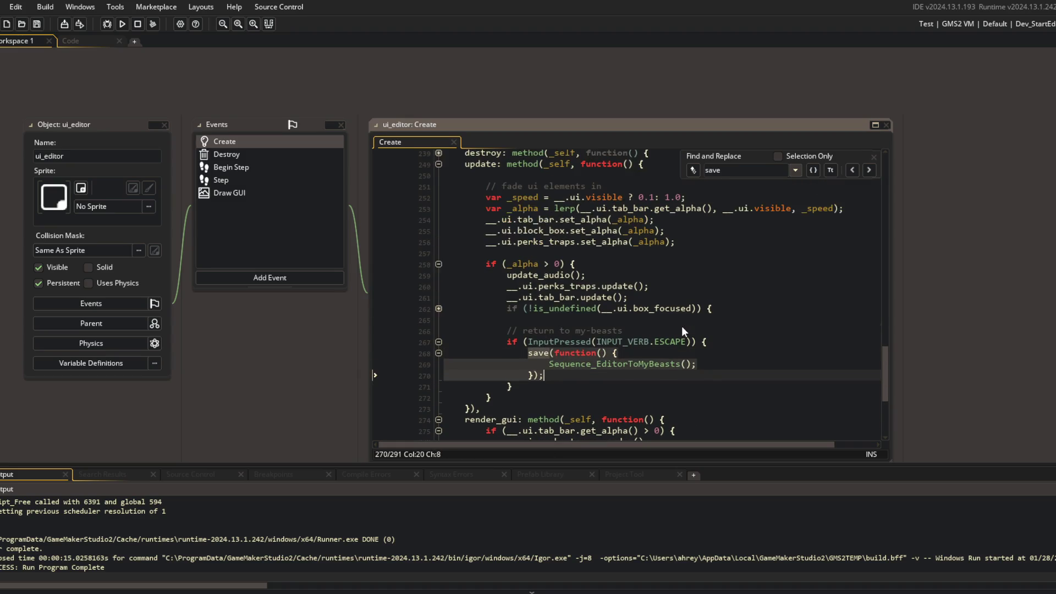
middle_click(635, 389)
left_click(645, 311)
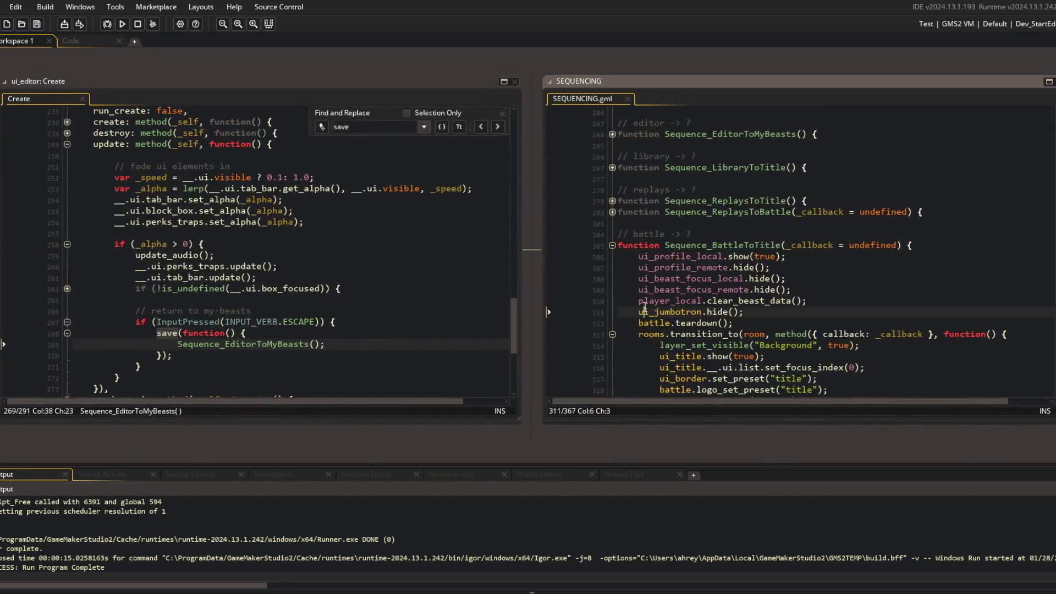
Step: Expand Sequence_EditorToMyBeasts, trial-delete and restore the escape save block, and close find panel
left_click(612, 134)
left_click(650, 156)
left_click(741, 190)
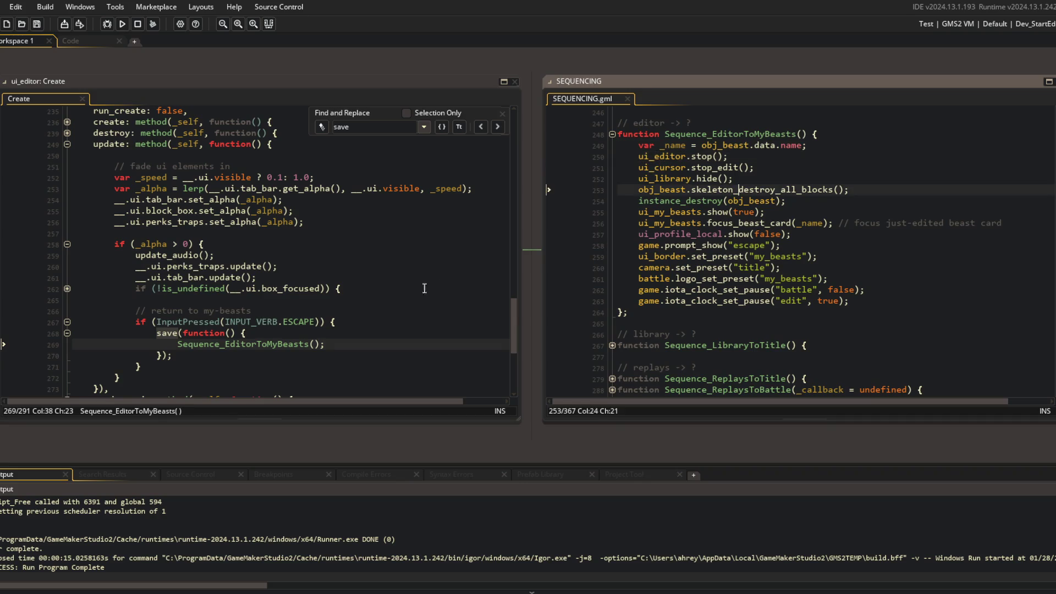
left_click(297, 335)
left_click_drag(157, 333, 213, 352)
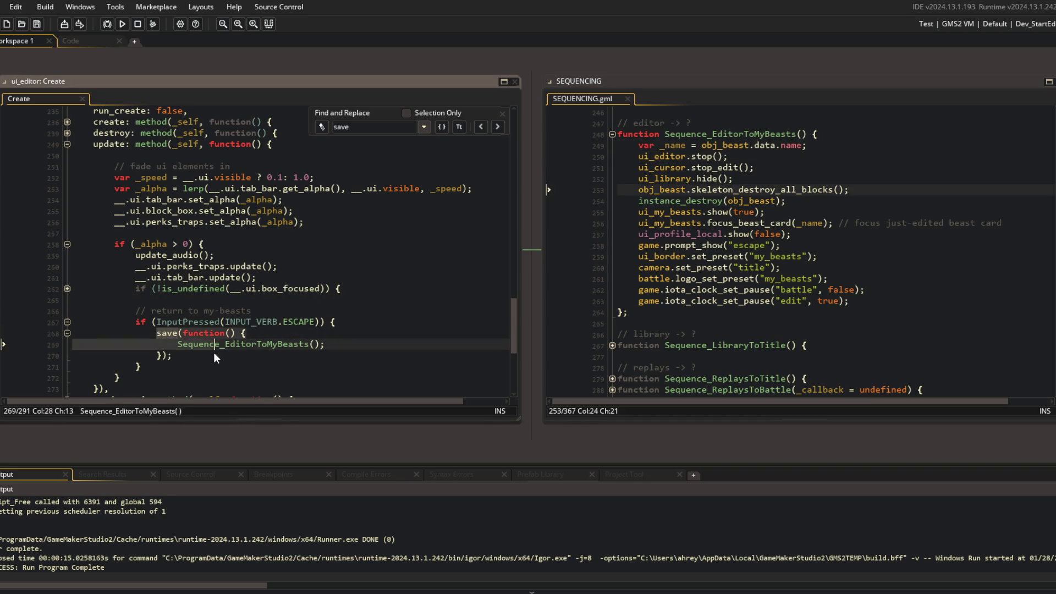
key("Delete")
key("ctrl+z")
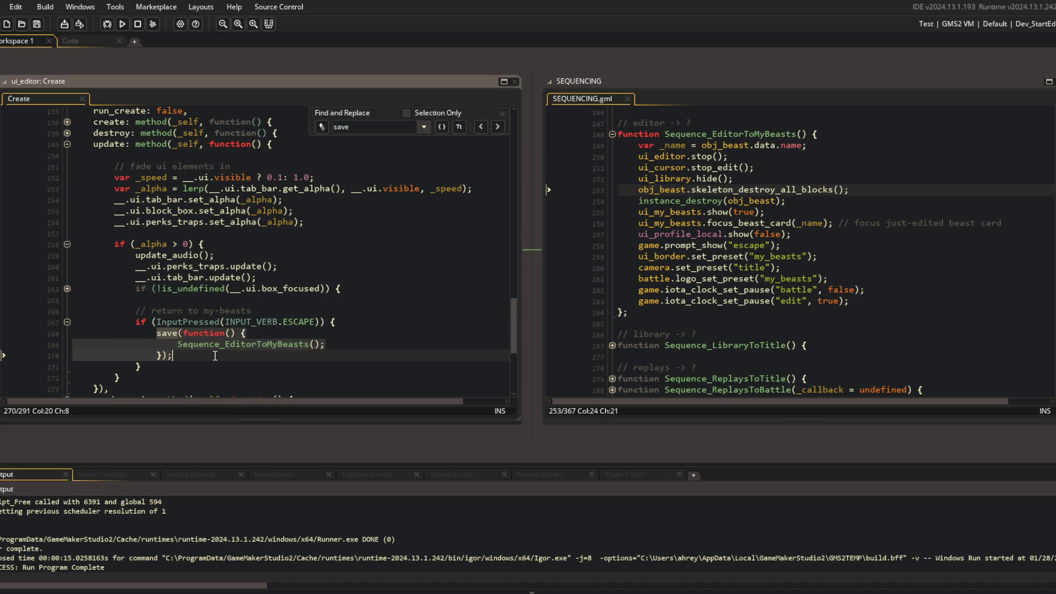
scroll(215, 356, "up", 15)
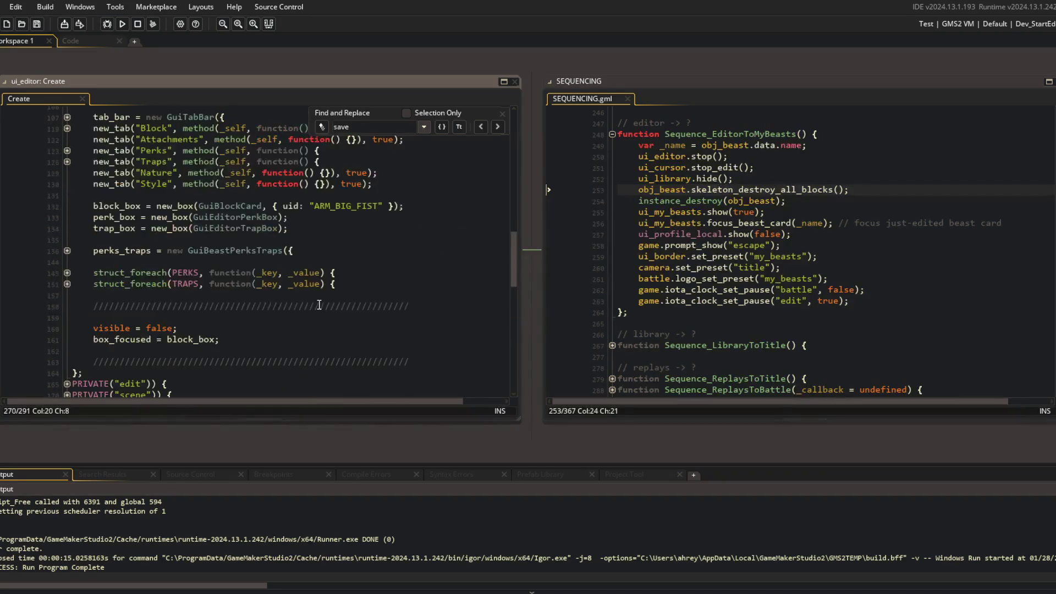
scroll(319, 304, "up", 8)
left_click(272, 206)
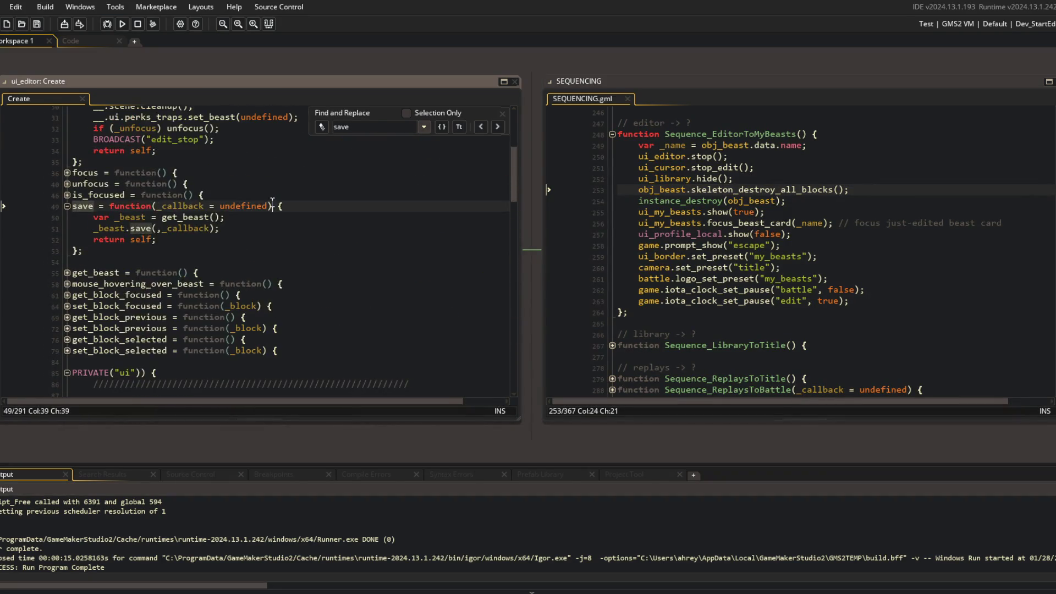
left_click(503, 113)
left_click(83, 251)
scroll(165, 248, "up", 4)
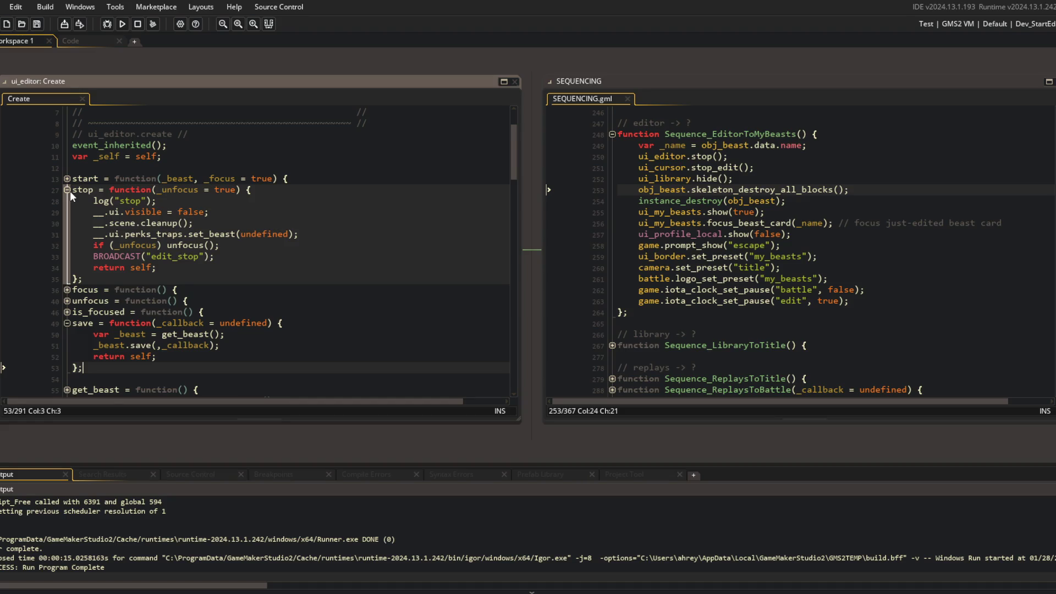
Step: Insert a Sequence_EditorToMyBeasts() call on a new line inside the Escape check
double_click(721, 134)
key("ctrl+c")
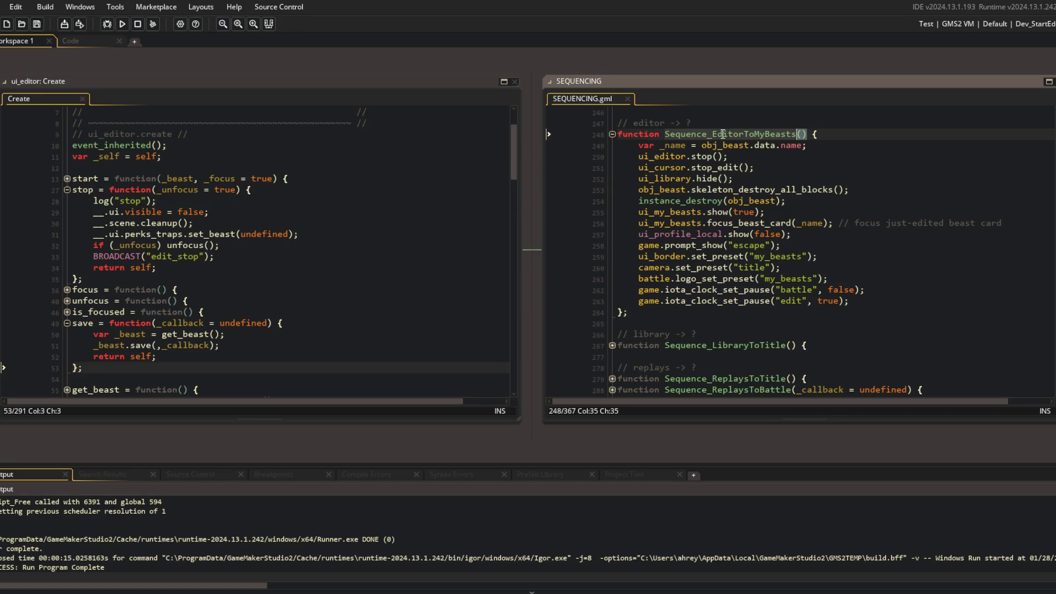
scroll(290, 256, "down", 15)
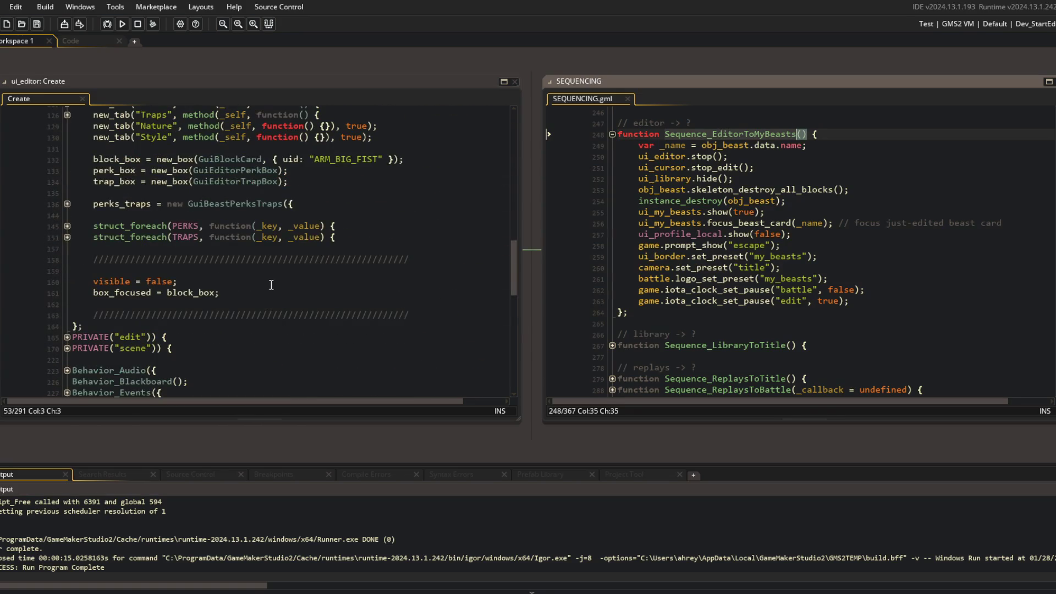
scroll(272, 284, "down", 12)
left_click(394, 228)
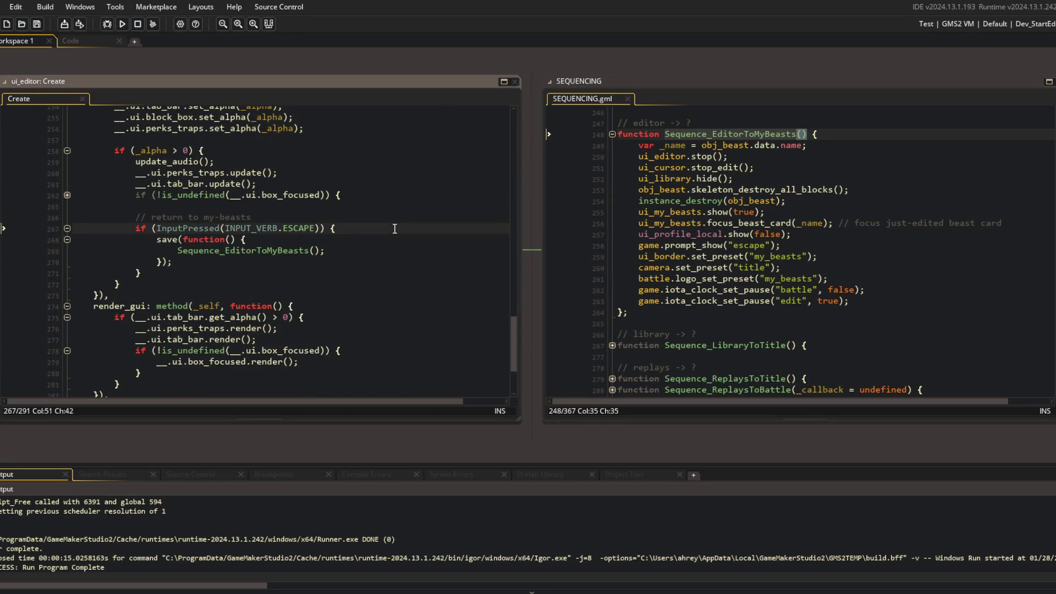
key("Return")
key("ctrl+v")
type("()")
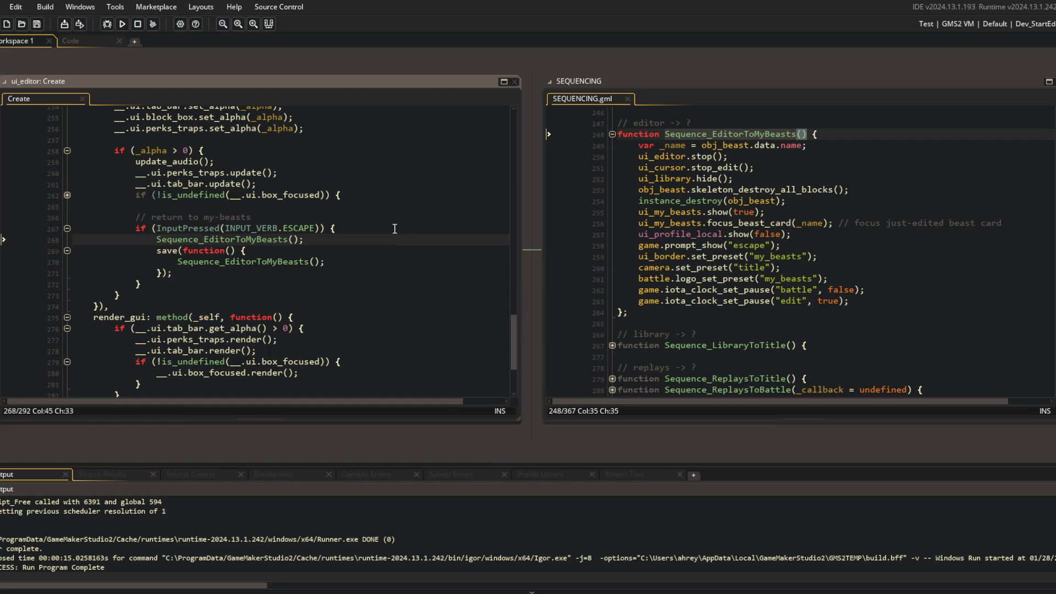
Step: Start a ui_editor.stop().save(function() { line at the top of Sequence_EditorToMyBeasts
left_click(854, 125)
key("Down")
key("End")
key("Return")
key("BackSpace")
key("BackSpace")
key("BackSpace")
type("_ed")
type(".stop()")
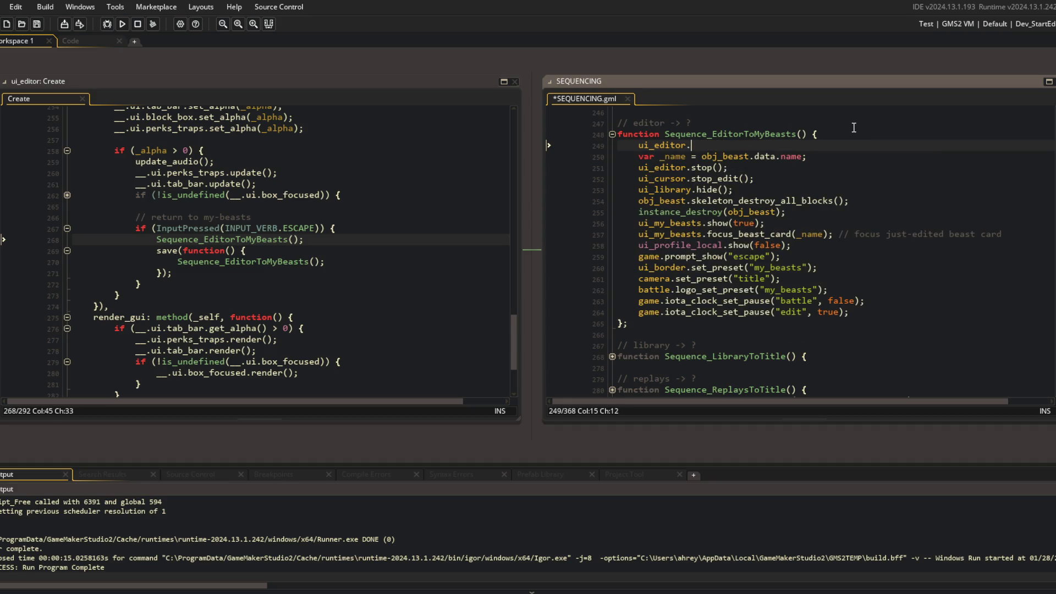
type(".save")
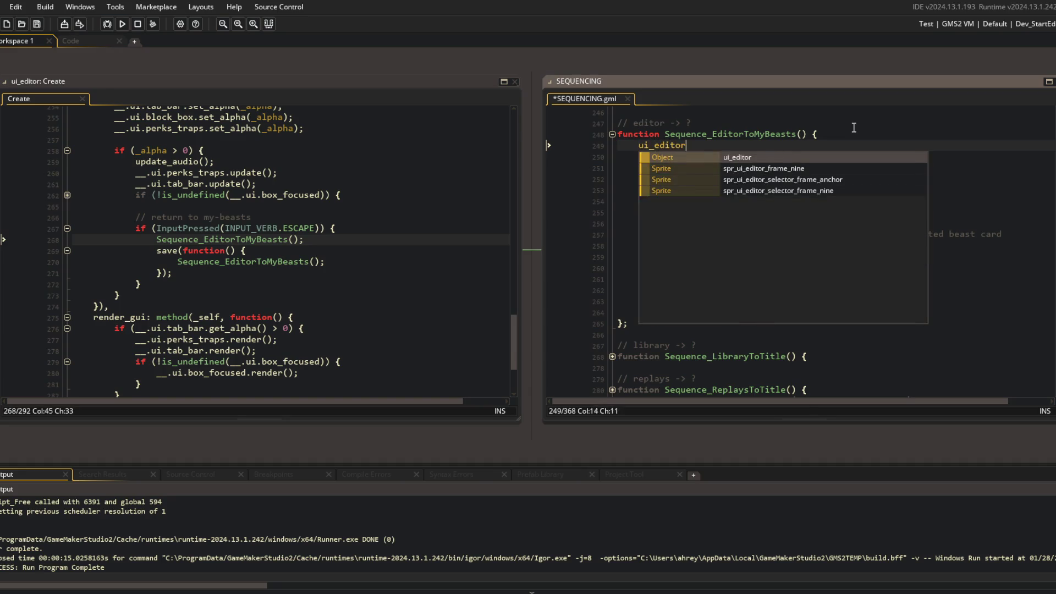
type("(function() {")
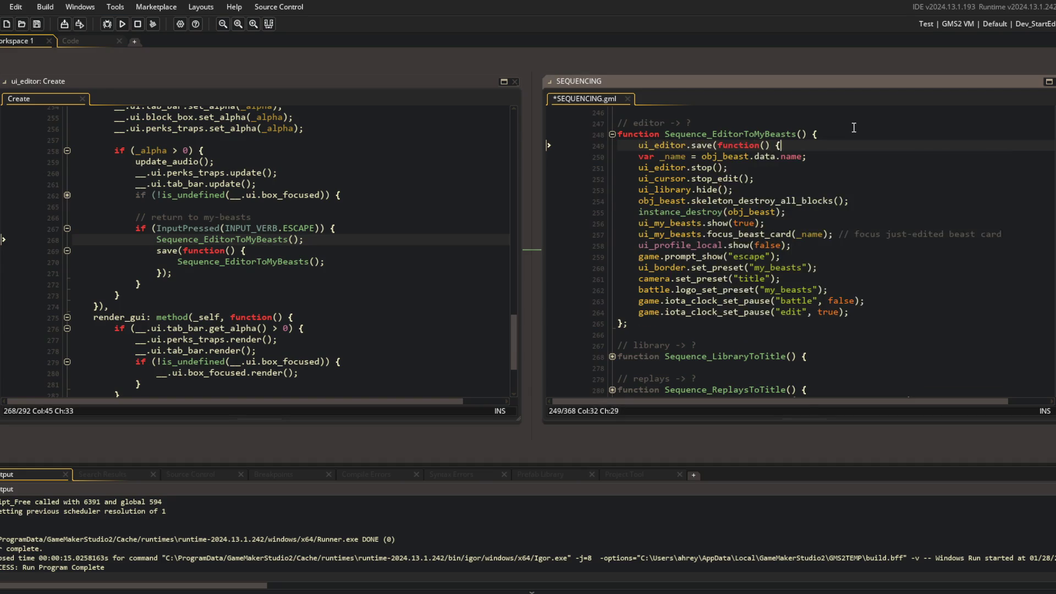
Step: Move Sequence_EditorToMyBeasts's body, indented, into a new ui_editor.save(function() { }); callback and save
key("Return")
key("Return")
type(");")
key("ctrl+s")
key("shift+Down")
key("shift+Down")
key("shift+Down")
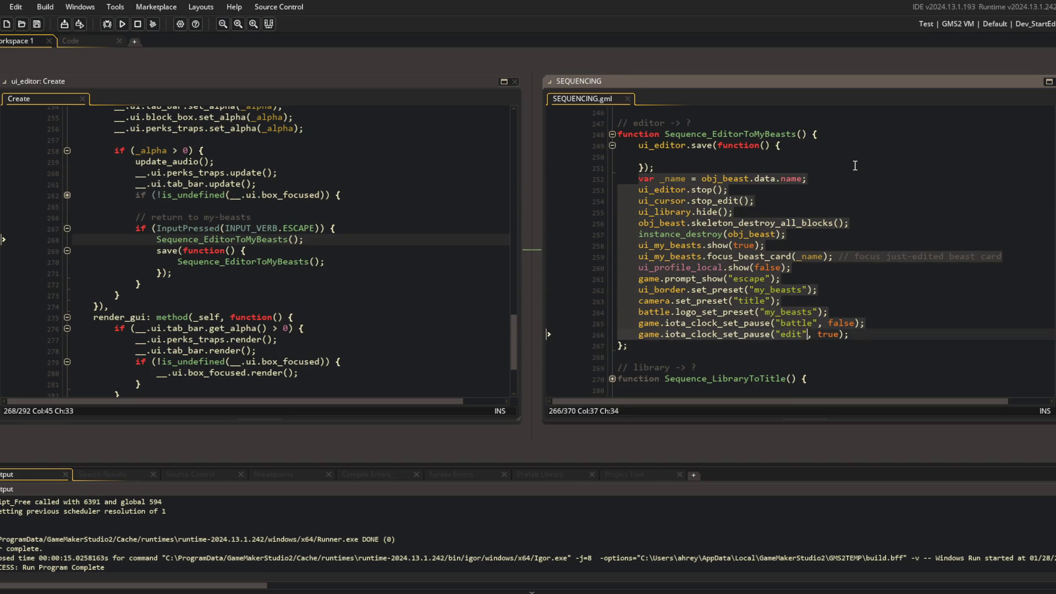
key("ctrl+x")
key("Up")
key("ctrl+v")
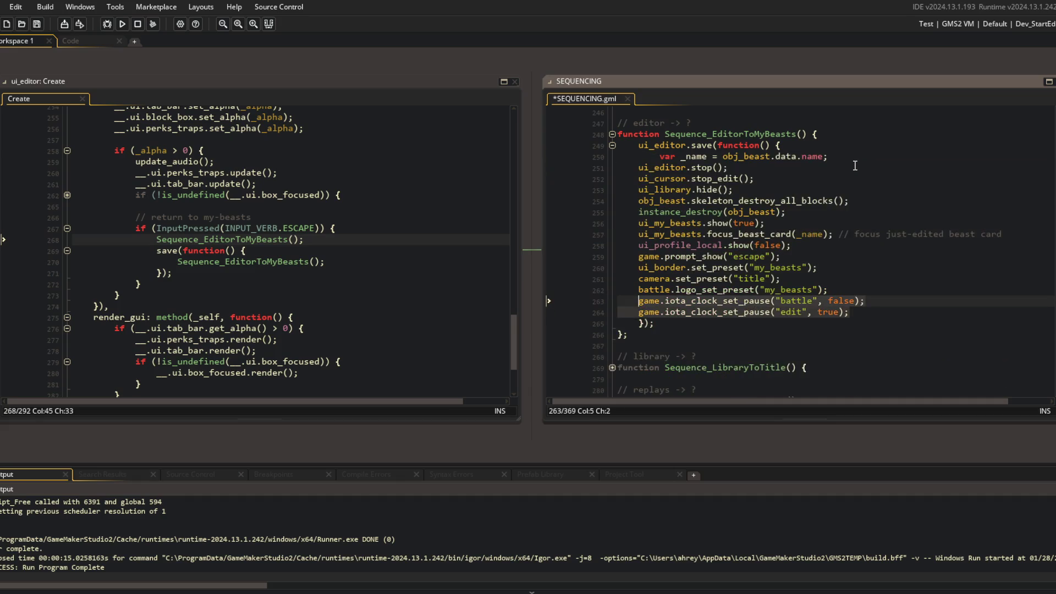
key("shift+Up")
key("shift+Up")
key("shift+Up")
key("Tab")
key("ctrl+s")
key("Left")
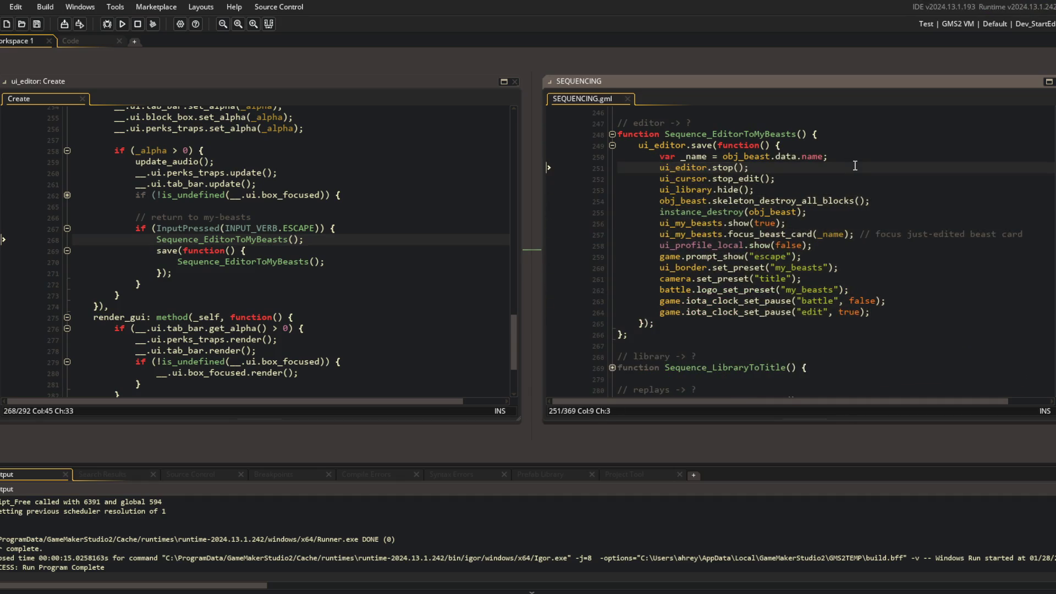
Step: Delete the old save block from ui_editor's escape handler in the Create code
left_click(352, 251)
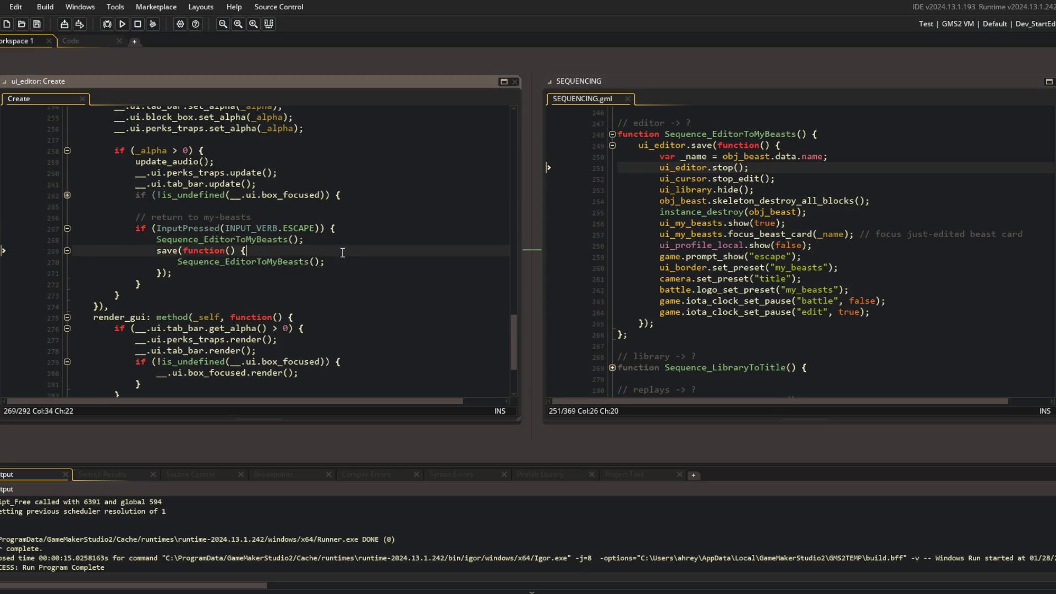
key("ctrl+d")
key("ctrl+d")
key("ctrl+d")
scroll(352, 252, "up", 15)
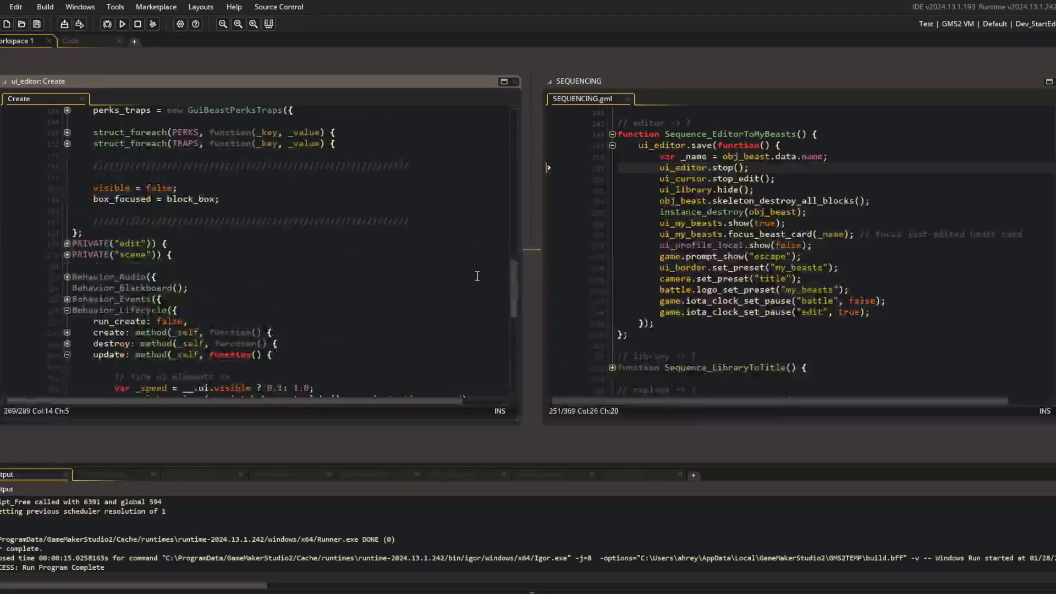
left_click_drag(513, 272, 511, 128)
scroll(511, 127, "down", 4)
left_click(209, 241)
Step: Return to the SEQUENCING script and review the rewrapped code
left_click(686, 169)
mouse_move(633, 147)
left_mouse_down()
mouse_move(770, 303)
mouse_move(913, 351)
left_mouse_up()
left_click(870, 213)
left_click(259, 197)
left_click(266, 250)
left_click(686, 245)
scroll(710, 237, "up", 2)
left_click(724, 226)
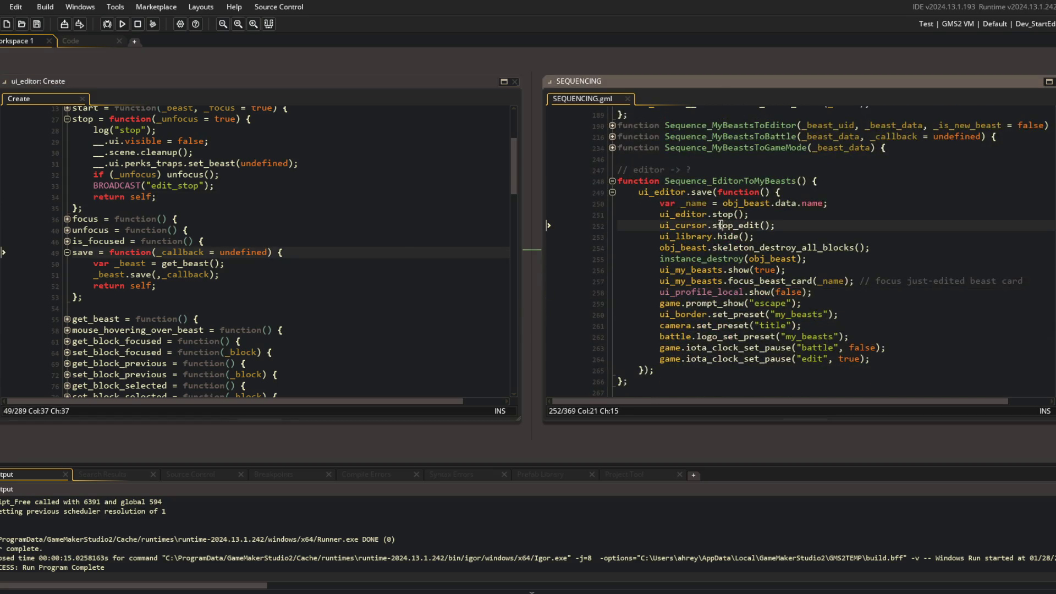
Step: Look over the save callback code once more and start a test run
left_click(703, 181)
mouse_move(634, 193)
left_mouse_down()
mouse_move(814, 261)
mouse_move(860, 385)
mouse_move(868, 371)
left_mouse_up()
left_click(868, 369)
left_click(834, 272)
left_click(717, 215)
left_click(775, 215)
left_click(355, 197)
left_click(123, 24)
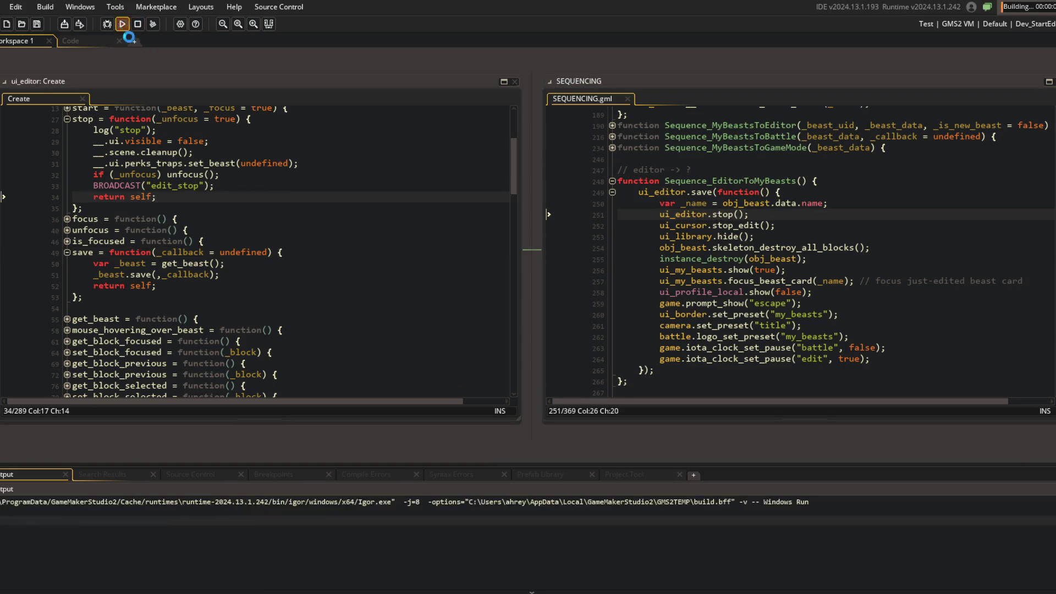
Step: Escape the game's beast editor to My Beasts, then close the game window and return to ui_editor code
scroll(284, 240, "down", 15)
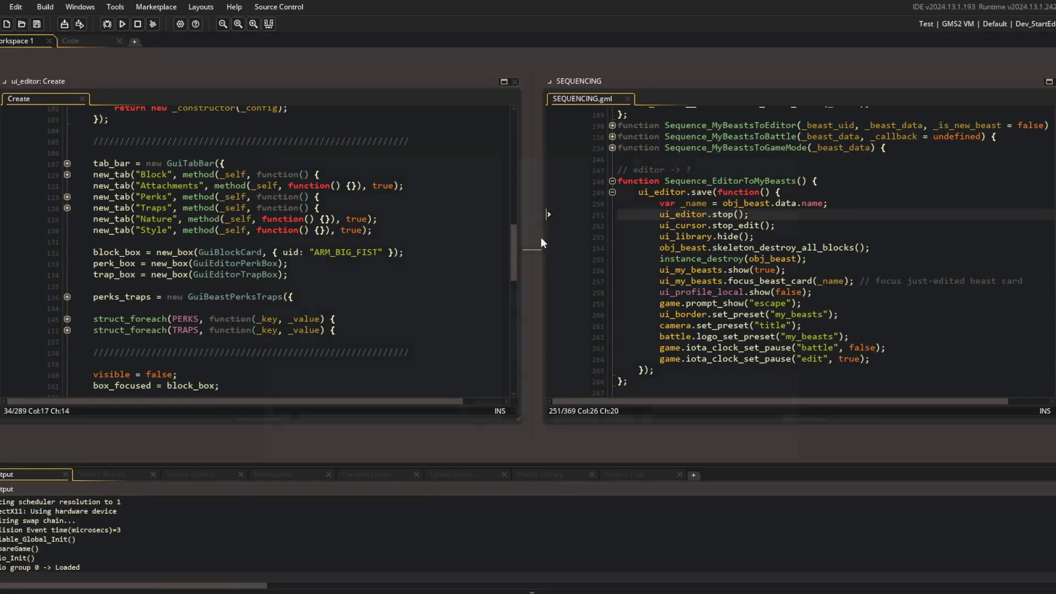
key("Escape")
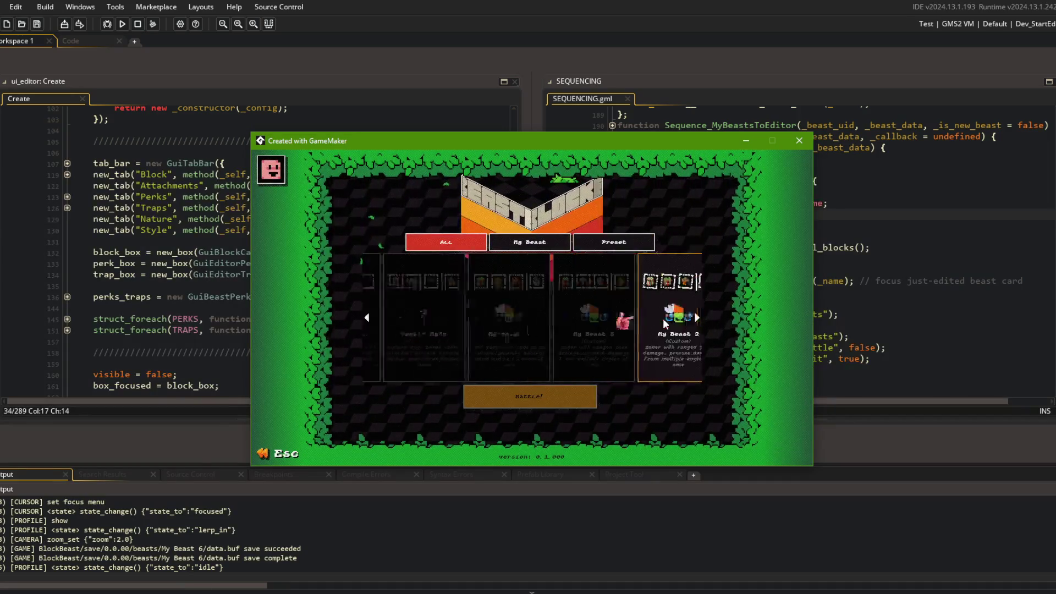
left_click(664, 325)
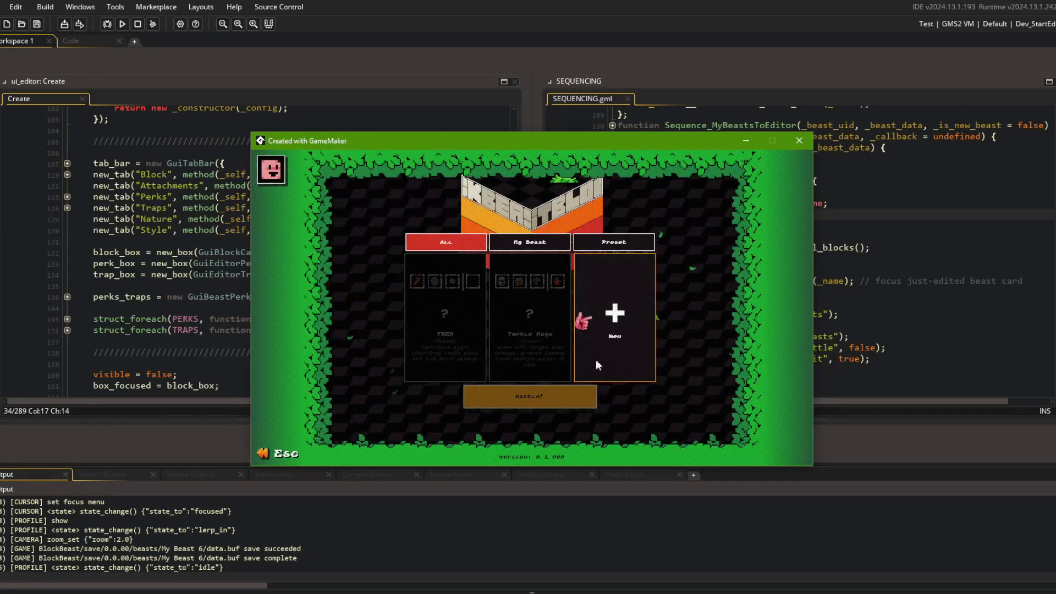
left_click(797, 140)
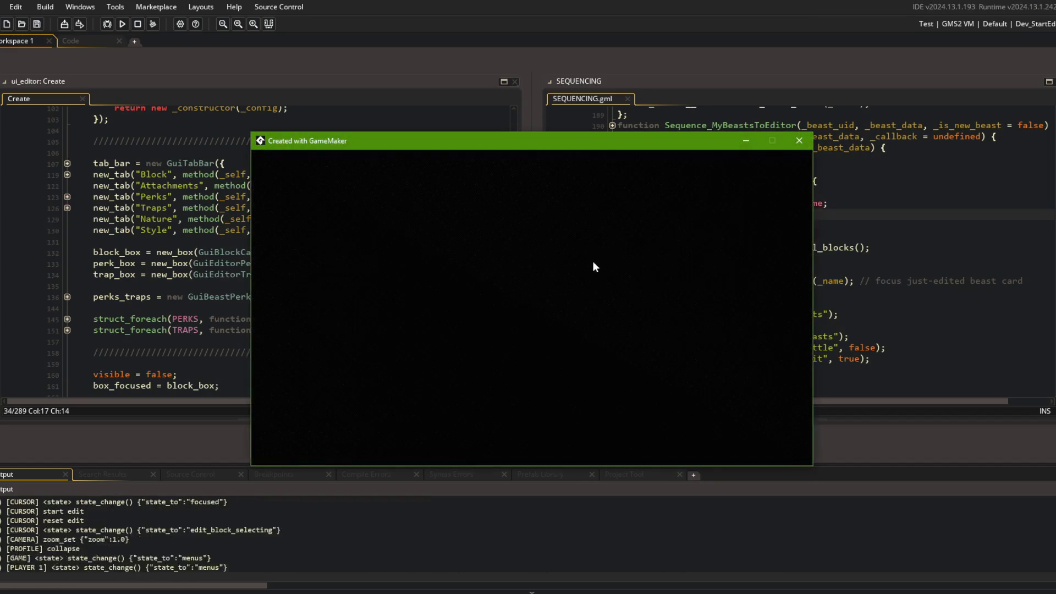
key("Escape")
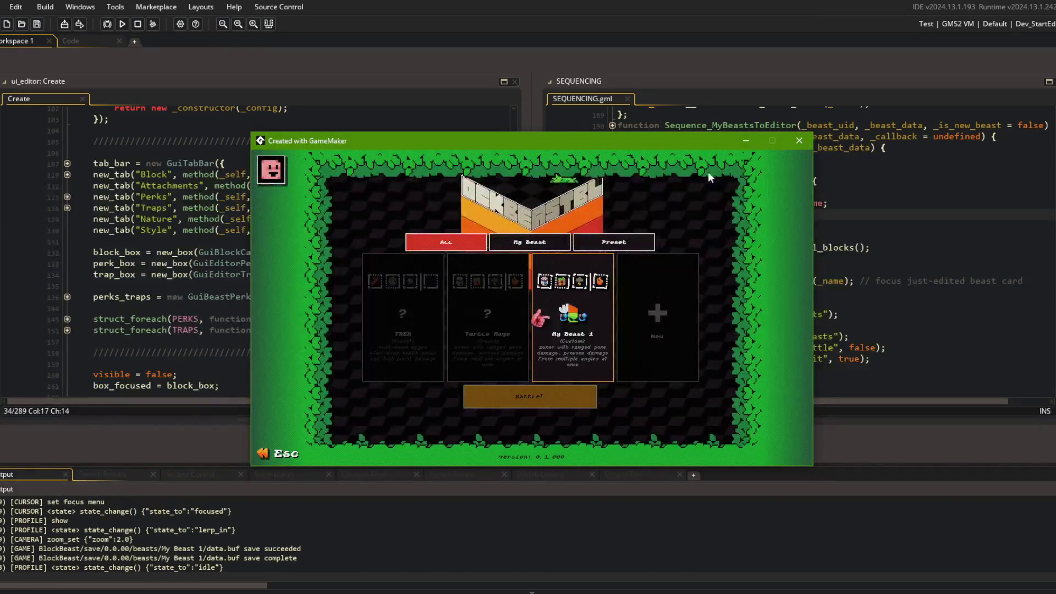
left_click(799, 141)
left_click(276, 222)
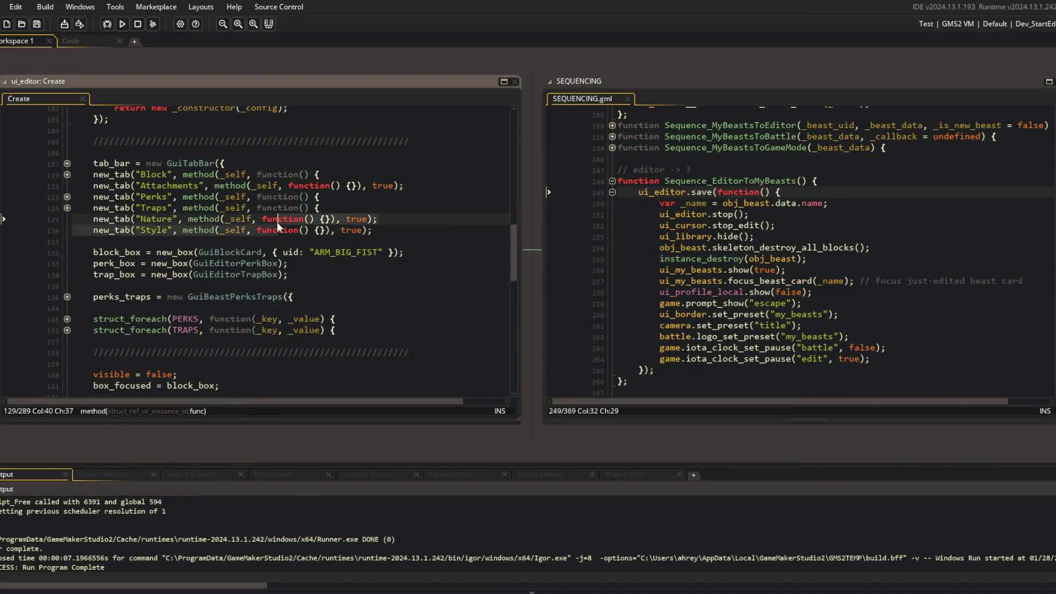
Step: Fold Sequence_MyBeastsToTitle and unfold Sequence_DebugToEditor in SEQUENCING.gml
scroll(277, 222, "down", 15)
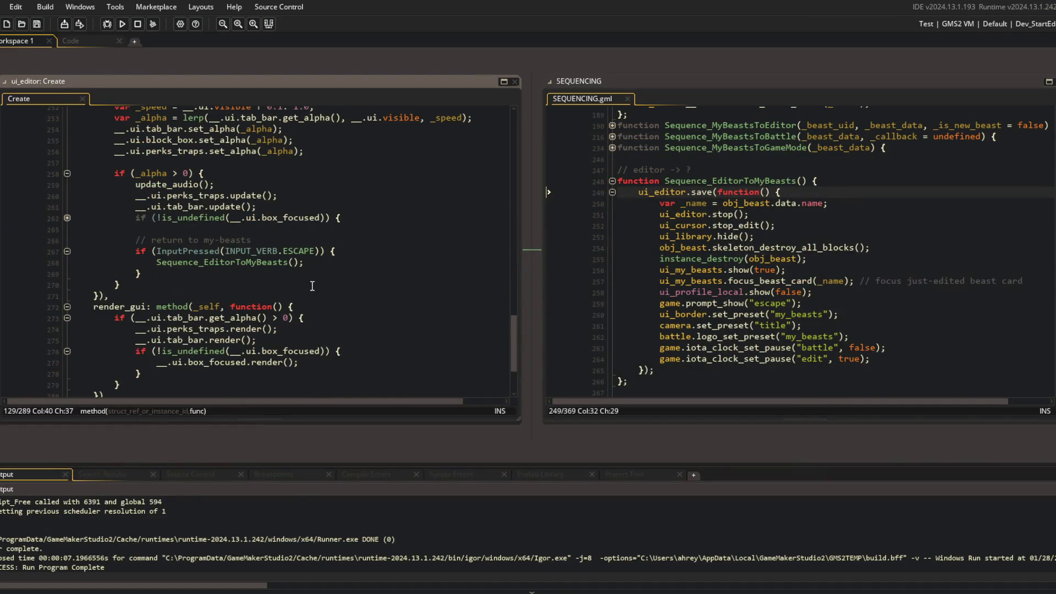
scroll(342, 260, "up", 20)
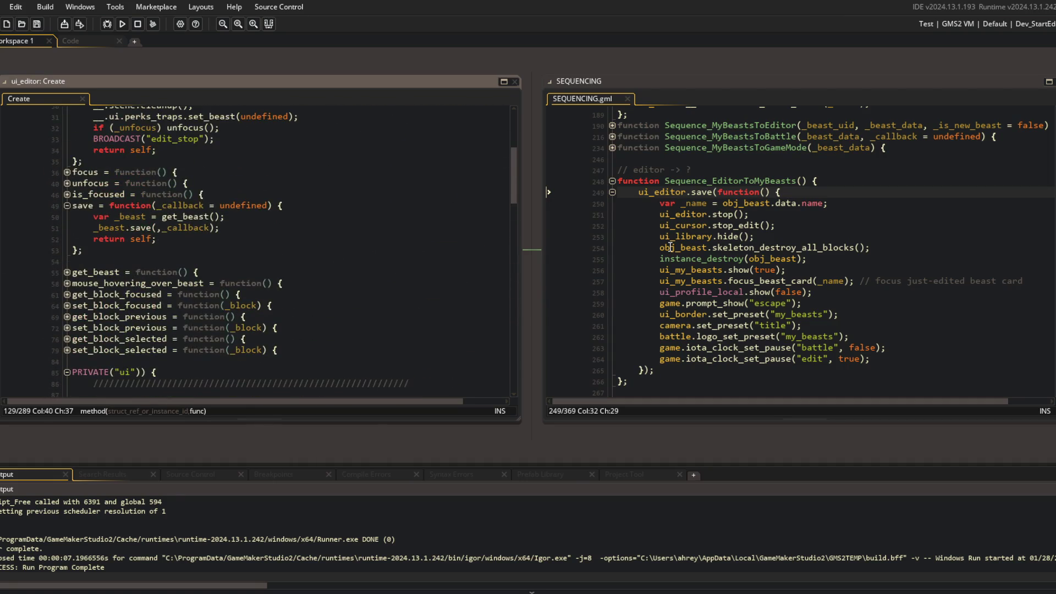
scroll(671, 246, "up", 5)
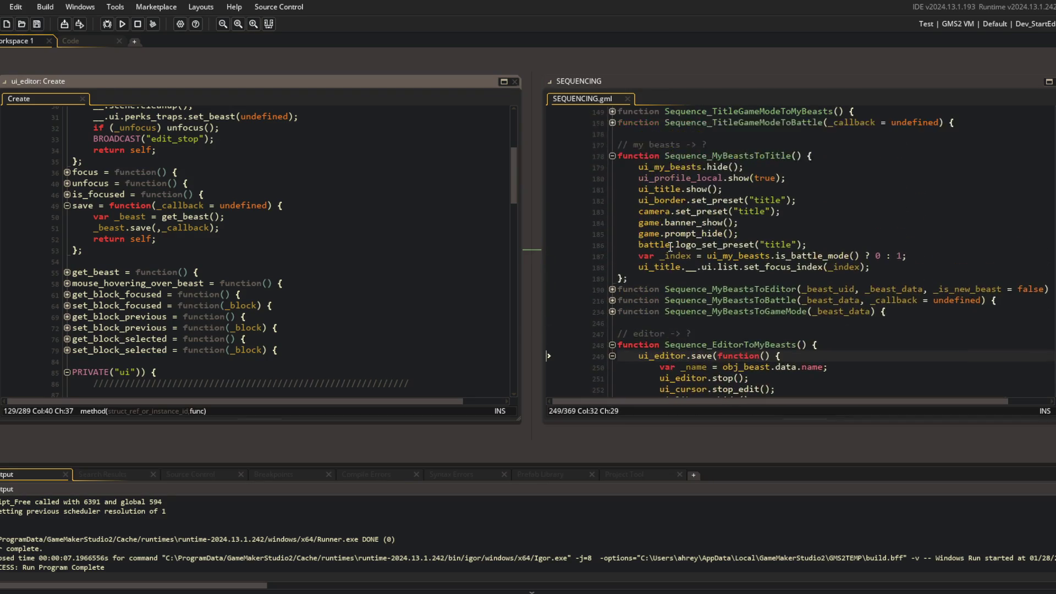
left_click(612, 156)
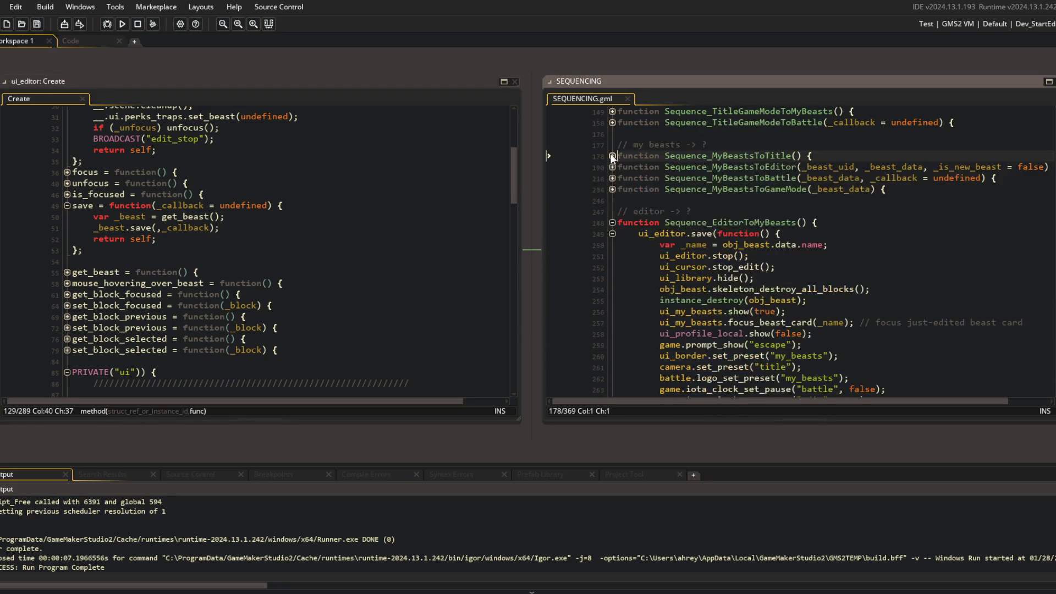
left_click(638, 200)
scroll(689, 204, "up", 7)
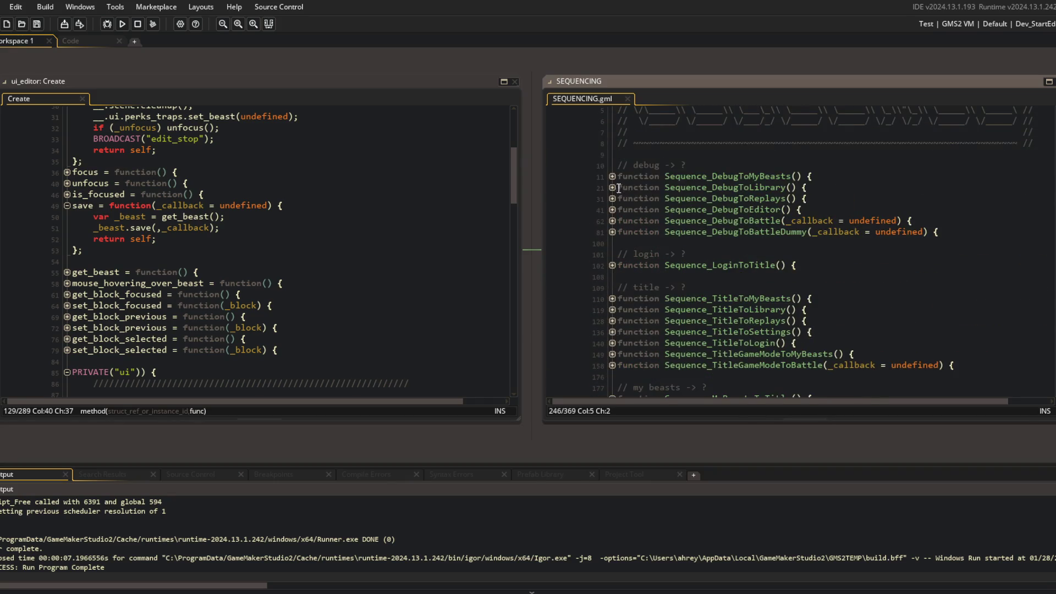
left_click(613, 209)
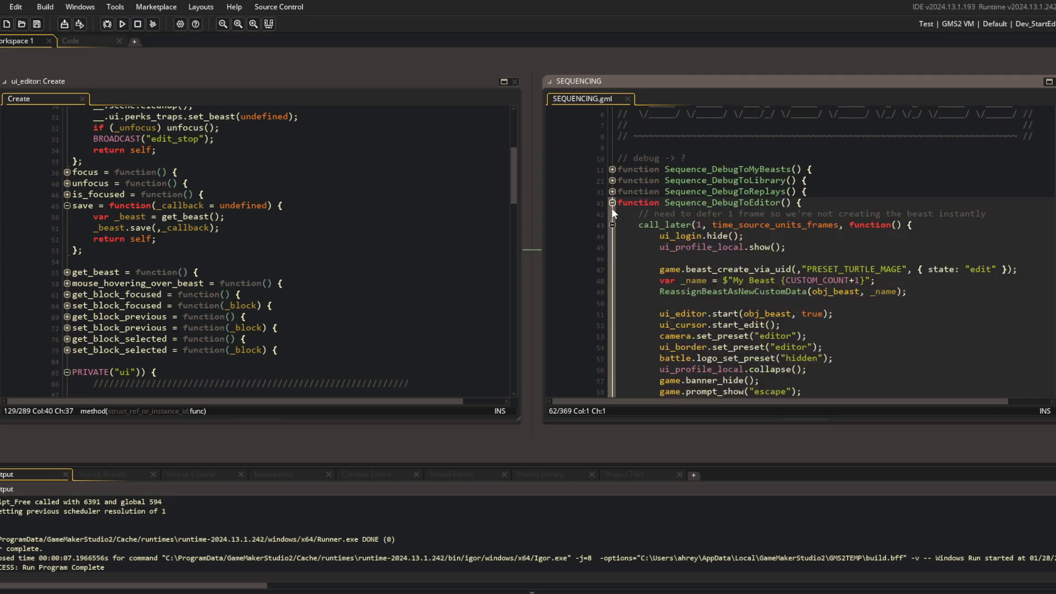
Step: Inspect the beast creation lines 47–49 and move to the blank line 50
scroll(678, 214, "down", 2)
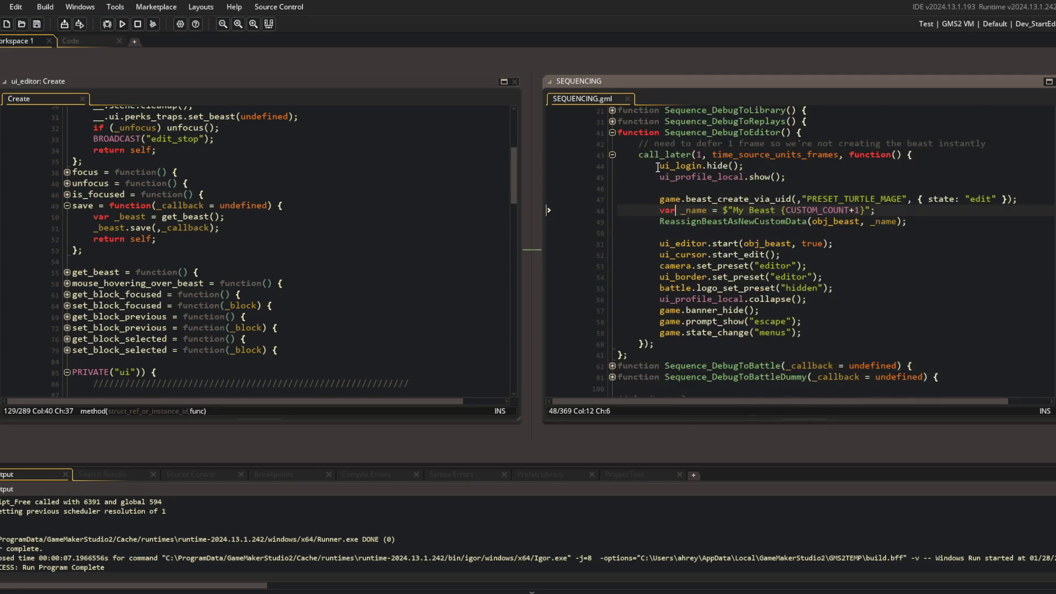
left_click(809, 298)
left_click(653, 199)
left_click_drag(652, 200, 907, 221)
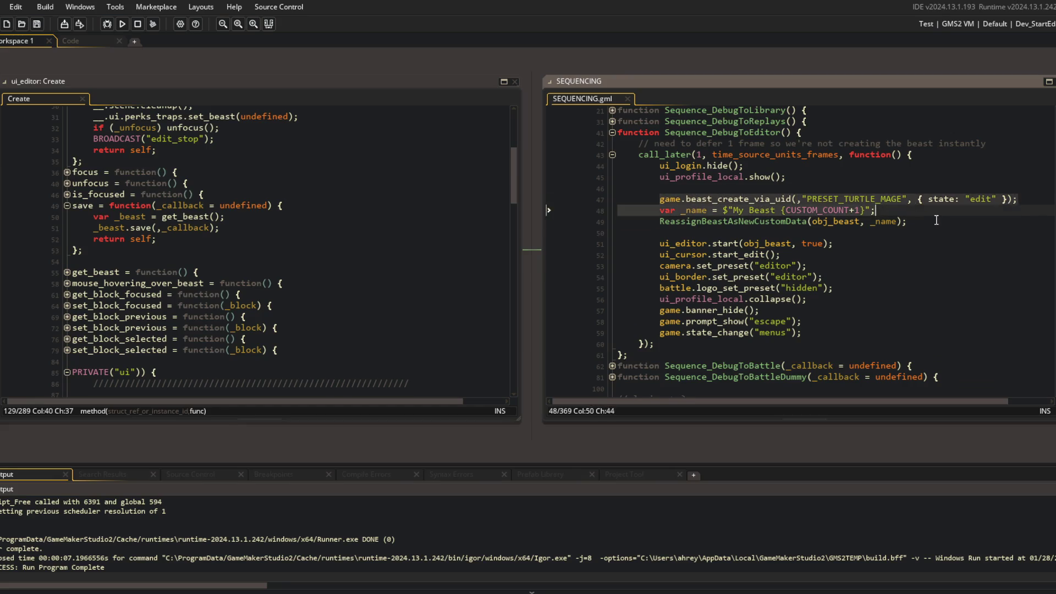
left_click(934, 223)
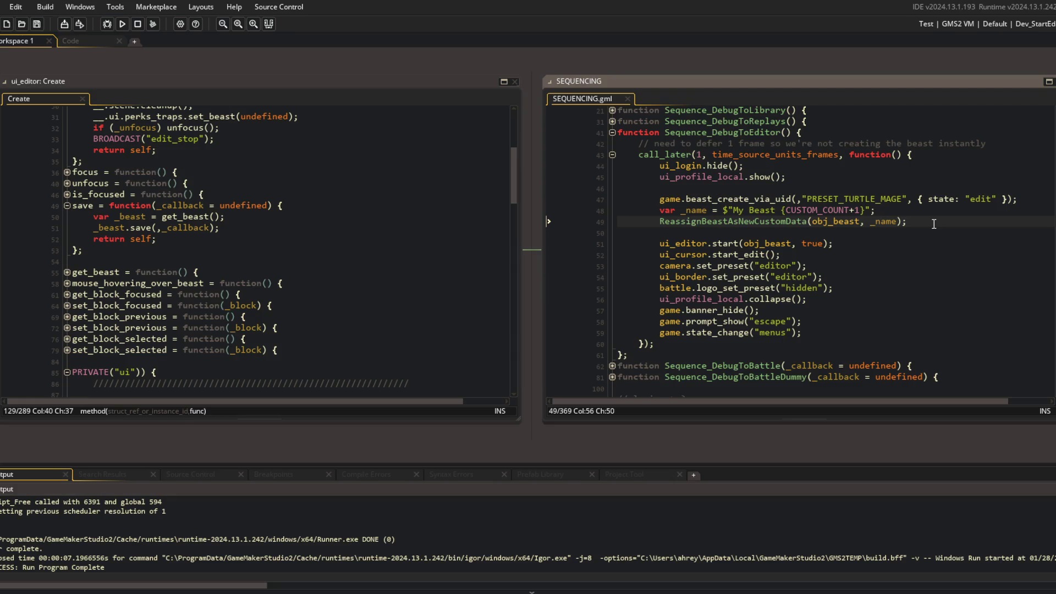
scroll(934, 224, "up", 1)
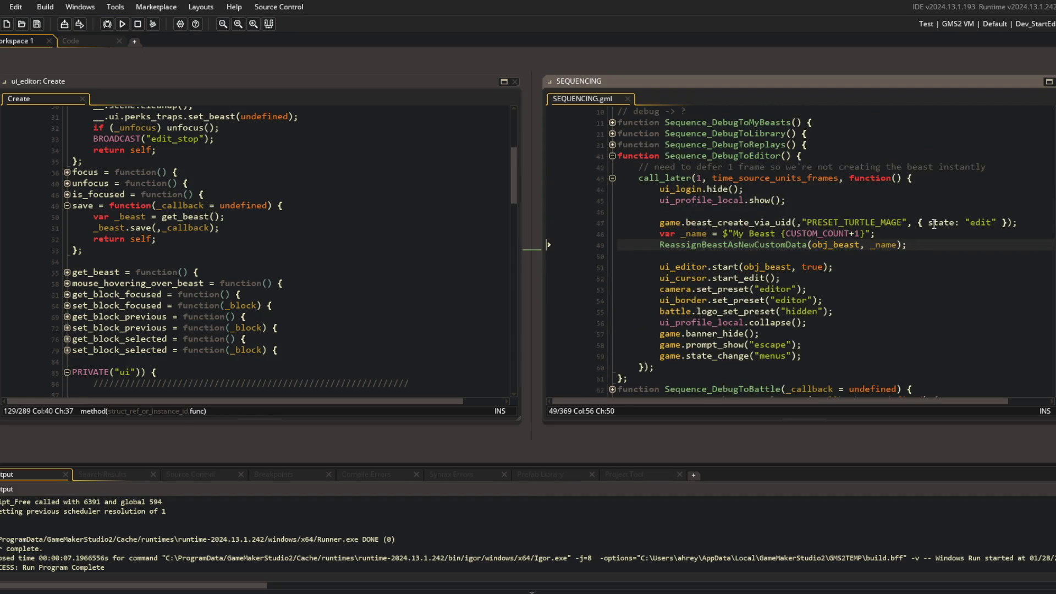
key("Down")
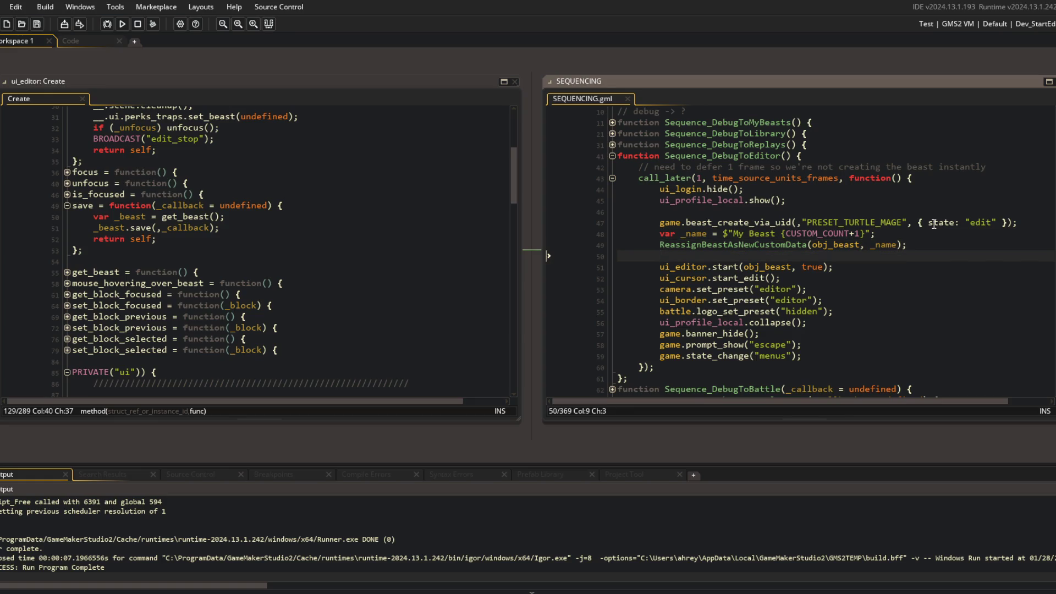
Step: Add an empty ui_editor.save(function() { }); callback right after ui_editor.start and save
key("Delete")
key("End")
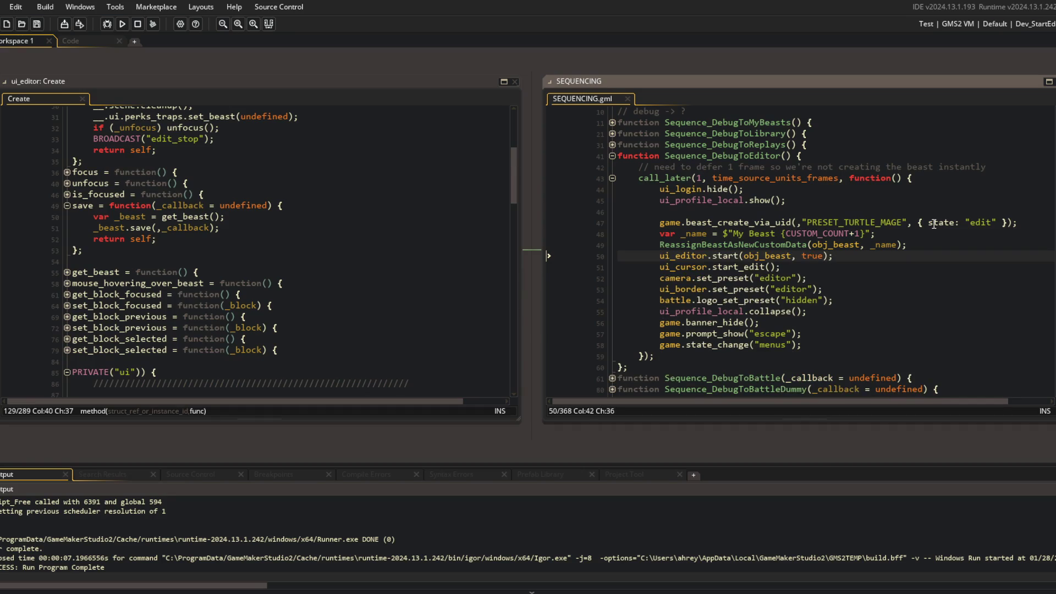
key("Return")
type("ui_editor")
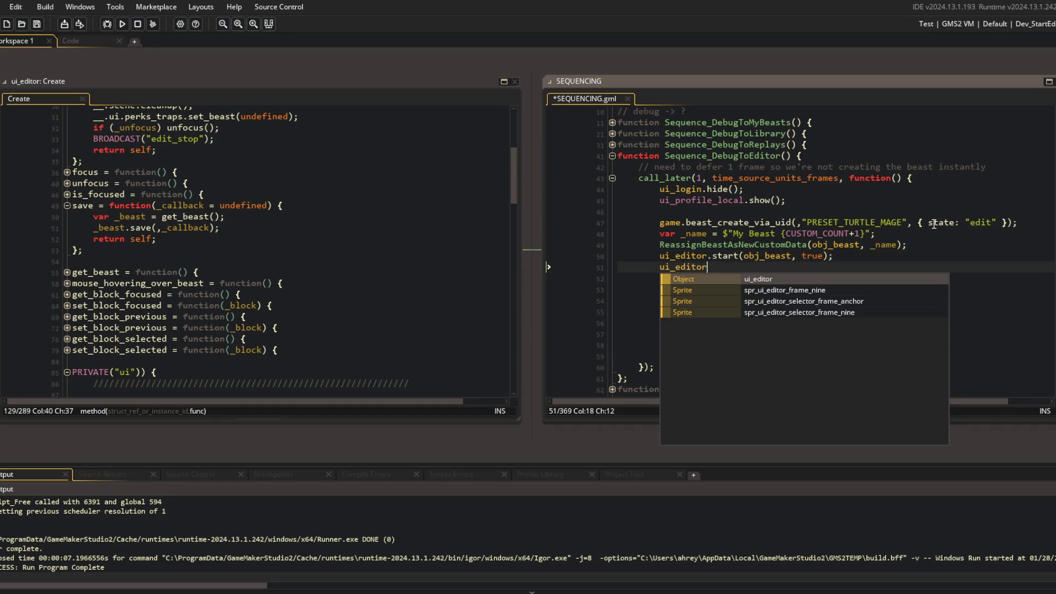
key("Escape")
key("ctrl+BackSpace")
key("ctrl+s")
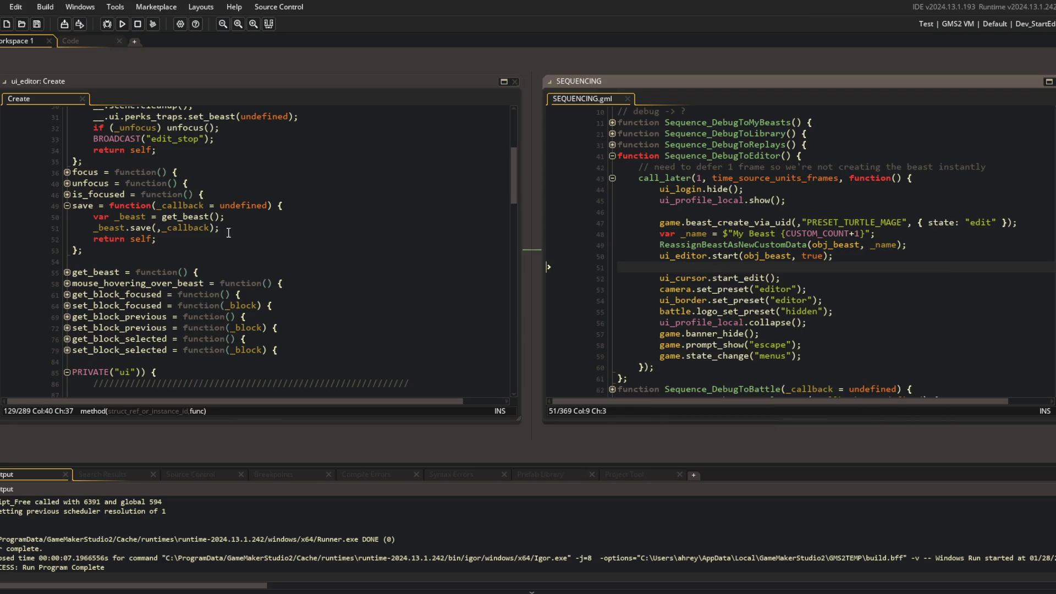
type("ui_editor.sav")
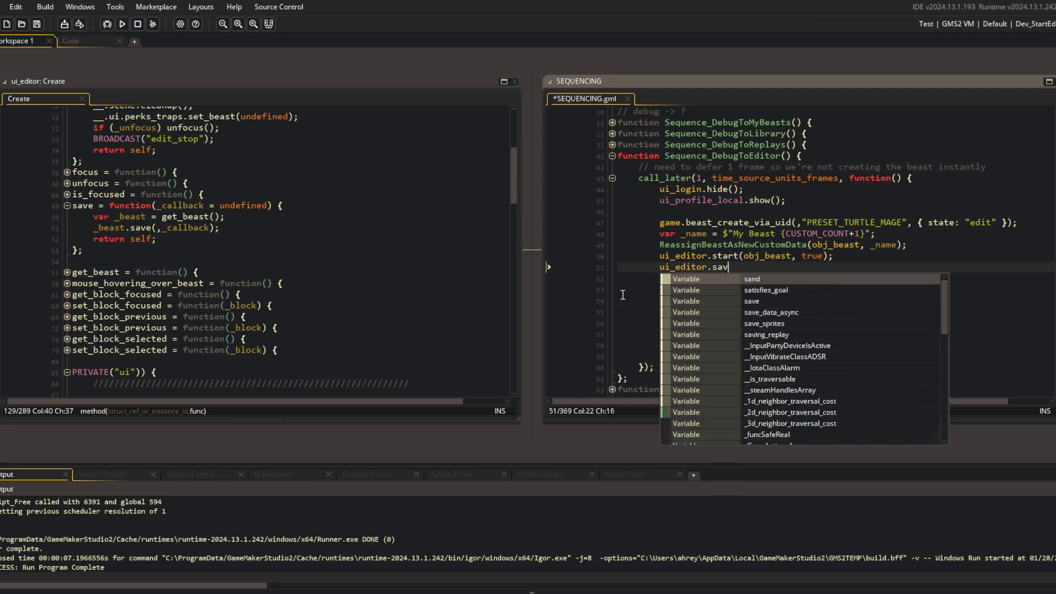
type("e(function() {")
key("Return")
key("Return")
type("}")
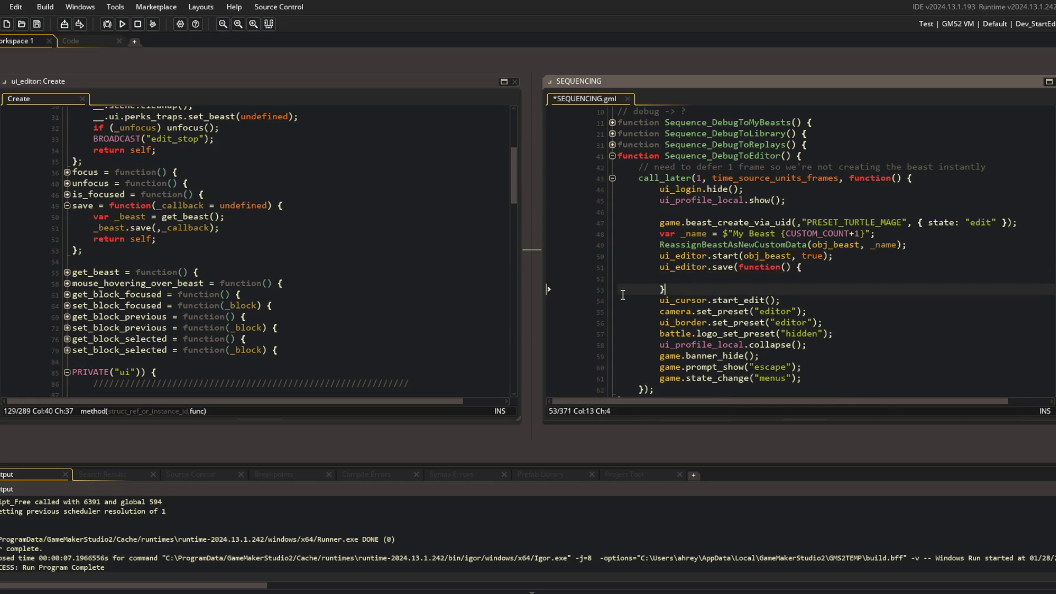
key("ctrl+s")
Step: Move the setup calls from ui_cursor.start_edit through game.state_change into the callback, indented
key("Down")
key("Home")
key("shift+Down")
key("shift+Down")
key("shift+Down")
key("shift+End")
key("ctrl+x")
key("BackSpace")
key("Up")
key("ctrl+v")
key("shift+Up")
key("shift+Up")
key("shift+Up")
key("shift+Up")
key("shift+Up")
key("Tab")
Step: Move ui_login.hide and ui_profile_local.show to the top of the save callback and save
key("Up")
key("Up")
key("Up")
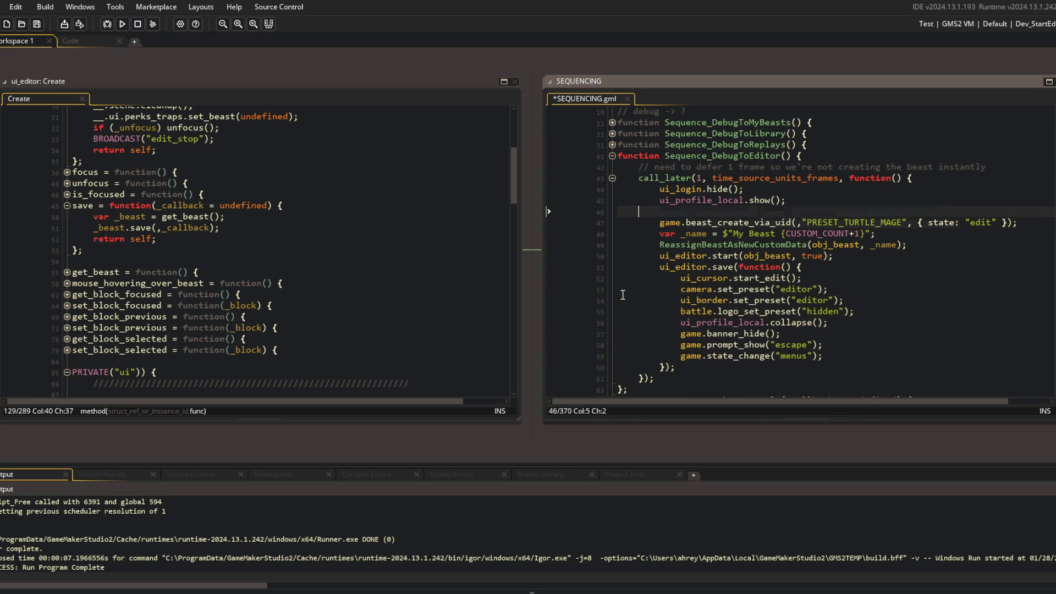
key("Up")
key("Home")
key("shift+Down")
key("shift+Down")
key("shift+Down")
key("BackSpace")
key("Down")
key("Down")
key("Down")
key("End")
key("Down")
key("Down")
key("Home")
key("ctrl+v")
key("ctrl+s")
Step: Insert a blank line before game.beast_create, save, and start a test run
key("Up")
key("Up")
key("Up")
key("Up")
key("End")
key("Return")
key("Up")
key("Up")
key("Up")
key("Home")
key("Return")
key("ctrl+s")
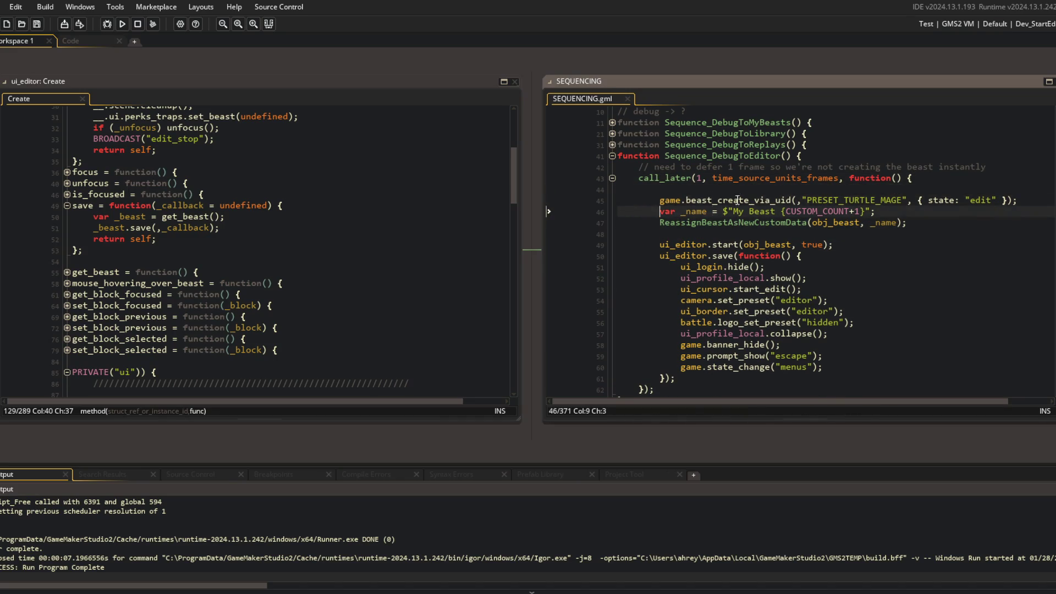
scroll(715, 248, "down", 2)
scroll(760, 211, "up", 2)
left_click(760, 211)
left_click(122, 24)
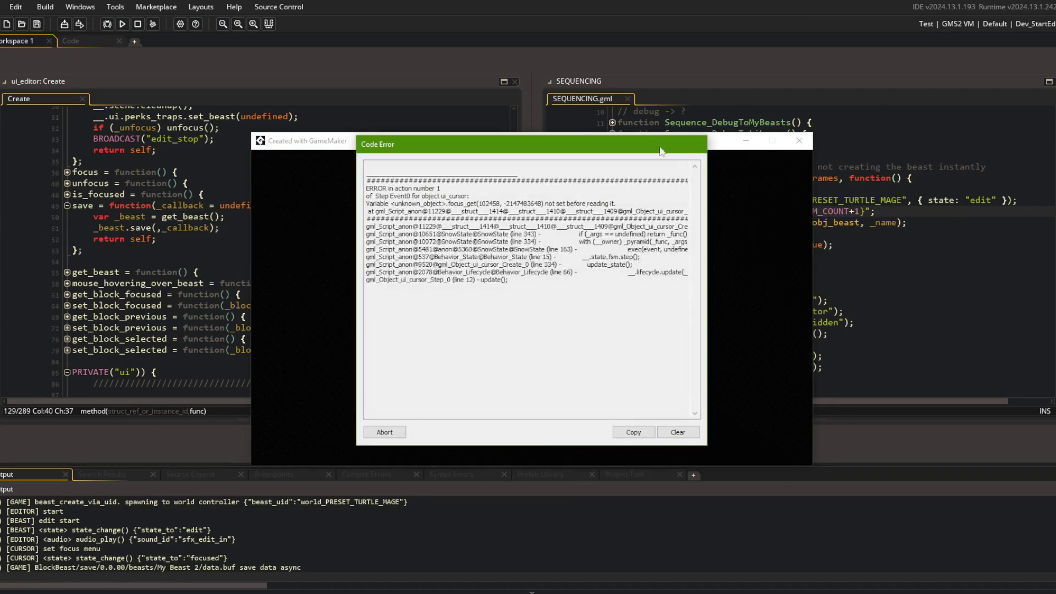
Step: Abort the ui_cursor focus_get code error and return to the Sequence_DebugToEditor code
left_click(388, 432)
left_click(804, 289)
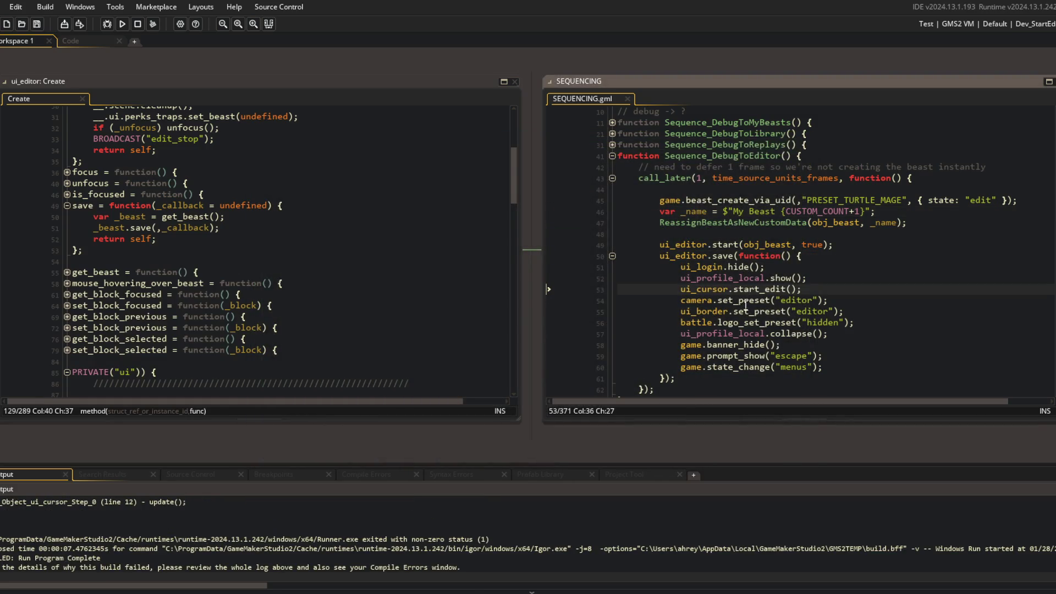
left_click(812, 276)
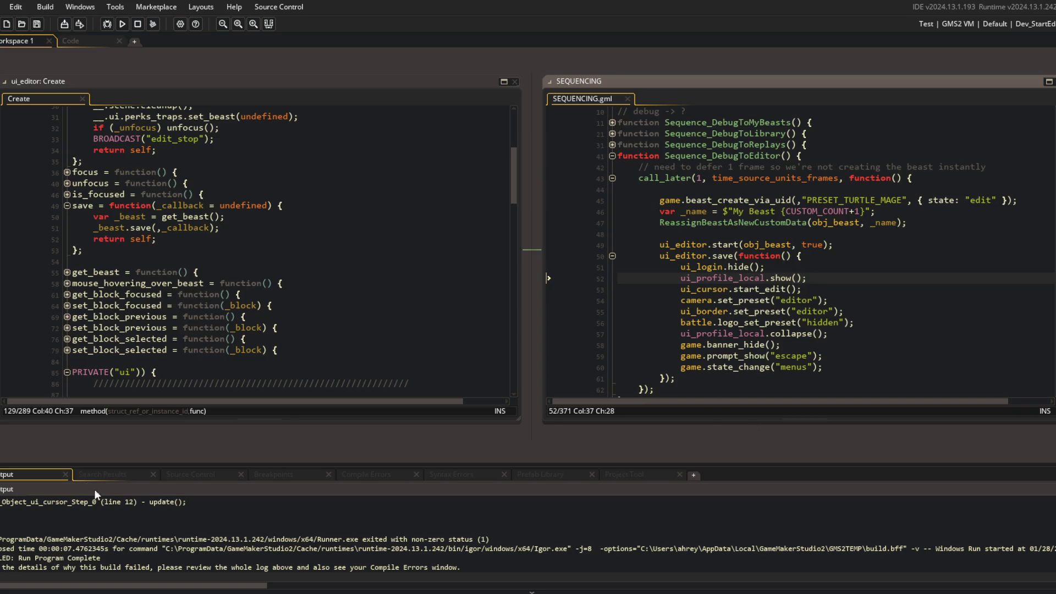
scroll(122, 511, "up", 5)
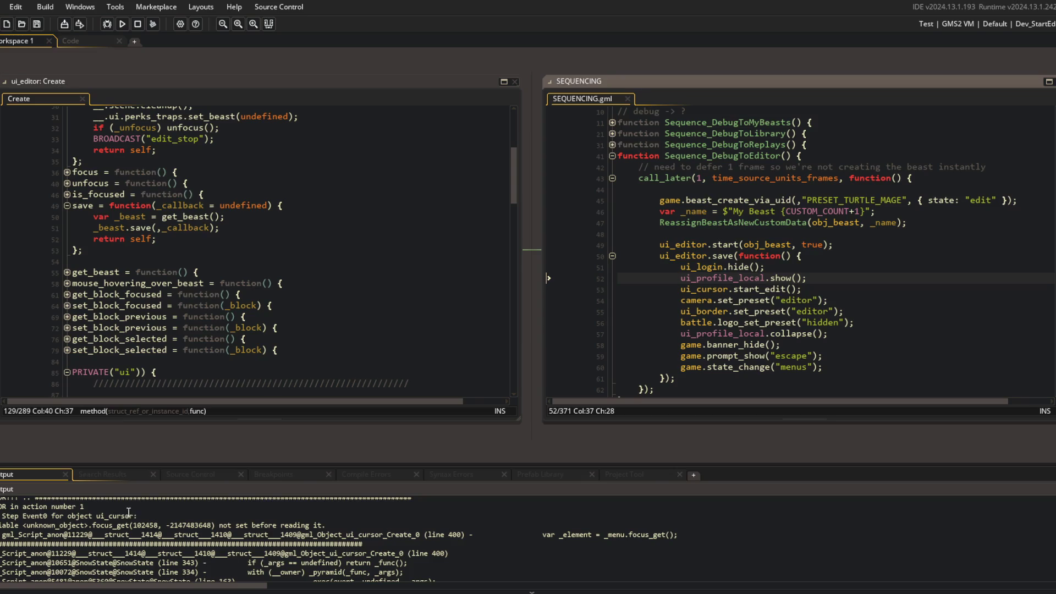
Step: Go from the ui_cursor.start_edit line to the ui_cursor object's definition
left_click(810, 290)
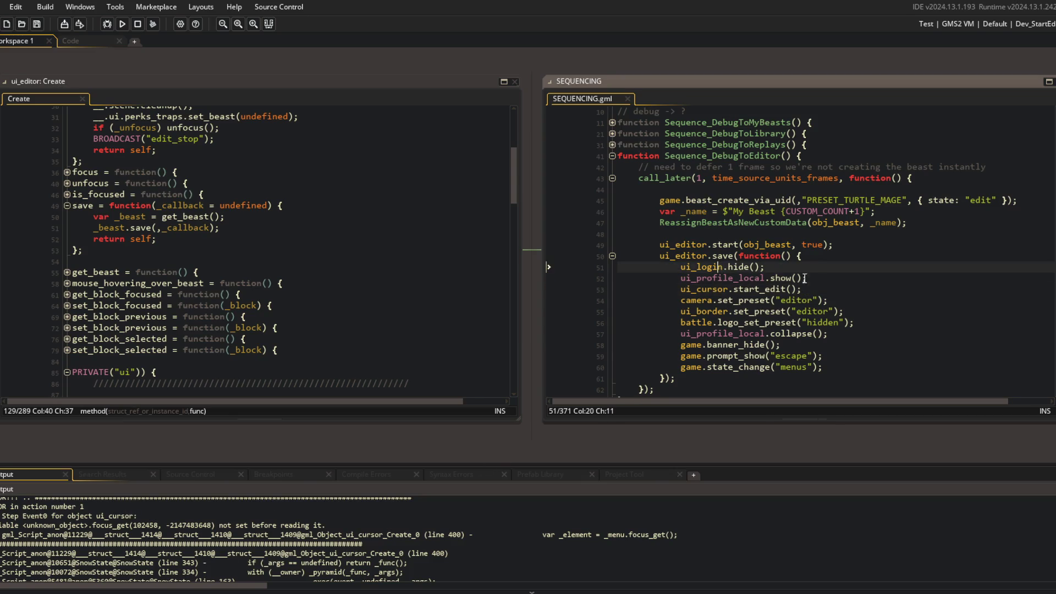
scroll(560, 541, "down", 3)
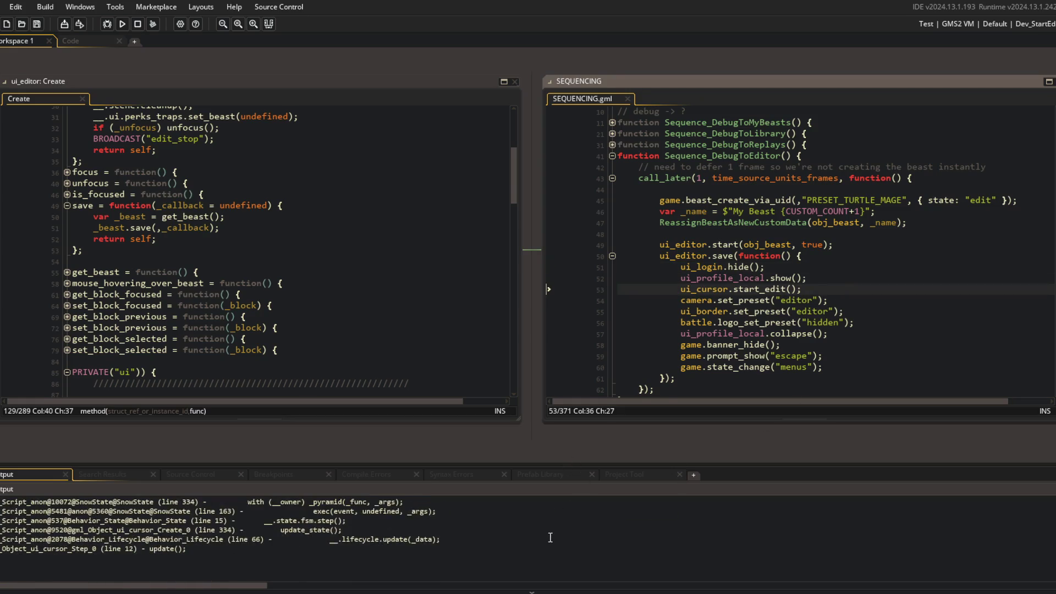
scroll(550, 538, "up", 2)
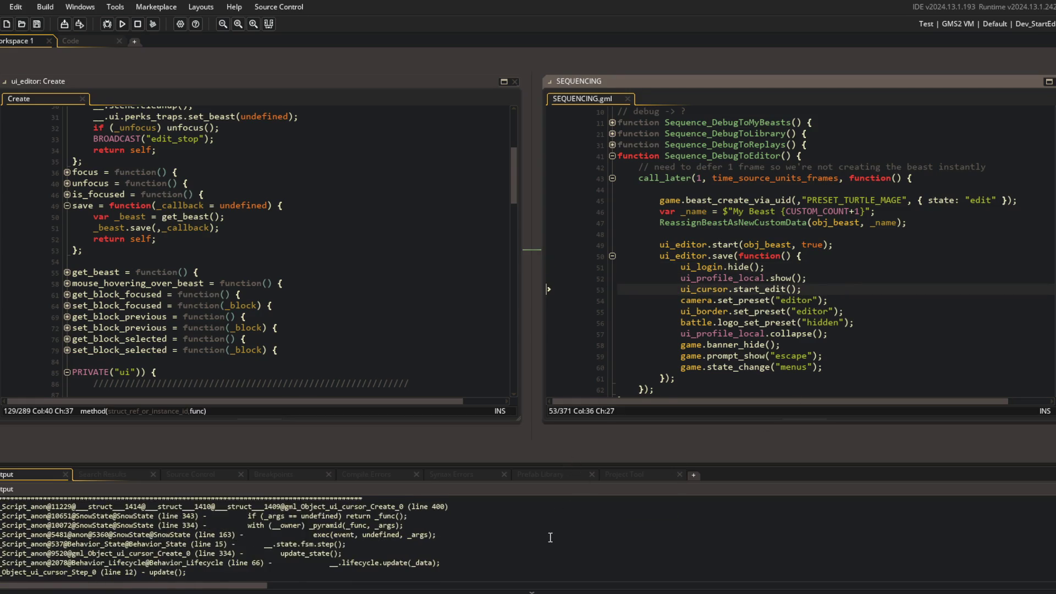
scroll(550, 538, "up", 2)
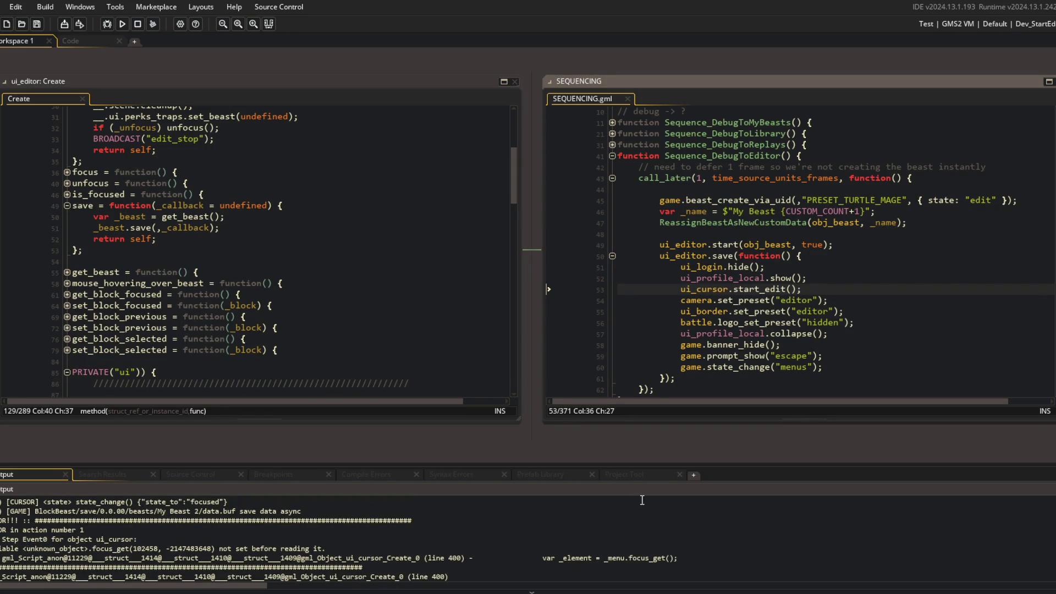
middle_click(716, 290)
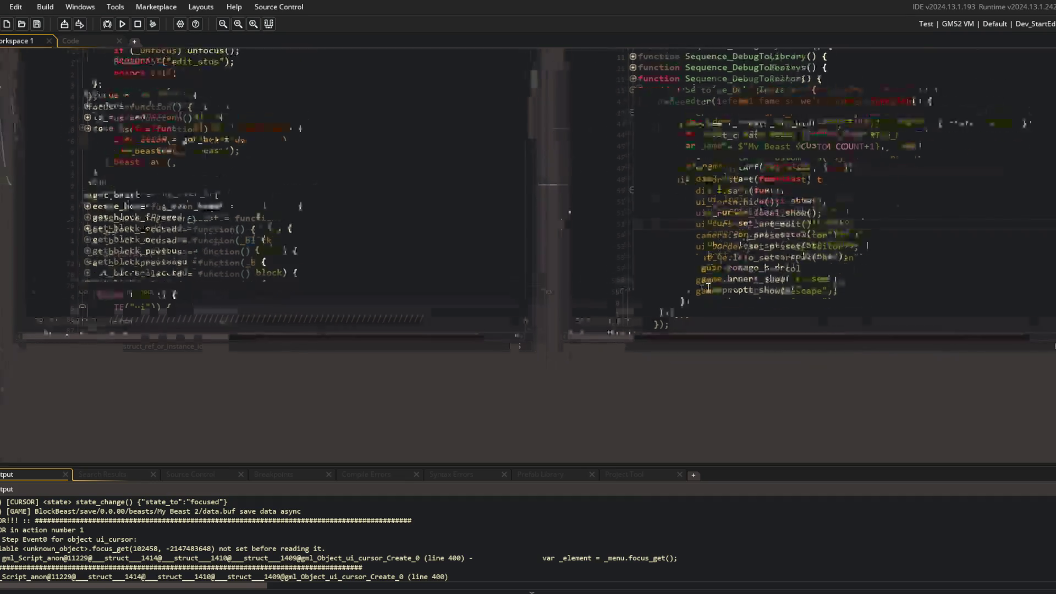
Step: Inspect ui_cursor's start_edit function and ui_editor's start function, then fold the latter
left_click(223, 142)
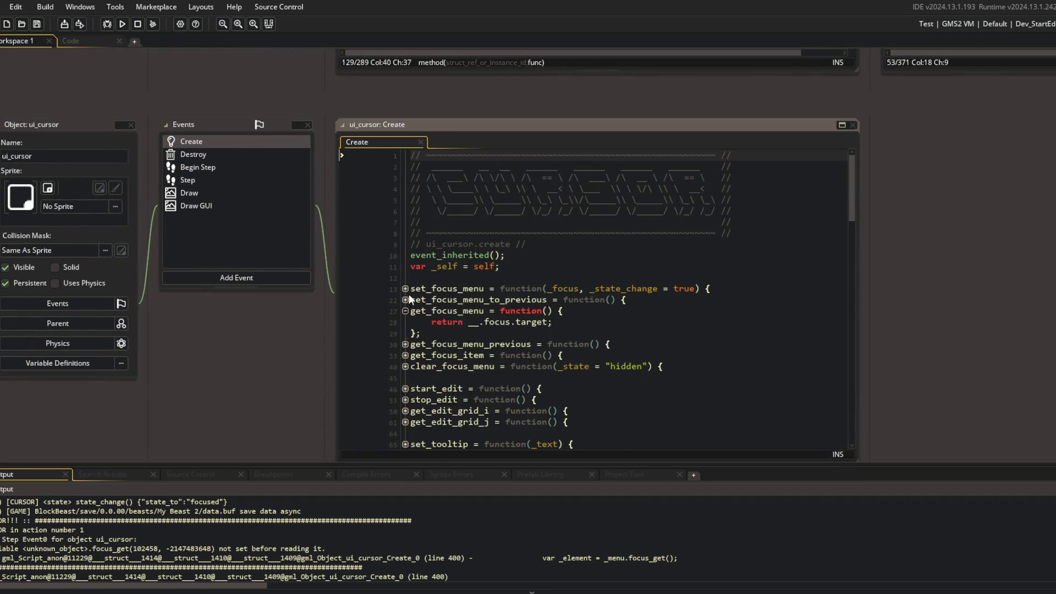
scroll(414, 360, "down", 1)
left_click(406, 365)
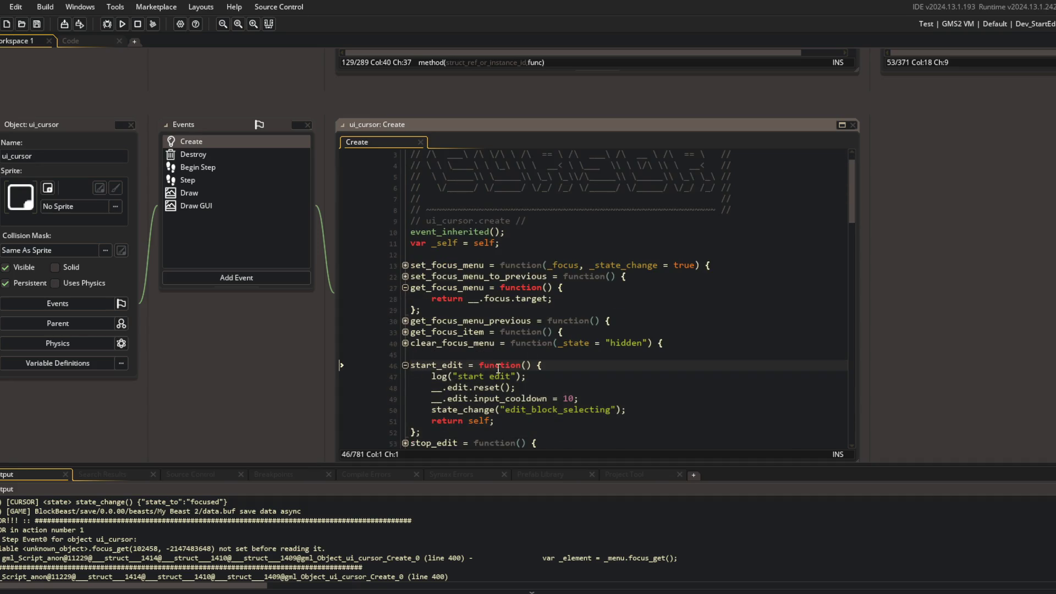
key("alt+Left")
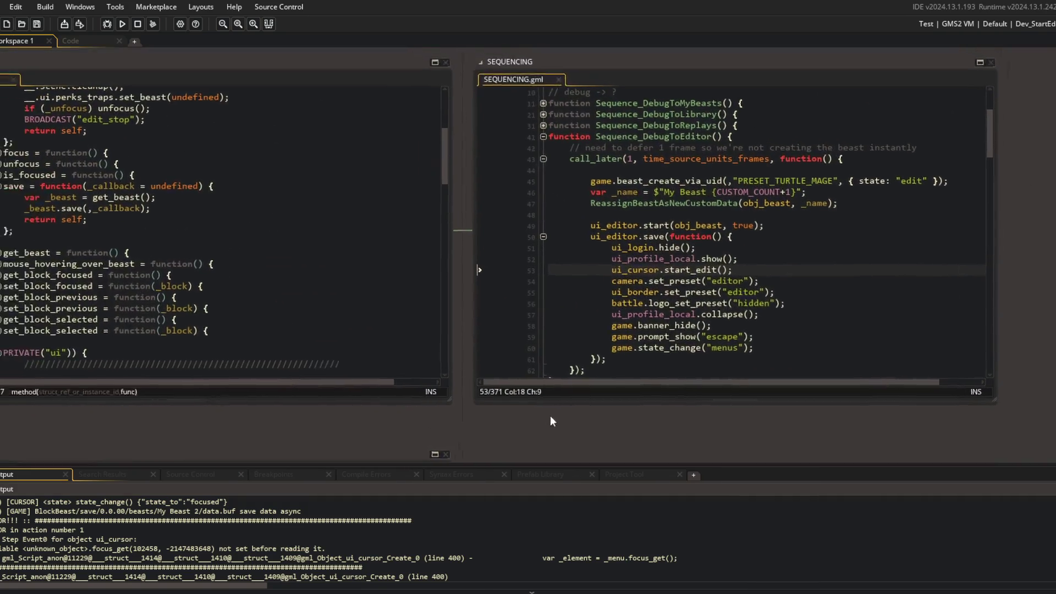
left_click(726, 240)
key("Down")
key("F12")
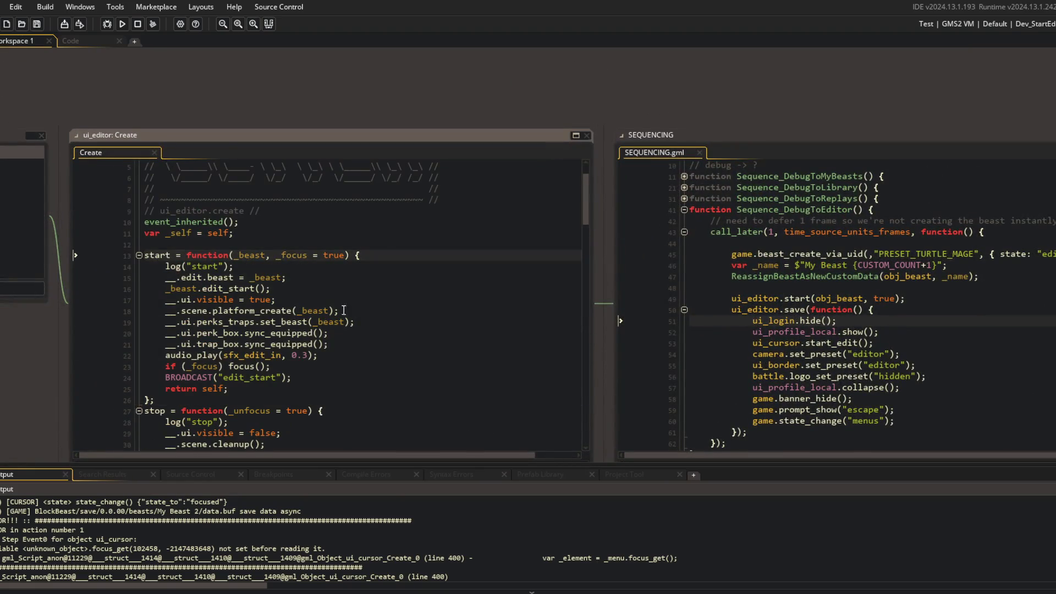
left_click(139, 255)
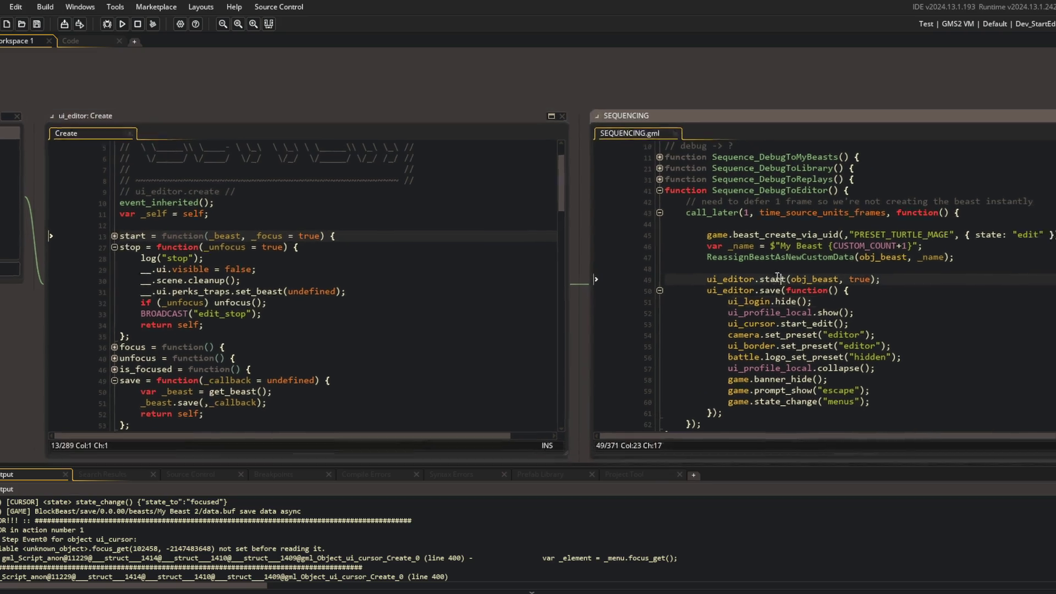
Step: Move ui_cursor.start_edit() above ui_editor.start and remove the leftover blank line
left_click(835, 309)
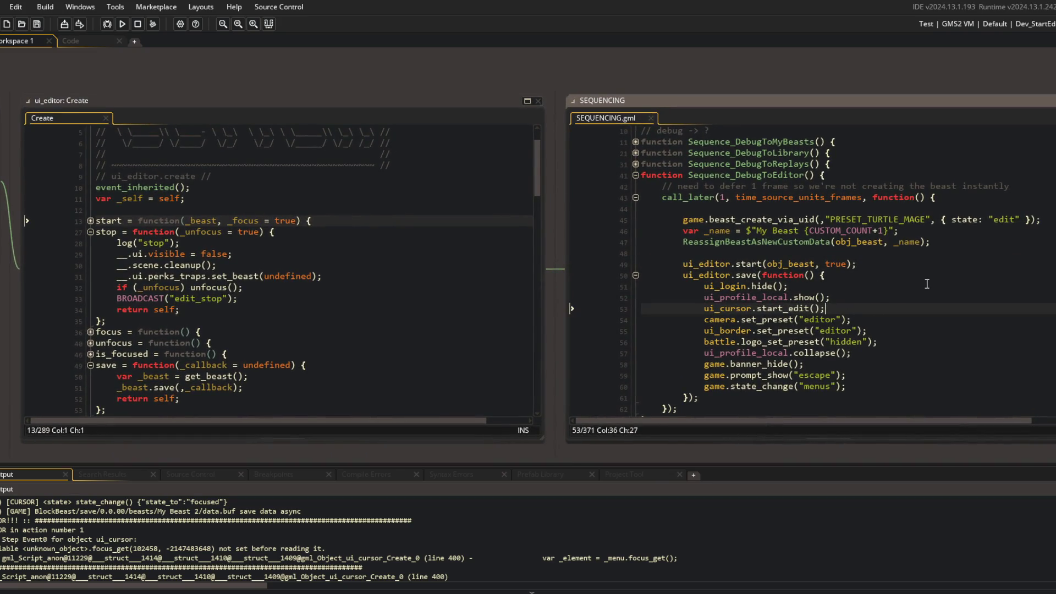
key("Home")
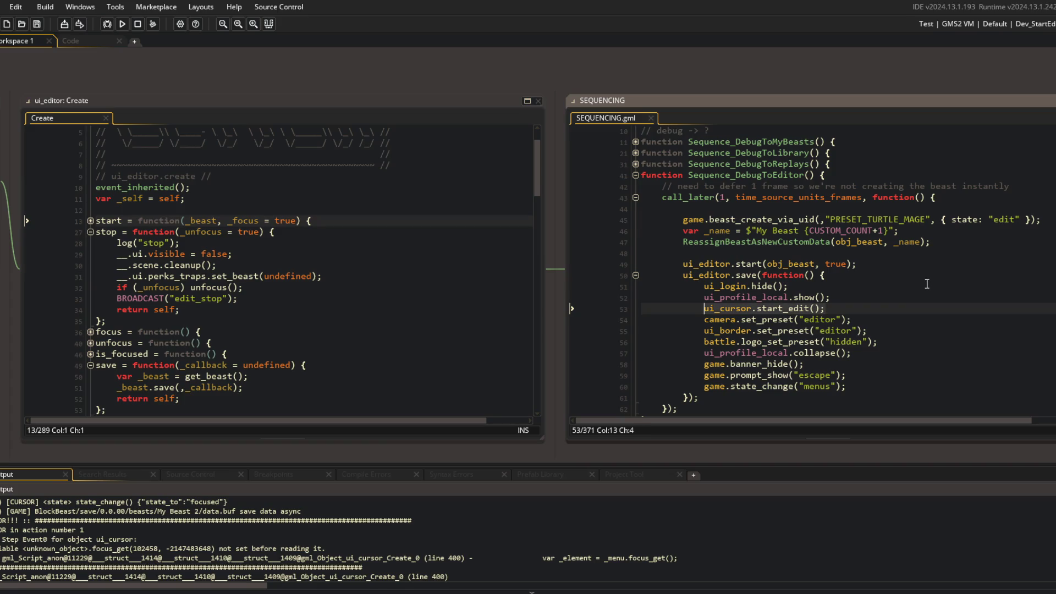
key("shift+End")
key("ctrl+x")
key("Up")
key("Up")
key("Up")
key("ctrl+v")
key("Return")
key("Down")
key("Down")
key("Down")
key("shift+Delete")
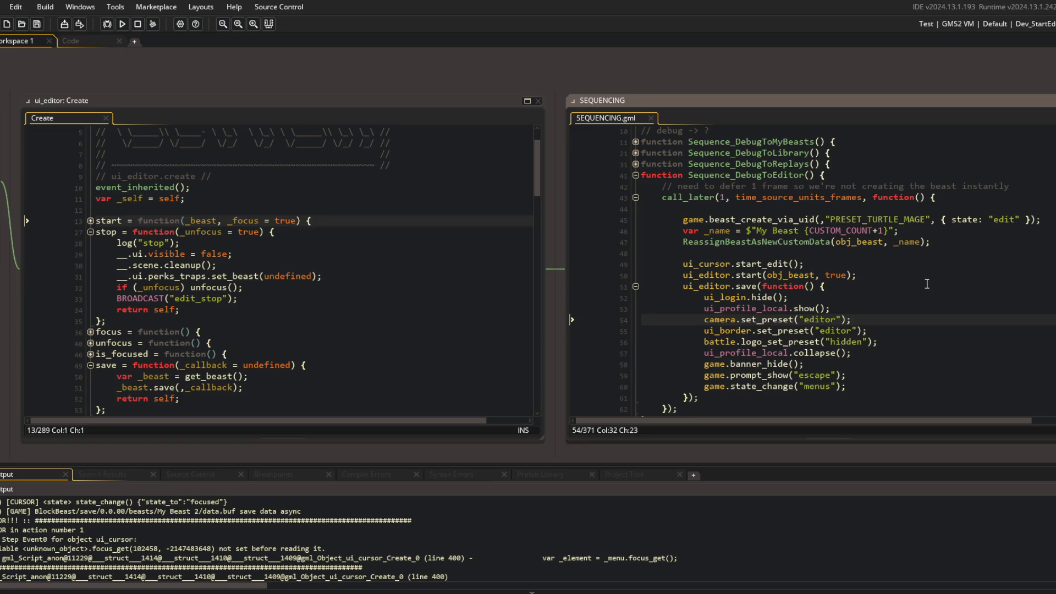
Step: Test-run with F5 and abort the crashed run at the start_edit line
key("F5")
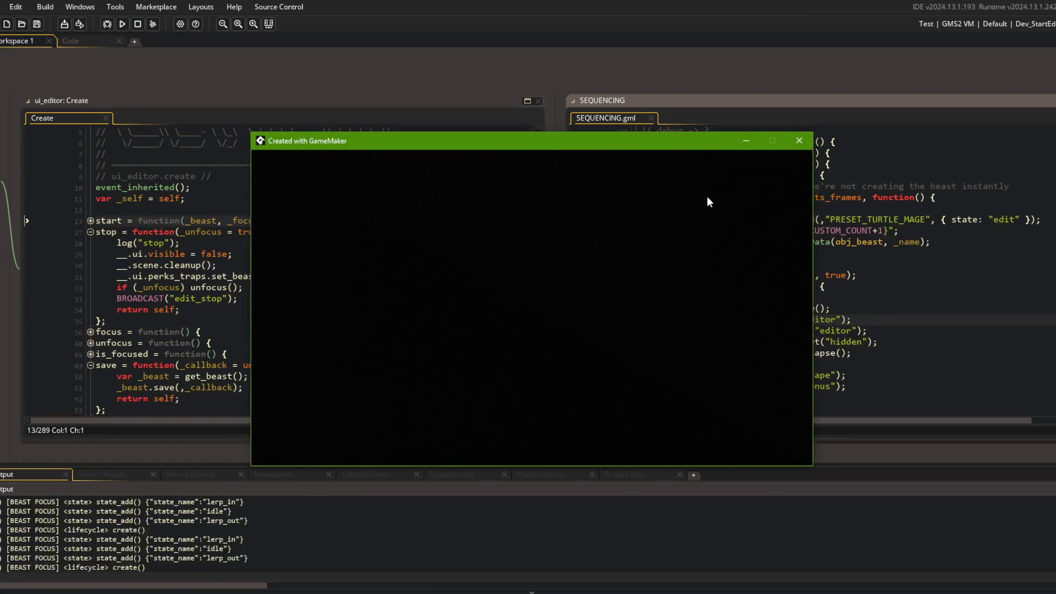
left_click(385, 432)
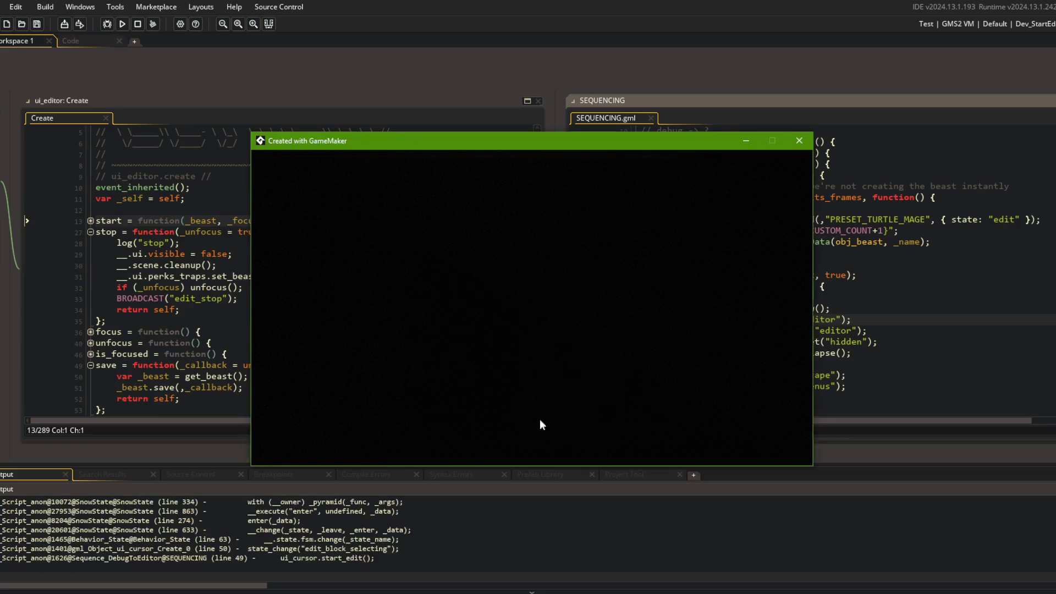
left_click(880, 265)
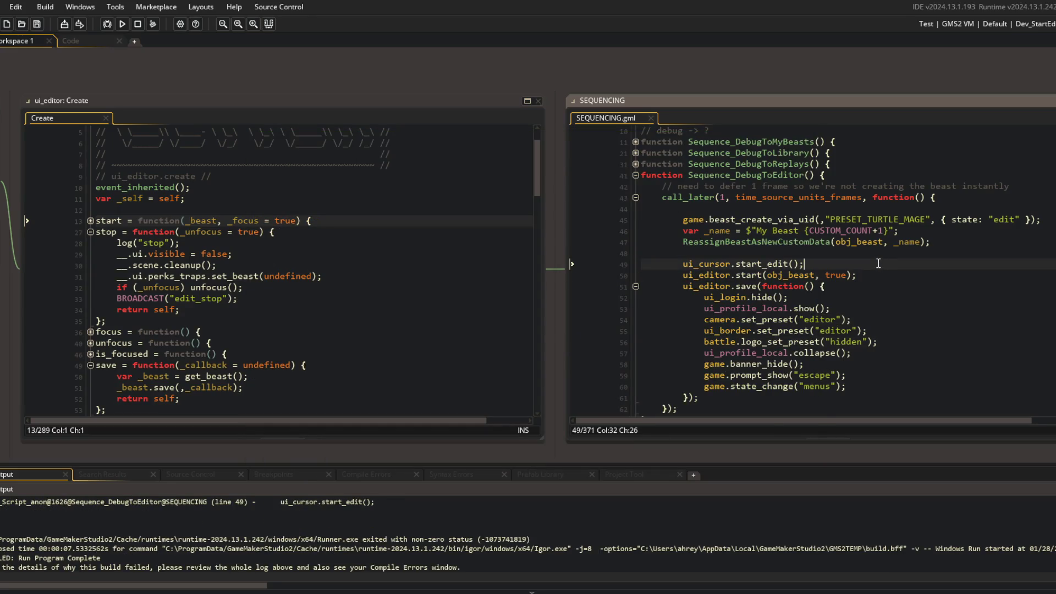
Step: Move ui_cursor.start_edit() from above ui_editor.start back into the save callback
key("shift+Home")
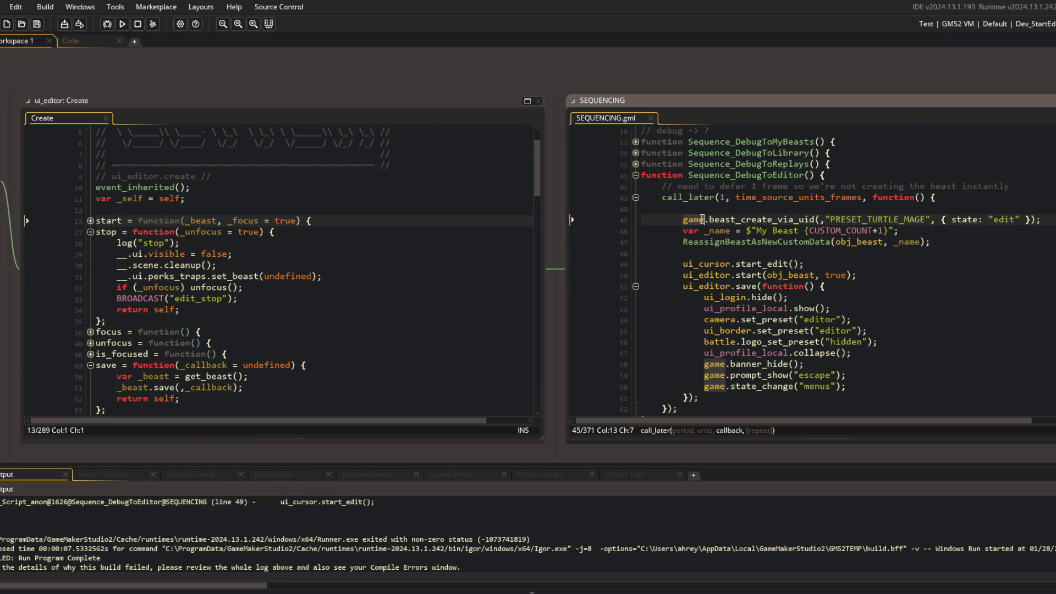
key("Delete")
key("BackSpace")
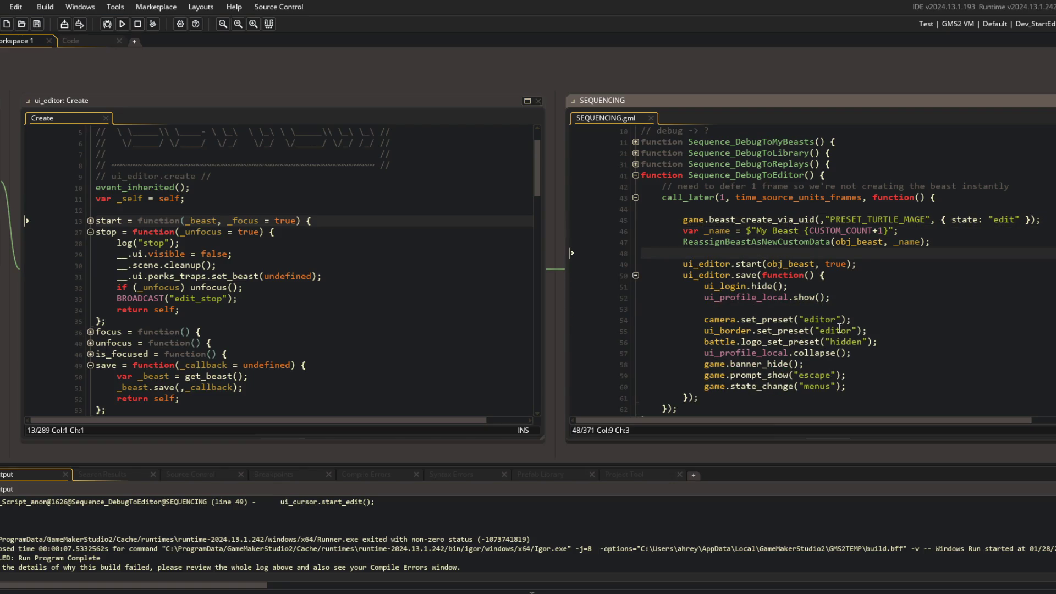
key("Down")
key("Down")
key("Down")
key("ctrl+v")
Step: Move the login and profile calls to the top of call_later, then undo the last edit
key("shift+Up")
key("shift+Up")
key("Delete")
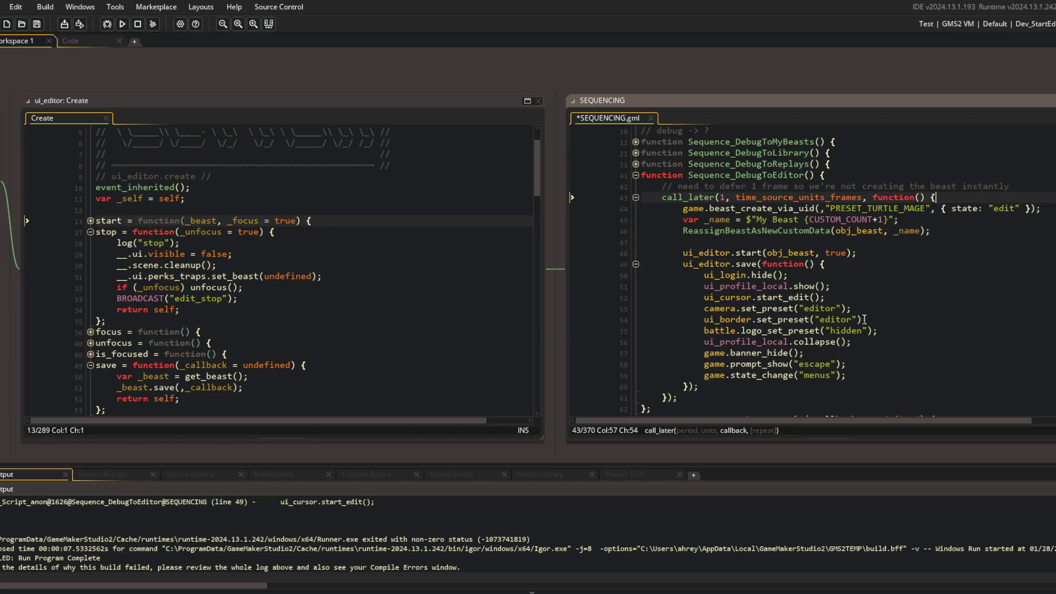
key("Up")
key("Up")
key("Up")
key("BackSpace")
key("Up")
key("Up")
key("Up")
key("BackSpace")
key("Down")
key("Down")
key("Down")
key("End")
key("ctrl+z")
key("ctrl+z")
key("ctrl+z")
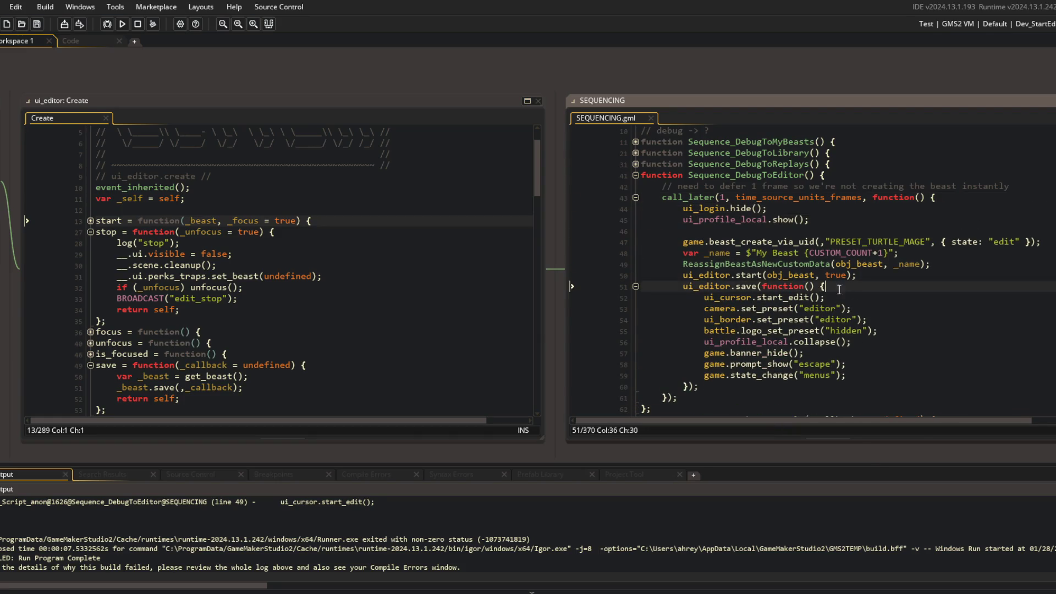
Step: After checking start's _focus parameter, change ui_editor.start's true argument to false
left_click(257, 265)
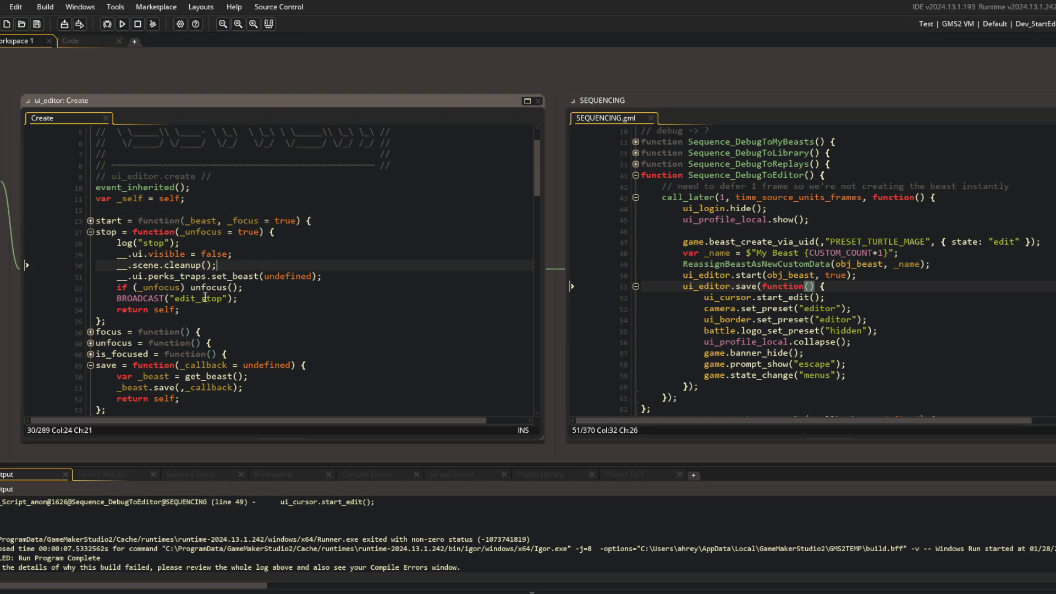
scroll(350, 256, "down", 1)
left_click(741, 275)
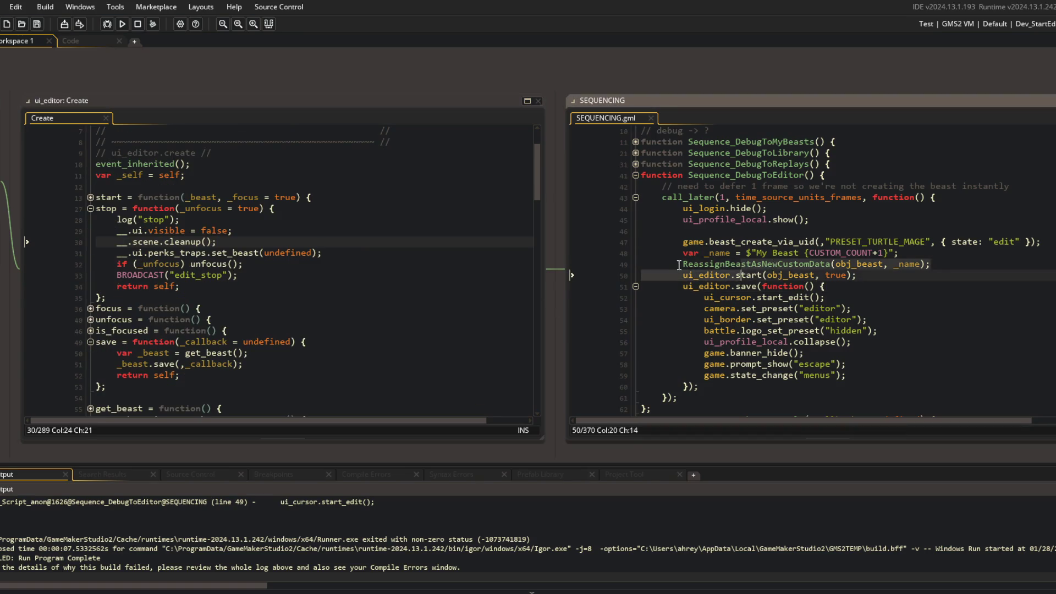
key("Home")
left_click(90, 197)
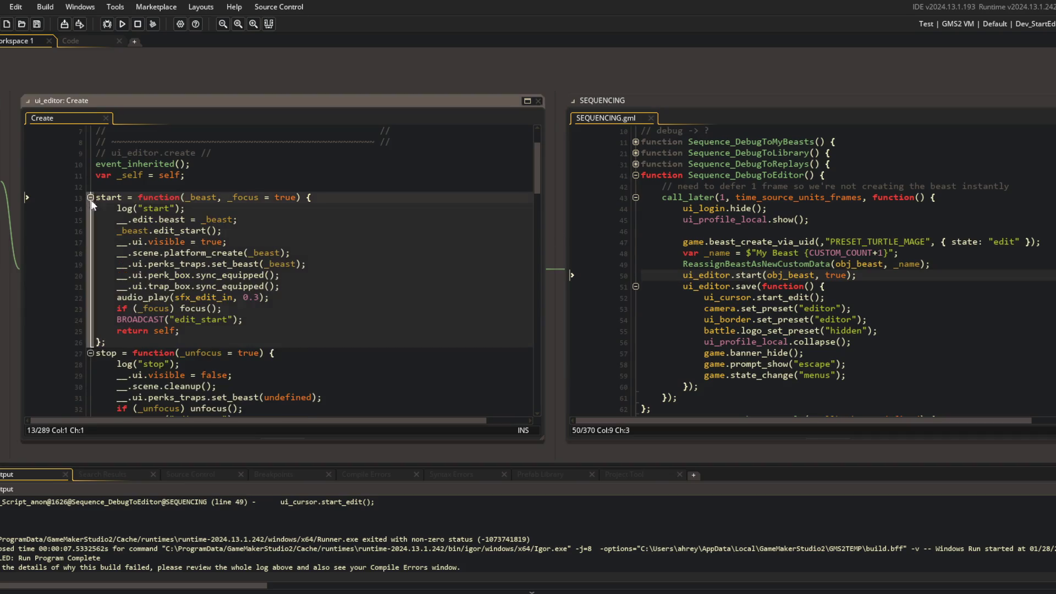
left_click(317, 272)
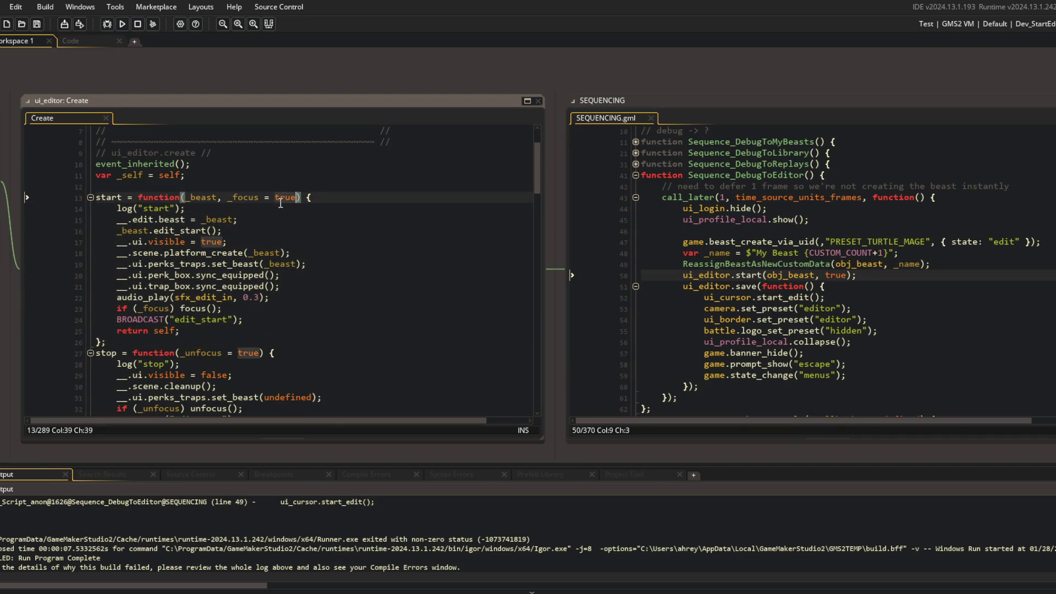
left_click(228, 197)
double_click(704, 265)
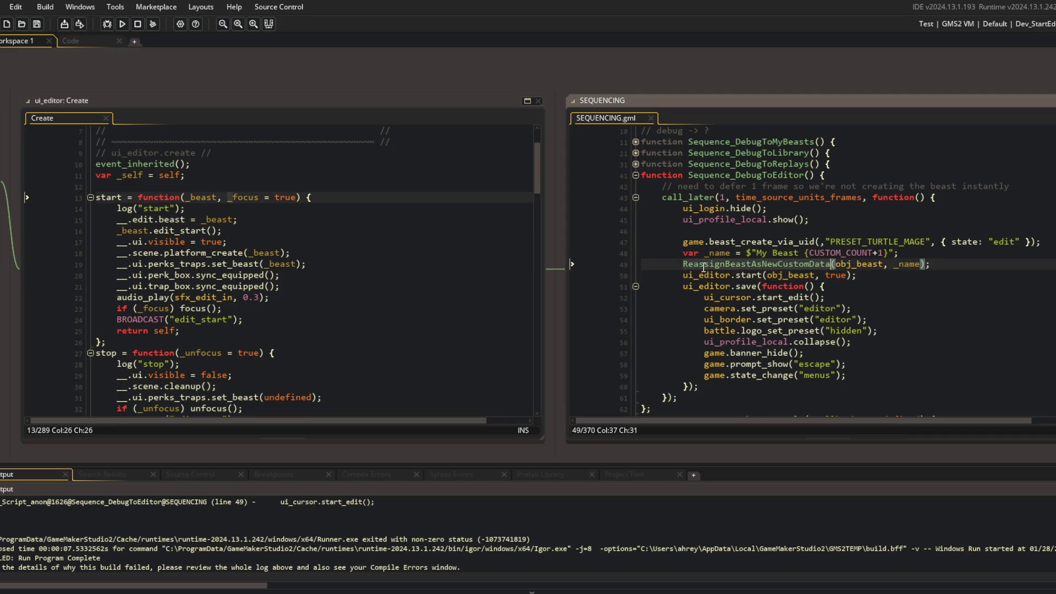
scroll(258, 240, "down", 3)
double_click(836, 275)
type("false")
Step: Move the login and profile calls into the save callback and fix ui_profile_local.show() indentation
key("Up")
key("Up")
key("Up")
key("Up")
key("BackSpace")
key("BackSpace")
key("BackSpace")
key("Down")
key("Down")
key("Down")
key("End")
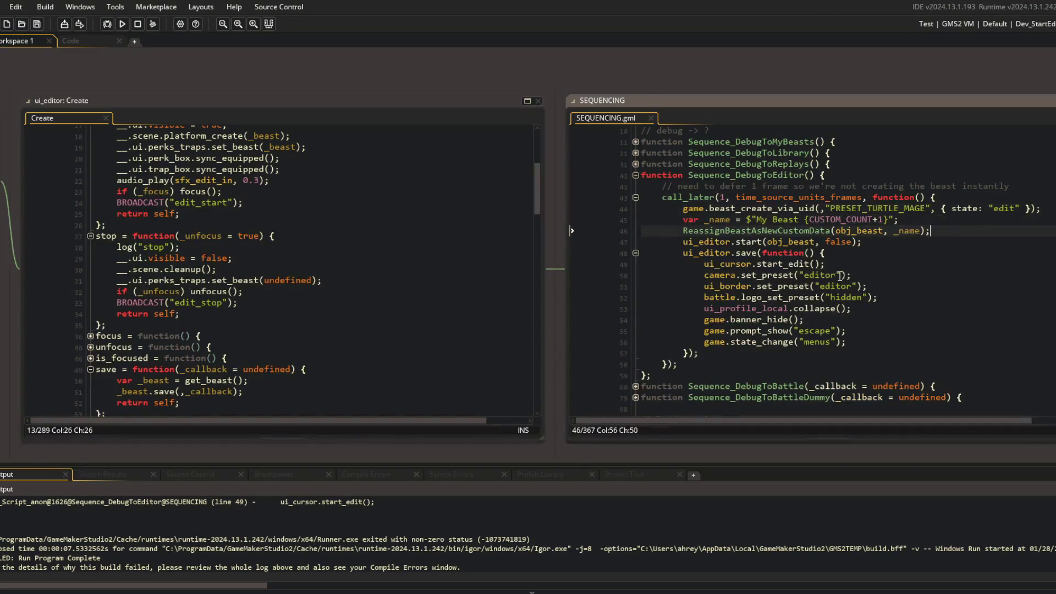
key("Return")
key("Down")
key("Down")
key("End")
key("Return")
key("ctrl+v")
key("Home")
key("Tab")
key("Down")
Step: Add ui_editor.focus(); after ui_cursor.start_edit() and save the script
key("Return")
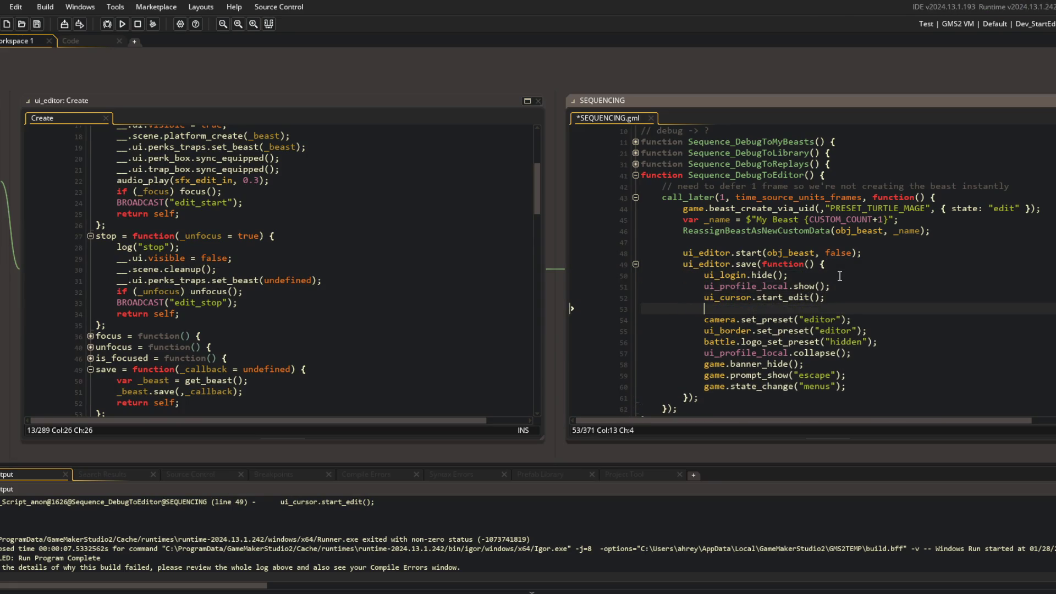
key("BackSpace")
key("BackSpace")
key("BackSpace")
type("_editor.")
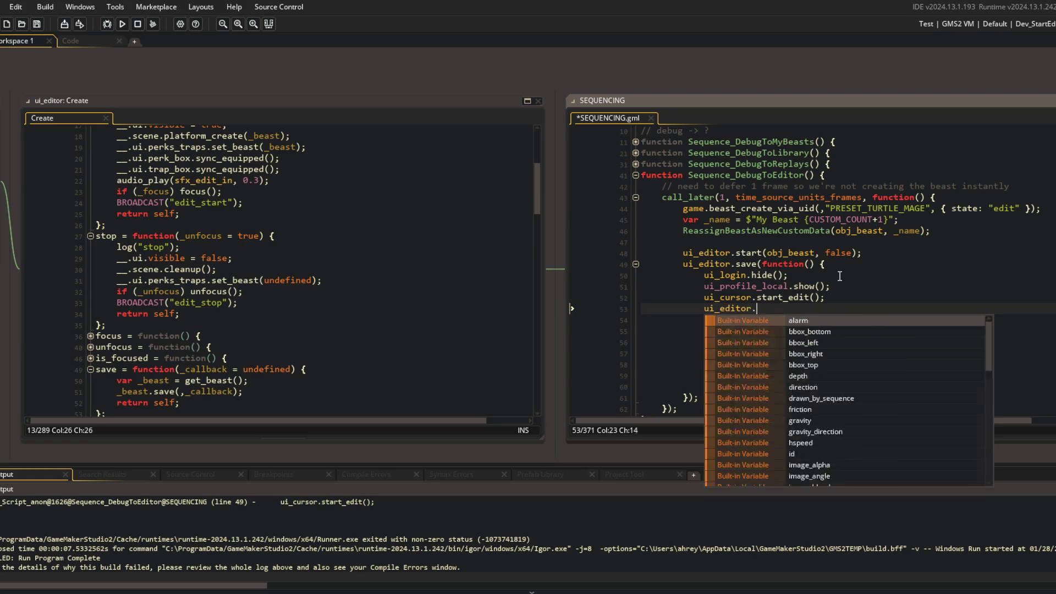
type("focus();")
key("ctrl+s")
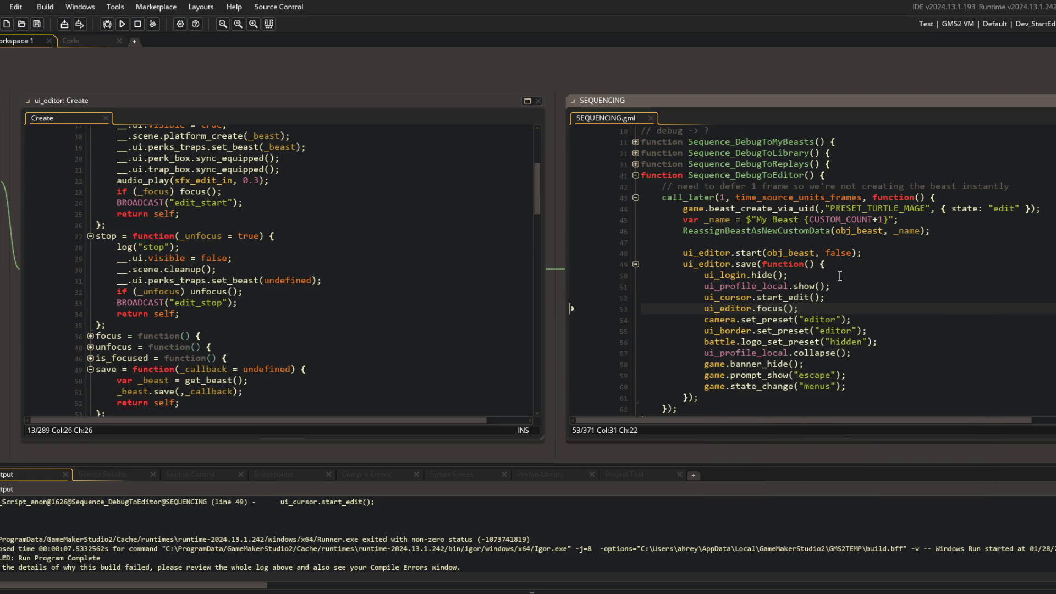
Step: Run the game with F5, abort the crashed run, and review the code around ui_editor.start
key("F5")
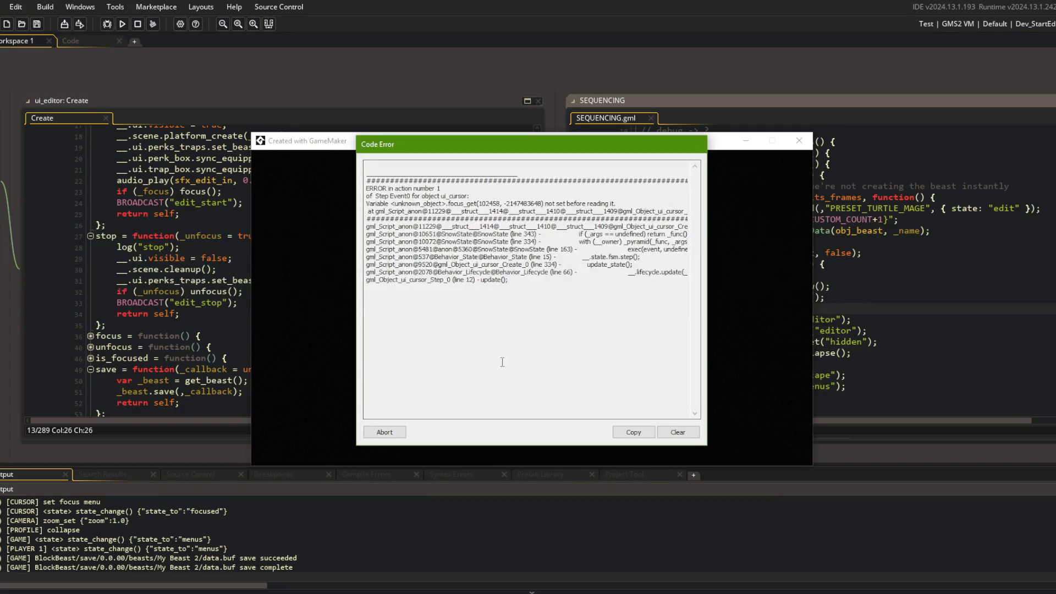
left_click(385, 432)
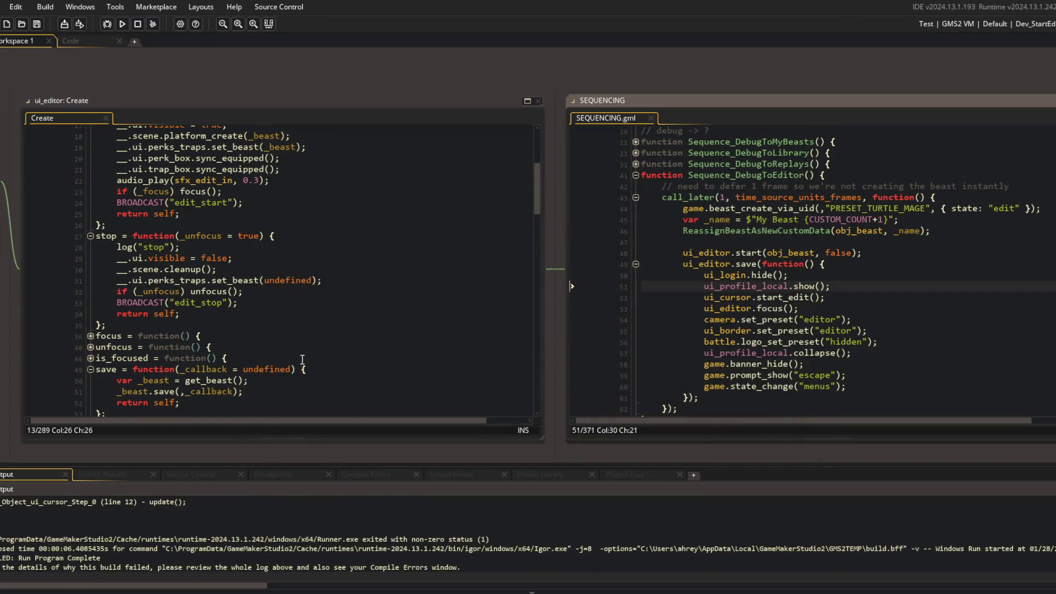
left_click(284, 348)
scroll(298, 541, "up", 5)
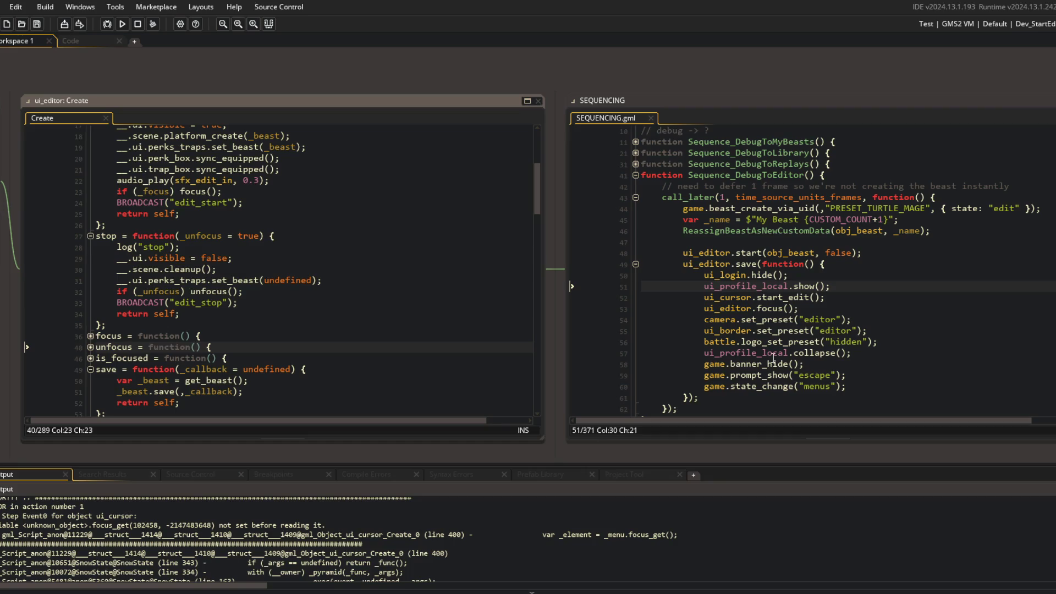
left_click(761, 242)
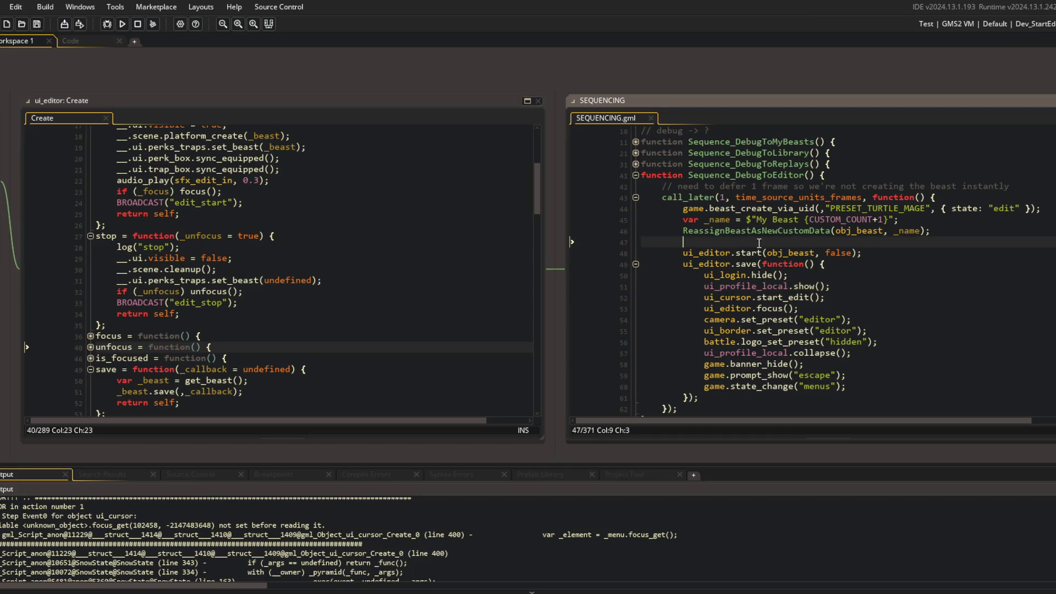
scroll(759, 242, "down", 1)
scroll(760, 243, "up", 1)
key("ctrl+t")
Step: Open ui_cursor's Create code and go to line 400, where the error occurs
type("ui_cursor")
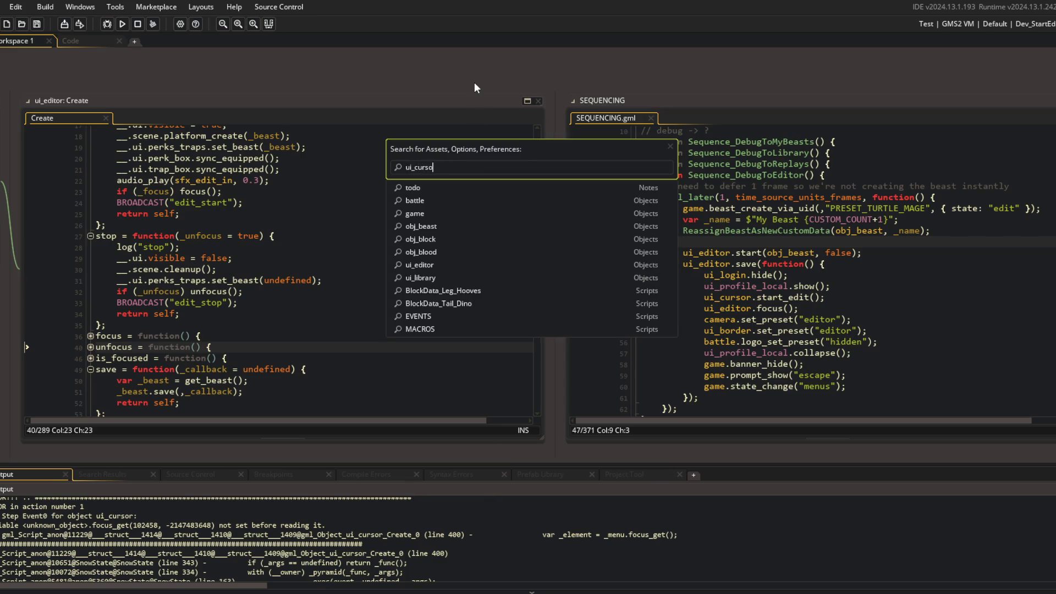
key("Return")
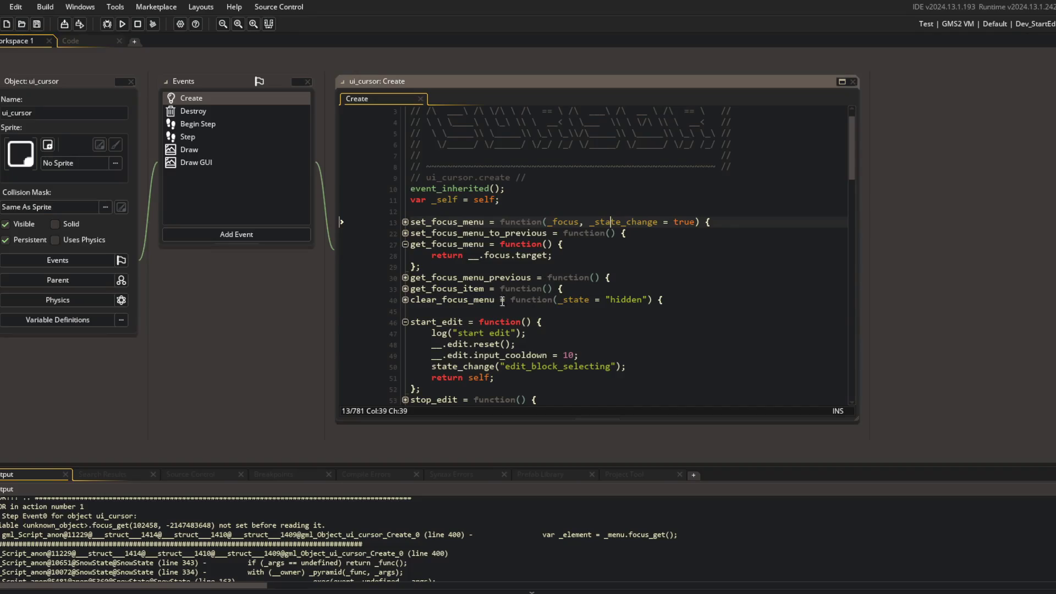
left_click(550, 299)
key("ctrl+g")
type("400")
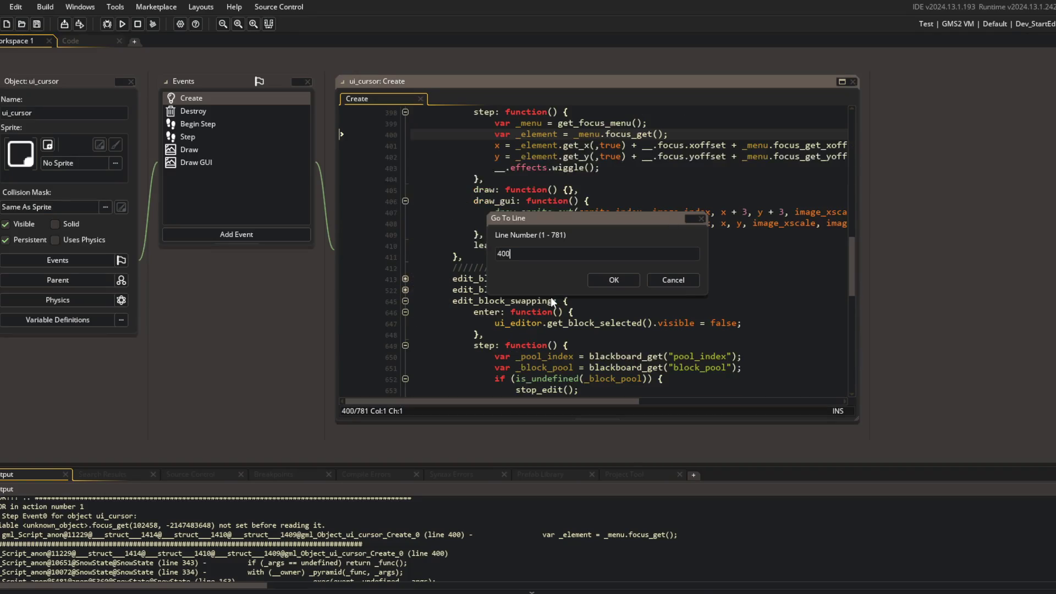
key("Return")
scroll(683, 286, "up", 5)
left_click(663, 240)
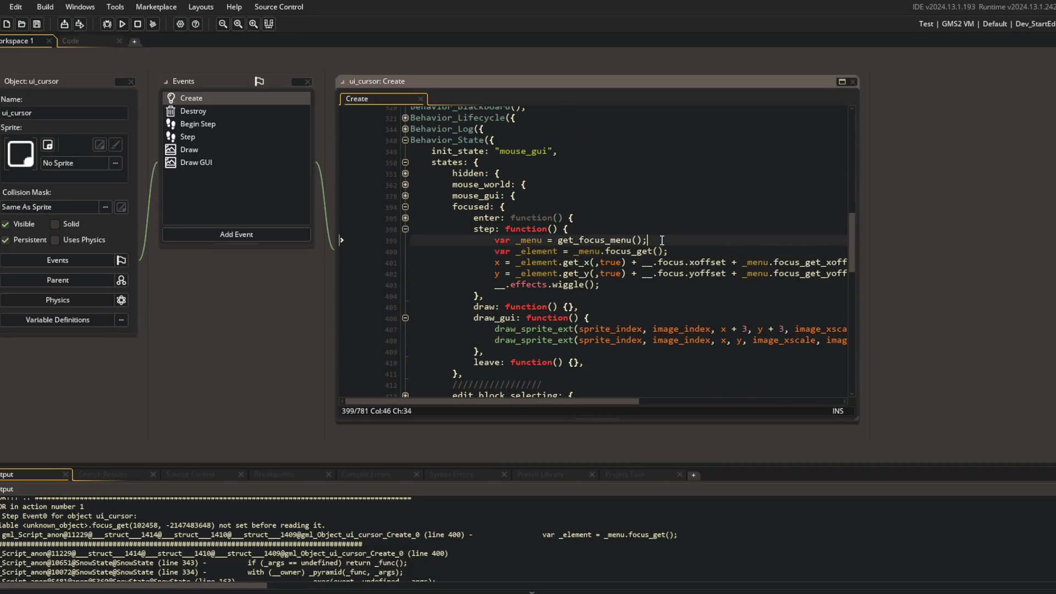
Step: Wrap the focused step in an if block checking _menu and _menu.focus_get() are defined, then save
key("Return")
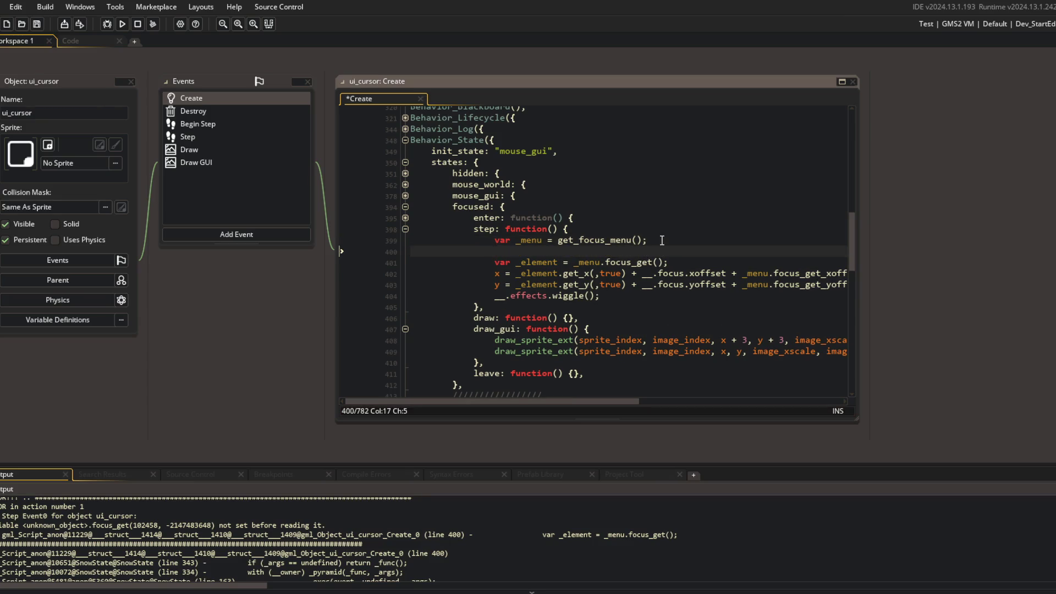
type("if (!is_undefined(_menu) && !")
type("is_undefined")
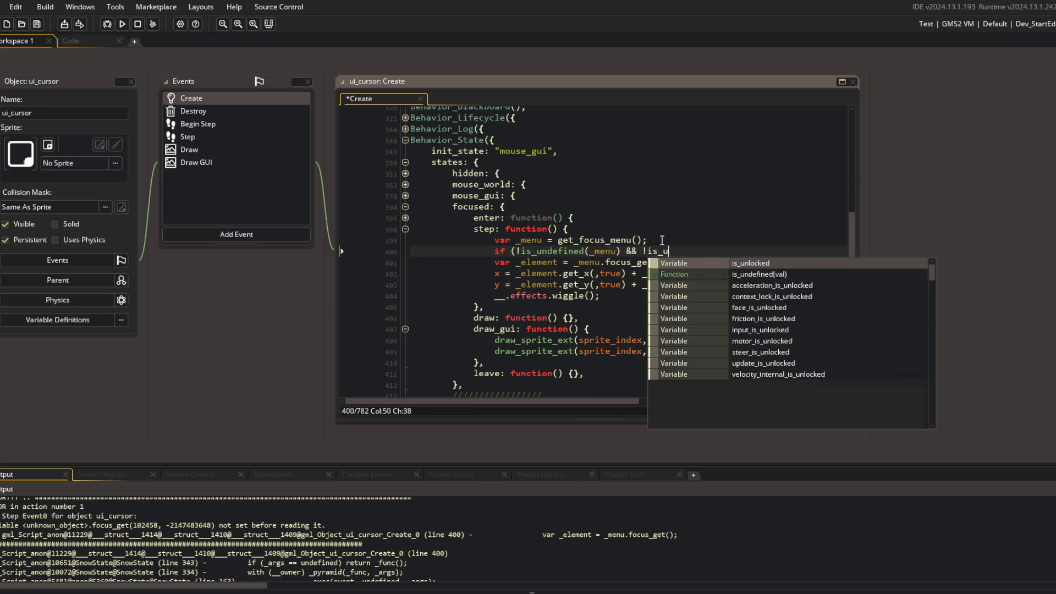
type("(_")
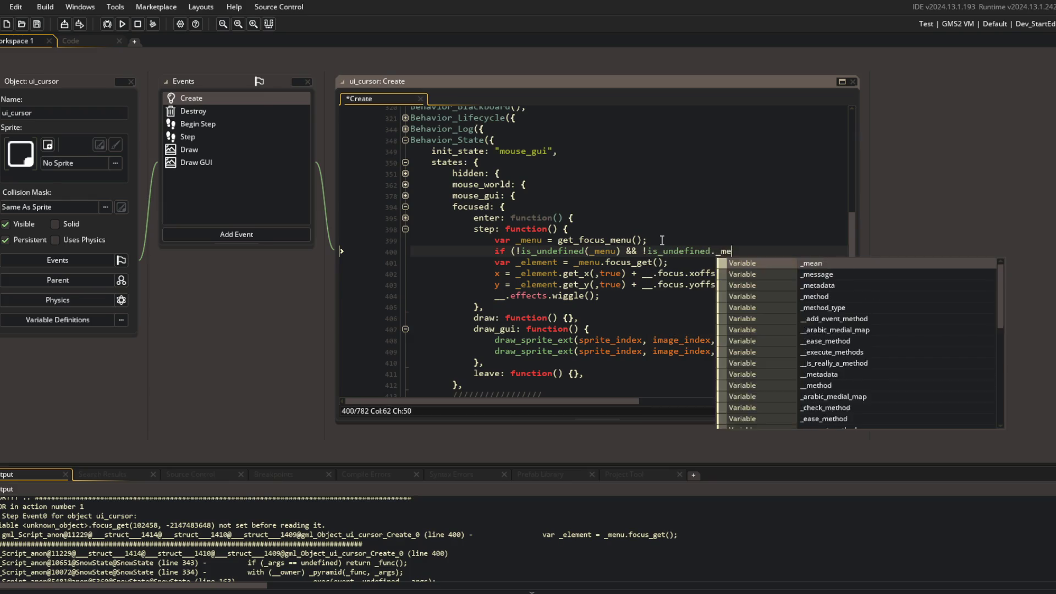
type("menu.")
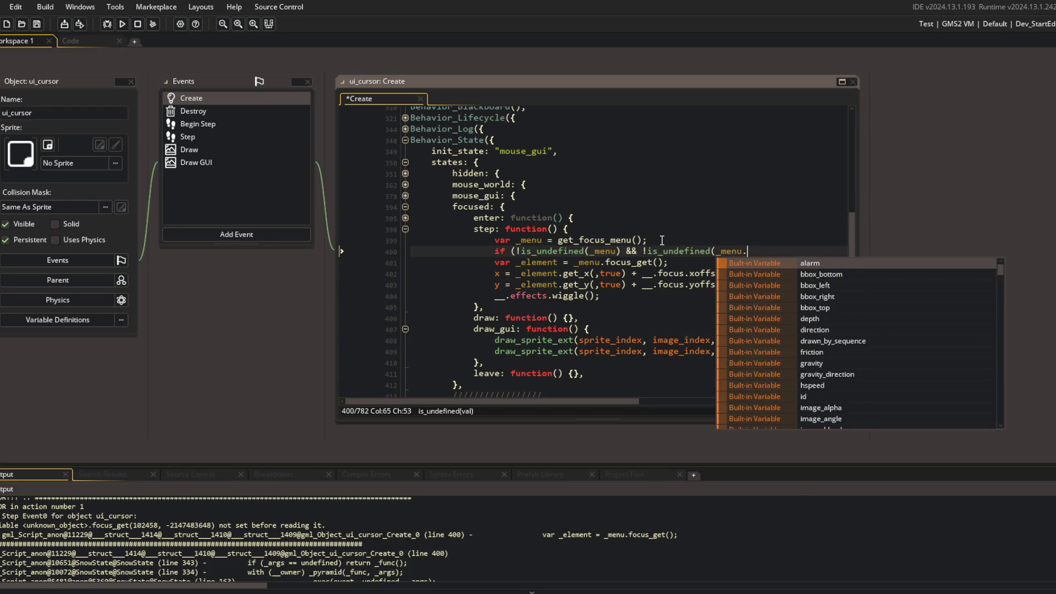
type("focus_get())")
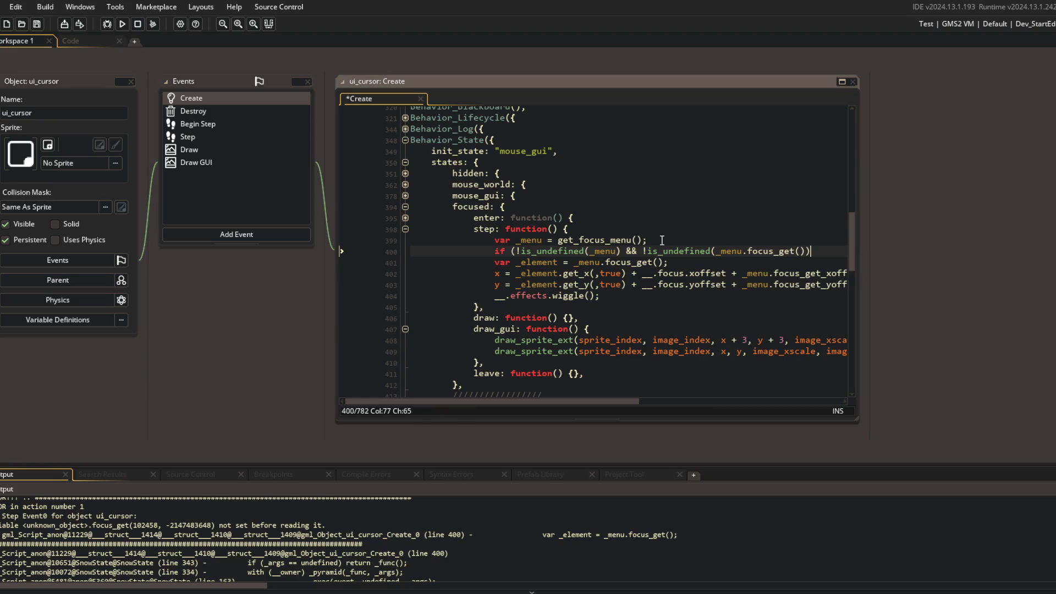
type(" {")
key("Escape")
key("Down")
key("Down")
key("Tab")
key("End")
key("Return")
type("}")
key("ctrl+s")
Step: Split the guard so each condition and the closing brace sit on separate lines
key("Up")
key("Up")
key("Up")
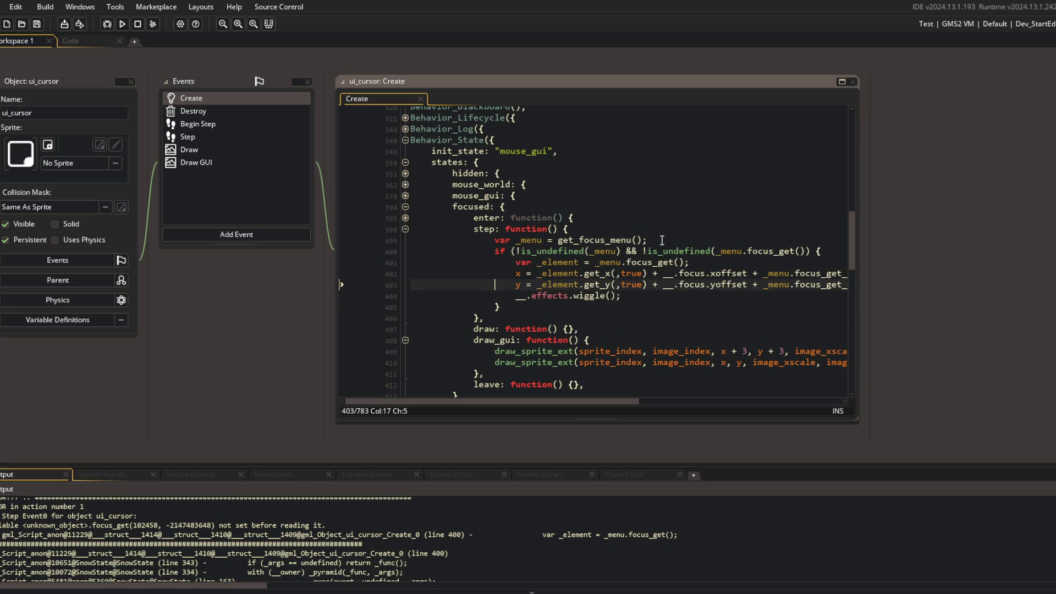
key("ctrl+Right")
key("ctrl+Right")
key("ctrl+Right")
key("Return")
key("End")
key("Return")
key("BackSpace")
key("Left")
key("Left")
key("Return")
Step: Add the missing closing parenthesis to the guard, run the game, and dock SEQUENCING.gml right
left_click(705, 188)
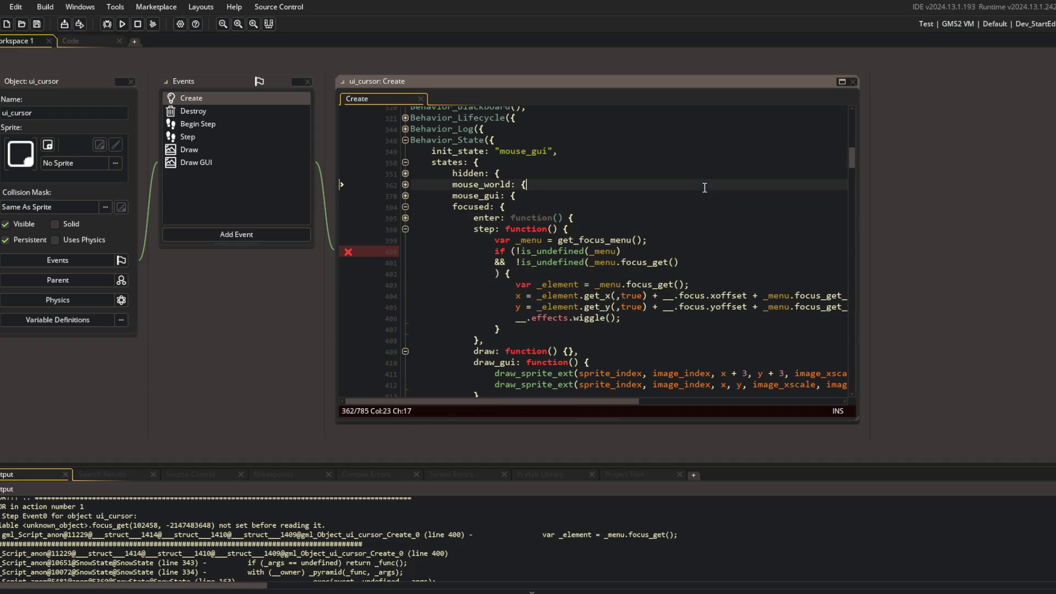
left_click(704, 262)
type(")")
left_click(625, 175)
left_click(565, 285)
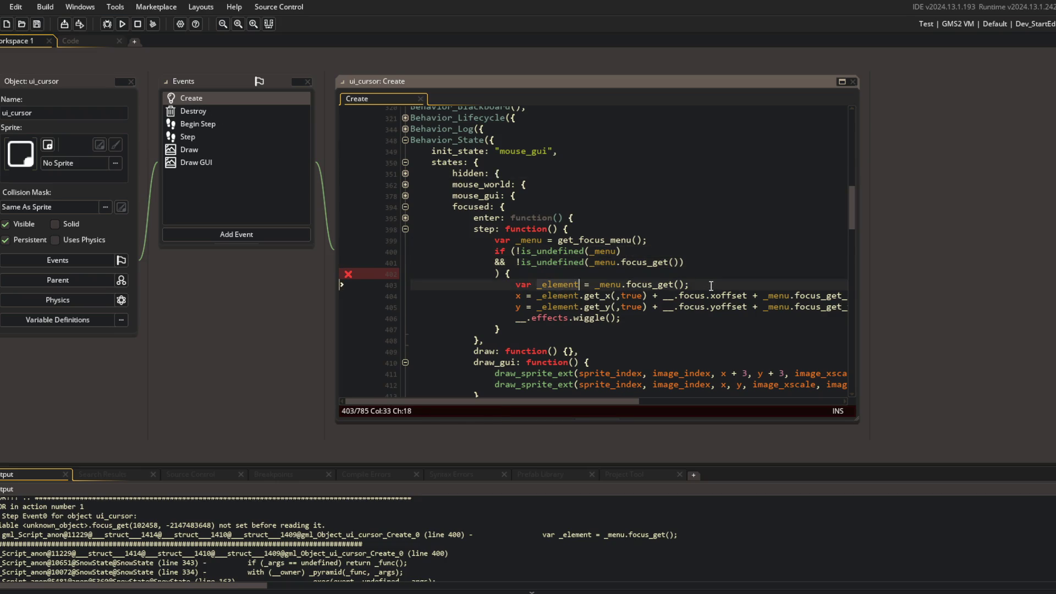
left_click(620, 209)
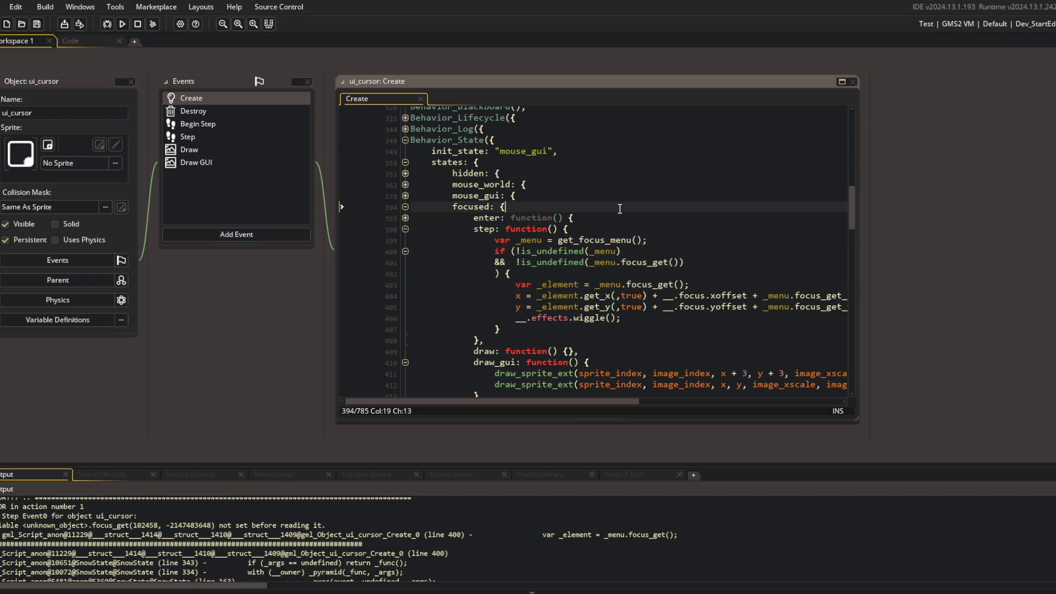
left_click(122, 23)
mouse_move(280, 55)
left_mouse_down()
mouse_move(710, 56)
mouse_move(749, 98)
mouse_move(767, 169)
left_mouse_up()
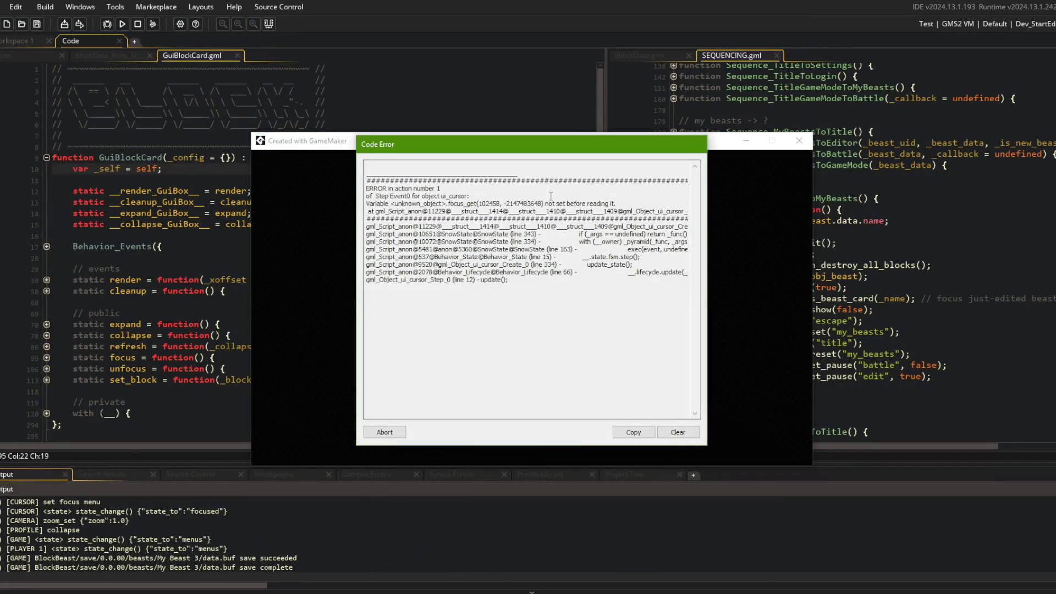
Step: Abort the error, open the paused debugger, and collapse the globals, watch and _ struct lists
left_click(384, 431)
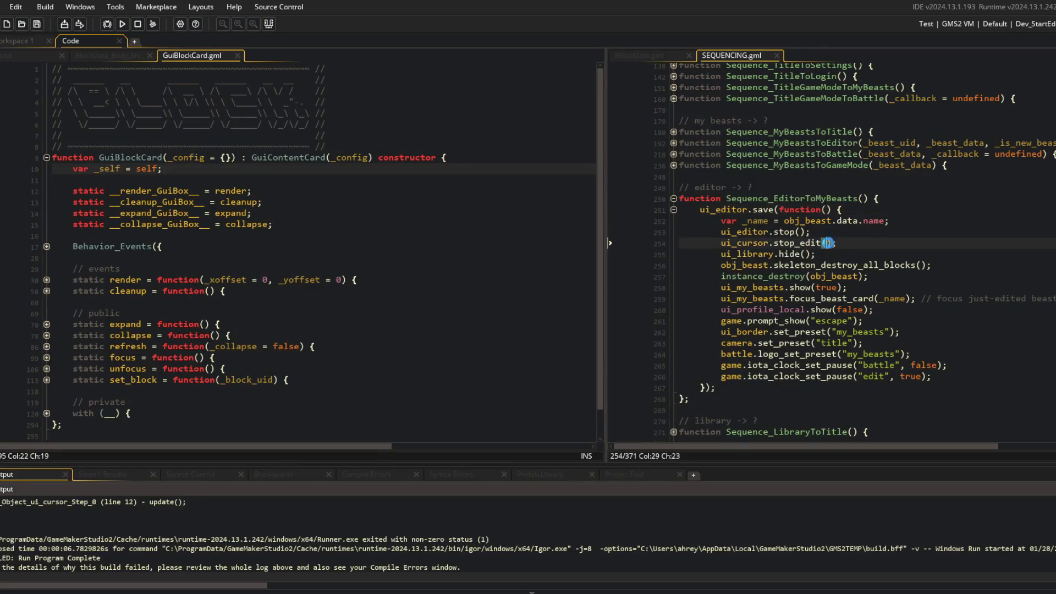
left_click(138, 56)
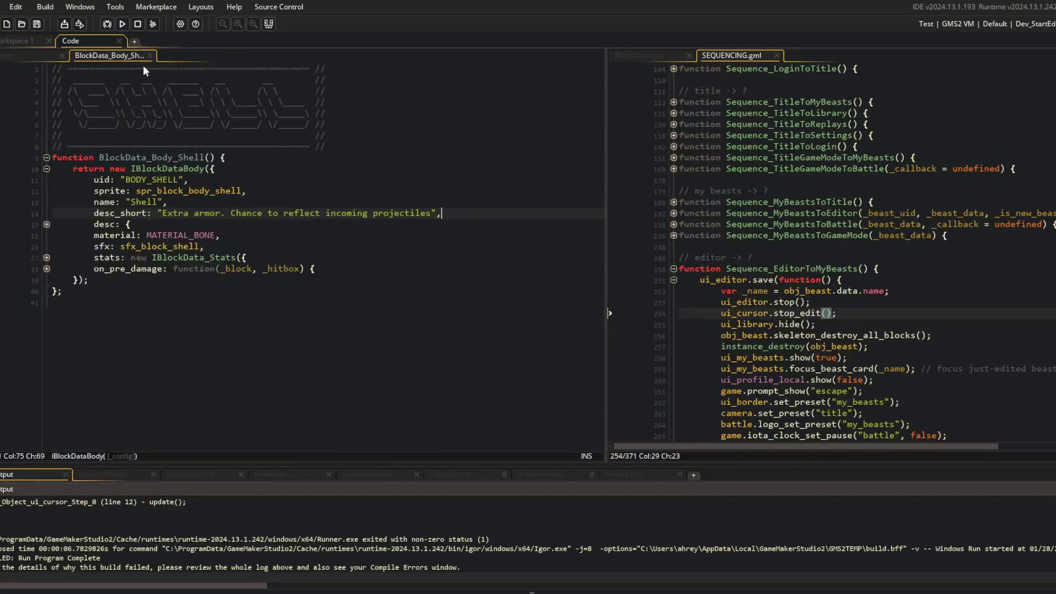
left_click(21, 53)
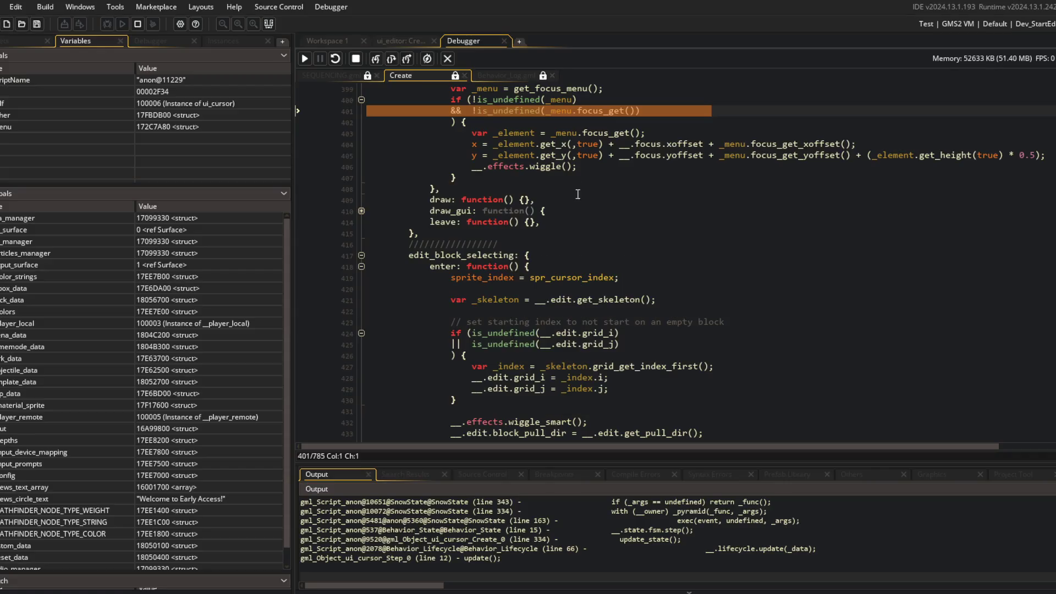
mouse_move(553, 107)
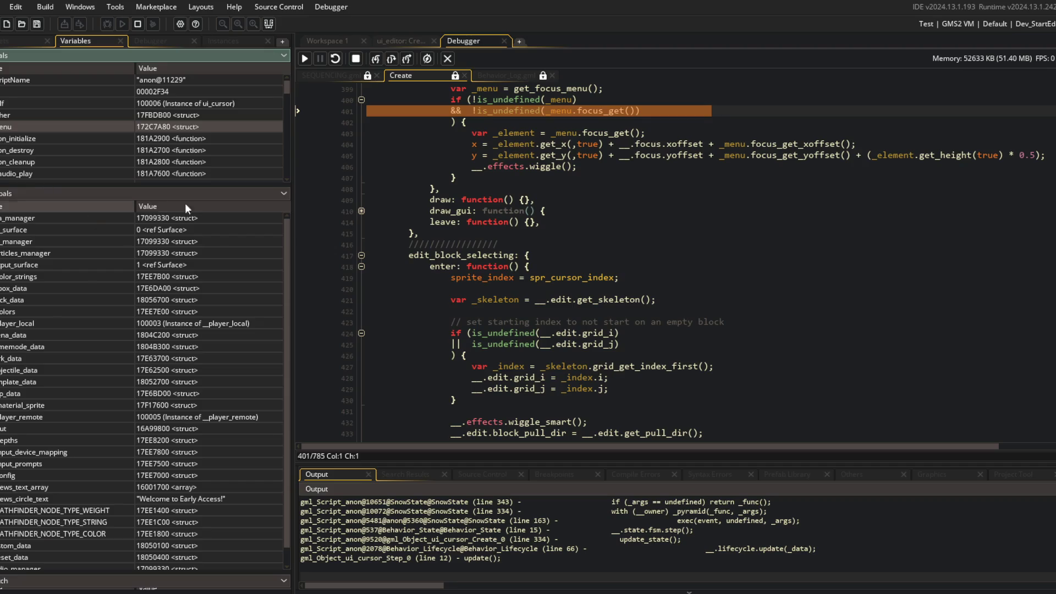
left_click(238, 195)
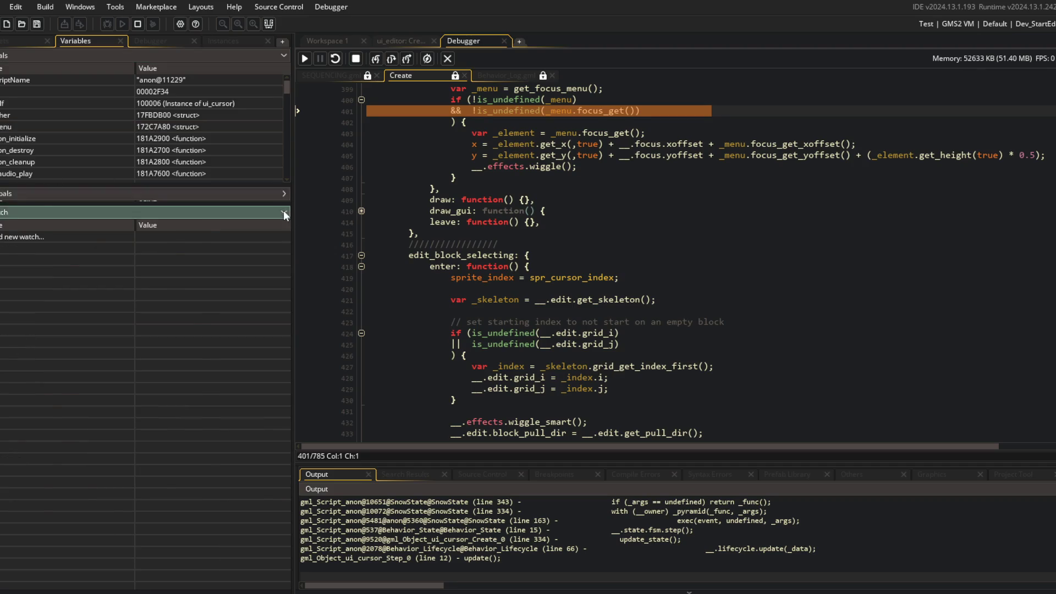
left_click(283, 210)
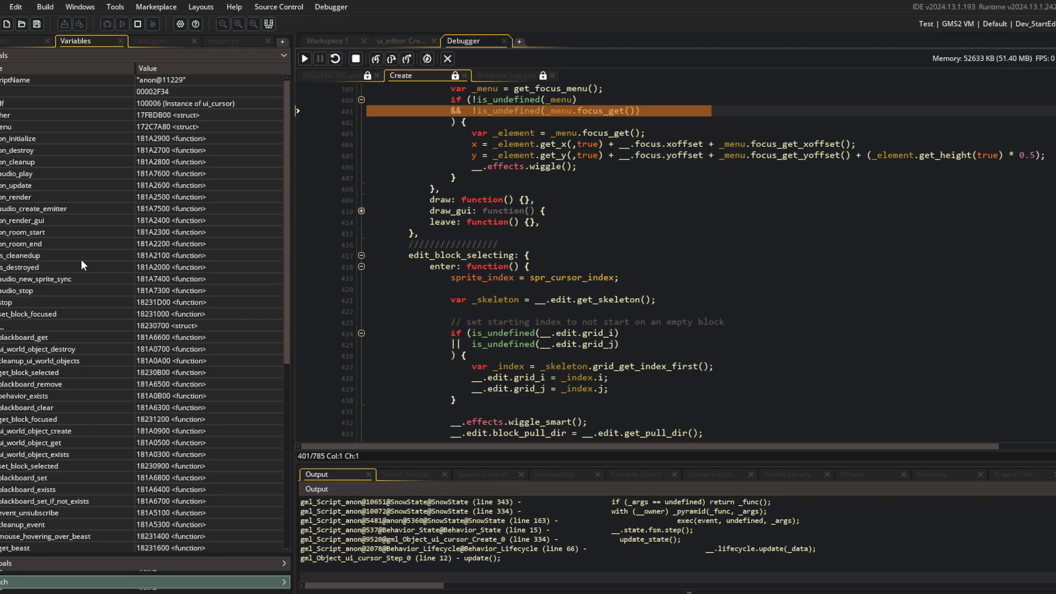
left_click(1, 327)
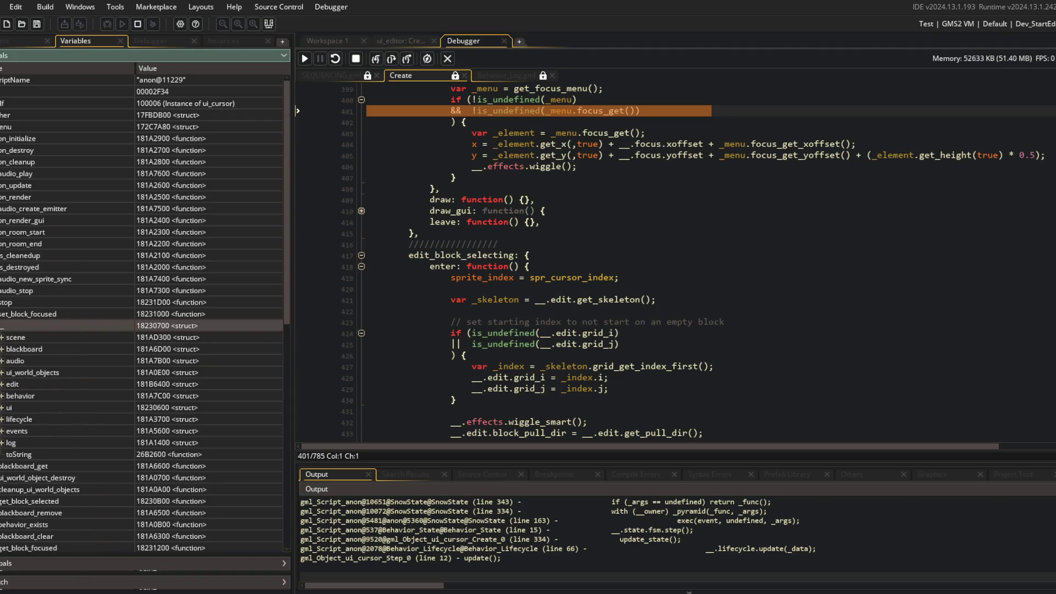
left_click(1, 326)
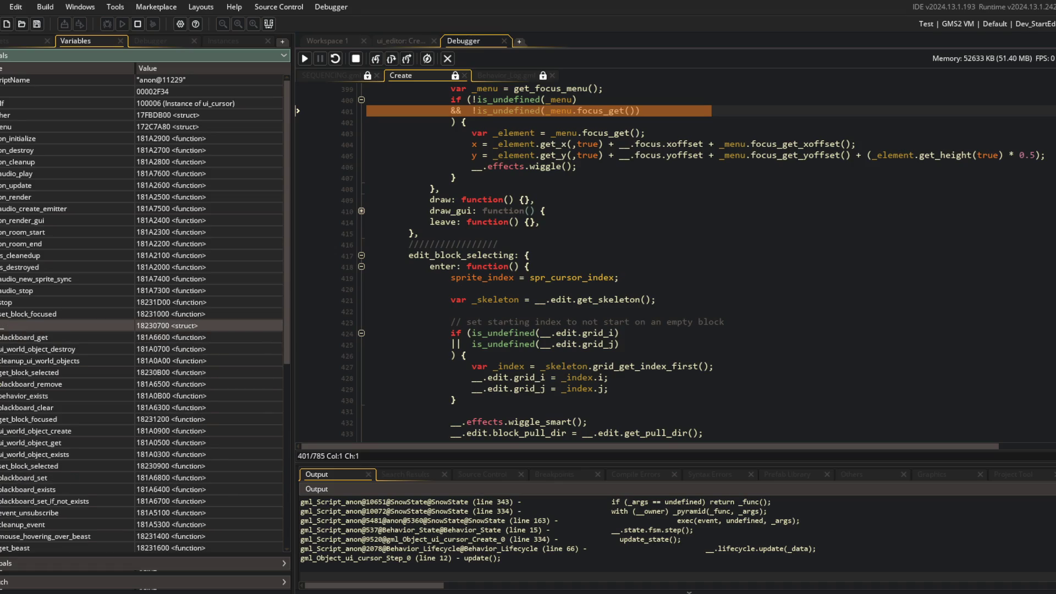
scroll(633, 207, "up", 9)
Step: In ui_editor's Create code, fold Behavior_Lifecycle, PRIVATE("ui"), start, stop and save; select the behavior declarations
left_click(402, 41)
scroll(479, 164, "down", 15)
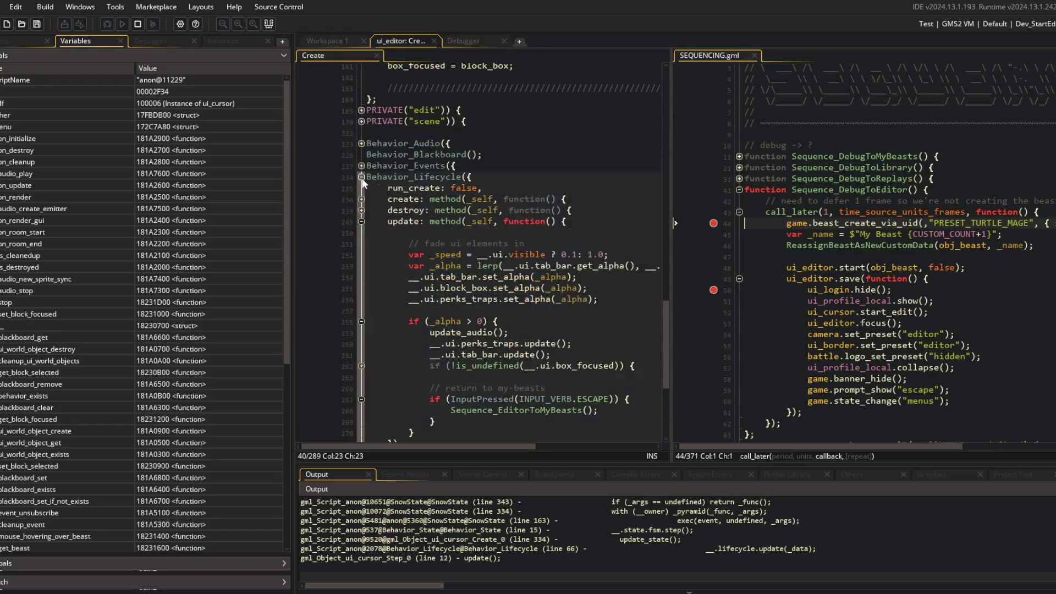
left_click(362, 220)
scroll(385, 330, "up", 20)
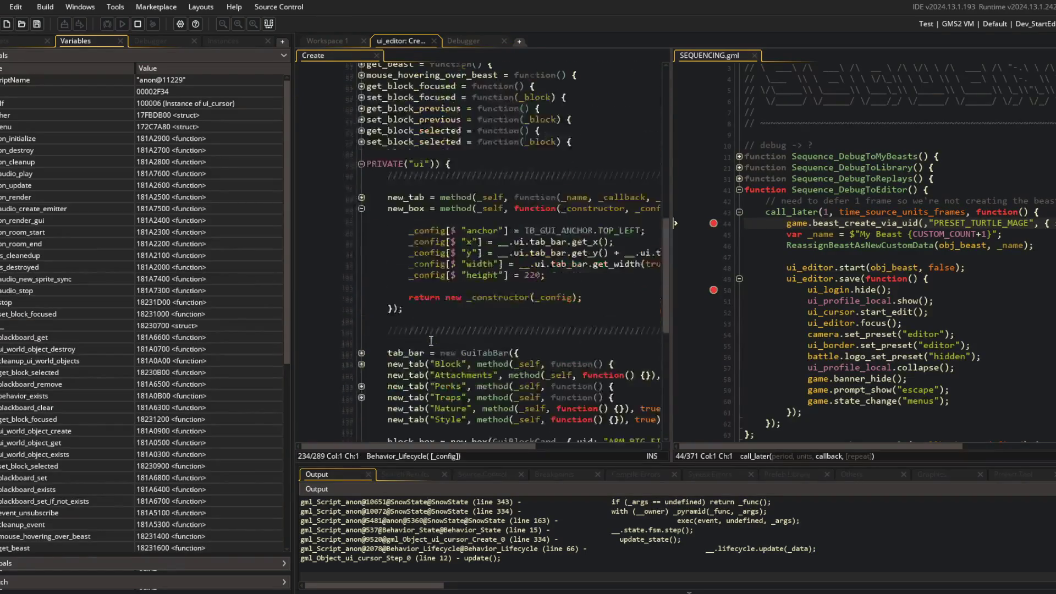
left_click(361, 303)
scroll(495, 297, "up", 12)
left_click(362, 202)
left_click(361, 203)
left_click(427, 236)
left_click(361, 248)
scroll(385, 275, "down", 3)
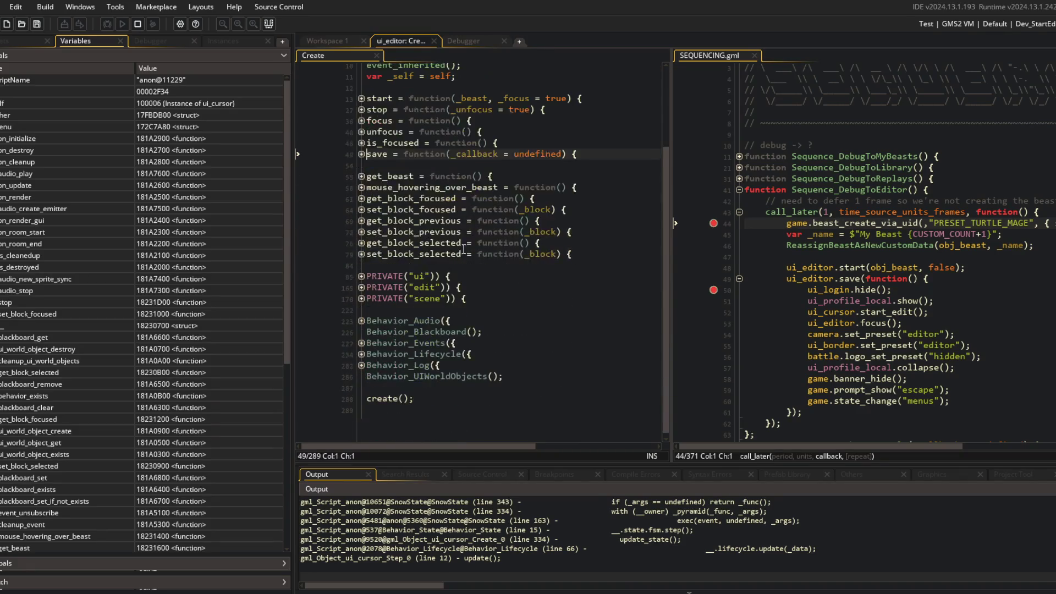
left_click(417, 325)
left_click_drag(417, 325, 388, 392)
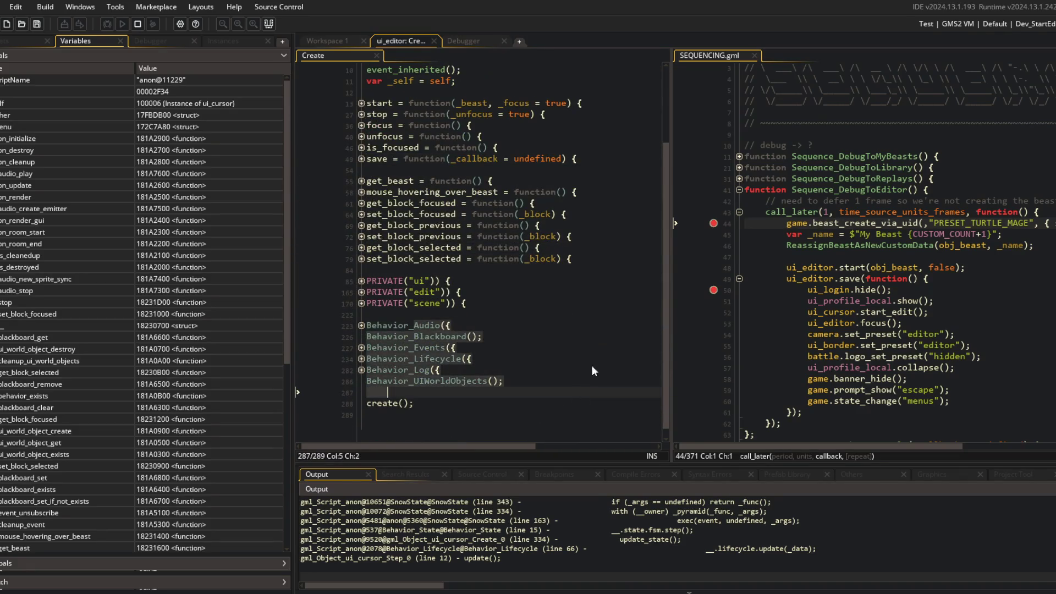
Step: Inspect _menu in the paused debugger, then stop the game
left_click(476, 40)
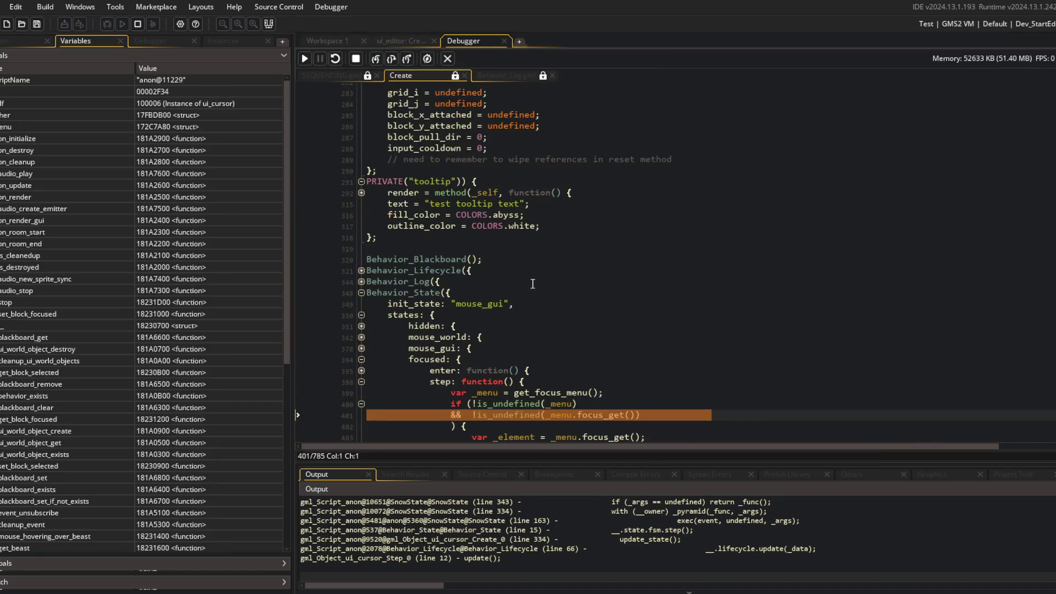
scroll(533, 290, "down", 3)
mouse_move(562, 312)
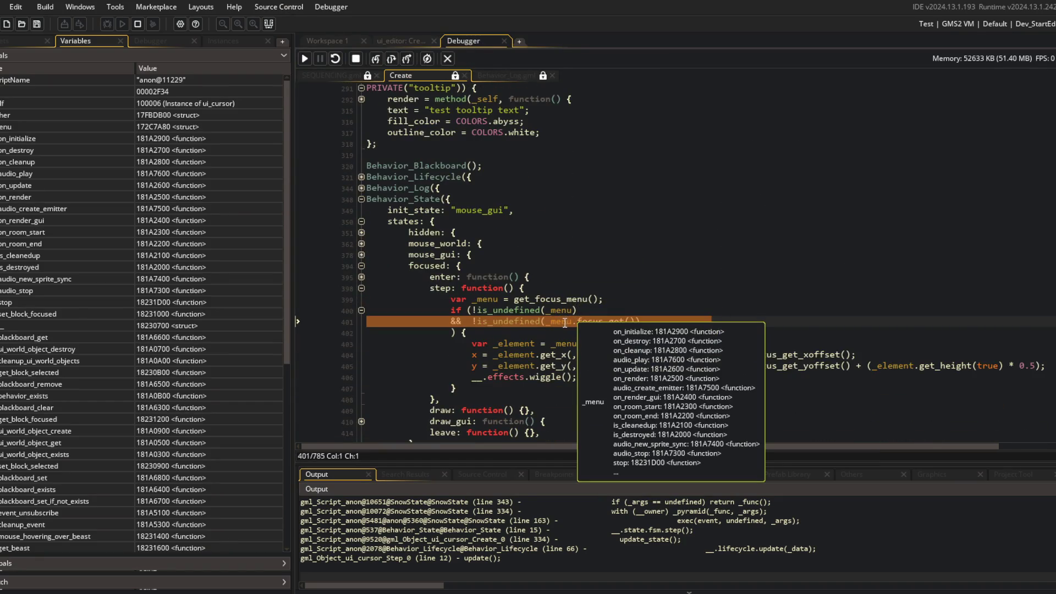
left_click(448, 58)
left_click(751, 234)
left_click(396, 278)
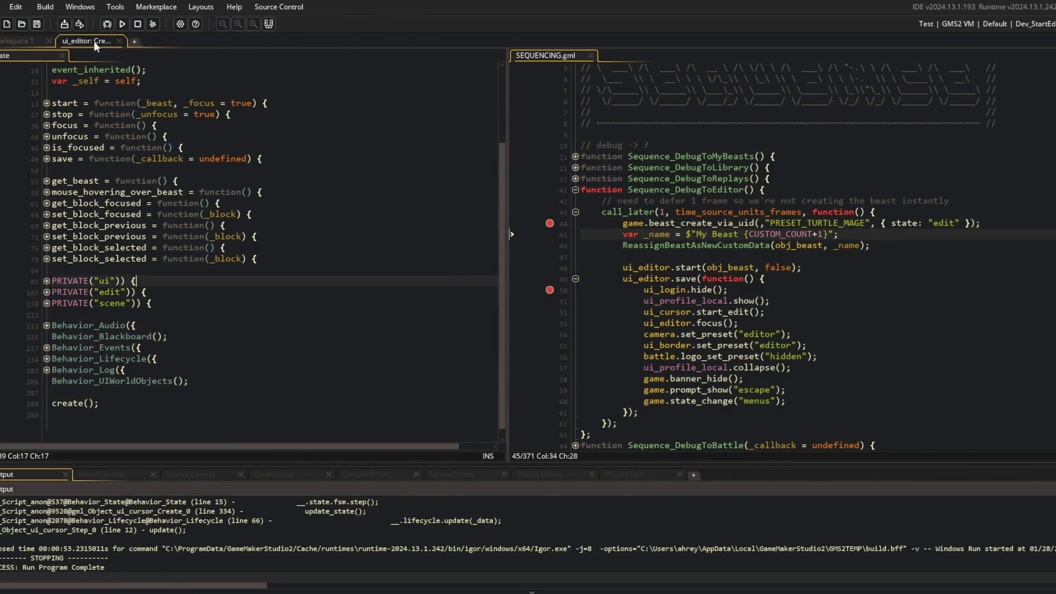
Step: Change line 401's check to is_method(_menu[$ "focus_get"]) in ui_cursor's Create code
left_click(20, 40)
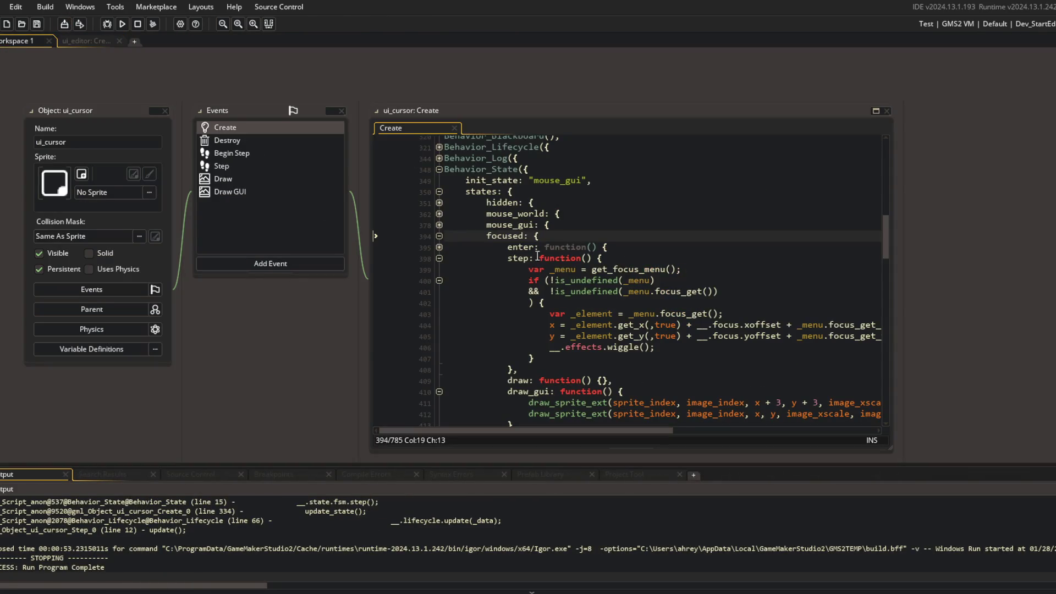
left_click(662, 292)
key("BackSpace")
type("[$")
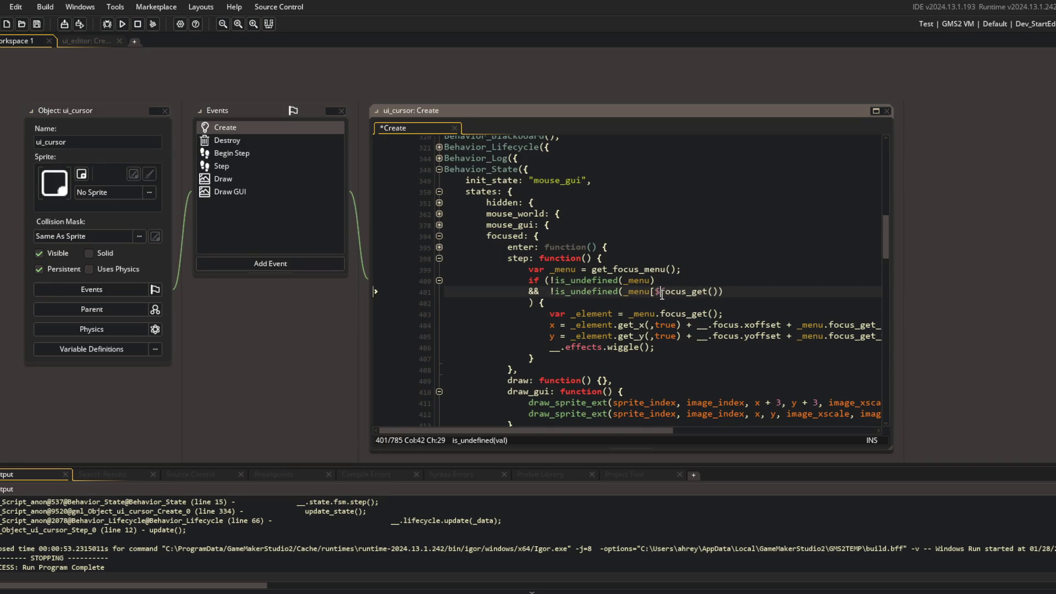
type(" \"")
type("]")
key("ctrl+s")
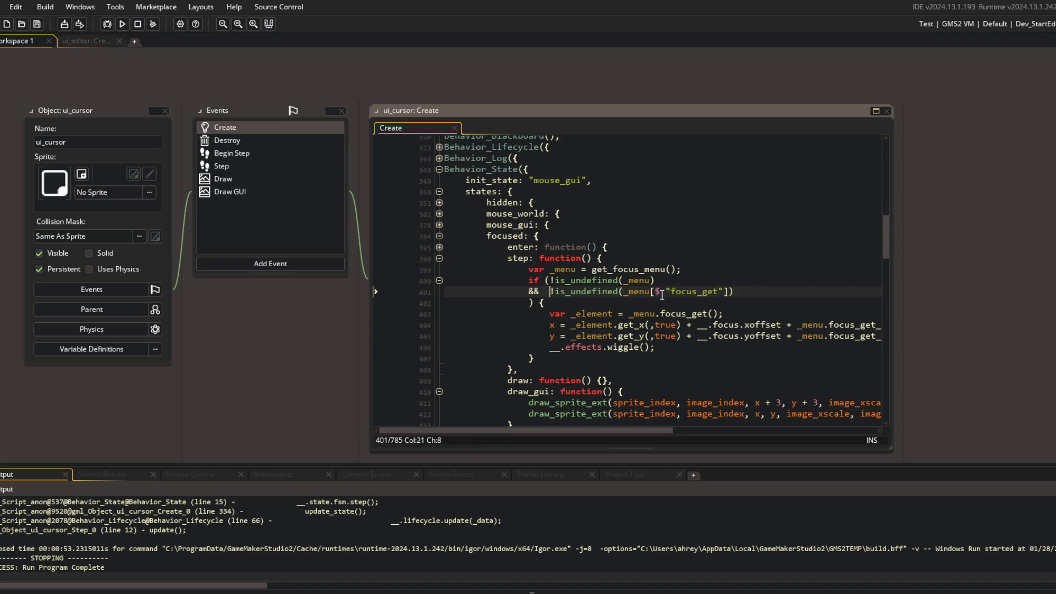
key("BackSpace")
key("ctrl+Delete")
type("is_method")
Step: Remove the stray empty line, undo the unfinished var line, and rebuild and run the game
key("End")
key("Return")
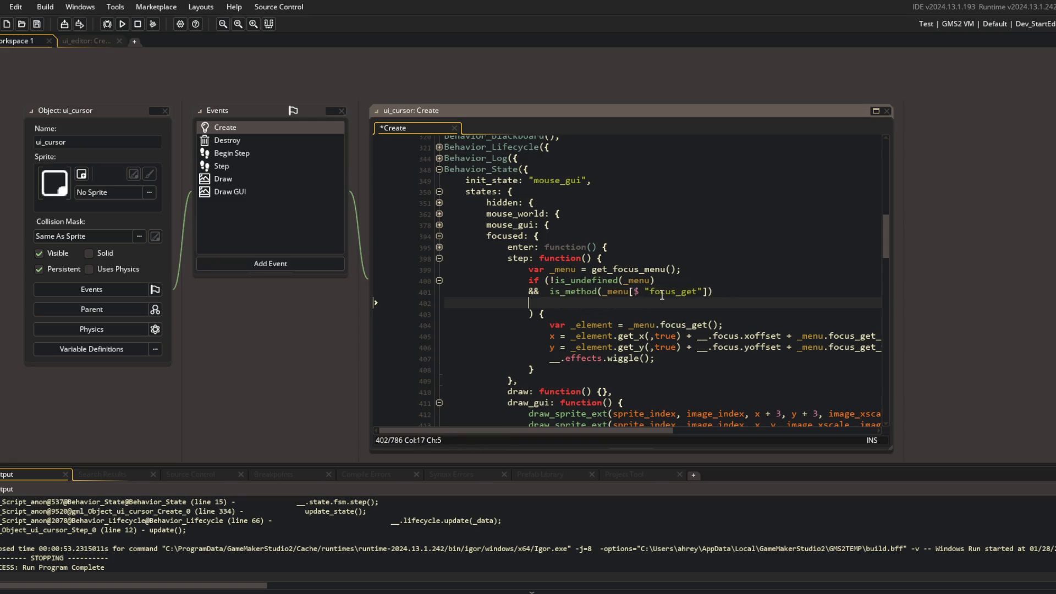
key("ctrl+d")
key("End")
key("Return")
type("va")
key("Escape")
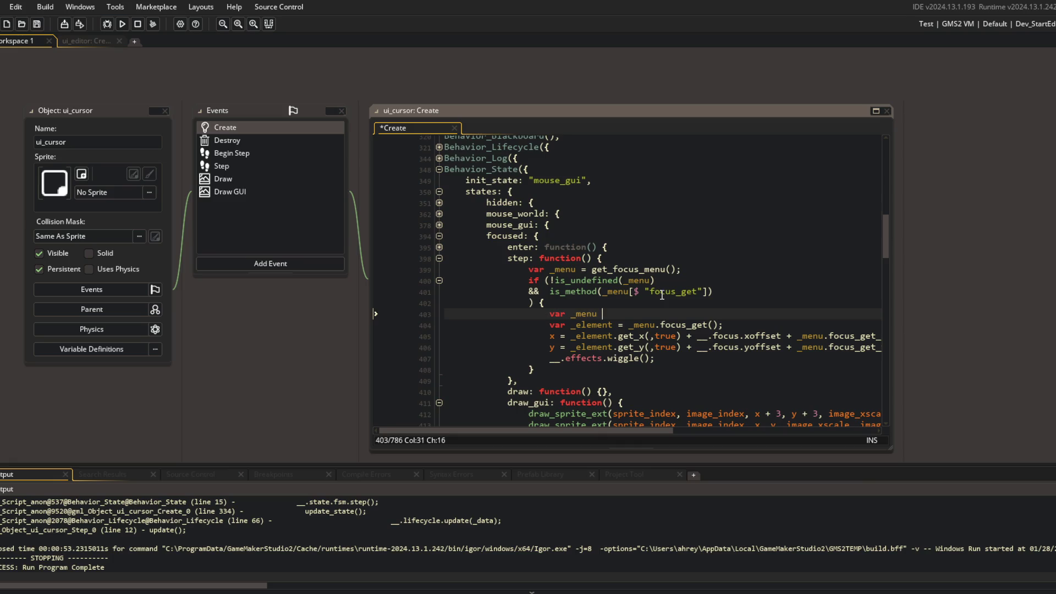
key("ctrl+z")
key("ctrl+z")
key("ctrl+z")
left_click(705, 261)
left_click(705, 236)
left_click(122, 23)
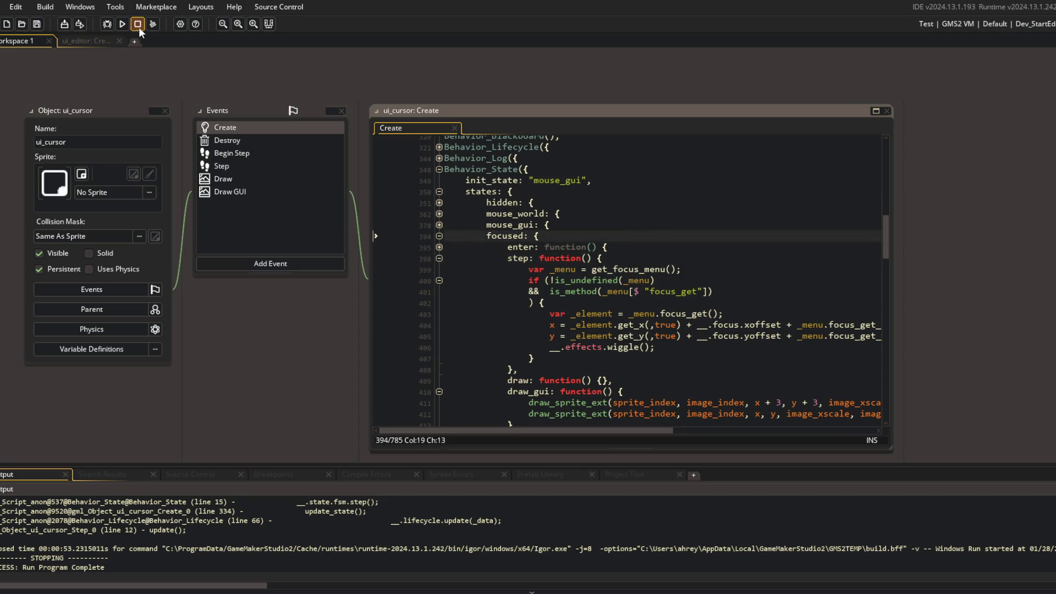
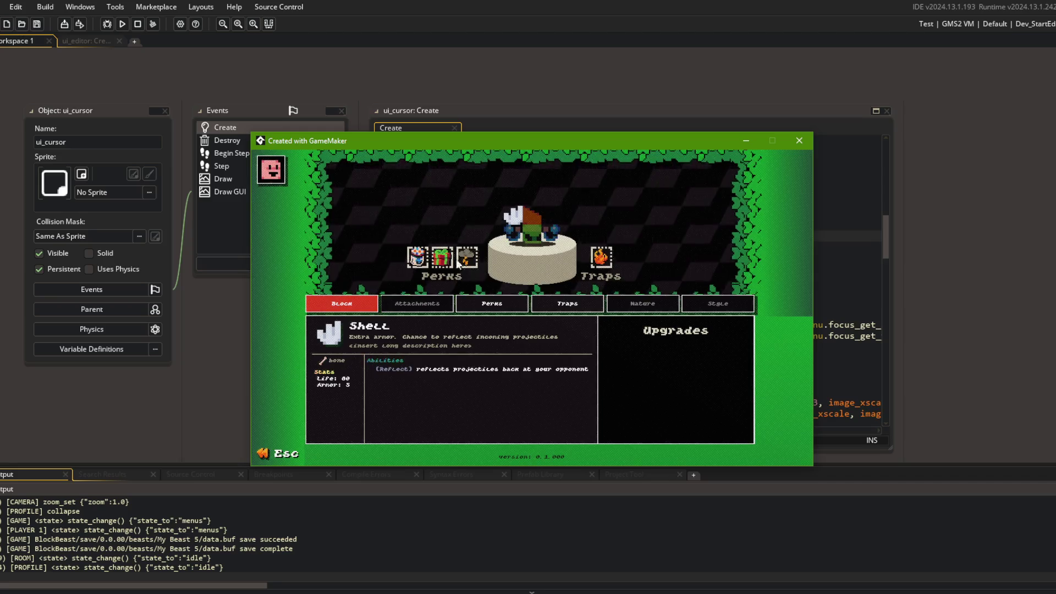
Step: Close the running game, switch to the ui_editor workspace and clear the sequencing breakpoints
left_click(799, 141)
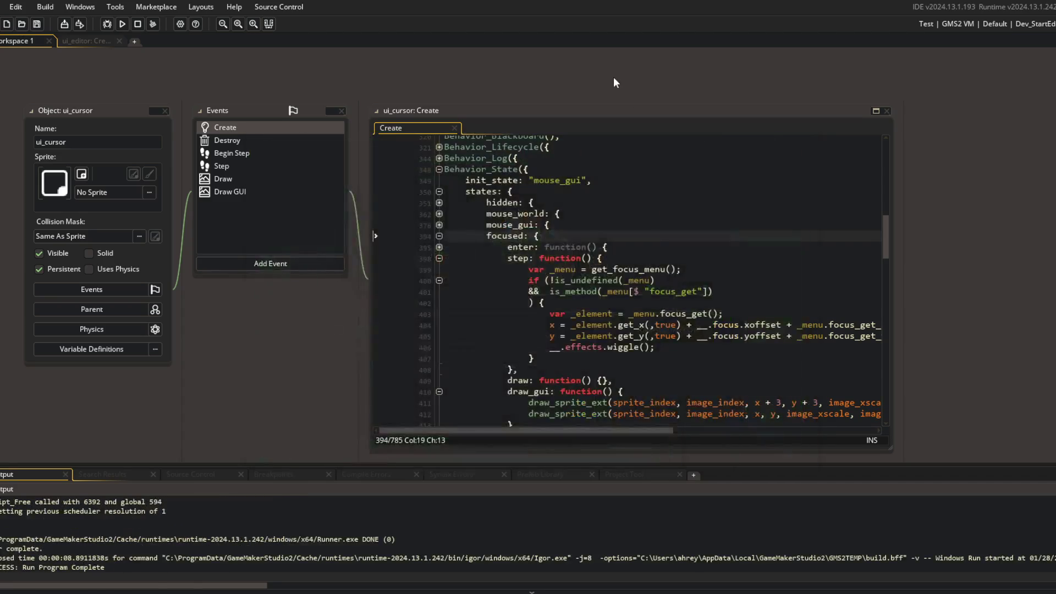
left_click(85, 43)
left_click(550, 224)
left_click(550, 290)
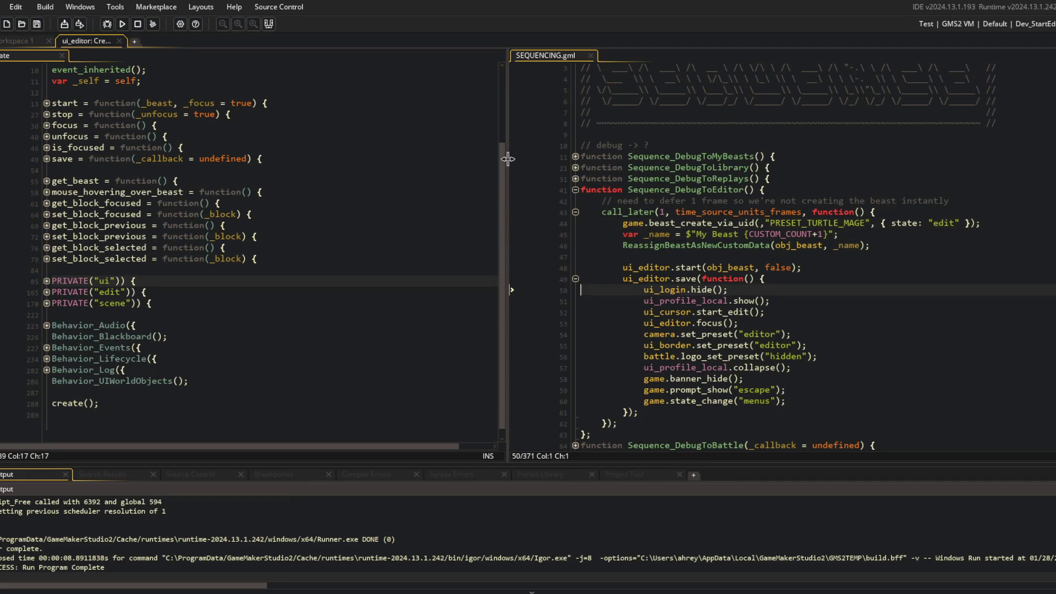
left_click_drag(508, 159, 419, 159)
left_click(231, 147)
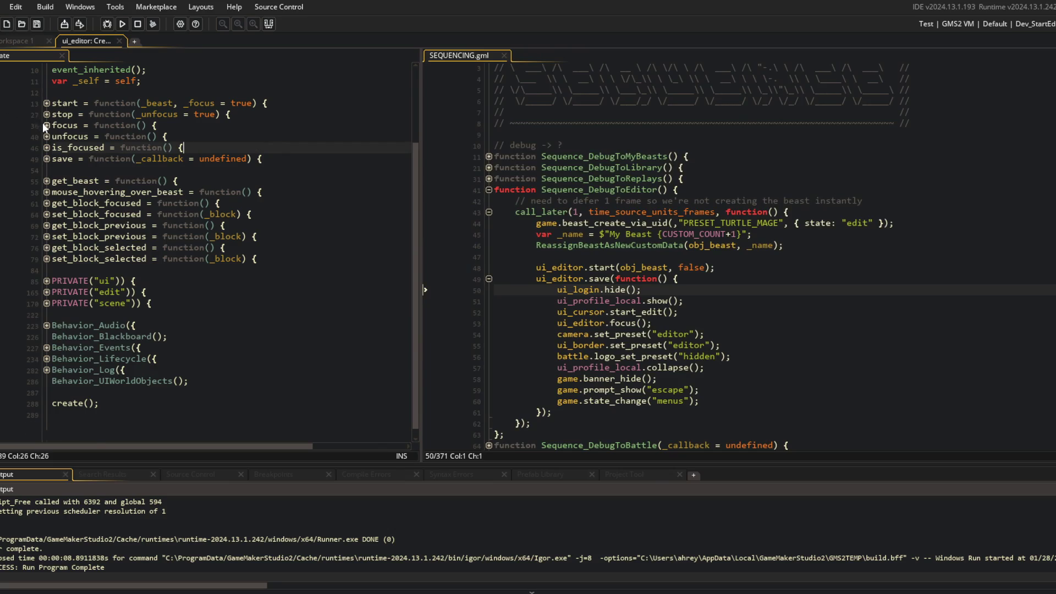
Step: Inspect the focus function and the PRIVATE("ui") block, then fold them back up
left_click(42, 123)
left_click(44, 124)
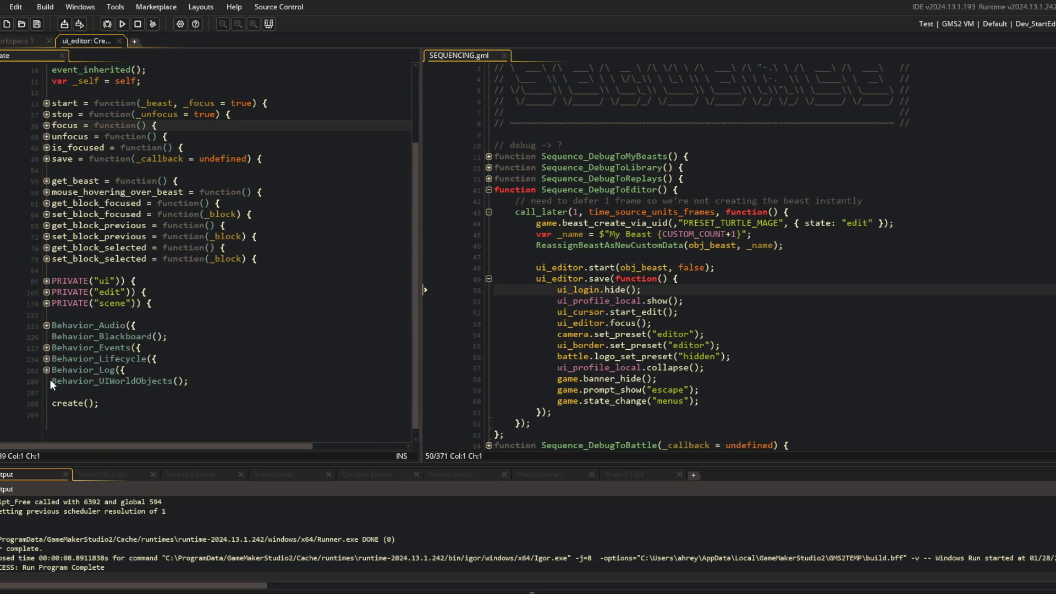
left_click(47, 281)
left_click(47, 282)
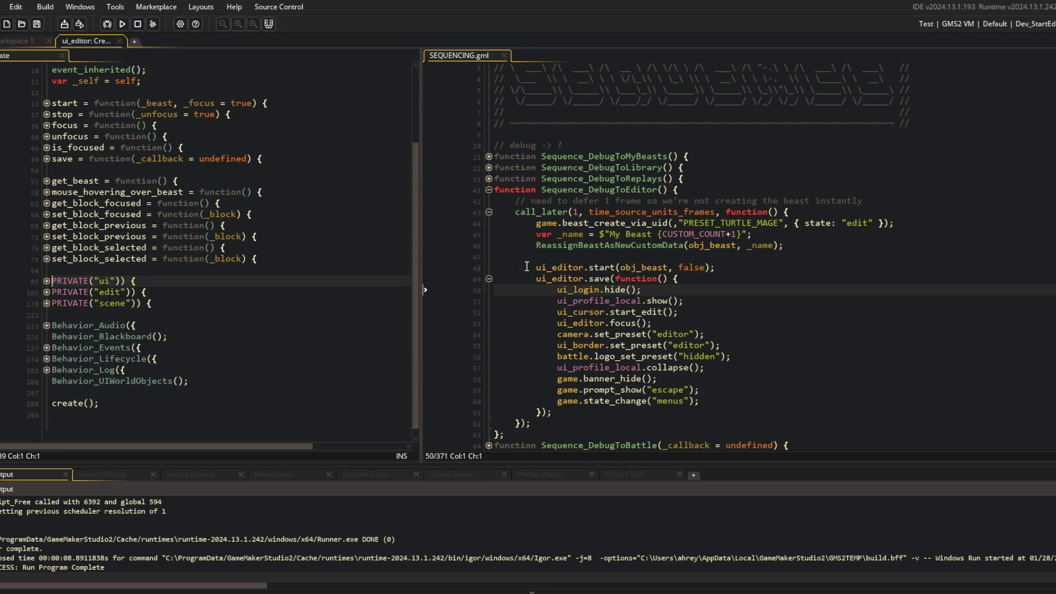
Step: Change ui_editor.start's second argument to true, delete ui_editor.focus(), and save SEQUENCING.gml
left_click(706, 311)
key("Down")
key("Down")
key("Down")
key("Up")
key("Up")
key("Up")
key("Up")
key("Up")
key("Up")
type("rue")
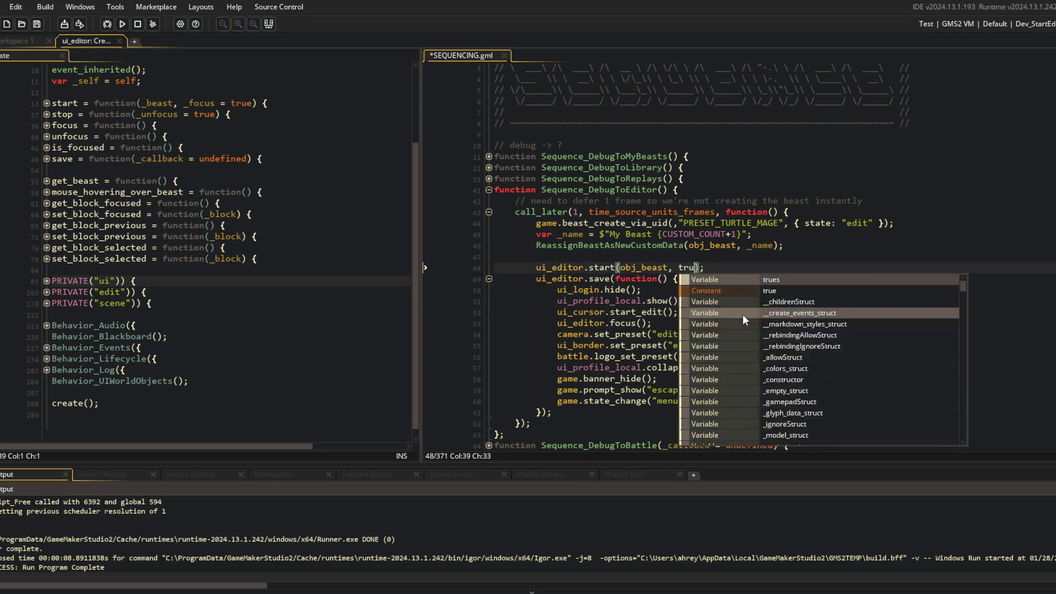
key("Down")
key("Down")
key("Down")
key("Down")
key("Down")
key("Down")
key("Up")
key("Up")
key("Up")
key("Down")
key("ctrl+d")
key("ctrl+s")
Step: Run the game with F5 to test the updated debug-to-editor sequence
key("F5")
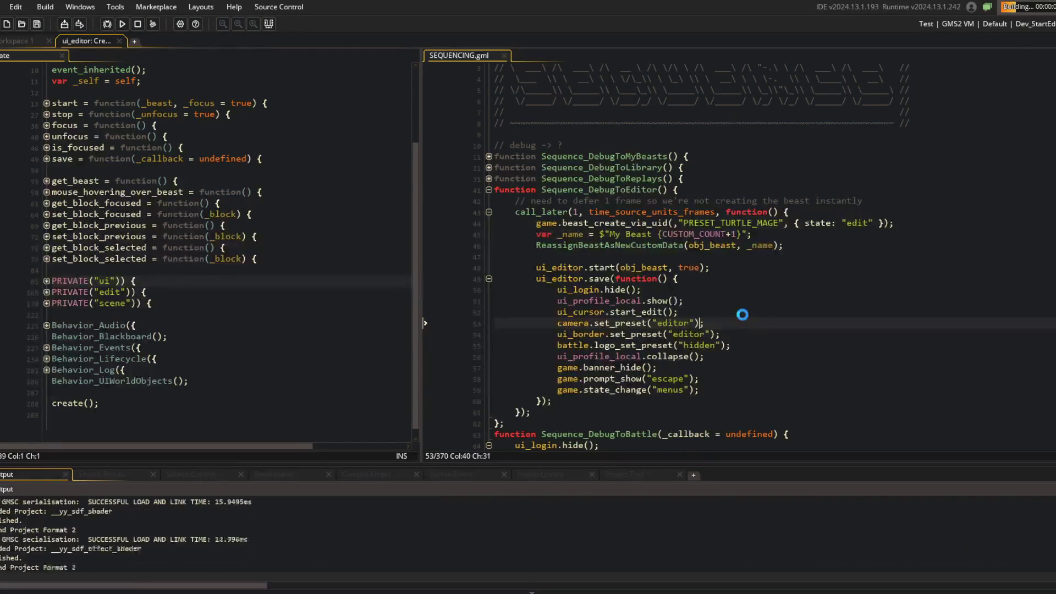
scroll(745, 308, "down", 1)
left_click(750, 296)
left_click(749, 255)
left_click(749, 222)
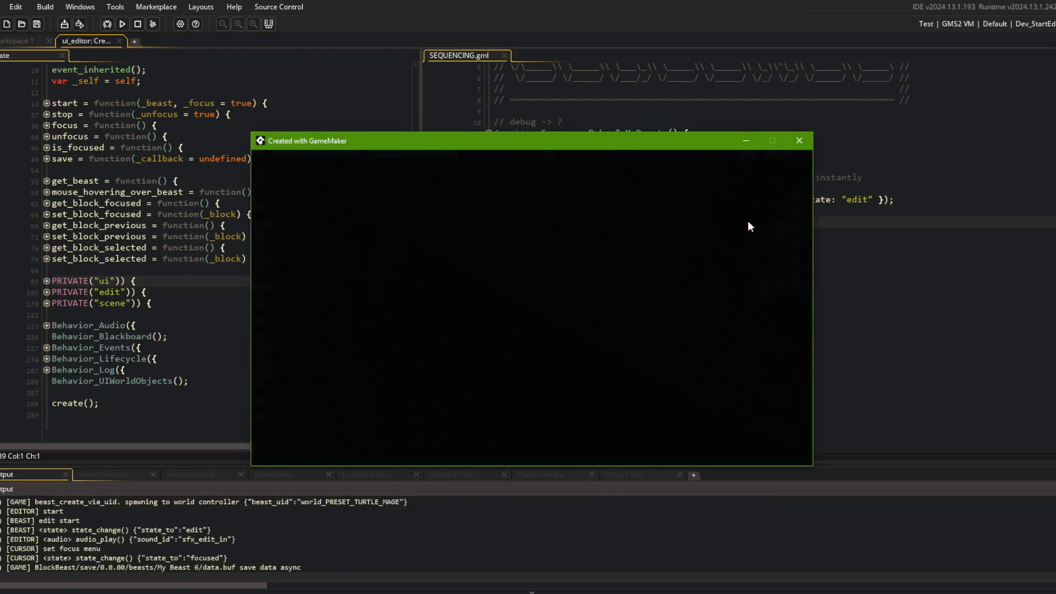
left_click(532, 231)
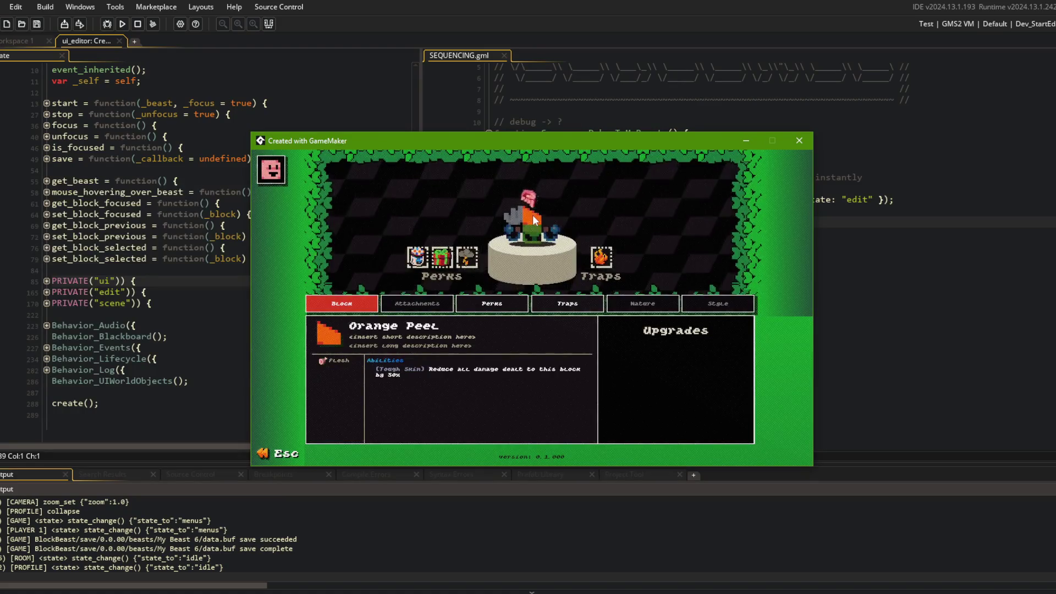
key("Escape")
key("Escape")
left_click(868, 178)
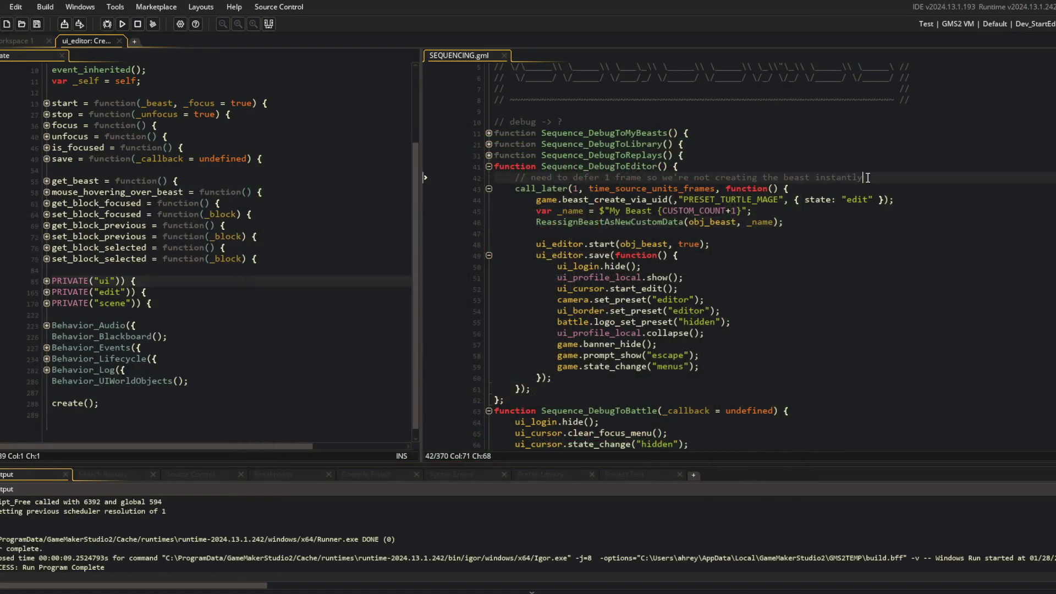
left_click(122, 25)
left_click(704, 254)
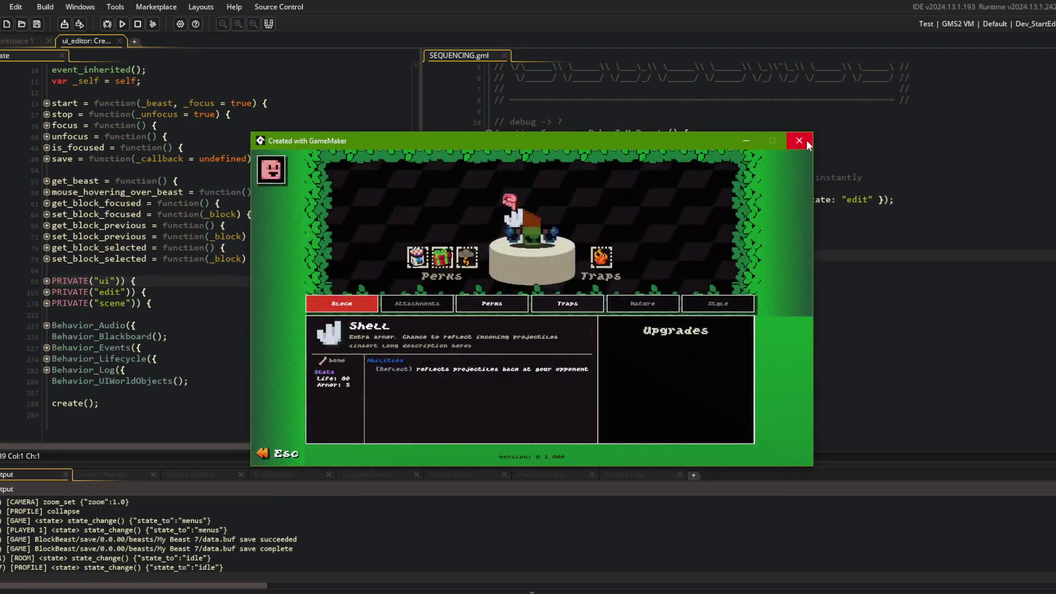
left_click(799, 141)
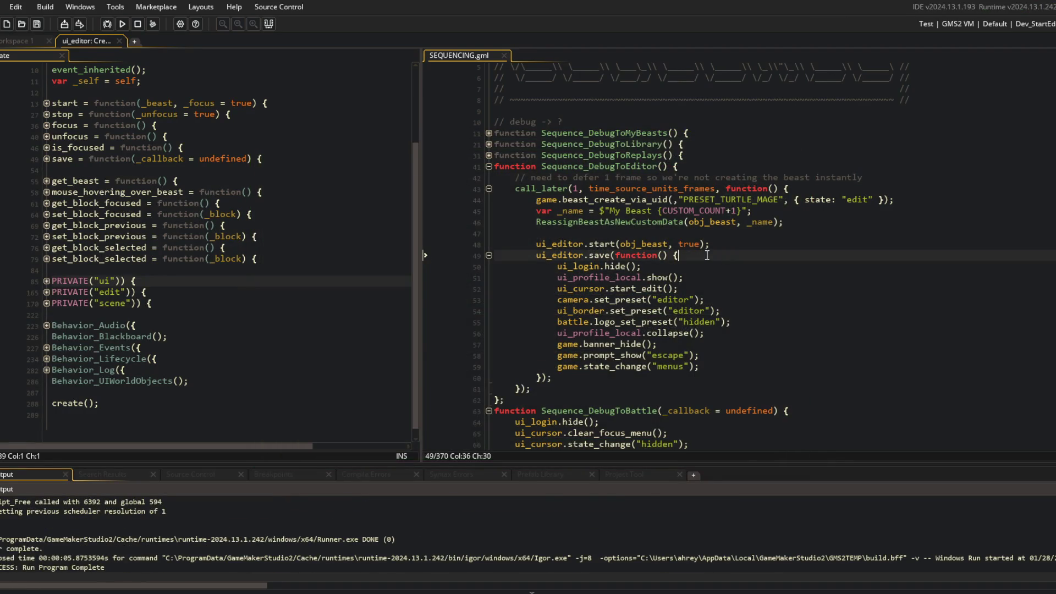
left_click(794, 198)
Step: Add a '// create the beast' comment inside the call_later callback
key("Page_Up")
key("Page_Up")
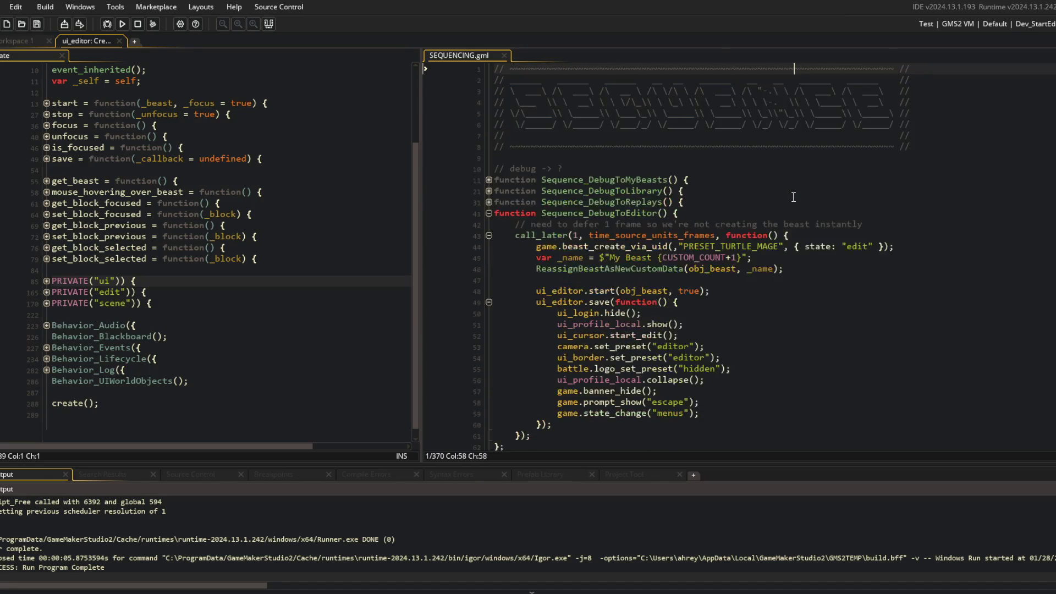
left_click(803, 242)
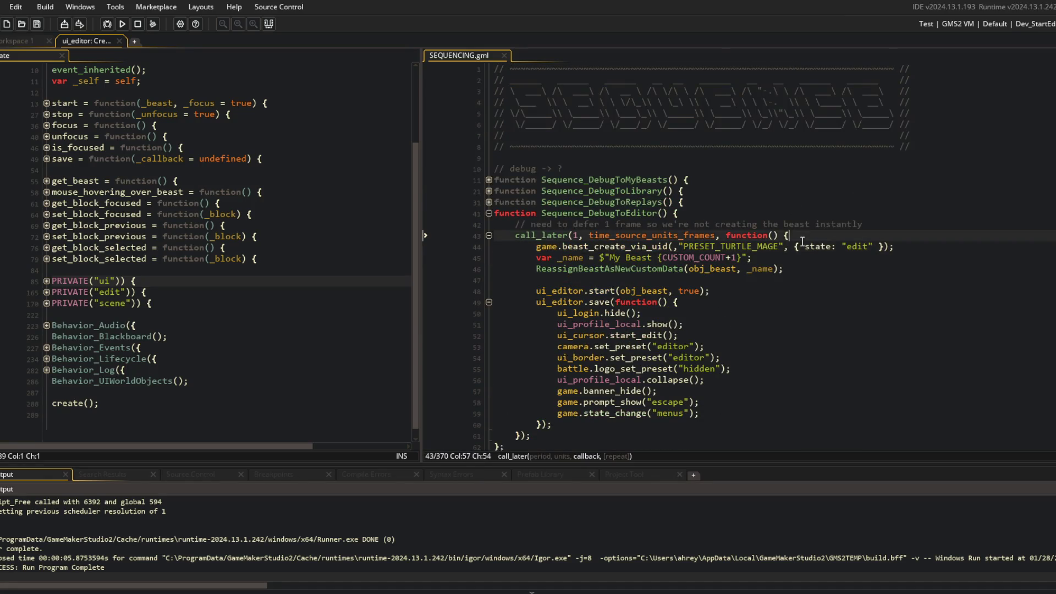
key("Return")
key("Return")
type("// create the beast")
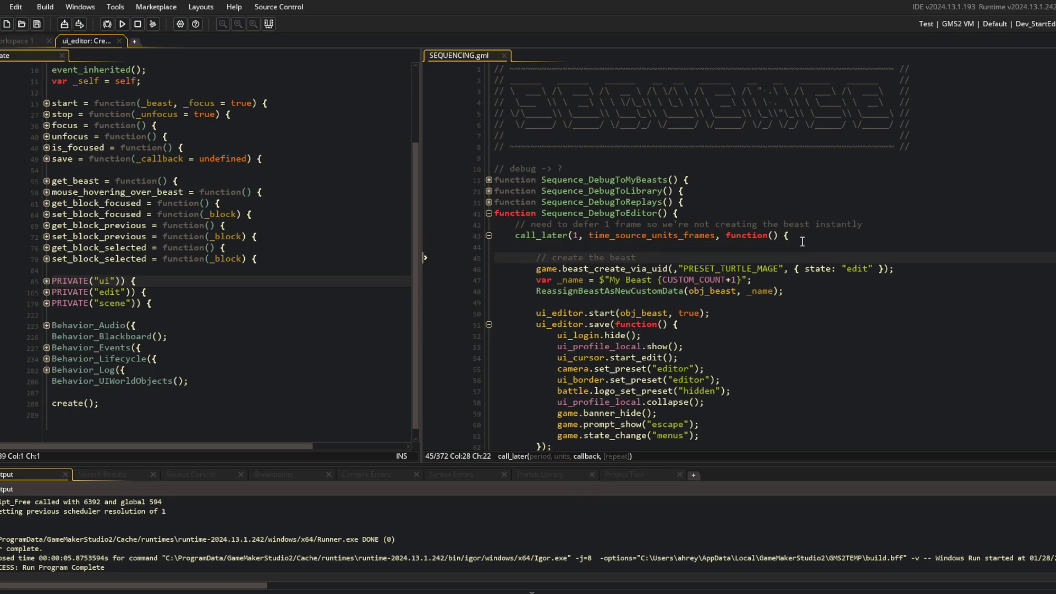
Step: Add the '// trigger auto-save and then transition to editor' comment above ui_editor.start
left_click(702, 302)
key("Return")
type("// trigger auto-save and then transition to editor")
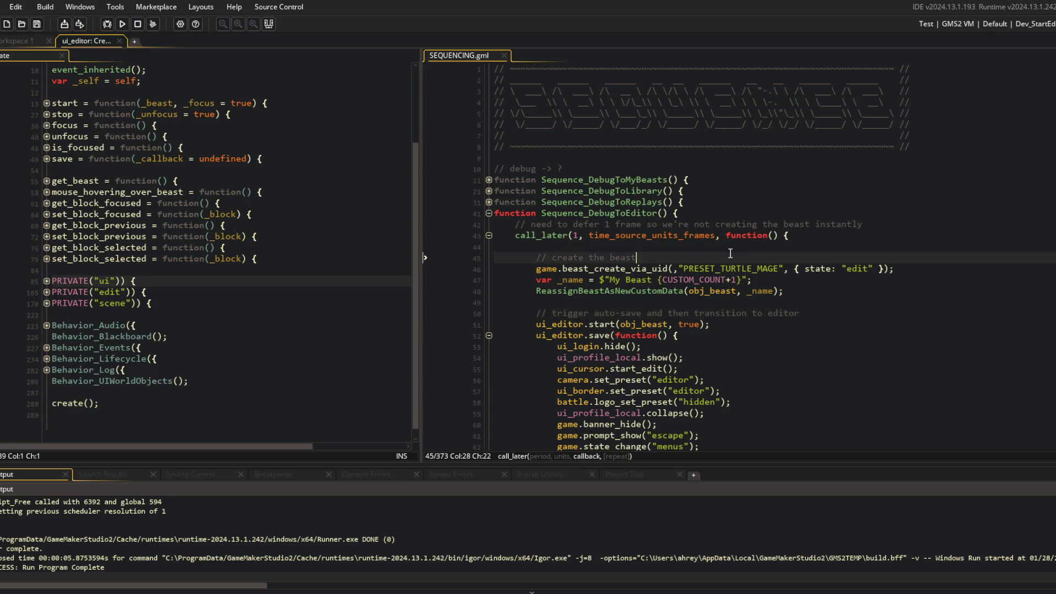
scroll(716, 247, "down", 15)
scroll(743, 220, "up", 2)
left_click(767, 194)
left_click(758, 187)
left_click(729, 216)
left_click(755, 187)
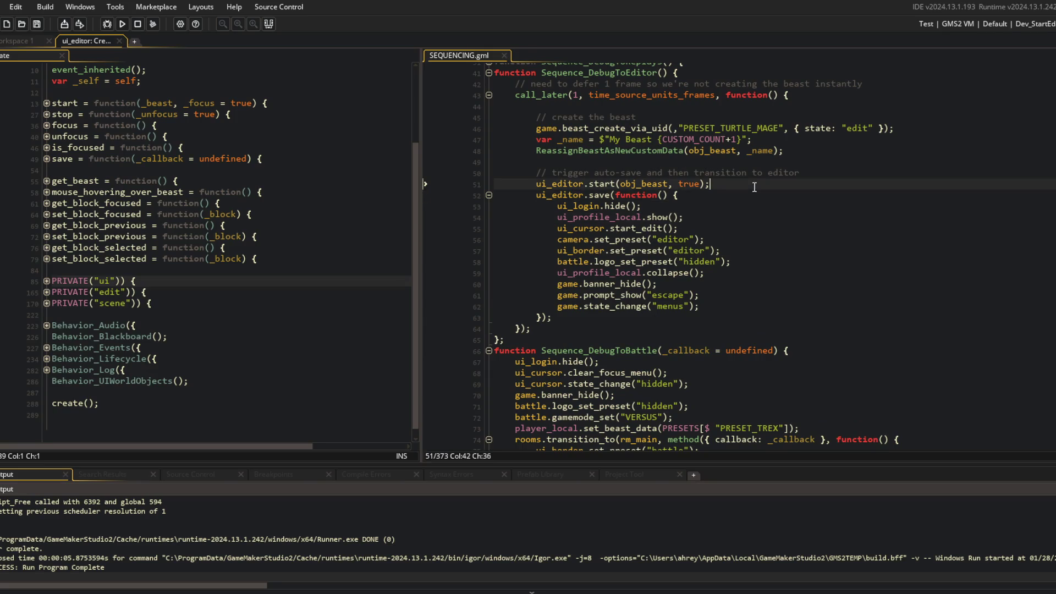
scroll(677, 169, "up", 2)
left_click(681, 176)
scroll(660, 182, "down", 1)
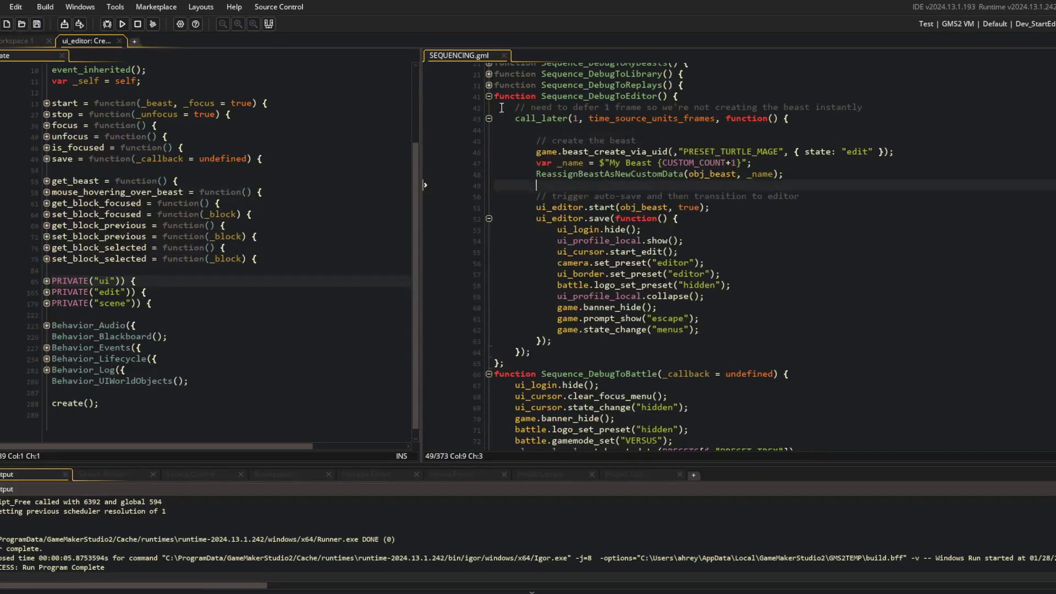
Step: Fold the Sequence_DebugToBattle and Sequence_DebugToBattleDummy functions
left_click(488, 97)
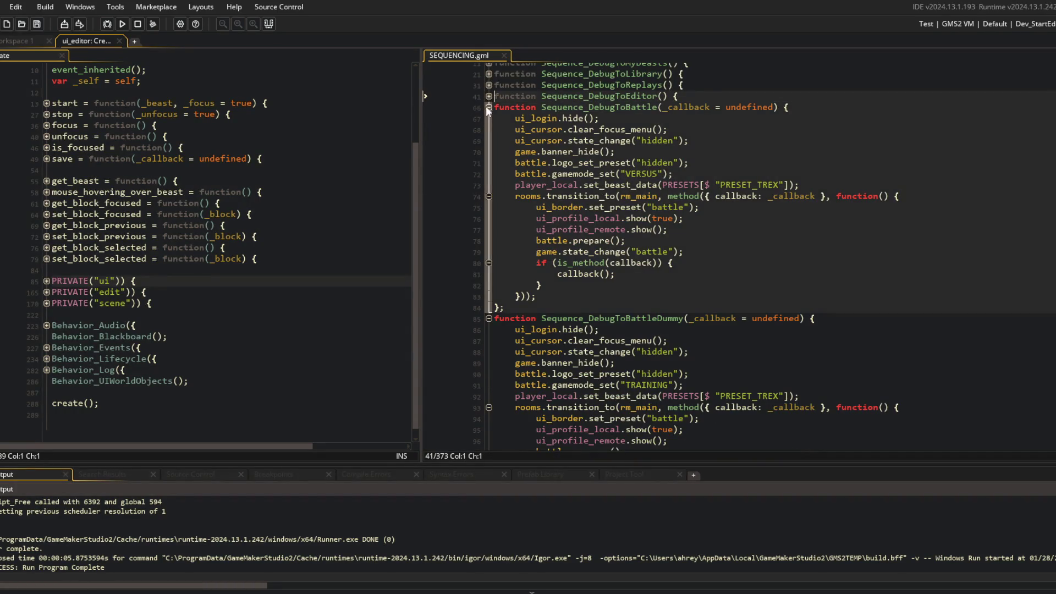
left_click(486, 96)
left_click(489, 374)
scroll(497, 345, "down", 4)
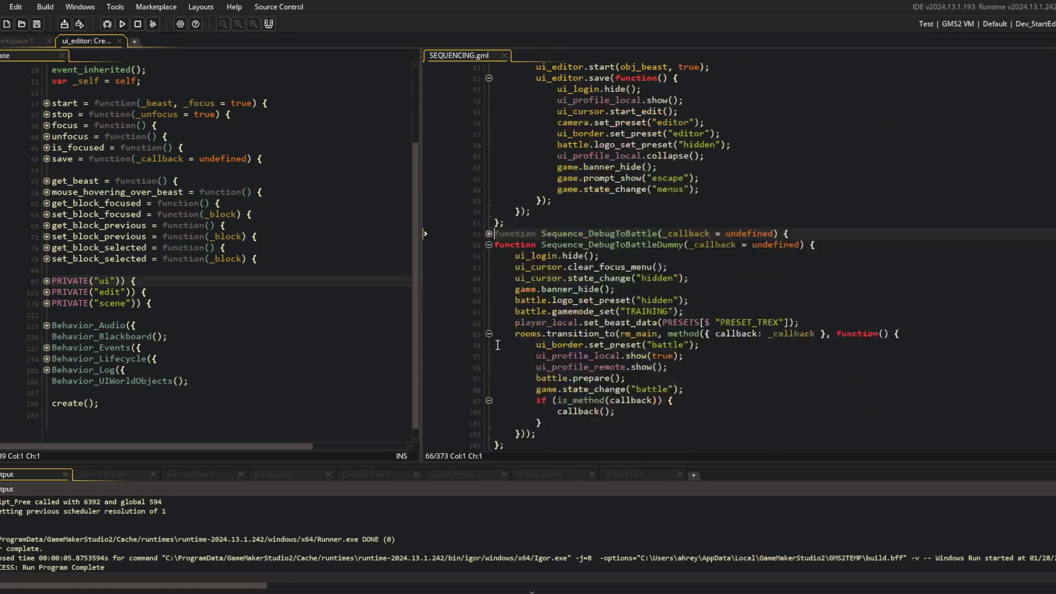
scroll(385, 138, "up", 3)
left_click(489, 245)
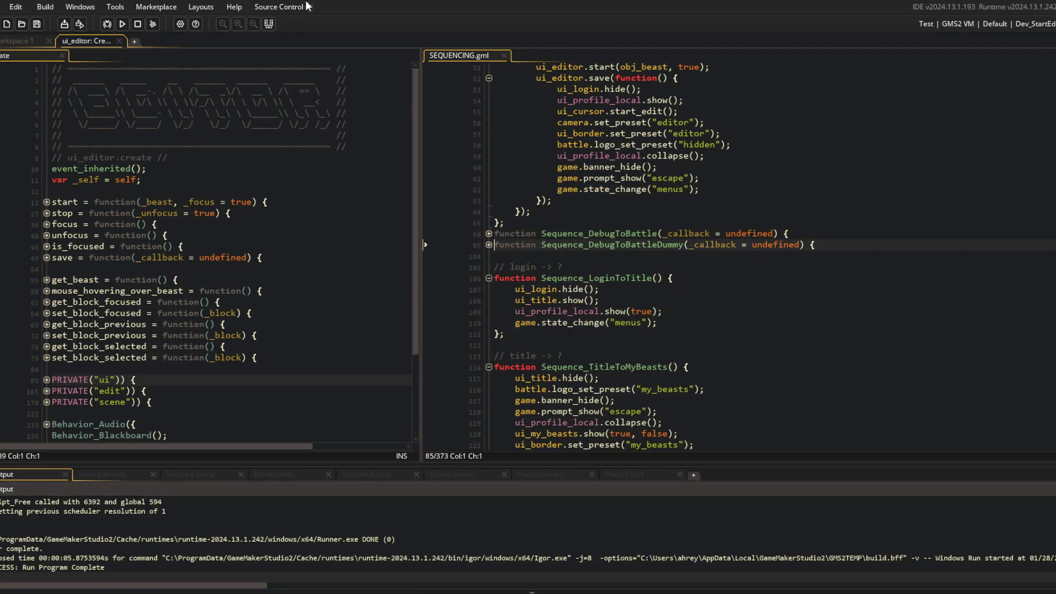
left_click(269, 25)
left_click(488, 278)
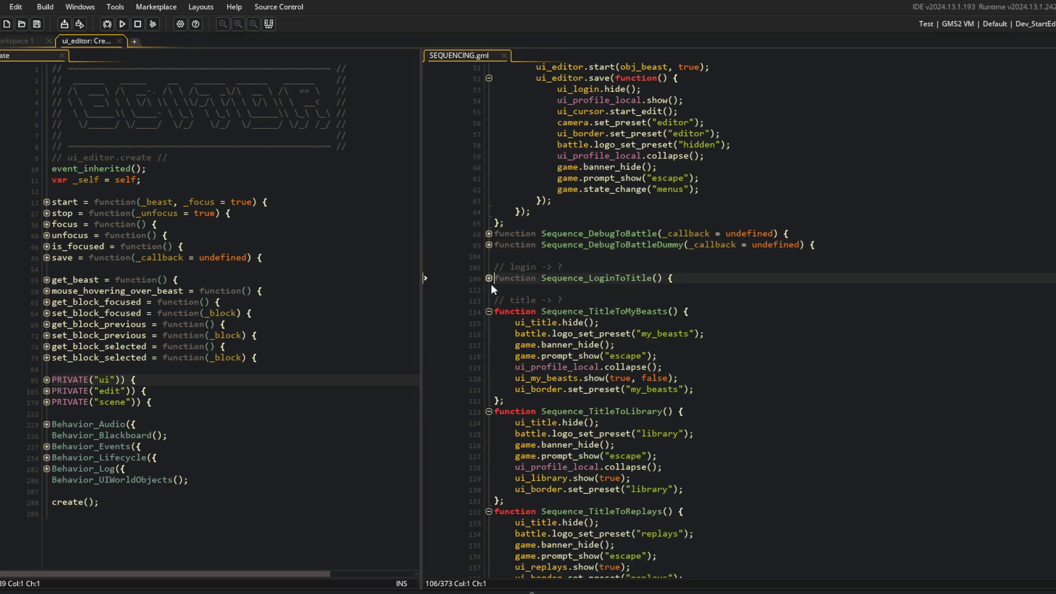
left_click(489, 312)
left_click(488, 323)
left_click(488, 333)
left_click(488, 345)
left_click(489, 356)
left_click(489, 367)
left_click(488, 378)
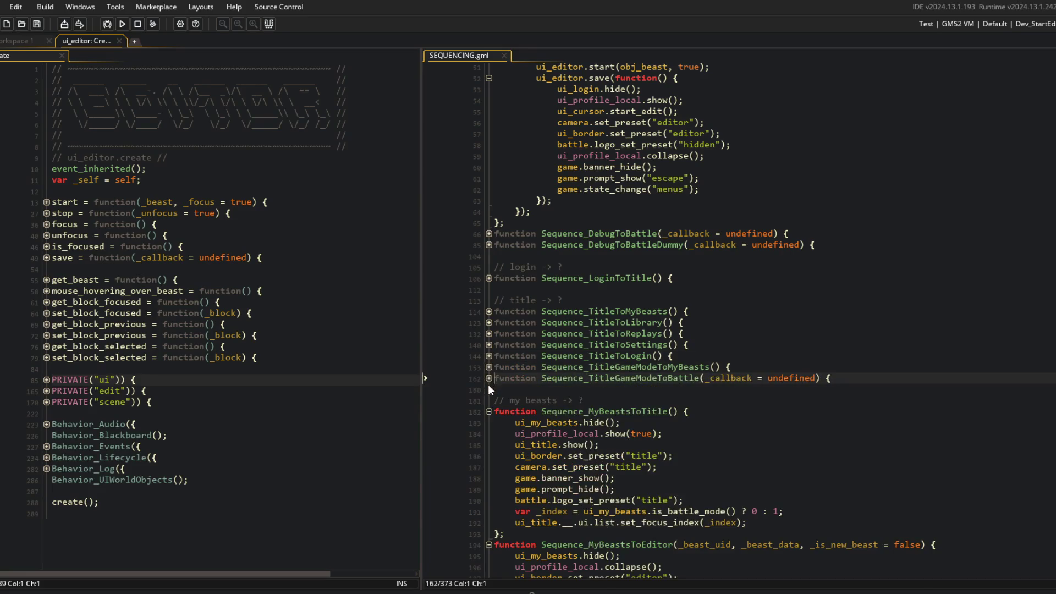
left_click(489, 411)
left_click(489, 422)
left_click(488, 433)
left_click(488, 445)
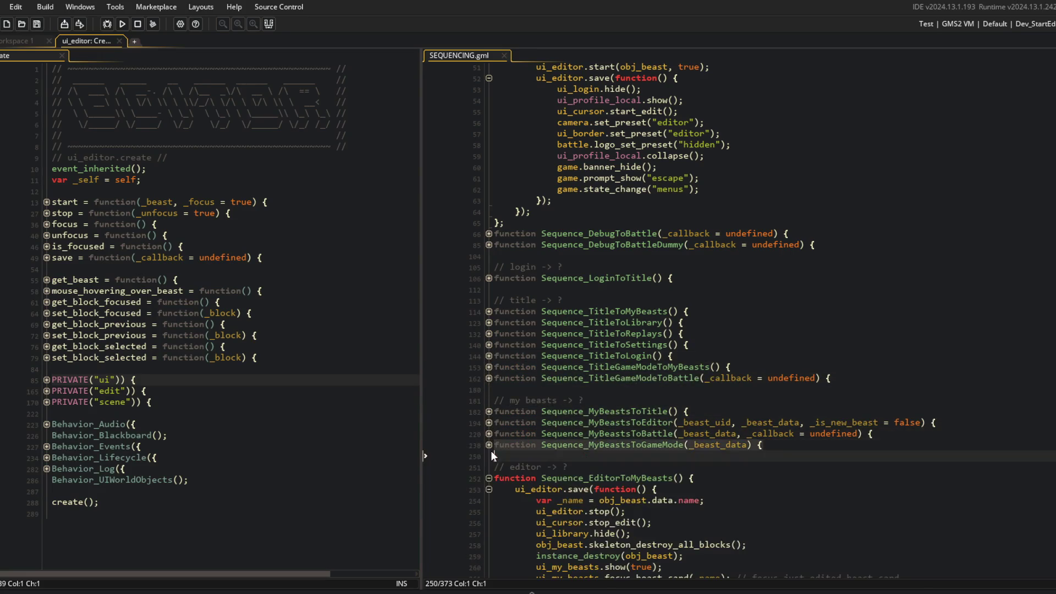
left_click(489, 478)
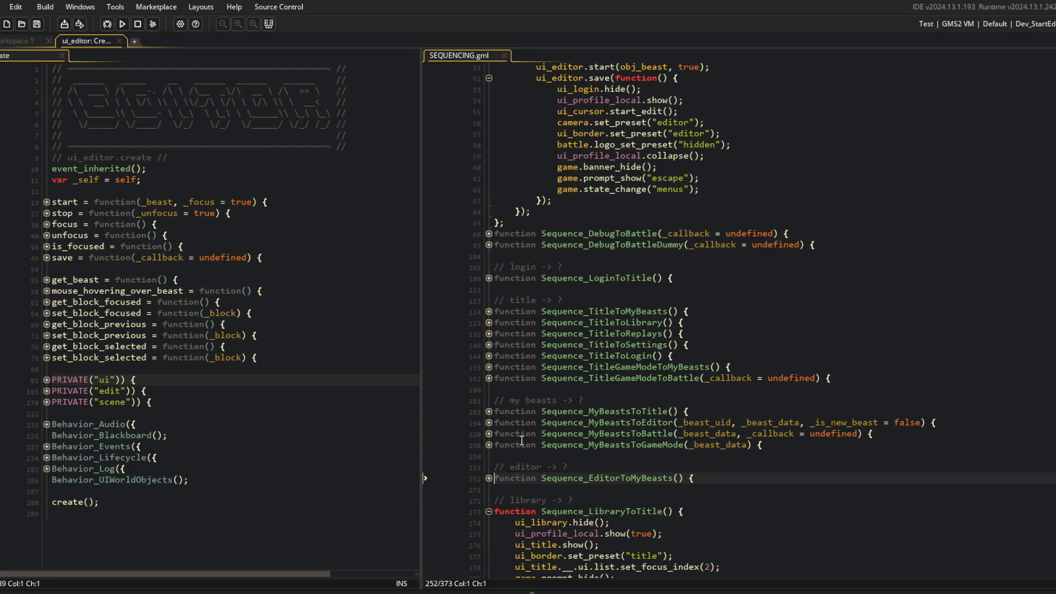
left_click(489, 423)
scroll(605, 357, "down", 5)
left_click(672, 304)
mouse_move(494, 259)
left_mouse_down()
mouse_move(814, 371)
mouse_move(815, 521)
left_mouse_up()
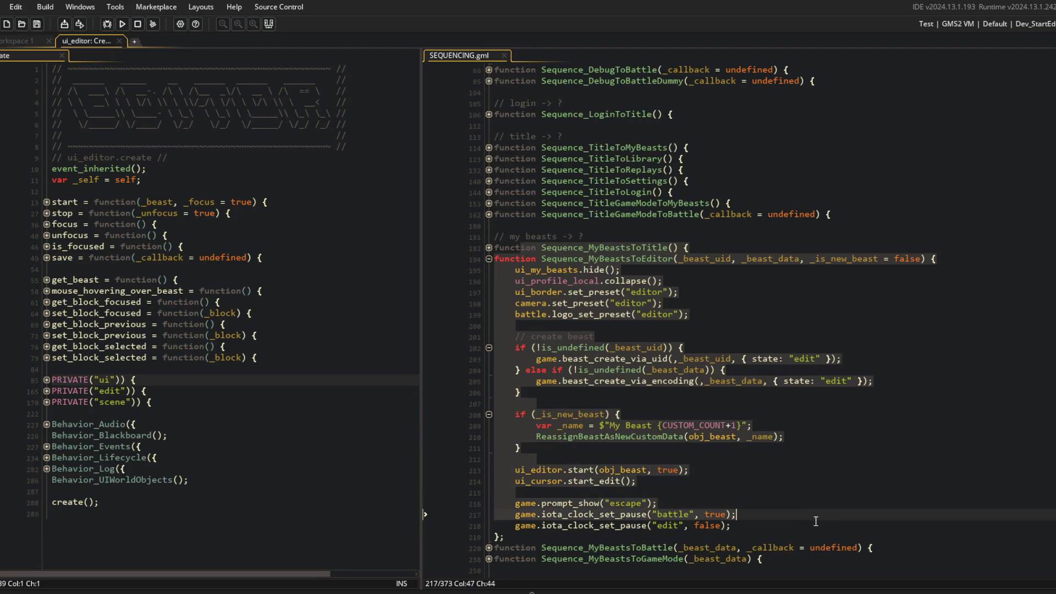
left_click(798, 486)
left_click(736, 489)
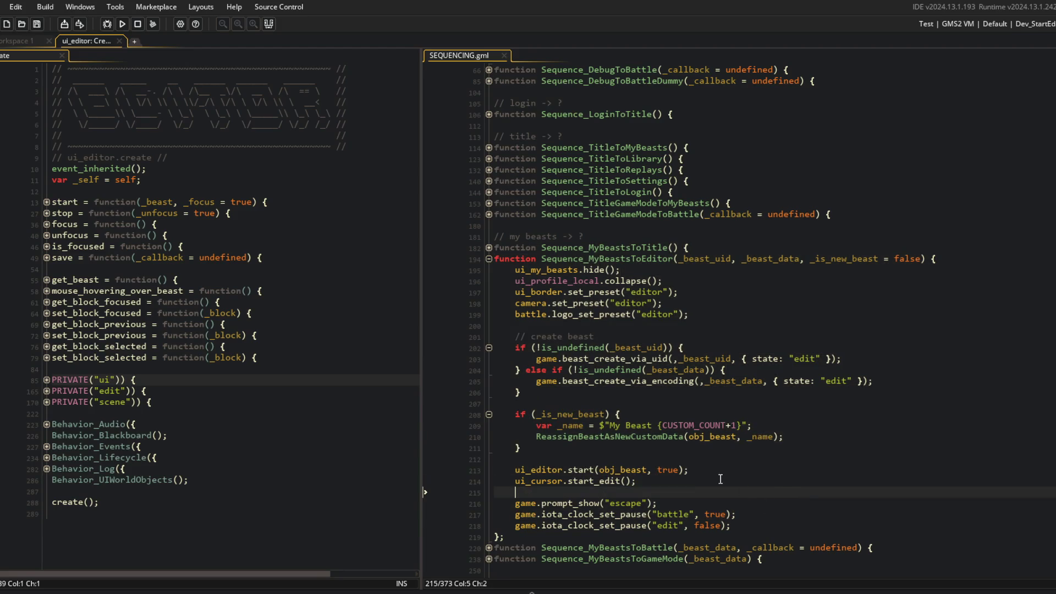
mouse_move(506, 328)
left_mouse_down()
mouse_move(731, 468)
mouse_move(741, 486)
left_mouse_up()
left_click(741, 487)
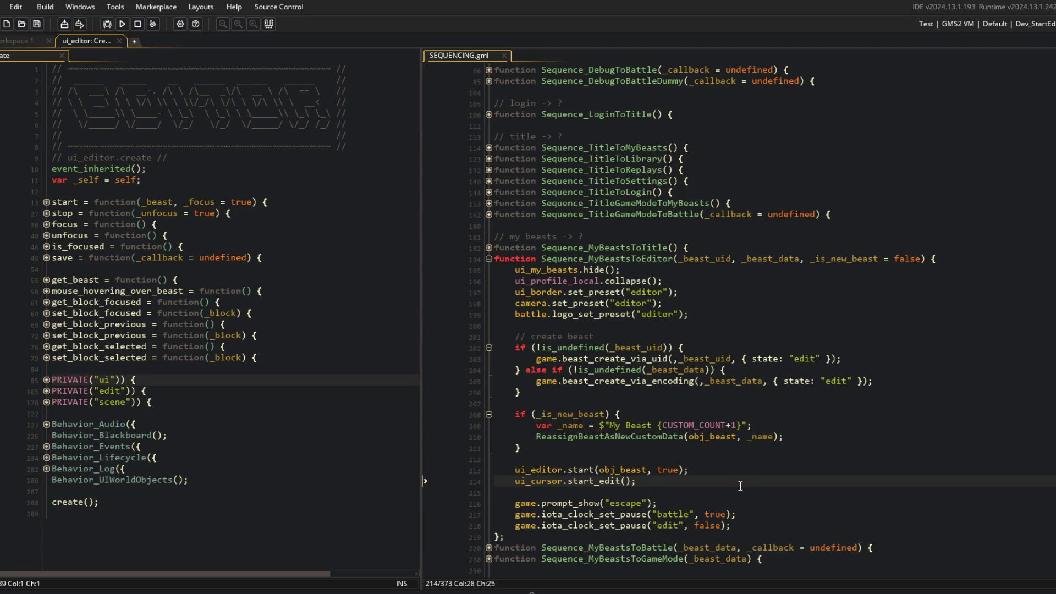
scroll(740, 487, "up", 10)
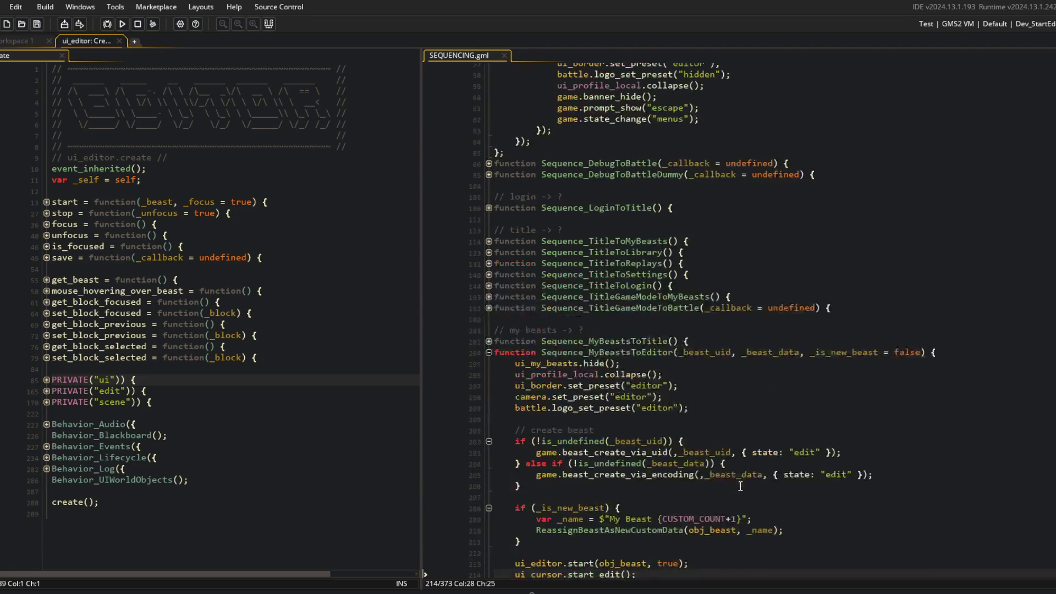
scroll(626, 252, "down", 11)
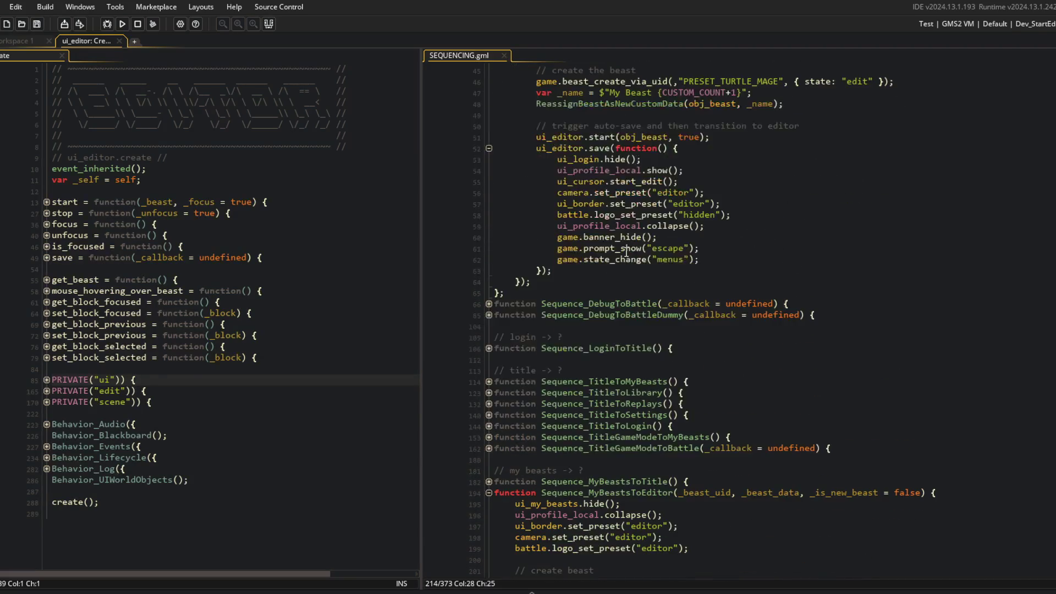
left_click(564, 425)
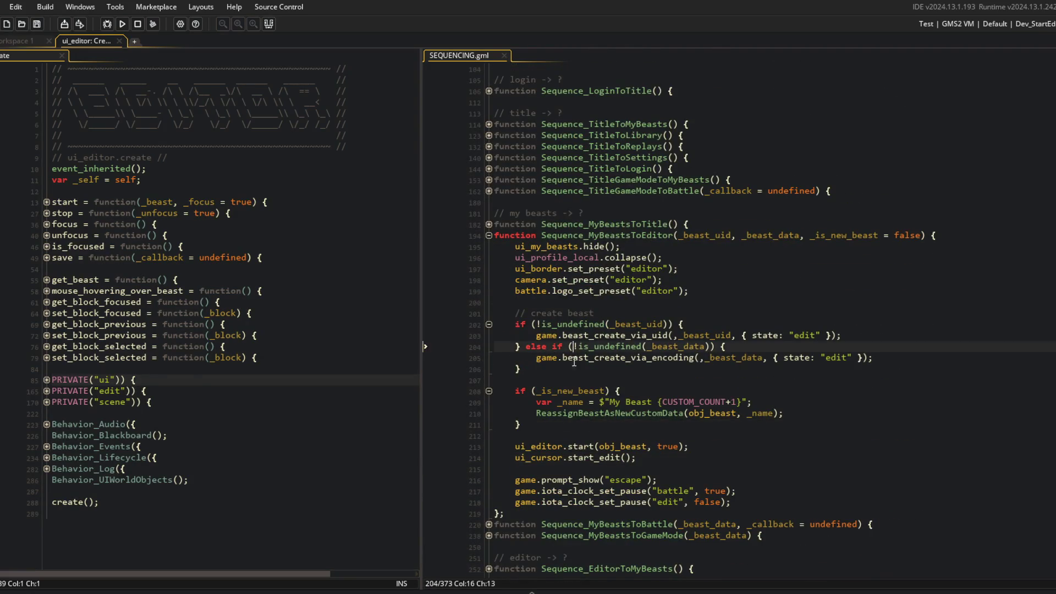
left_click(544, 304)
left_click(663, 459)
scroll(662, 460, "up", 10)
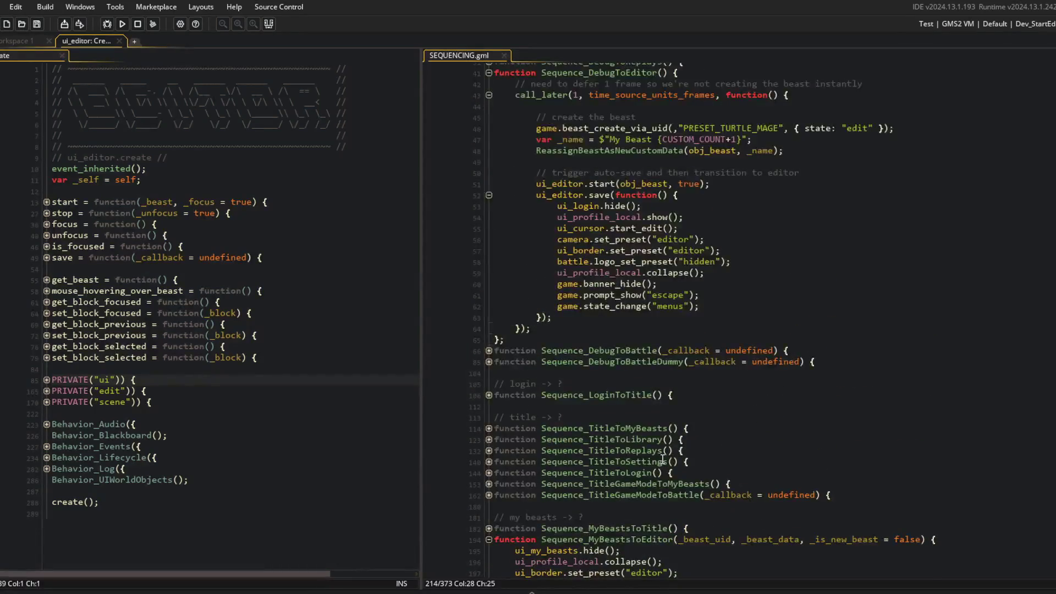
left_click(731, 261)
left_click(574, 218)
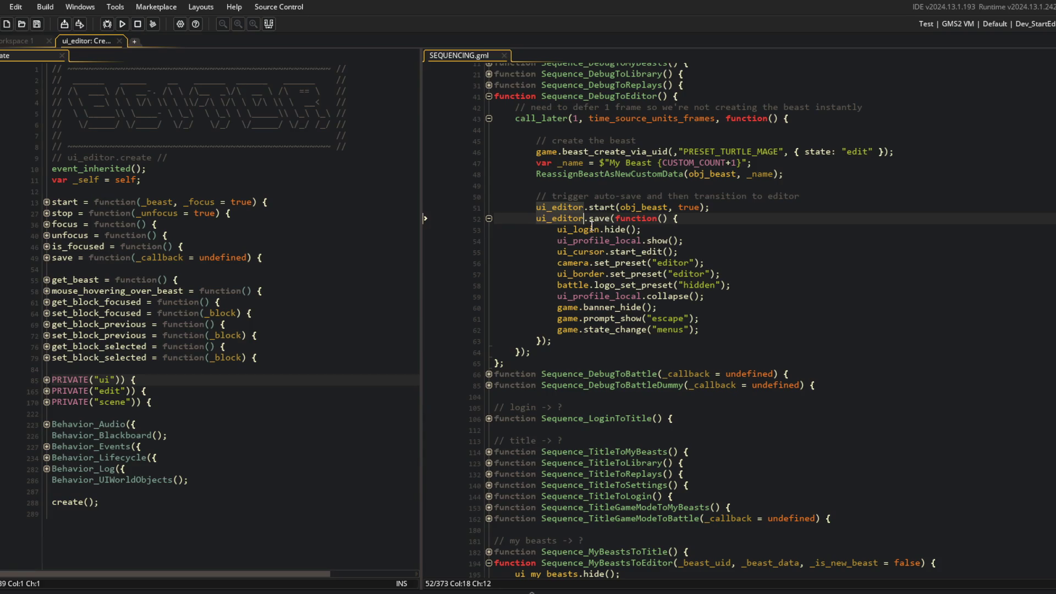
scroll(594, 227, "down", 12)
scroll(594, 227, "up", 4)
scroll(594, 227, "up", 5)
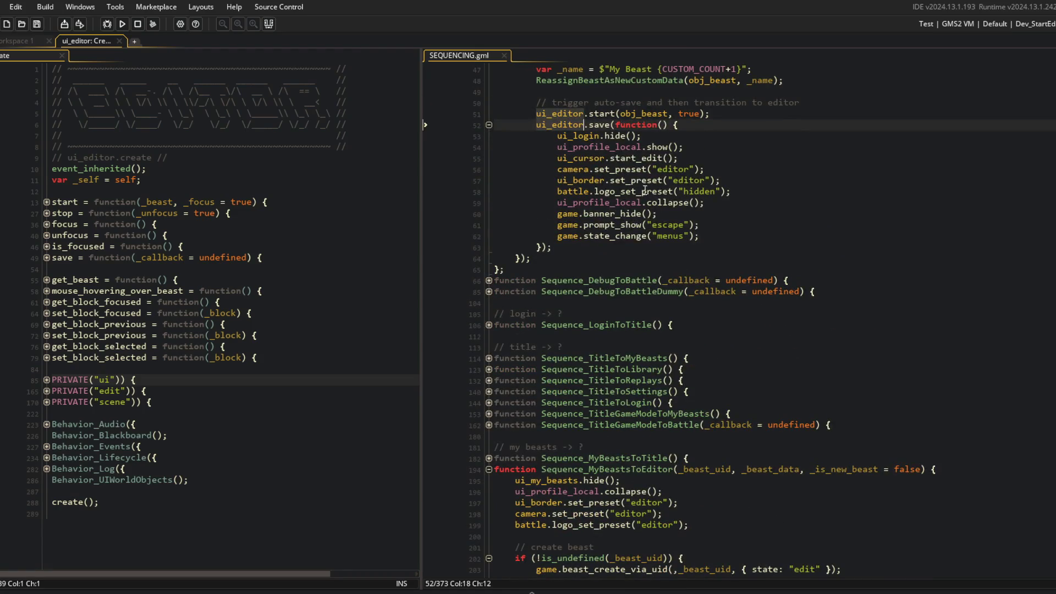
Step: Move ui_cursor.start_edit to the callback top, place ui_login.hide/ui_profile_local.show after battle.logo_set_preset, and save
left_click(707, 160)
key("alt+Up")
key("alt+Up")
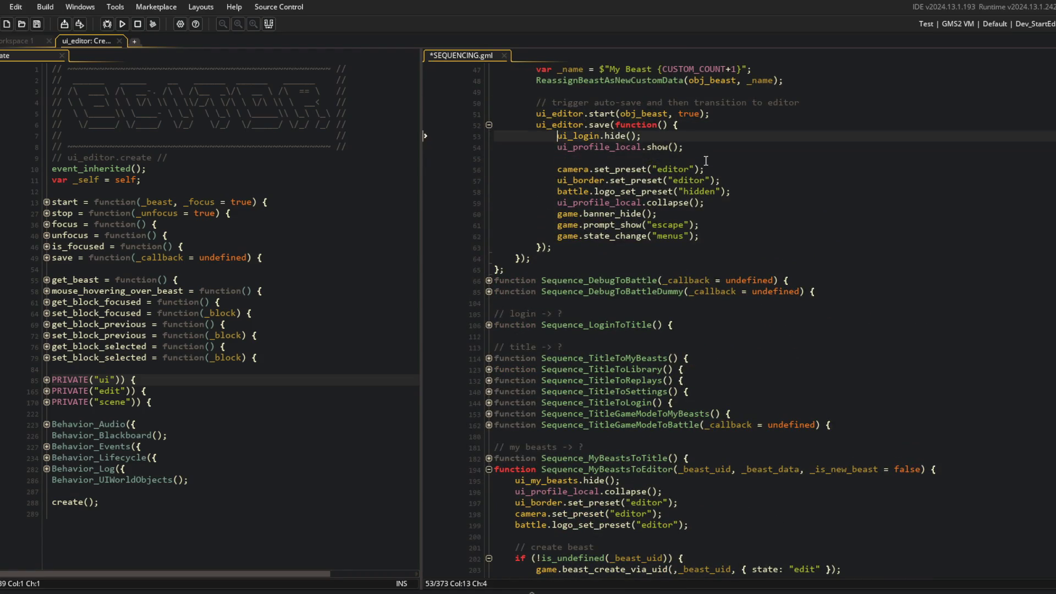
key("shift+Up")
key("shift+Home")
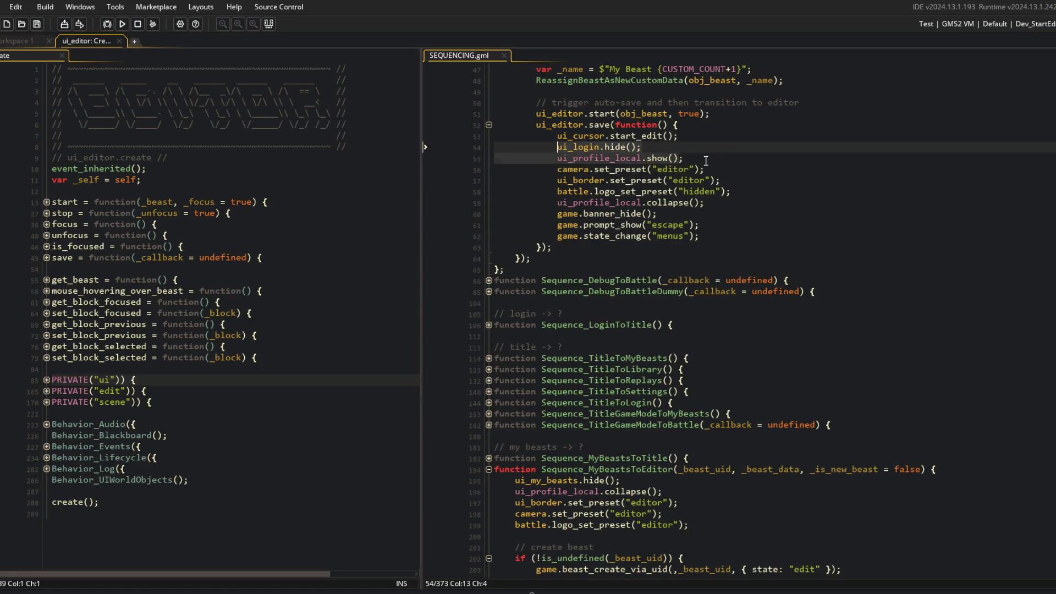
key("BackSpace")
key("ctrl+d")
key("Down")
key("Down")
key("Down")
type("ui_login.hide(); ui_profile_local.show();")
key("ctrl+s")
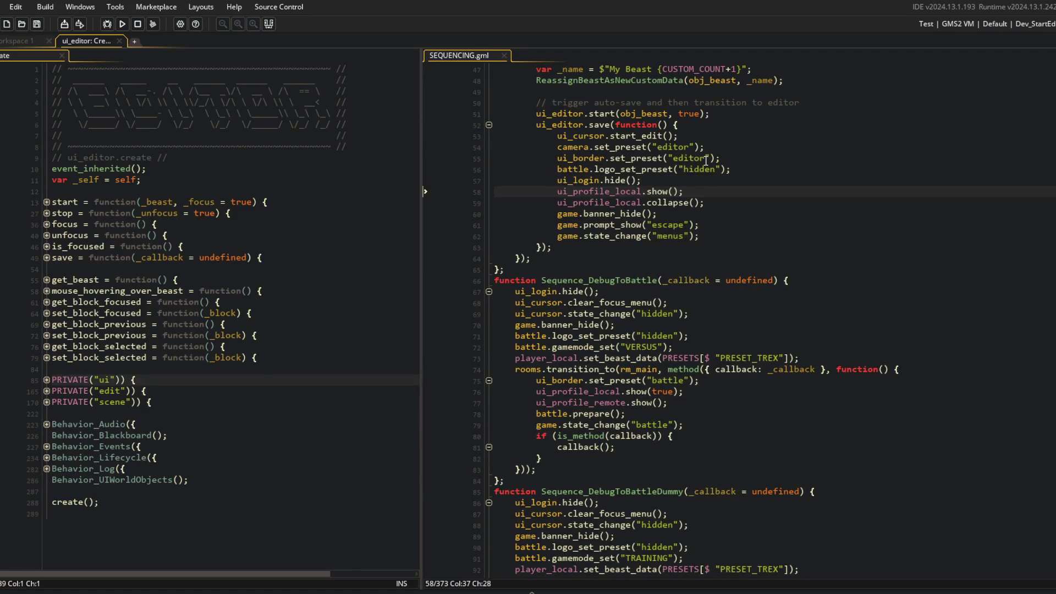
Step: Fold every function in SEQUENCING.gml
left_click(708, 214)
scroll(709, 217, "up", 4)
left_click(711, 218)
scroll(711, 234, "down", 6)
scroll(712, 234, "down", 20)
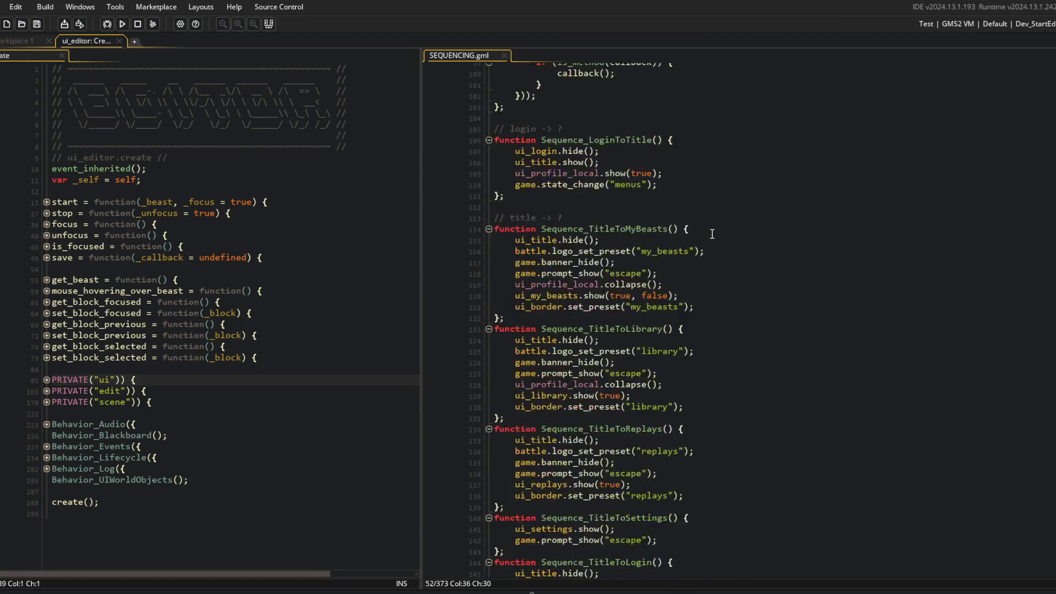
left_click(712, 234)
key("ctrl+shift+minus")
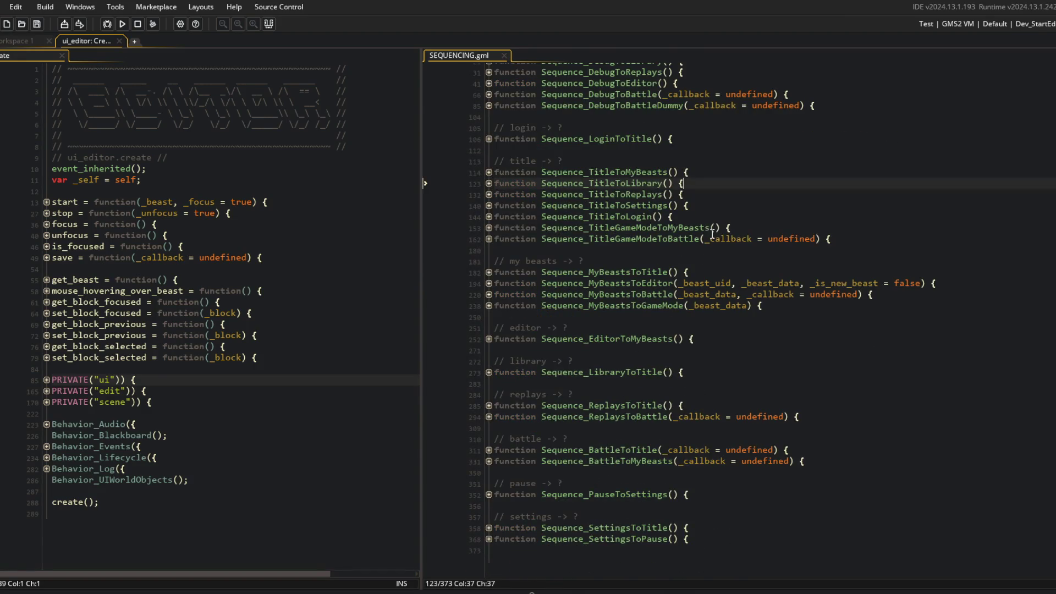
Step: Expand Sequence_MyBeastsToEditor and its create-beast and new-beast blocks to review them
left_click(489, 284)
scroll(605, 330, "down", 4)
left_click(613, 346)
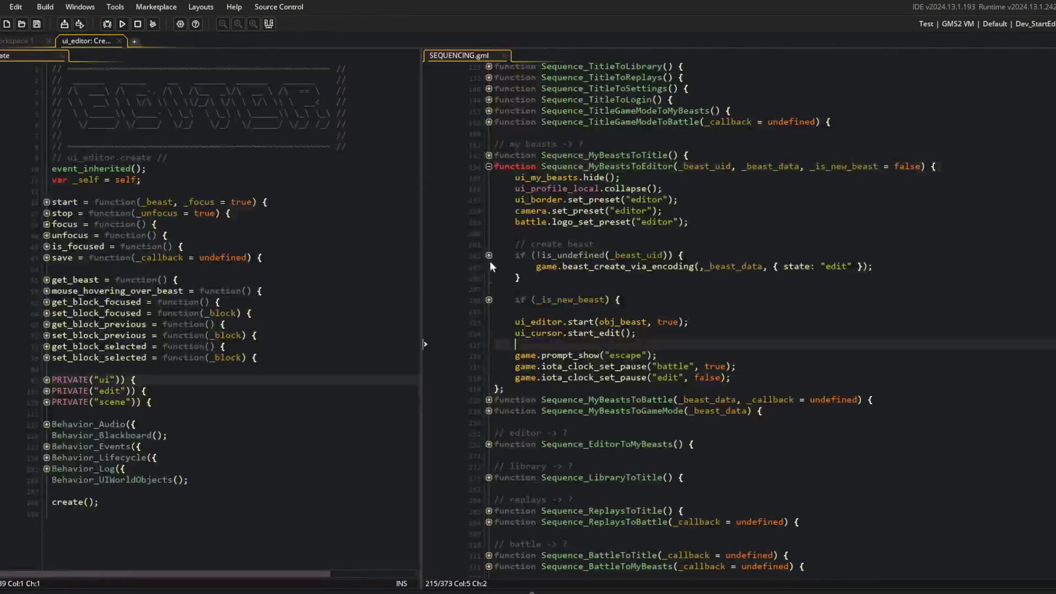
left_click(489, 255)
left_click(489, 300)
left_click(636, 342)
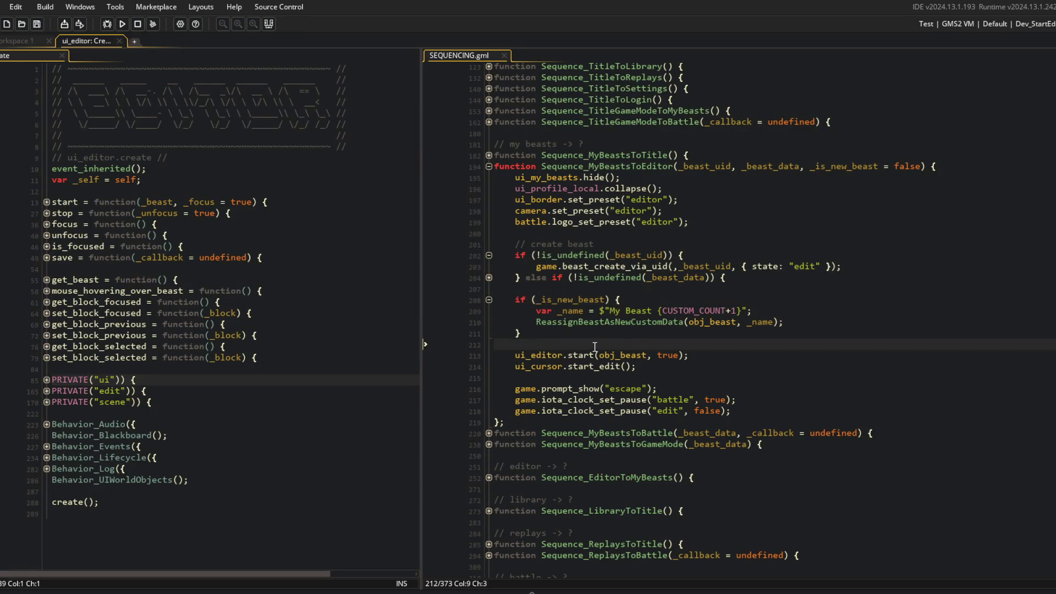
scroll(595, 347, "up", 7)
Step: Expand Sequence_DebugToEditor and its call_later block to view the auto-save comment
left_click(489, 213)
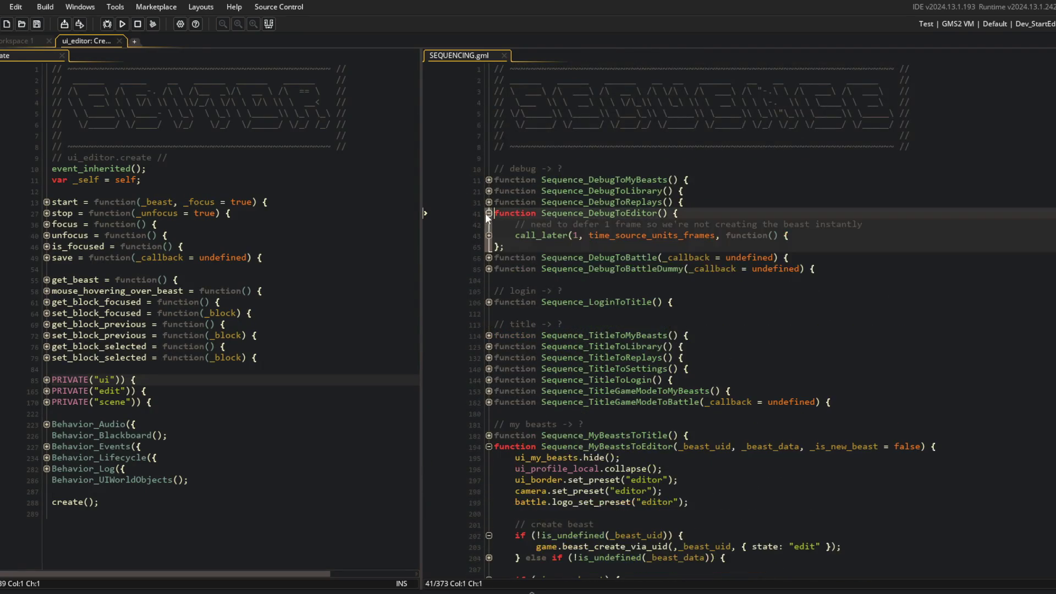
left_click(489, 235)
left_click(579, 312)
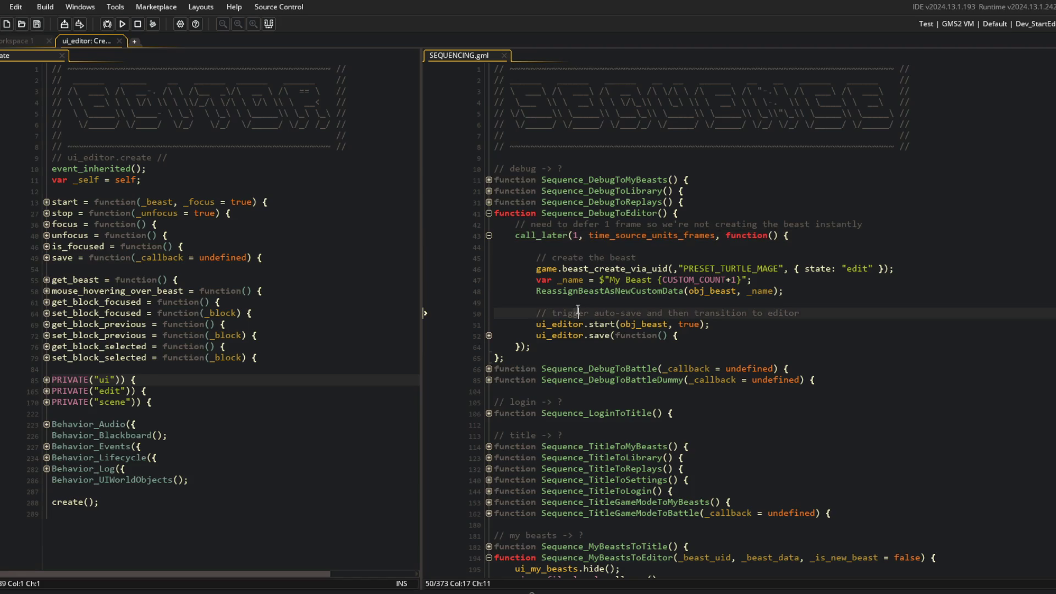
scroll(605, 311, "down", 20)
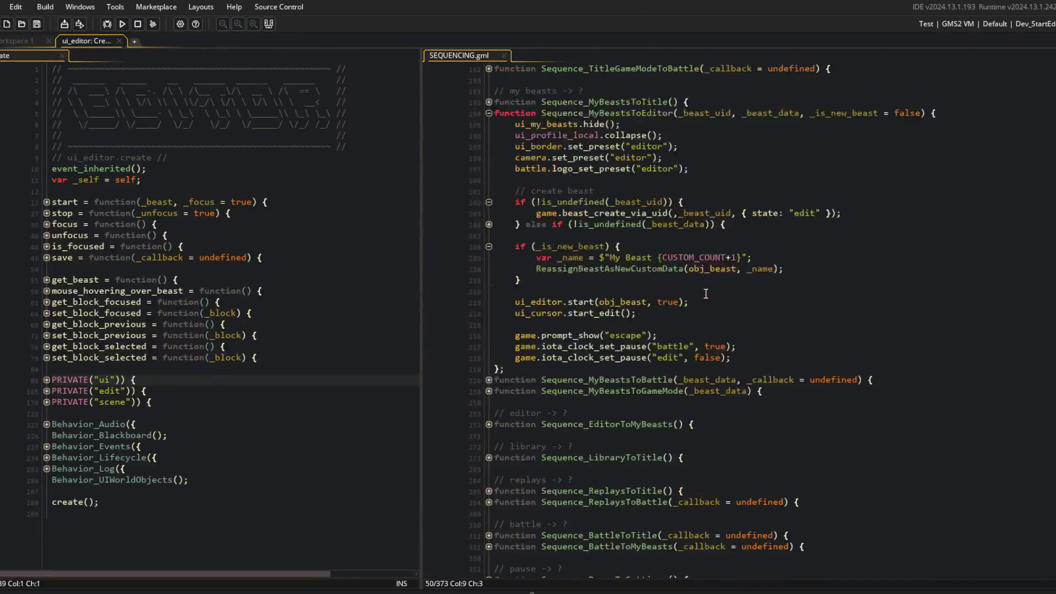
Step: Add a ui_editor.save(function() { call after ui_editor.start in Sequence_MyBeastsToEditor and save
left_click(663, 314)
key("Return")
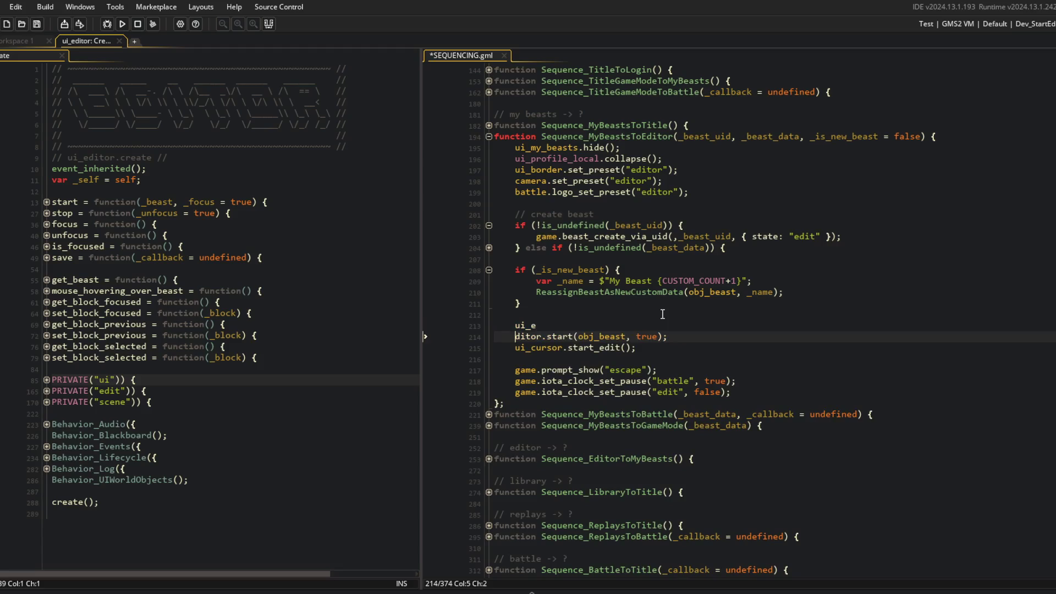
key("Down")
key("Return")
type("ui_editor.save(")
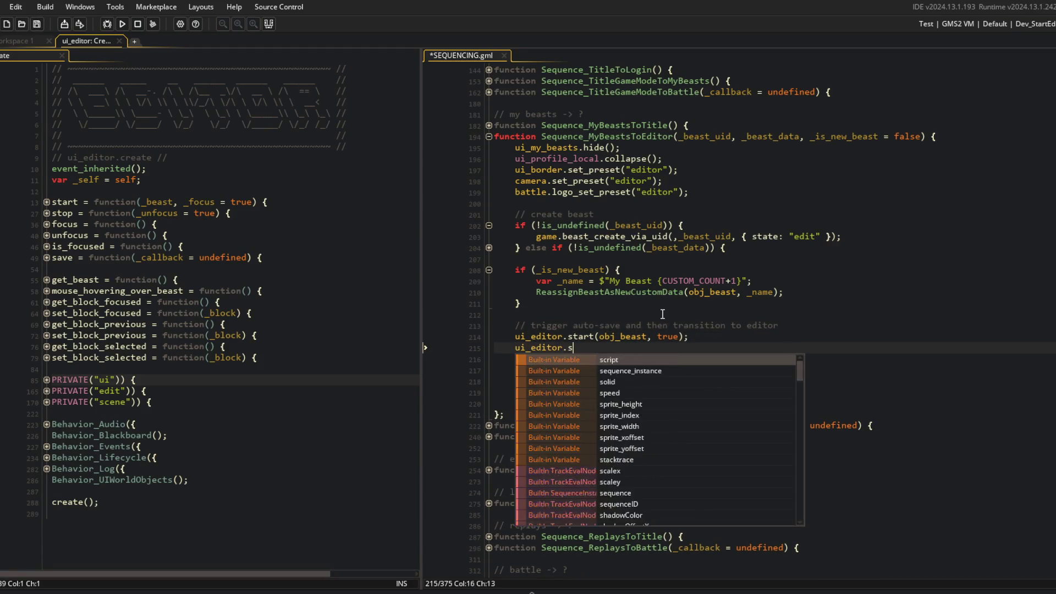
type("function() {")
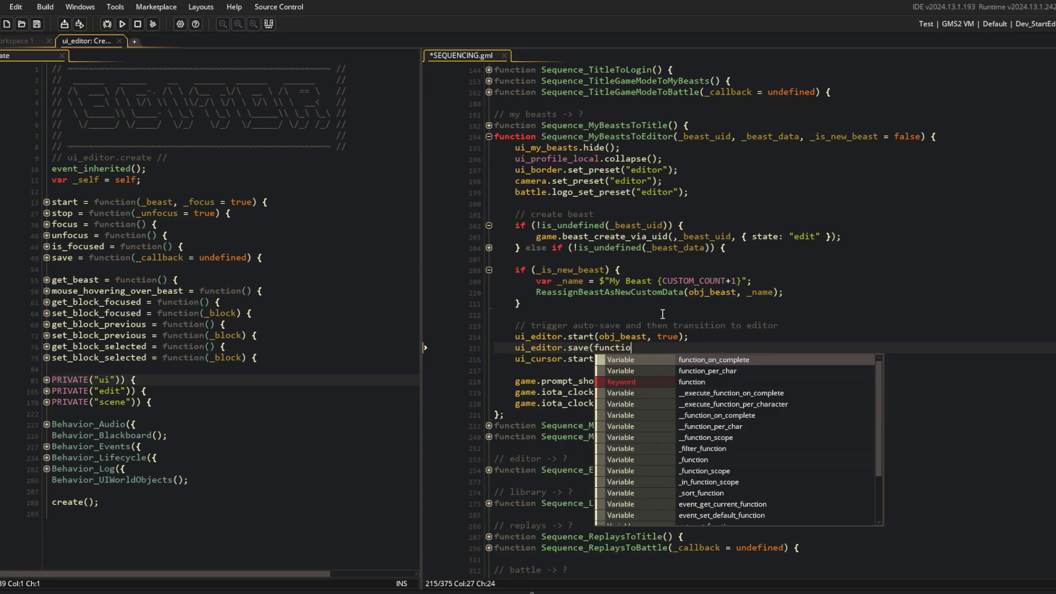
key("Return")
key("Return")
key("ctrl+s")
Step: Move the cursor and game lines into the save callback, indent them, and save
key("Down")
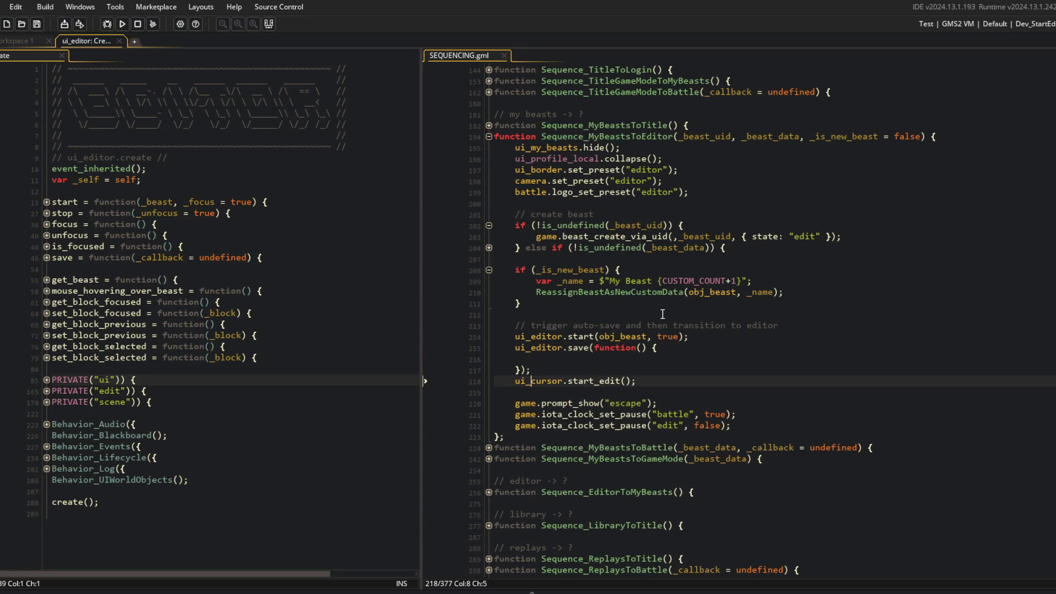
key("shift+Down")
key("shift+Down")
key("shift+Down")
key("shift+End")
key("ctrl+x")
key("Up")
key("Up")
key("ctrl+v")
key("ctrl+s")
key("shift+Up")
key("shift+Up")
key("shift+Up")
key("Tab")
Step: Close SEQUENCING.gml, reopen it through the asset search, and expand the ui_editor.save block
key("ctrl+w")
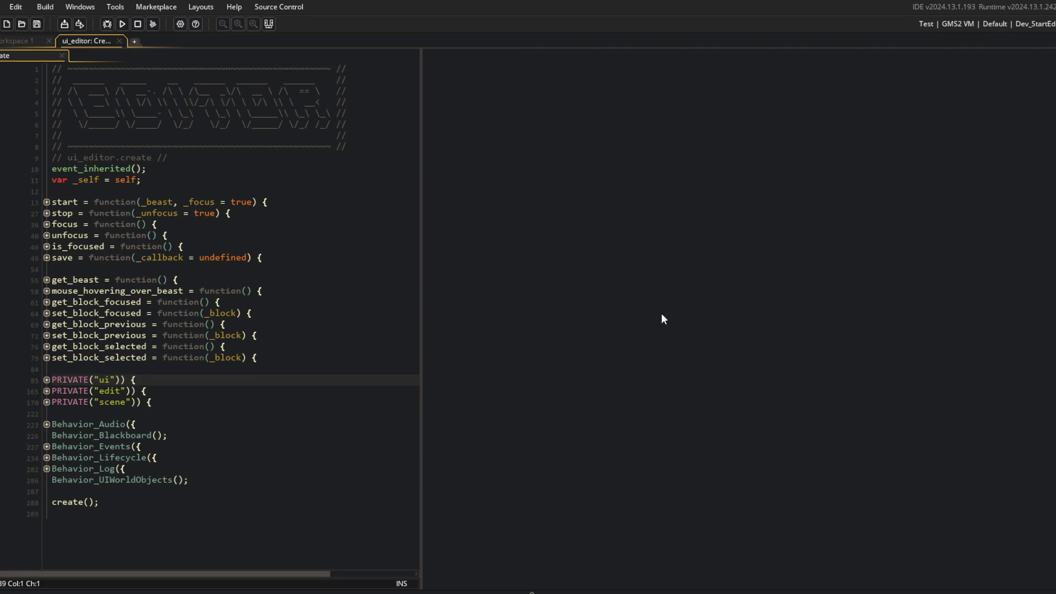
key("ctrl+t")
type("uencing")
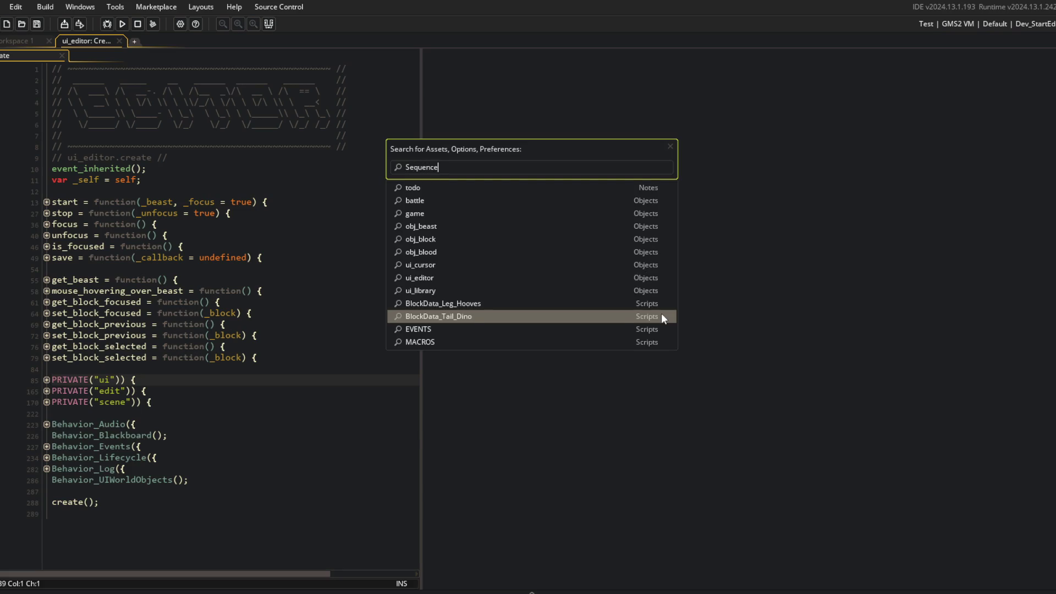
key("Return")
scroll(661, 312, "up", 6)
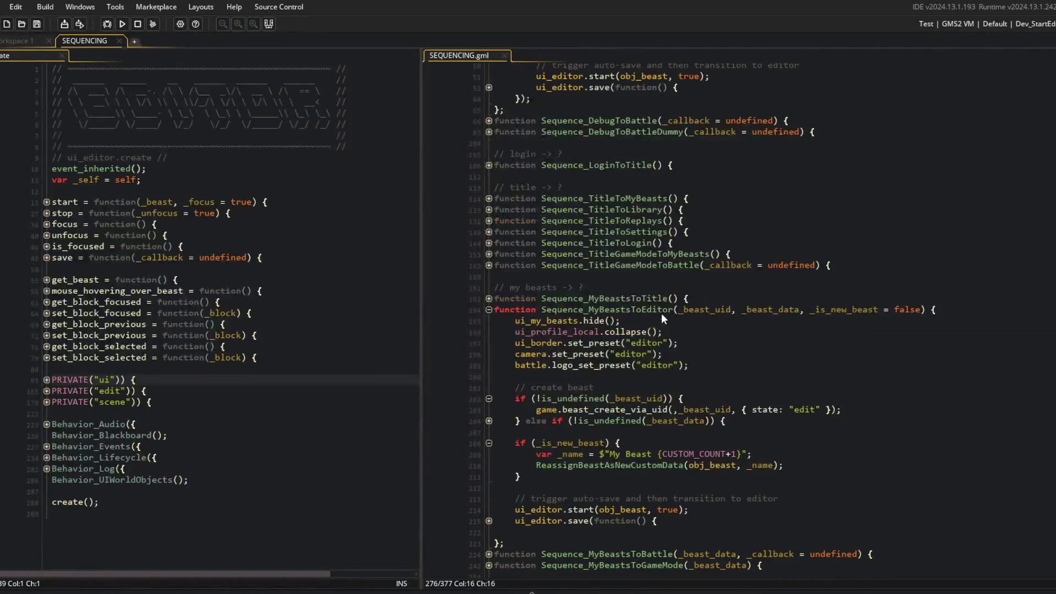
scroll(682, 457, "down", 3)
scroll(681, 457, "down", 3)
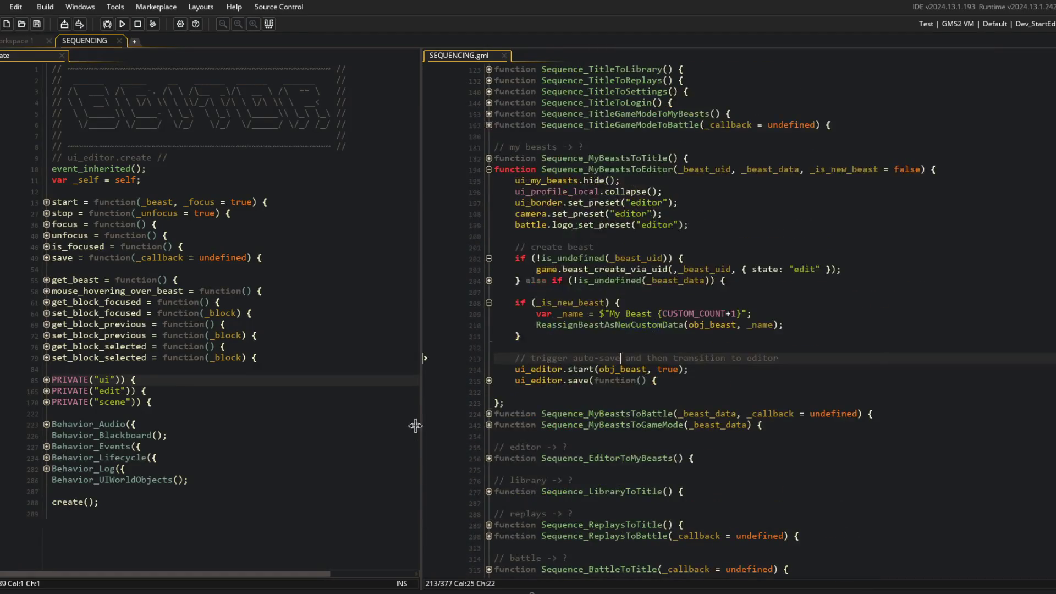
left_click(489, 380)
Step: Remove the extra blank lines inside and after the save callback
left_click(554, 462)
key("BackSpace")
left_click(600, 403)
key("BackSpace")
Step: Move the hide, collapse and logo preset calls from the function top into the save callback
left_click(718, 236)
key("Up")
key("shift+Up")
key("shift+Up")
key("shift+Up")
key("BackSpace")
key("BackSpace")
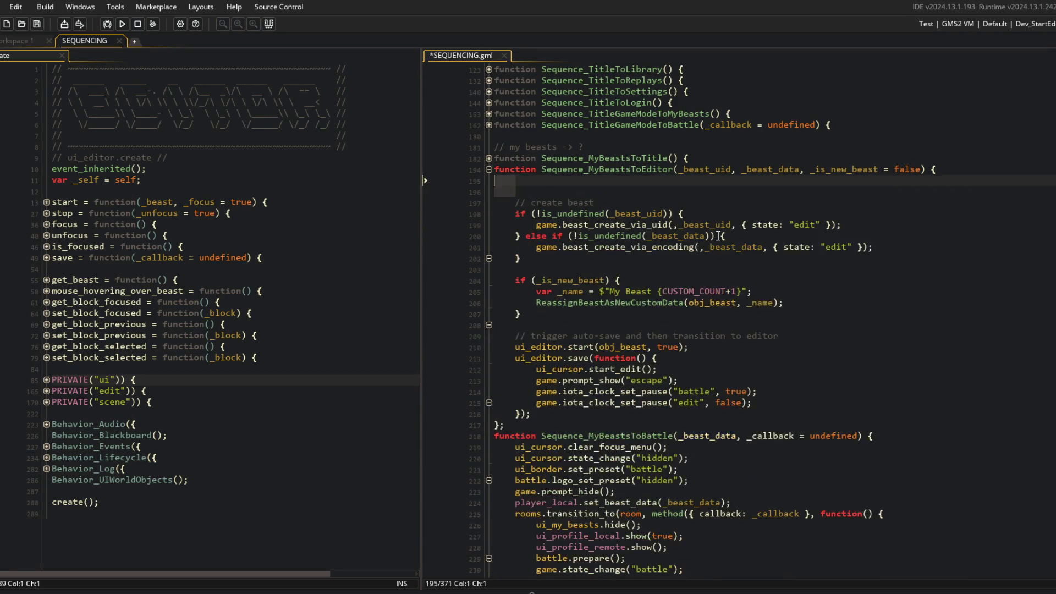
key("Return")
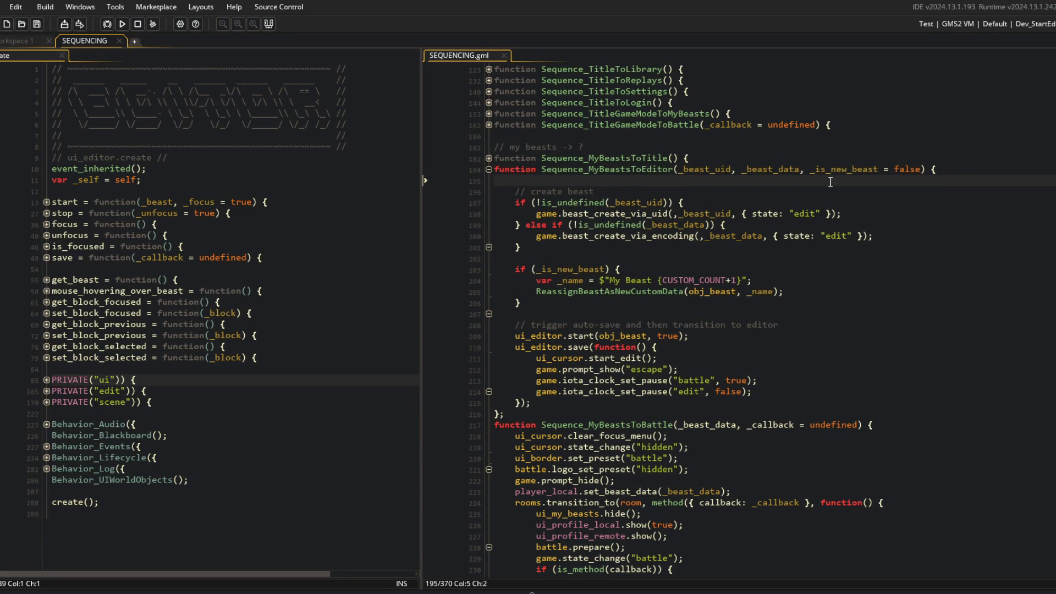
scroll(831, 182, "down", 3)
left_click(704, 254)
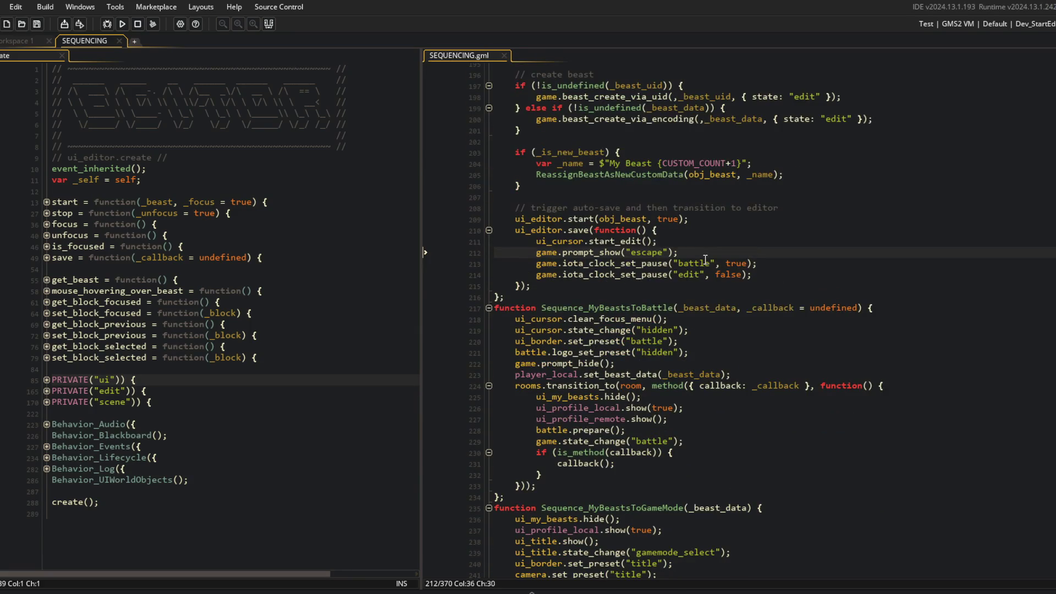
key("ctrl+v")
key("Up")
key("Up")
key("Up")
key("Up")
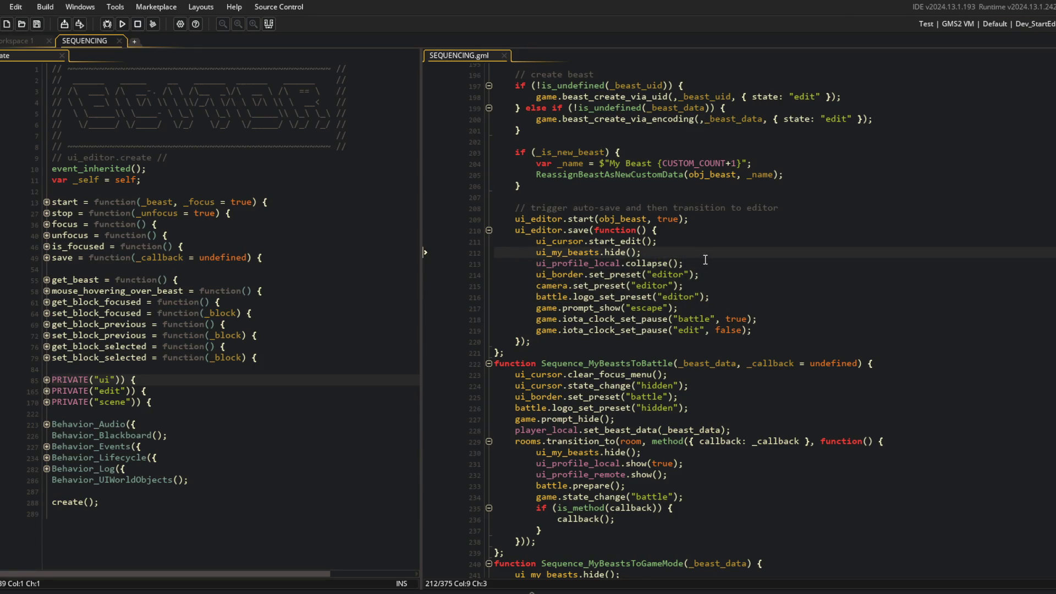
Step: Place ui_my_beasts.hide above ui_cursor.start_edit and remove the leftover blank line
key("shift+Home")
key("ctrl+x")
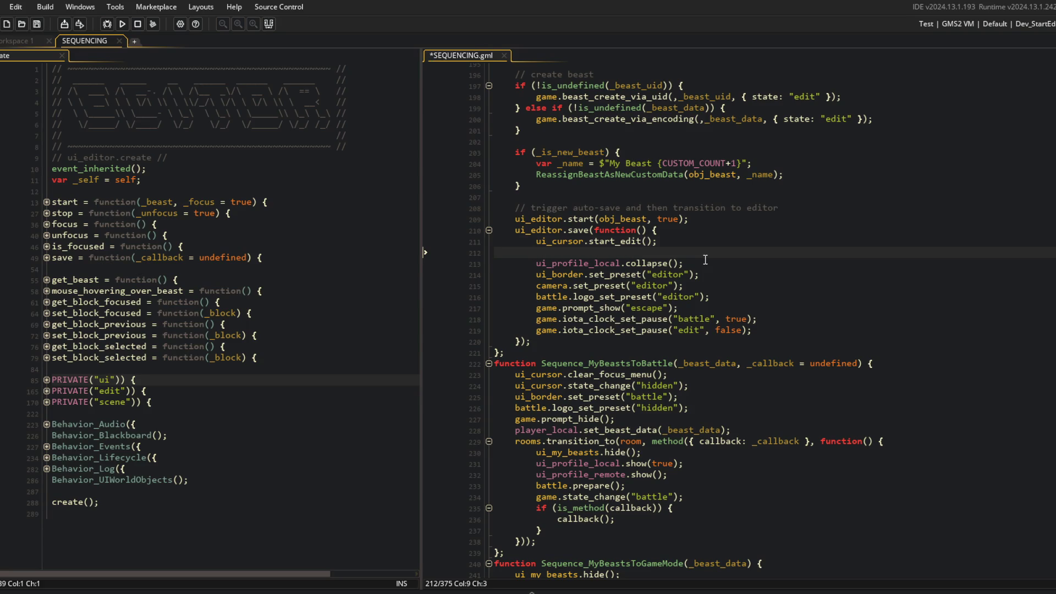
key("Up")
key("Up")
key("End")
key("Return")
key("ctrl+v")
key("Down")
key("Down")
key("ctrl+d")
Step: Remove the ui_profile_local.collapse line and open a new line after battle.logo_set_preset
key("End")
key("shift+Home")
key("Delete")
key("shift+Home")
key("BackSpace")
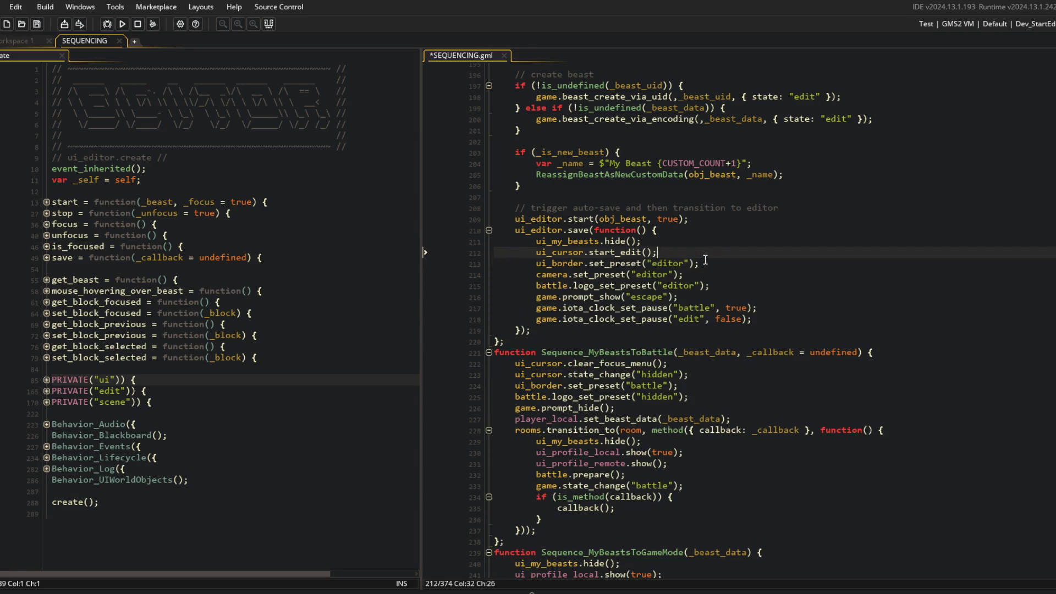
key("Down")
key("Down")
key("Down")
key("End")
key("Return")
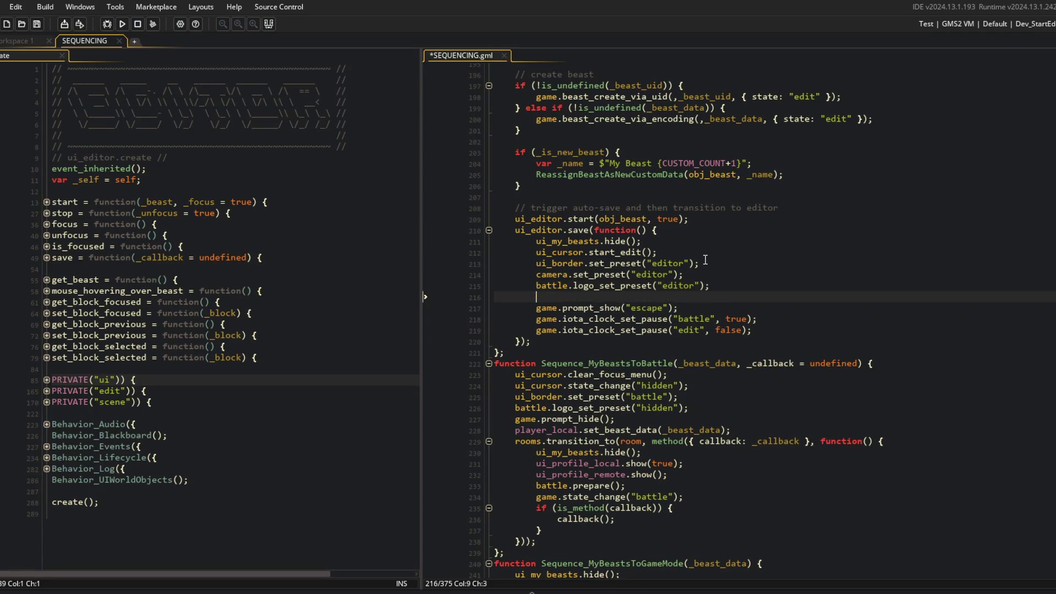
Step: Build and run the game with F5 to test the changes
key("F5")
scroll(770, 248, "up", 2)
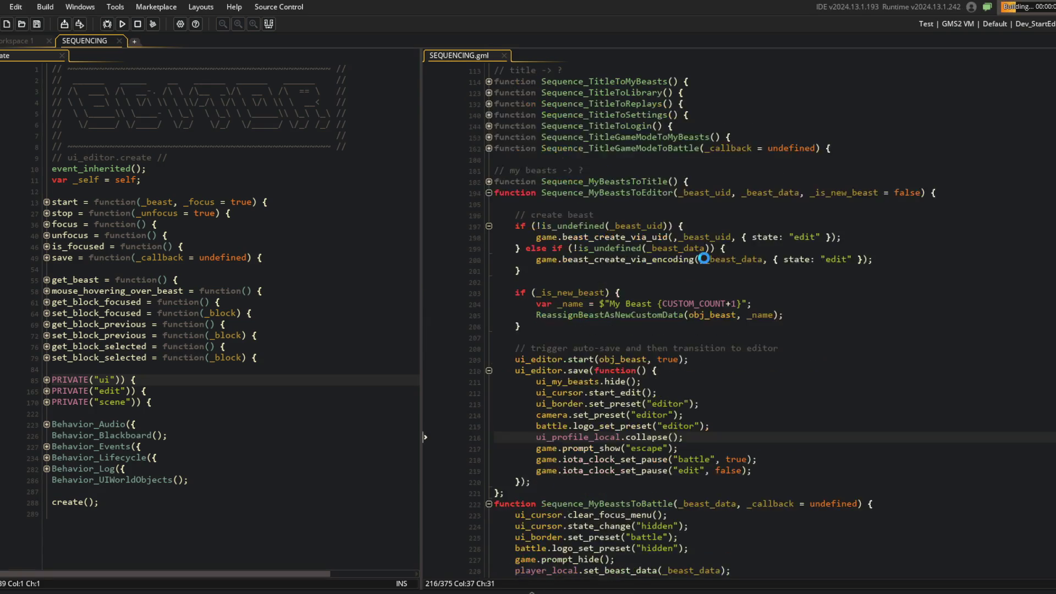
left_click(805, 241)
scroll(805, 240, "down", 1)
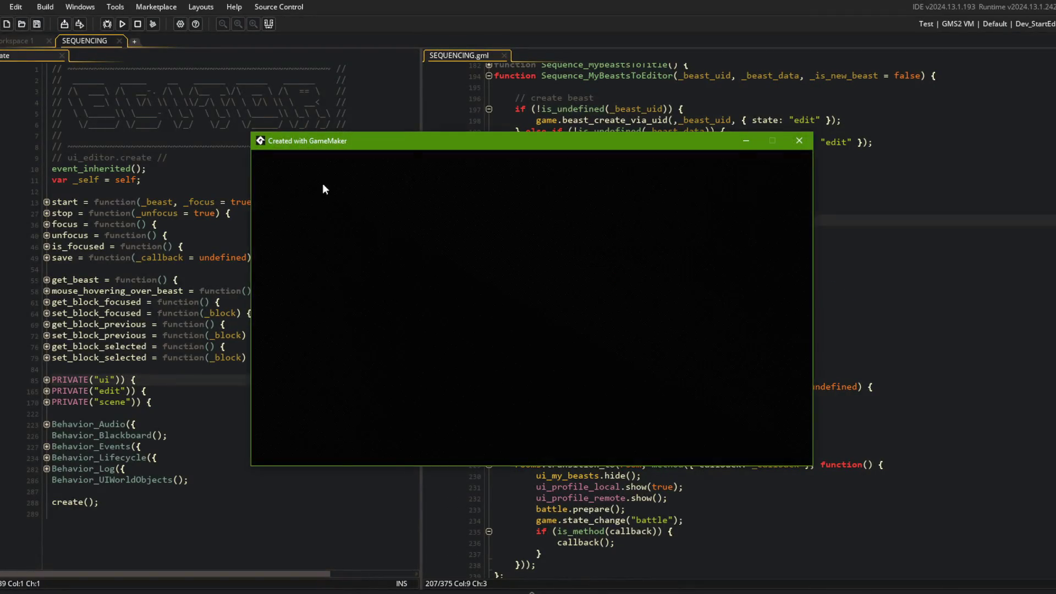
key("Escape")
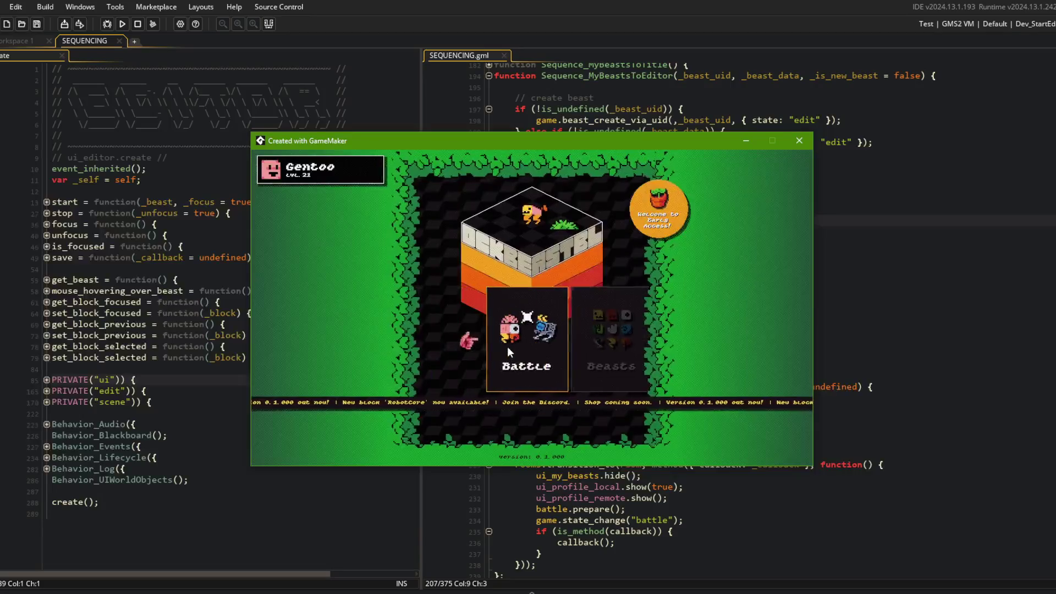
left_click(543, 336)
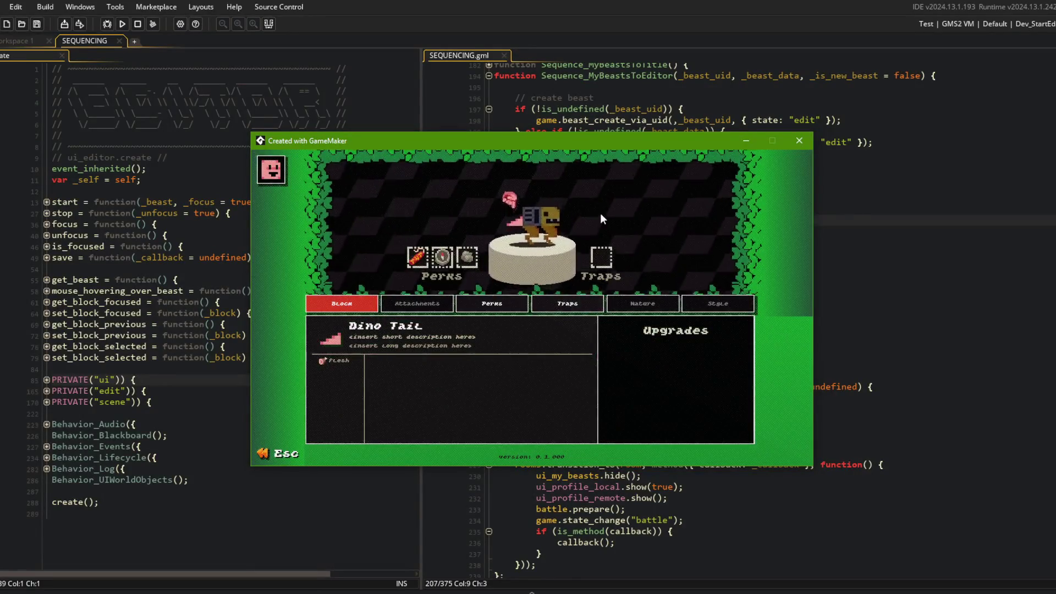
key("Escape")
left_click(584, 343)
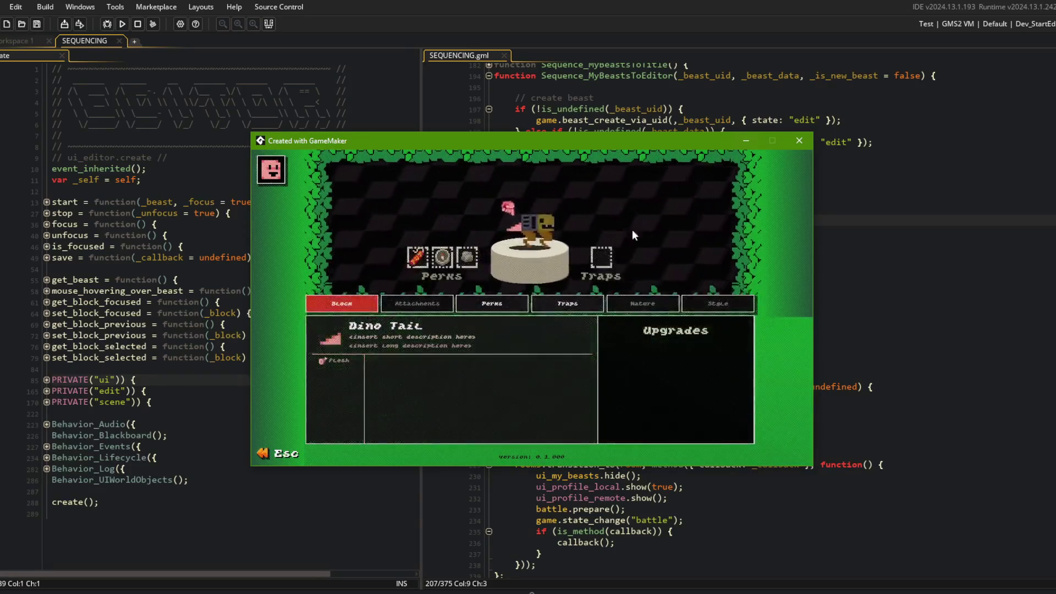
key("Escape")
scroll(602, 323, "down", 4)
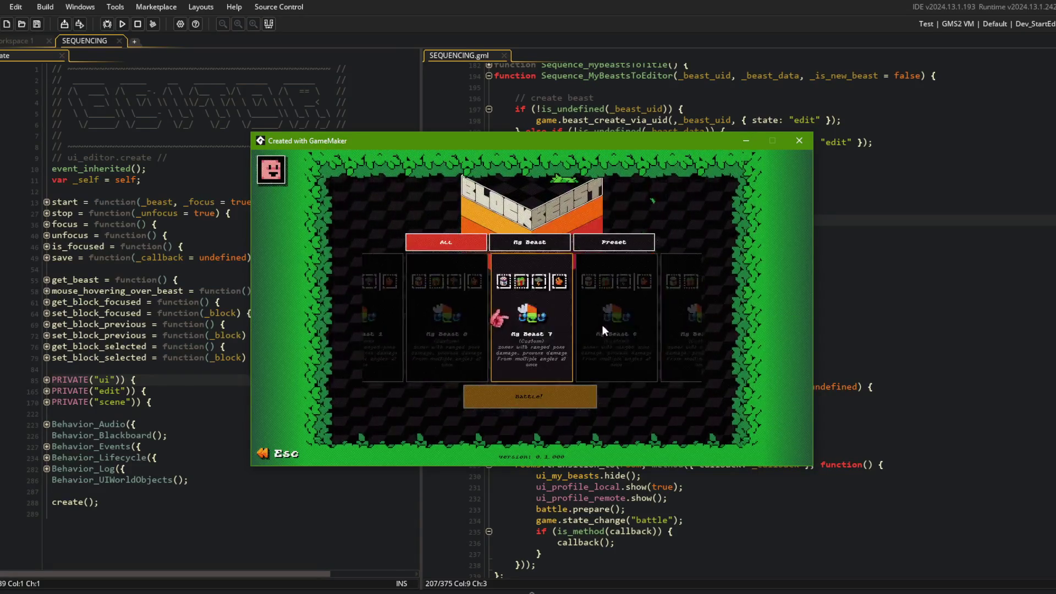
scroll(602, 327, "down", 3)
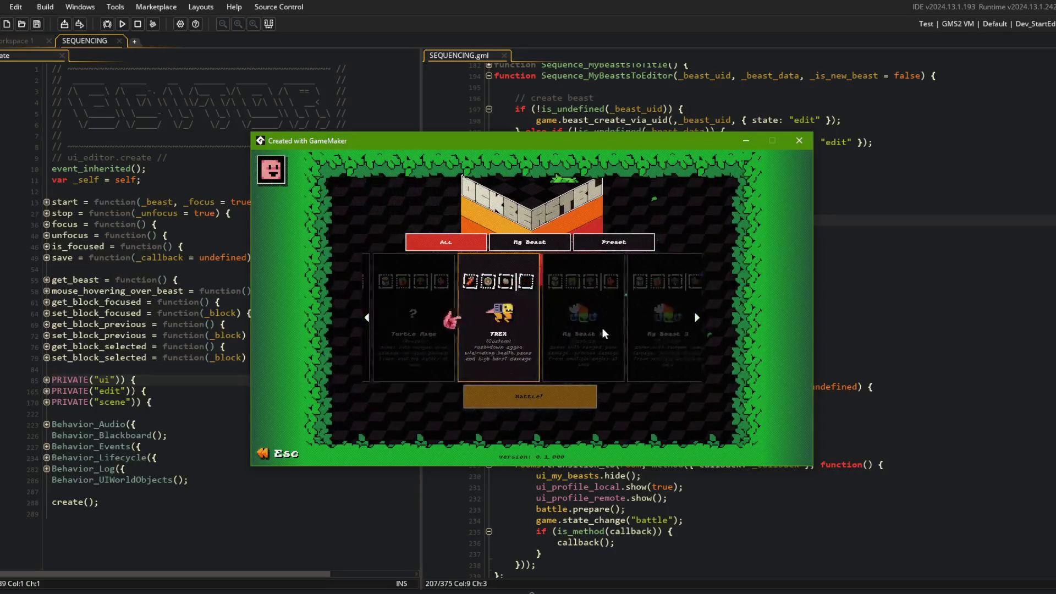
left_click(566, 339)
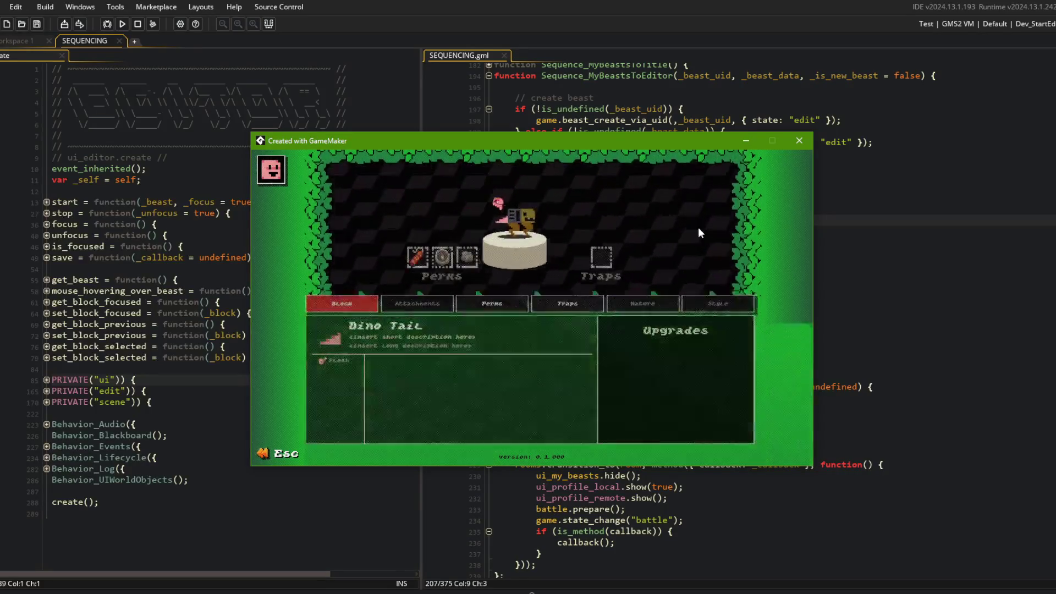
left_click(799, 141)
scroll(715, 275, "up", 3)
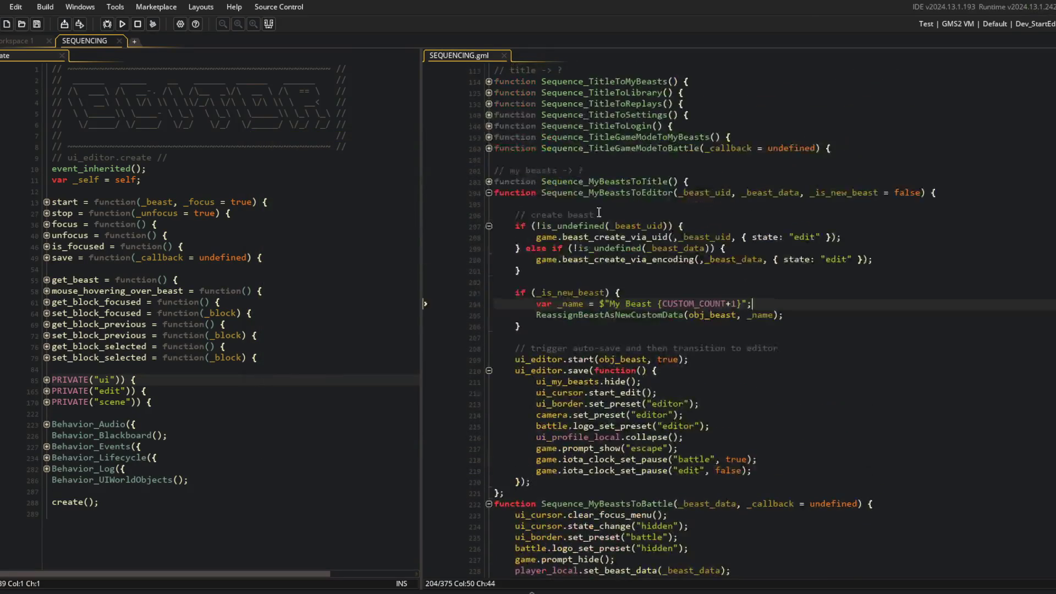
Step: Jump from SEQUENCING.gml to the ReassignBeastAsNewCustomData definition in IBeastData.gml
left_click(776, 259)
left_click(606, 315)
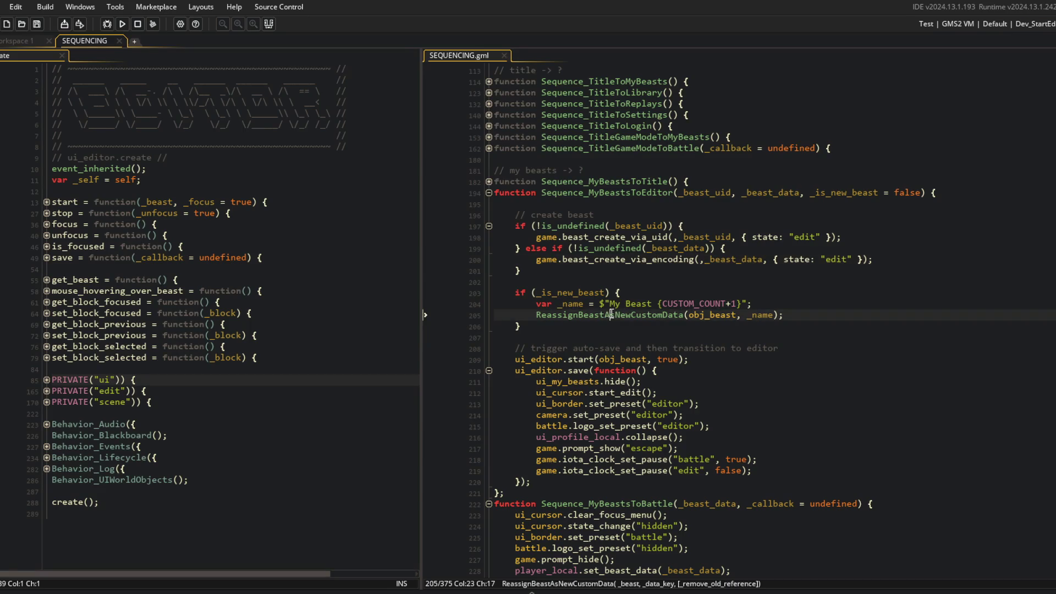
middle_click(613, 317)
left_click(568, 384)
left_click(675, 416)
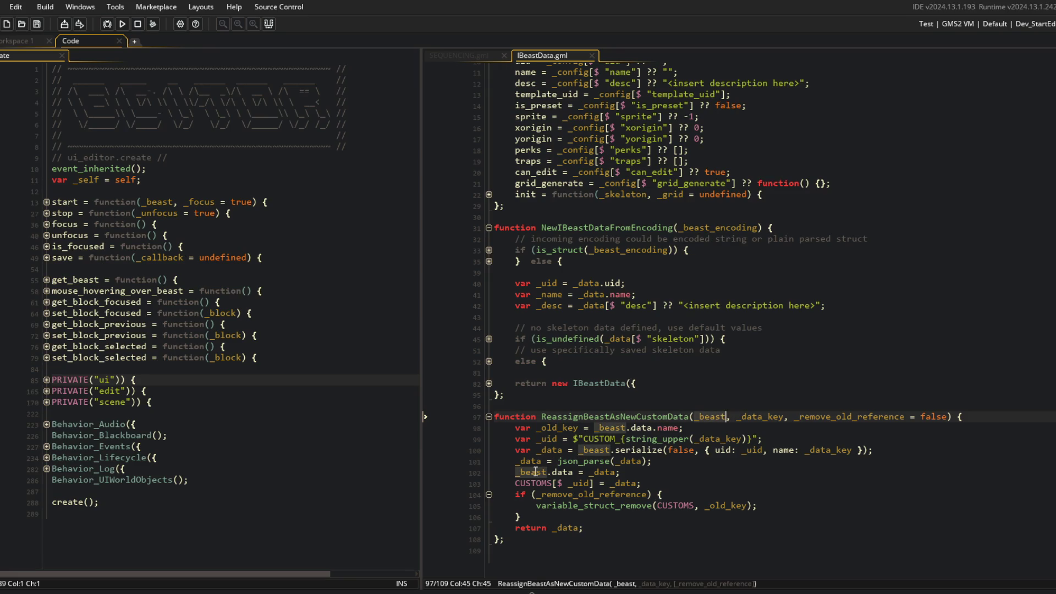
Step: Find obj_beast through asset search and expand its Create event's serialize function
left_click(22, 41)
key("ctrl+t")
type("obj_beast")
key("Return")
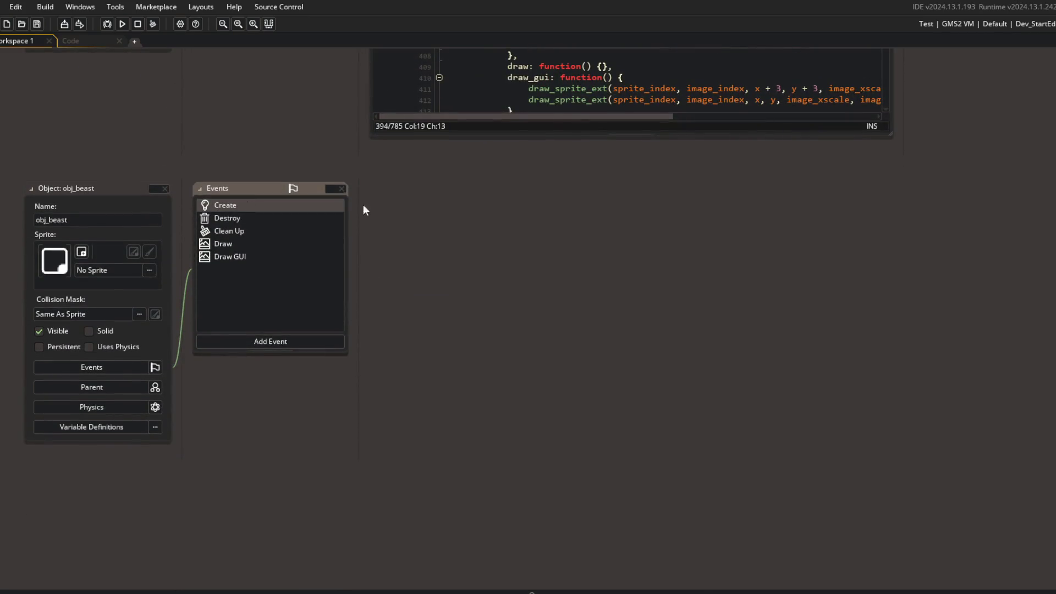
double_click(321, 206)
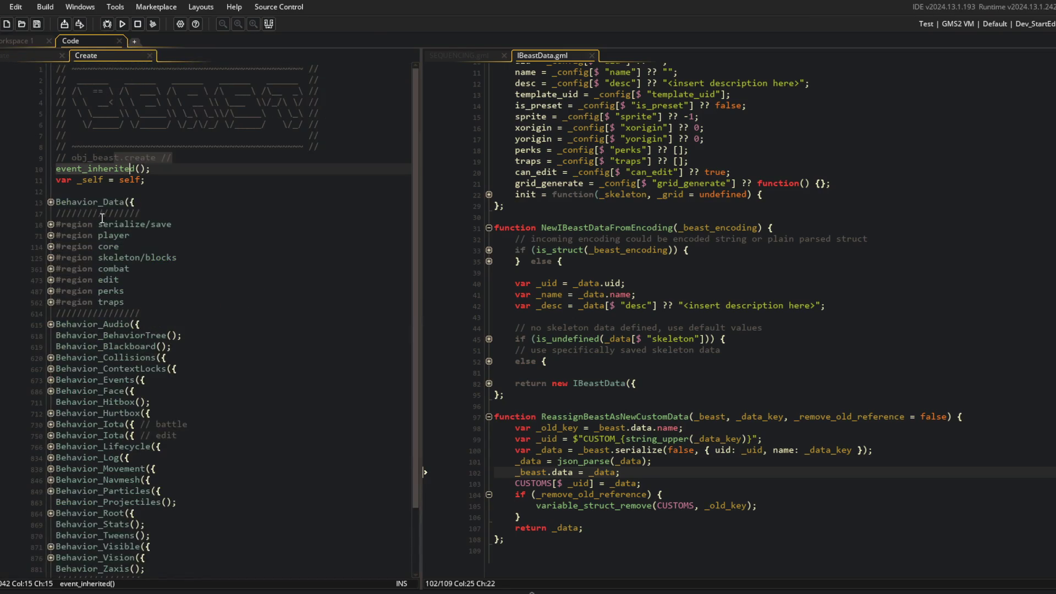
left_click(51, 224)
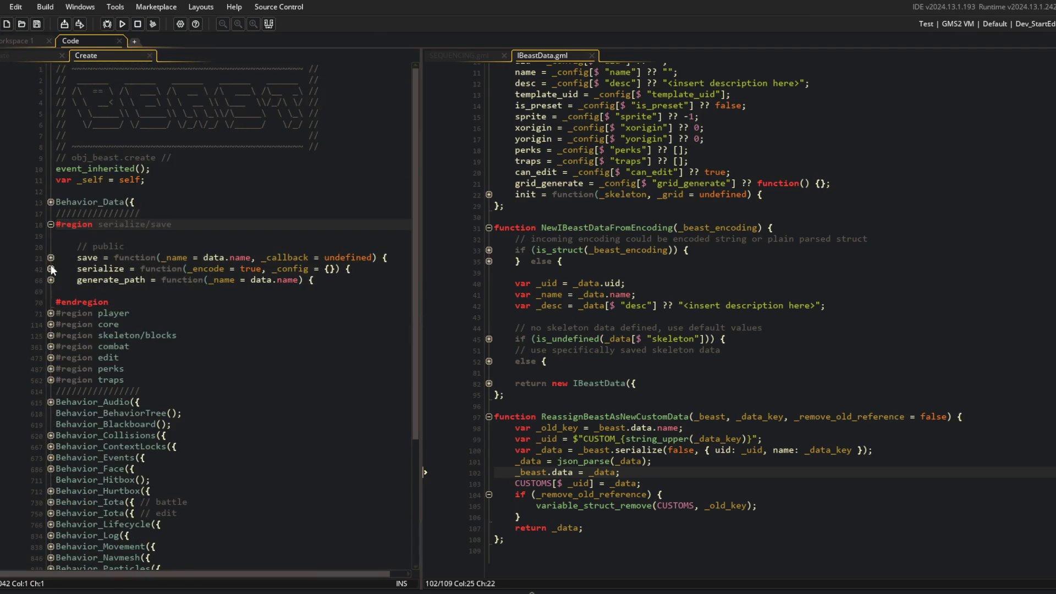
left_click(50, 269)
left_click(172, 313)
Step: Add desc: "" to ReassignBeastAsNewCustomData's serialize call and save IBeastData.gml
double_click(111, 269)
double_click(641, 450)
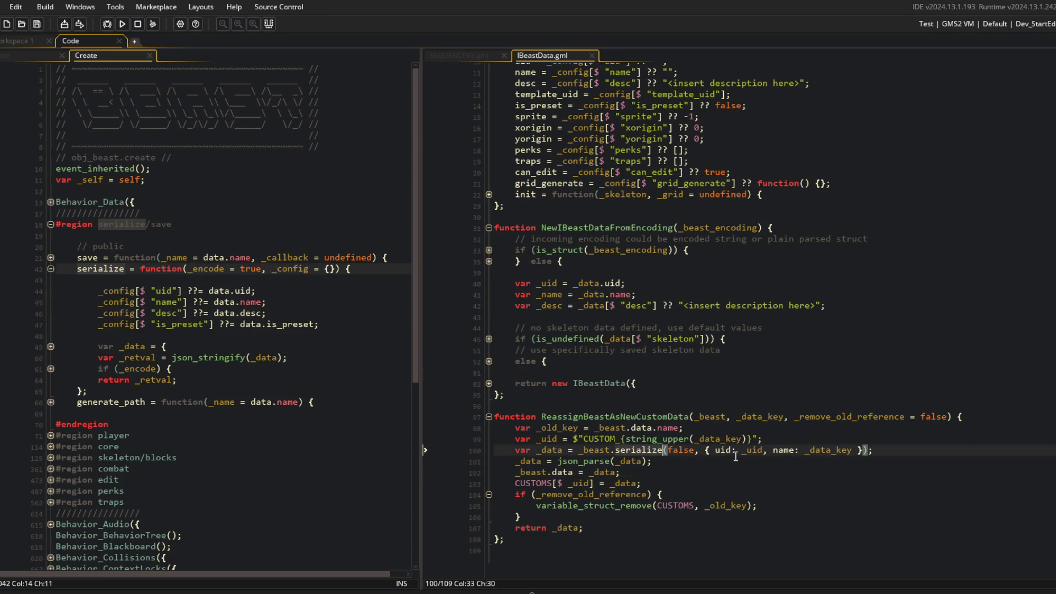
left_click(858, 450)
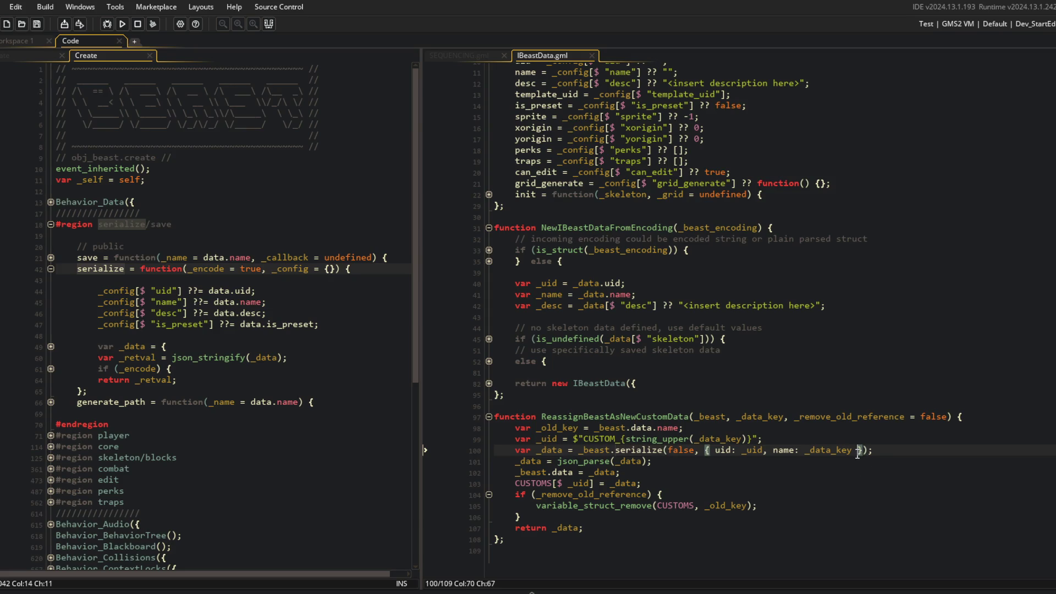
type(", desc:")
key("Left")
key("ctrl+s")
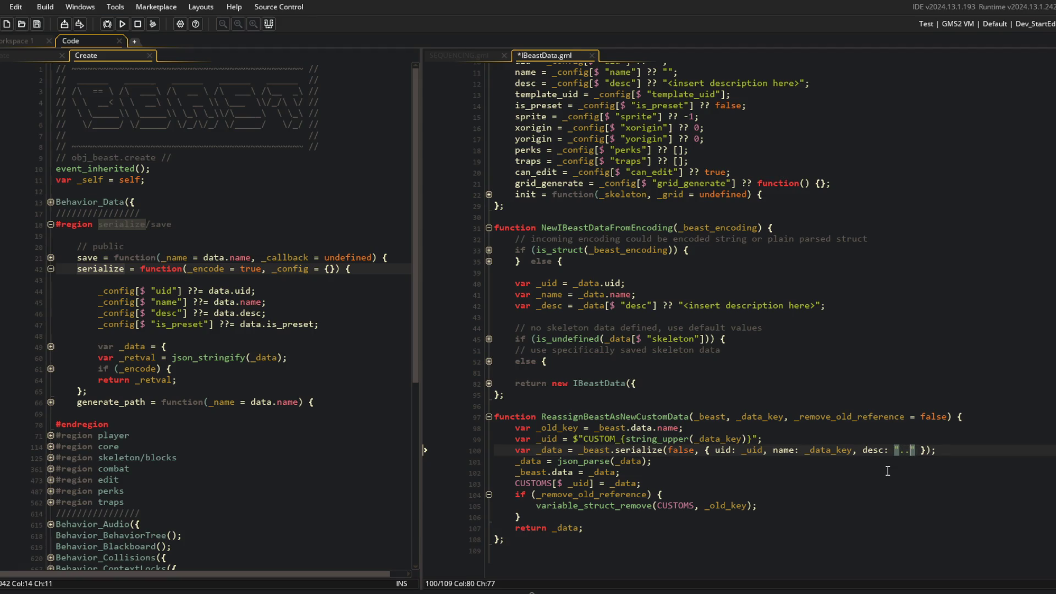
key("Up")
key("alt+Tab")
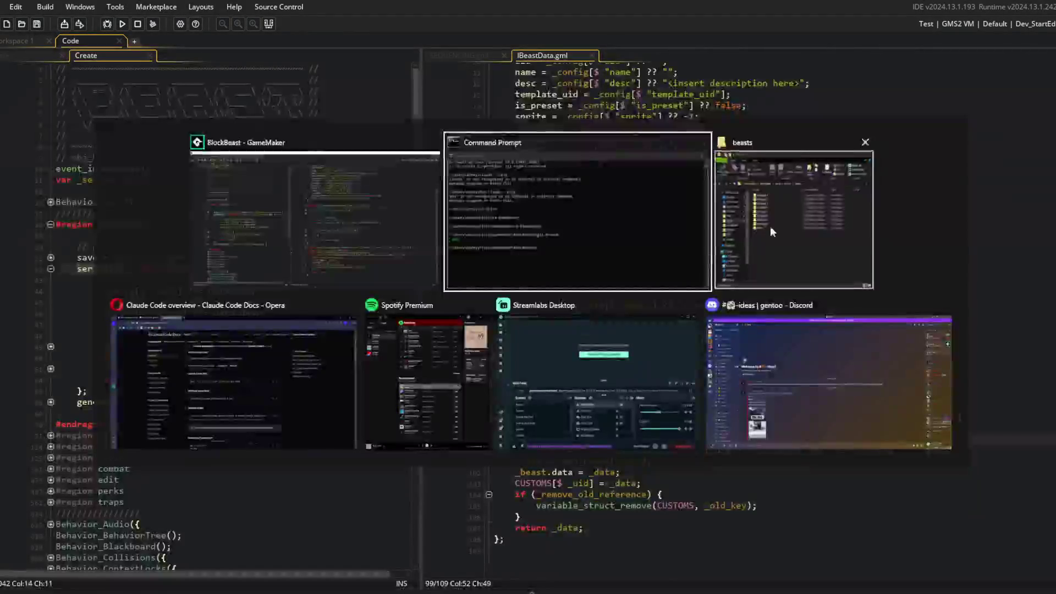
Step: Delete all the saved beast folders in the open Explorer window
left_click(770, 228)
key("ctrl+a")
key("Delete")
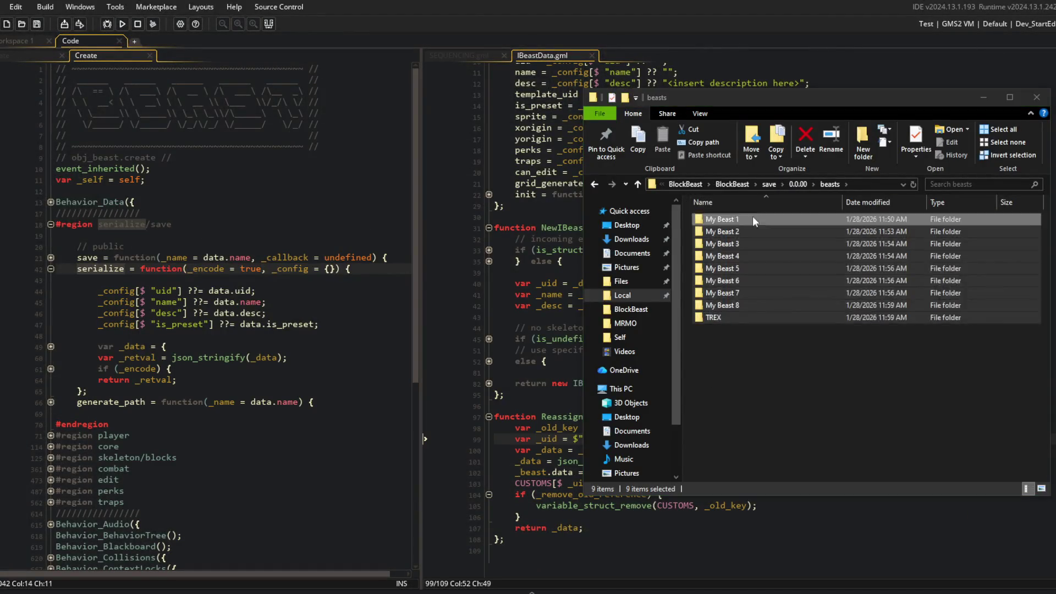
Step: Browse to default\BlockBeast\save\0.0.00\beasts, then rebuild and run the game
left_click(718, 183)
double_click(719, 230)
double_click(740, 219)
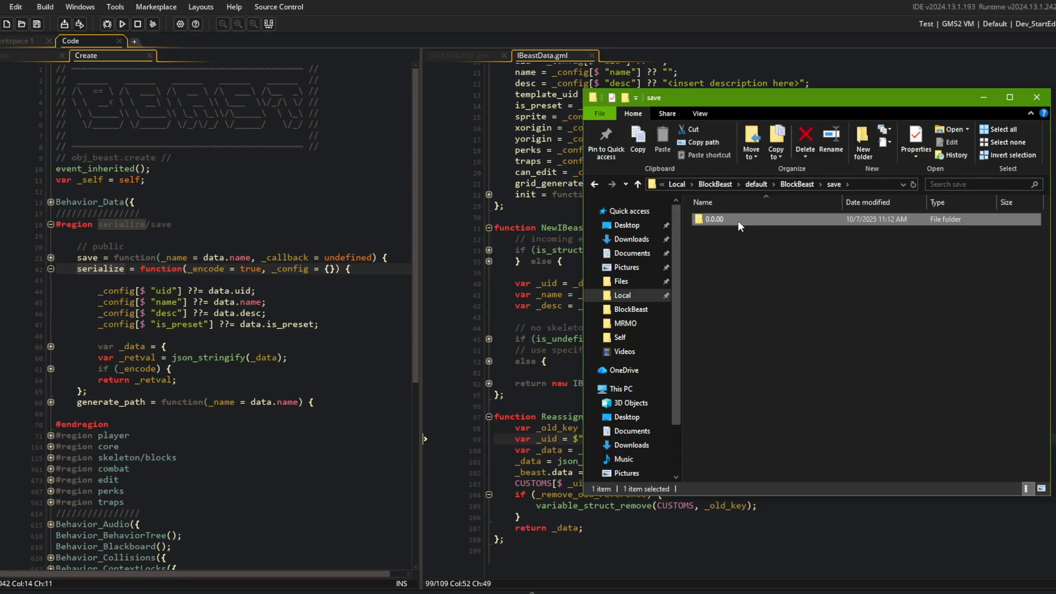
double_click(738, 220)
double_click(737, 220)
double_click(738, 220)
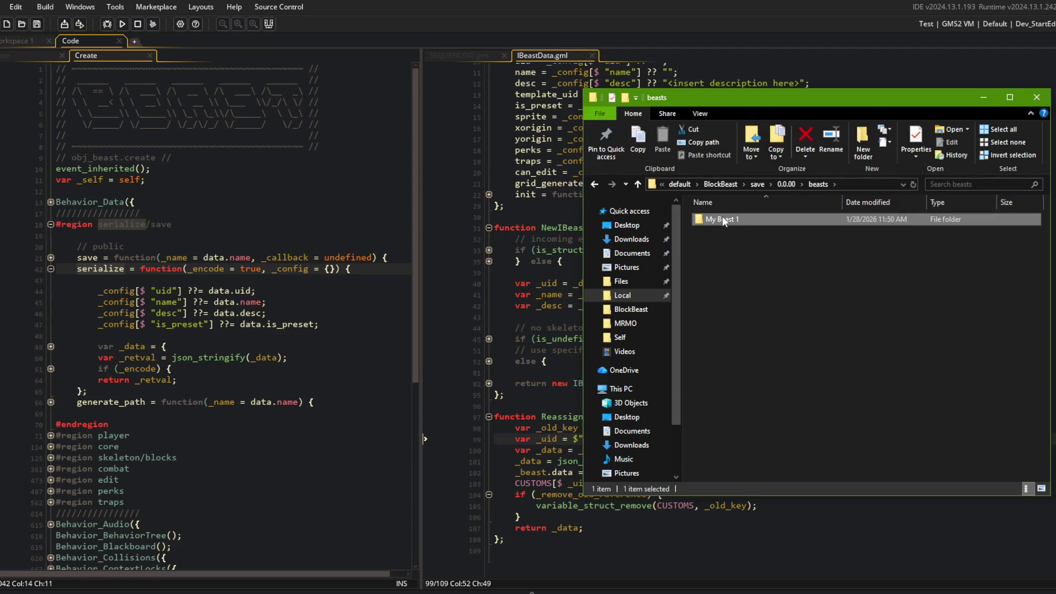
left_click(293, 146)
left_click(127, 25)
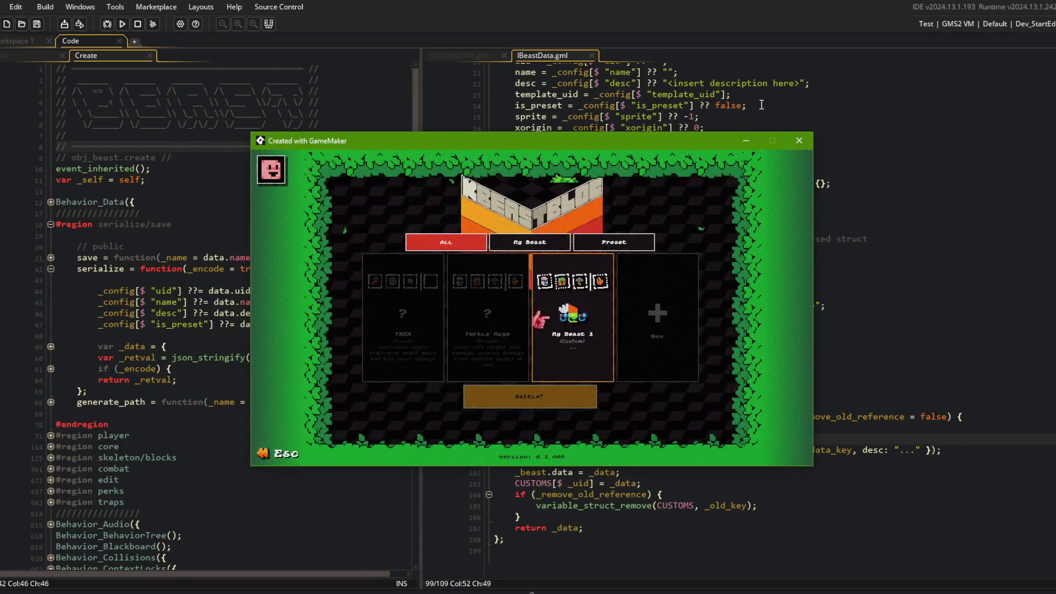
Step: Close the test game and check in Command Prompt that the repository is on main
left_click(801, 140)
left_click(880, 235)
key("alt+Tab")
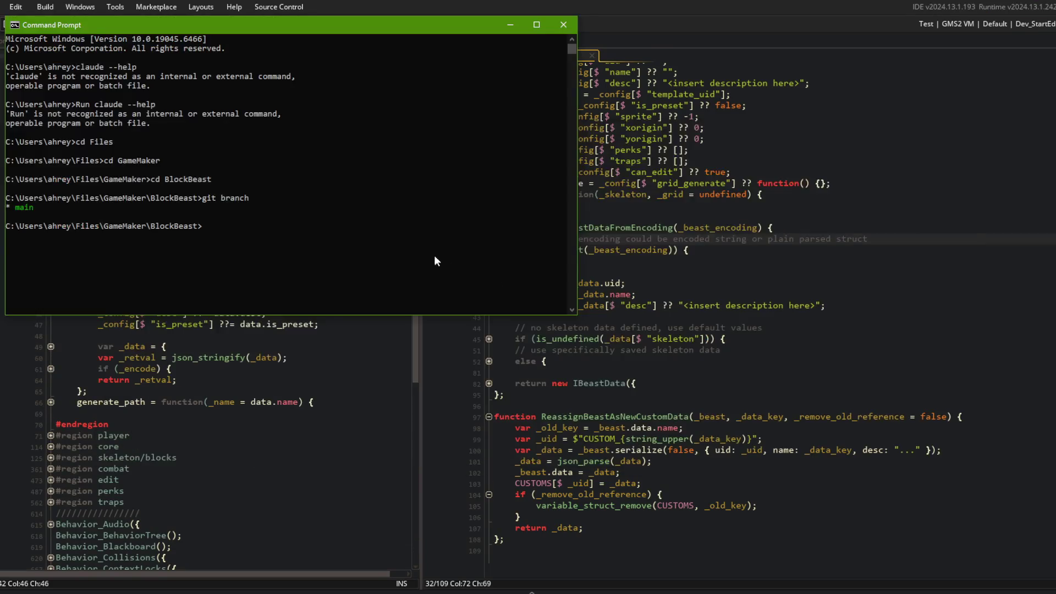
key("alt+Tab")
Step: Close the IBeastData.gml tab and return to Sequence_MyBeastsToEditor in SEQUENCING.gml
middle_click(544, 54)
left_click(626, 202)
left_click_drag(420, 143, 358, 143)
scroll(495, 275, "down", 4)
Step: Close the obj_beast Create tab and unfold the debug sequence's ui_editor.save callback
left_click(456, 264)
left_click(647, 246)
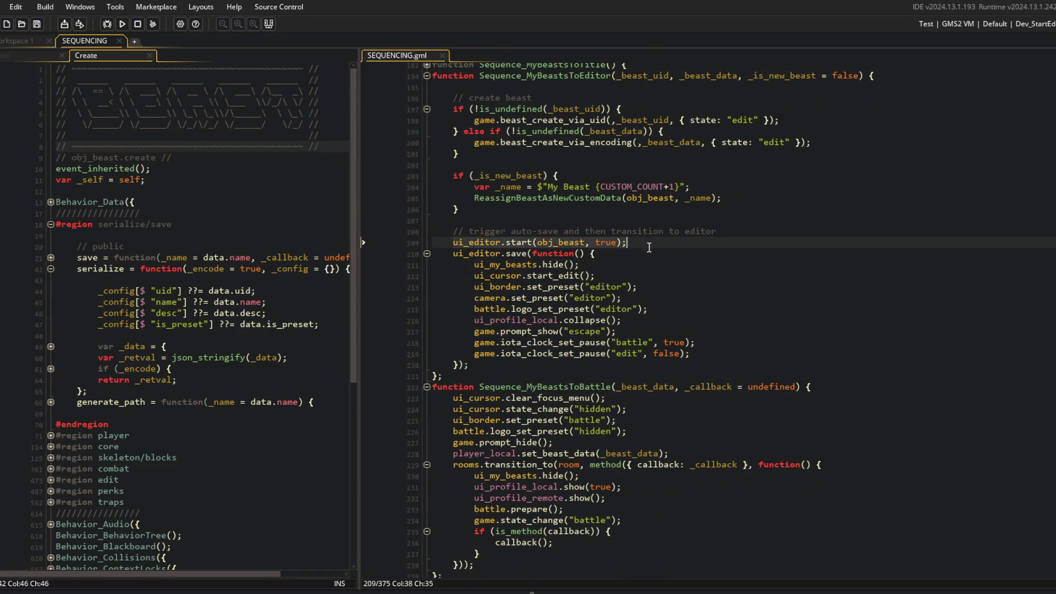
middle_click(117, 57)
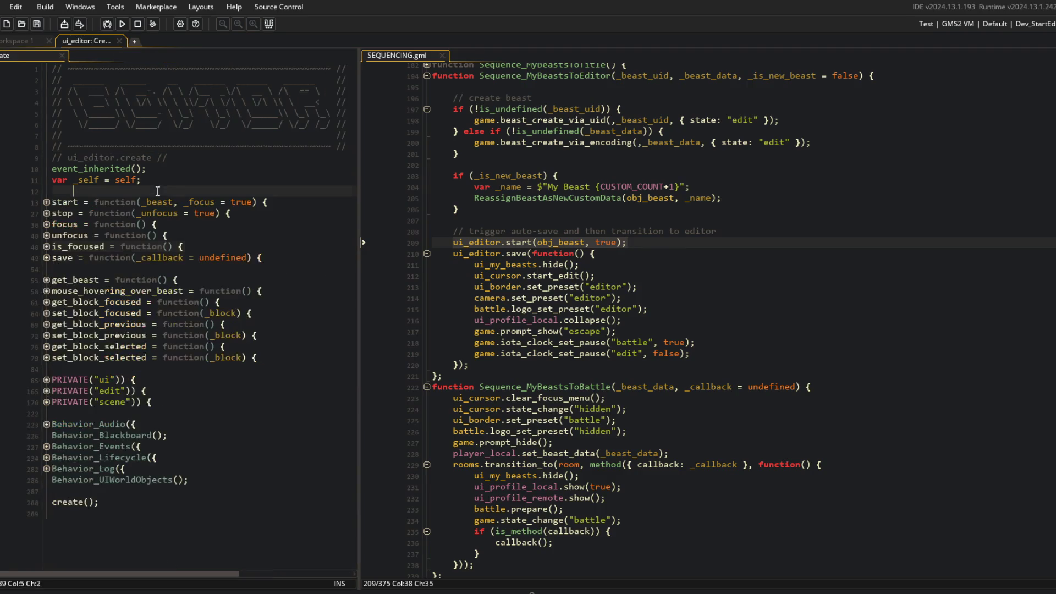
left_click(442, 389)
scroll(489, 220, "up", 8)
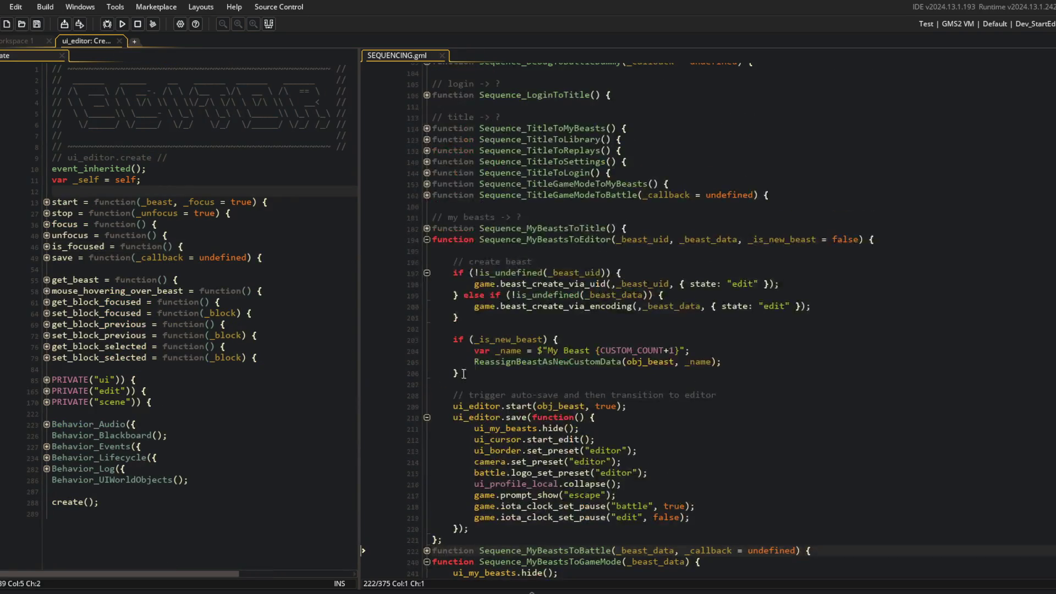
scroll(489, 153, "up", 4)
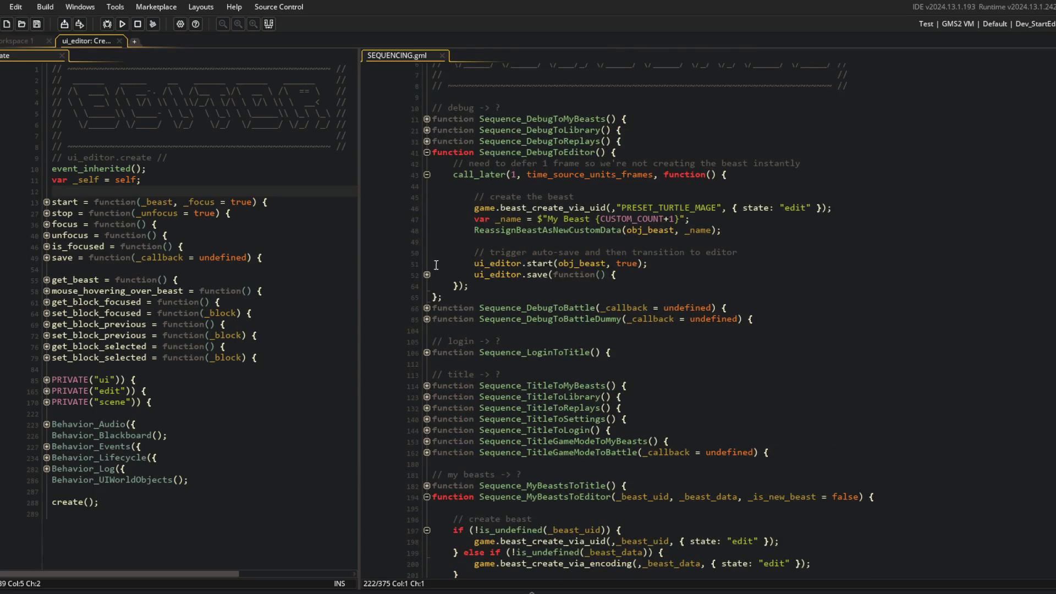
left_click(427, 274)
scroll(441, 248, "down", 2)
mouse_move(452, 125)
left_mouse_down()
mouse_move(605, 159)
mouse_move(737, 368)
left_mouse_up()
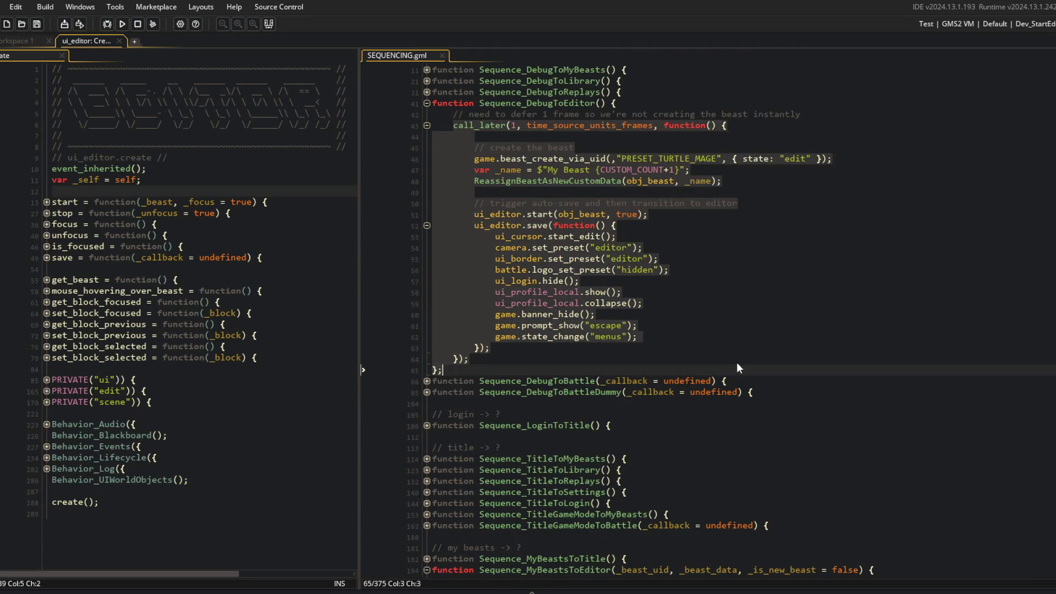
scroll(746, 183, "down", 10)
mouse_move(434, 241)
left_mouse_down()
mouse_move(770, 283)
mouse_move(809, 512)
left_mouse_up()
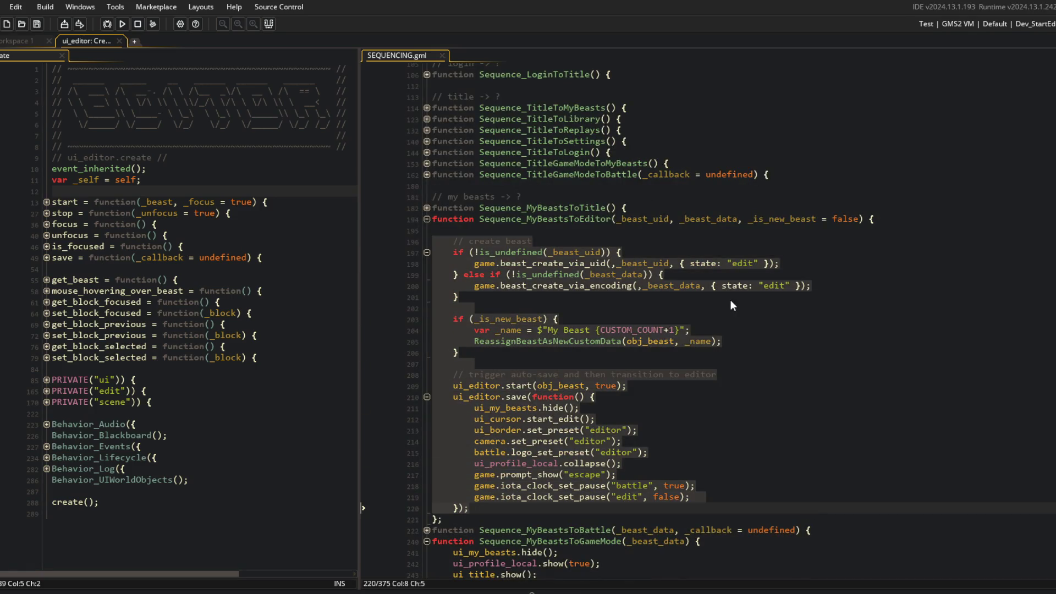
scroll(726, 316, "up", 9)
Step: Unfold the start and save functions in ui_editor's Create event
left_click(532, 166)
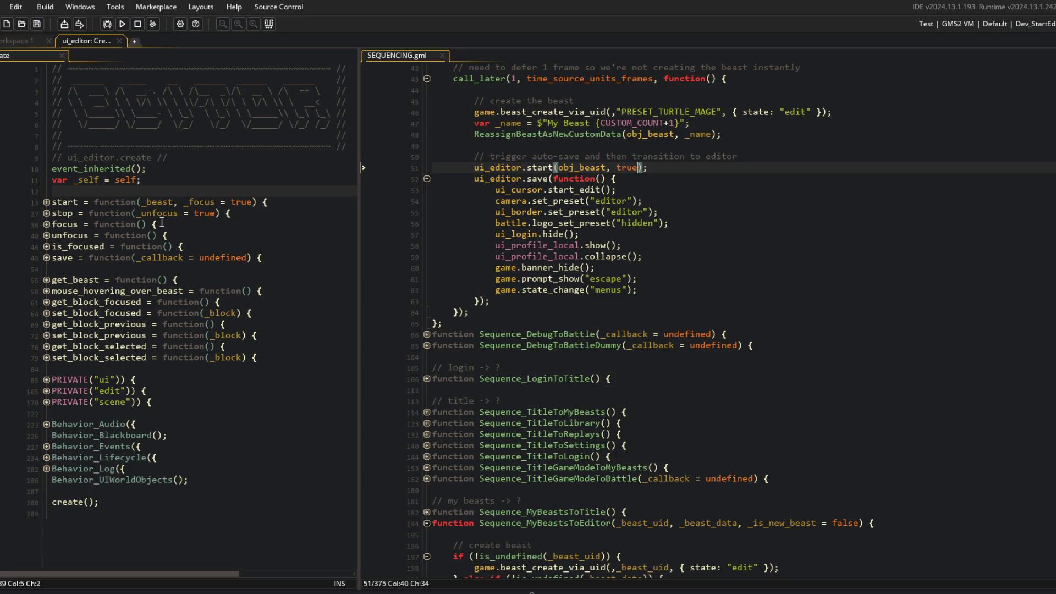
left_click(47, 202)
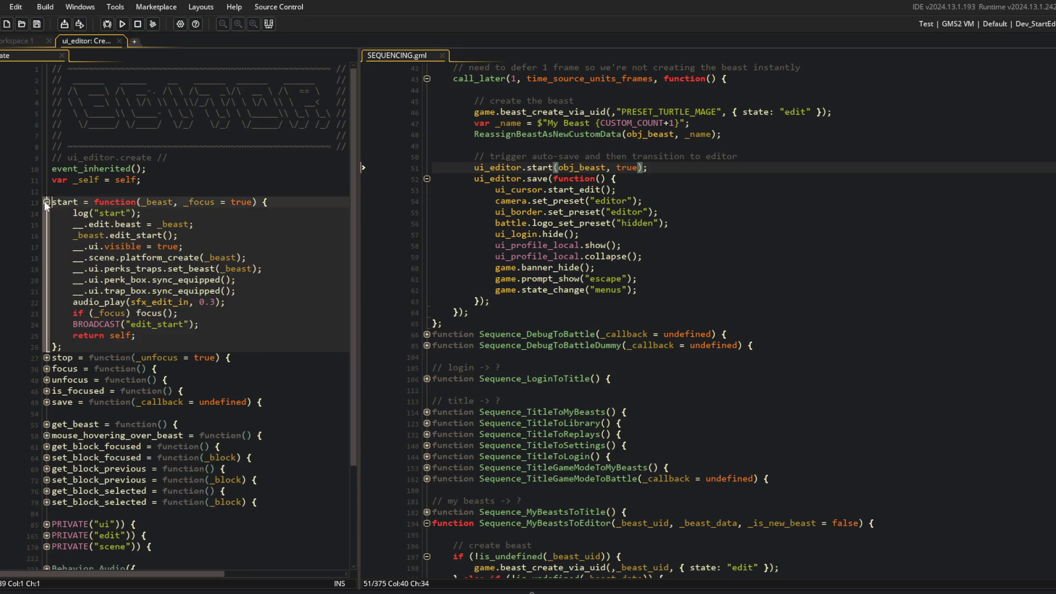
left_click(46, 403)
left_click(217, 328)
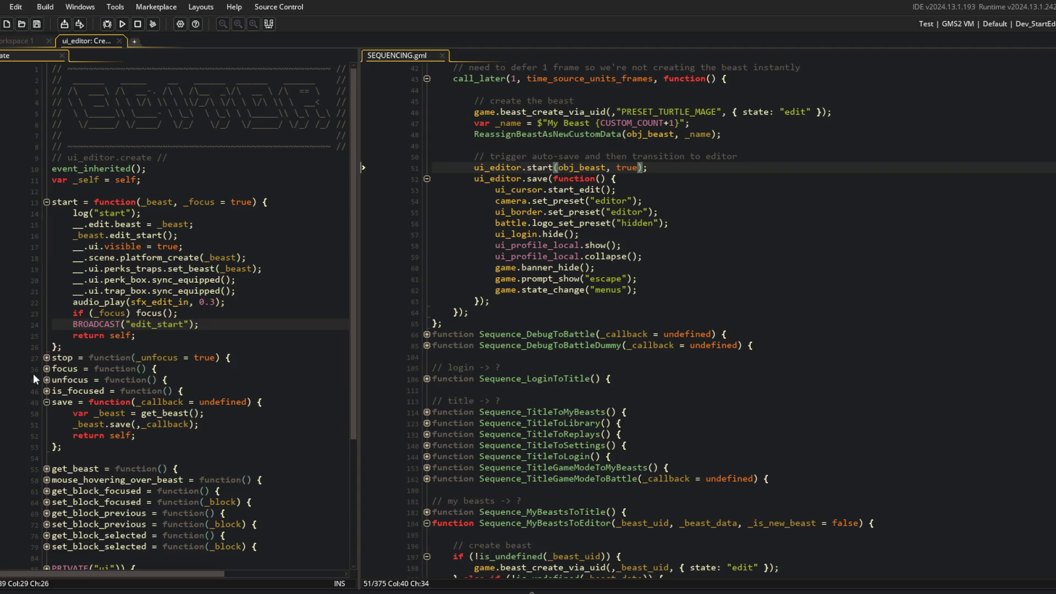
left_click(44, 357)
scroll(72, 346, "down", 5)
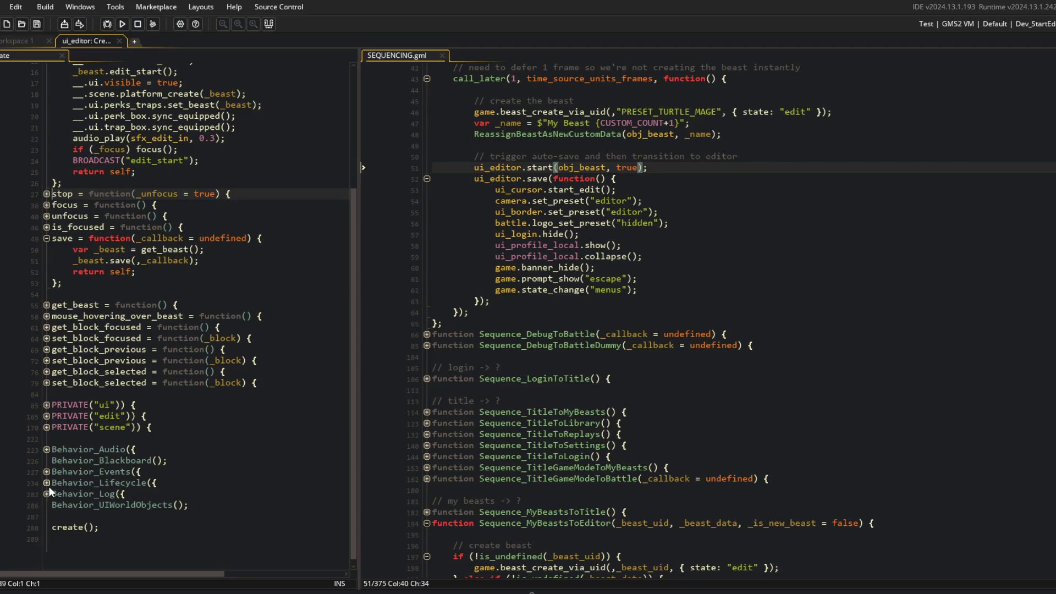
scroll(561, 368, "down", 15)
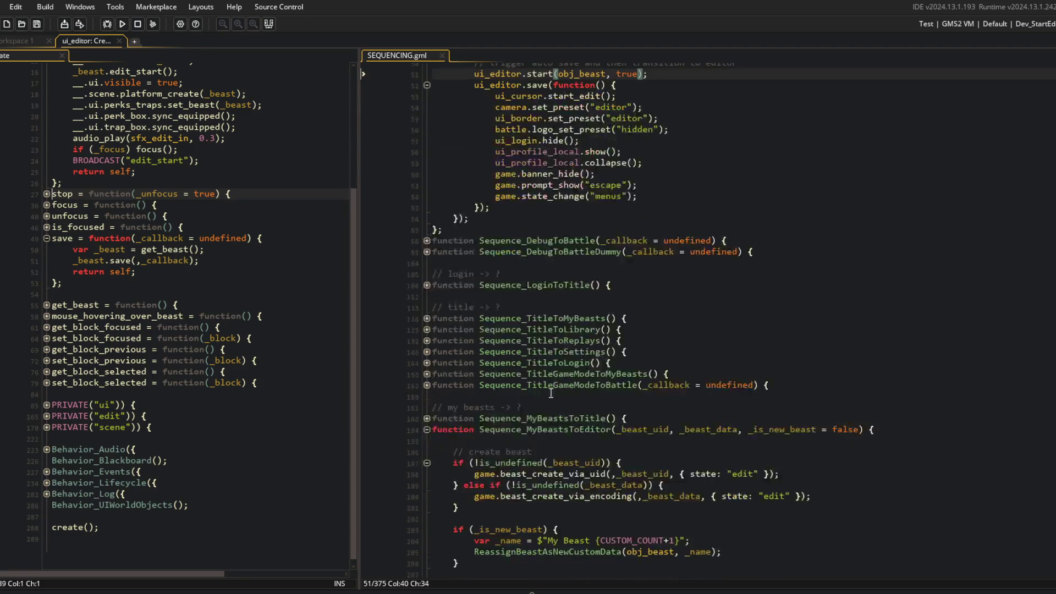
Step: Review the sequences' ui_editor.save calls, then add ', _save_callback = undefined' to start's parameters
left_click(427, 330)
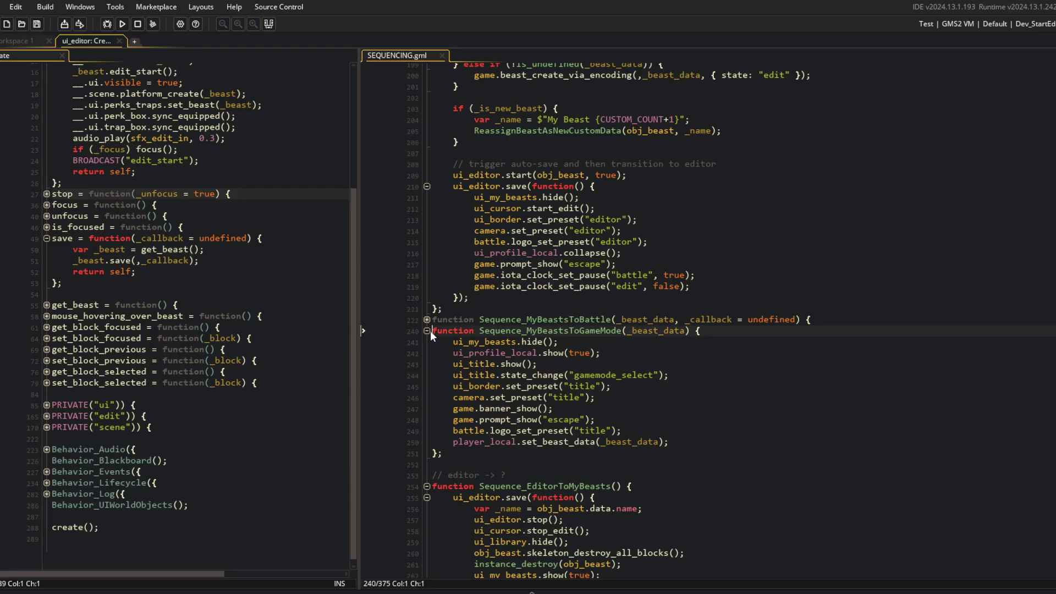
mouse_move(453, 375)
left_mouse_down()
mouse_move(660, 508)
mouse_move(678, 545)
left_mouse_up()
left_click(567, 397)
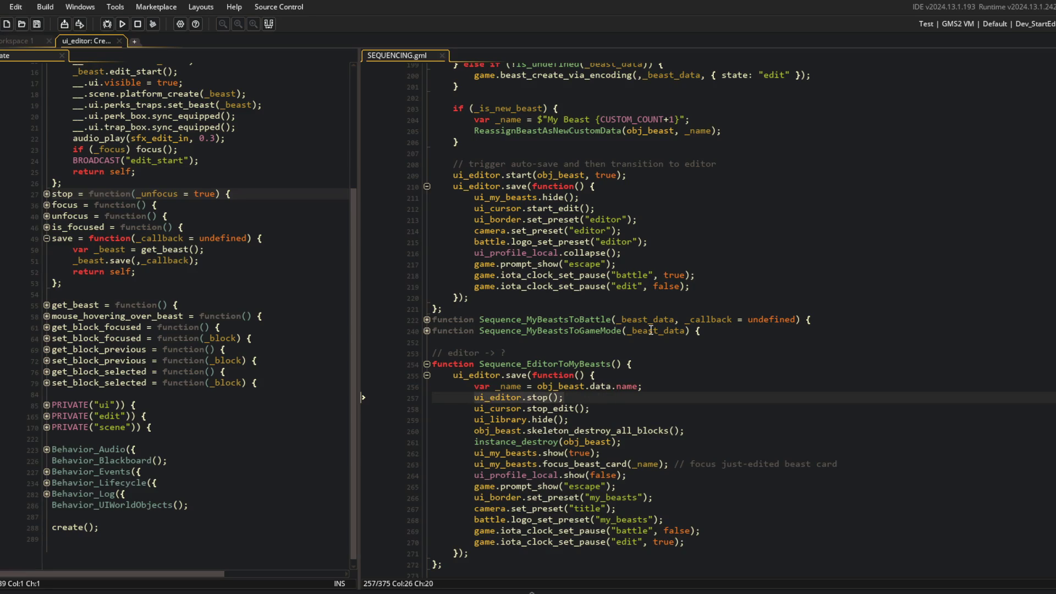
scroll(651, 330, "up", 13)
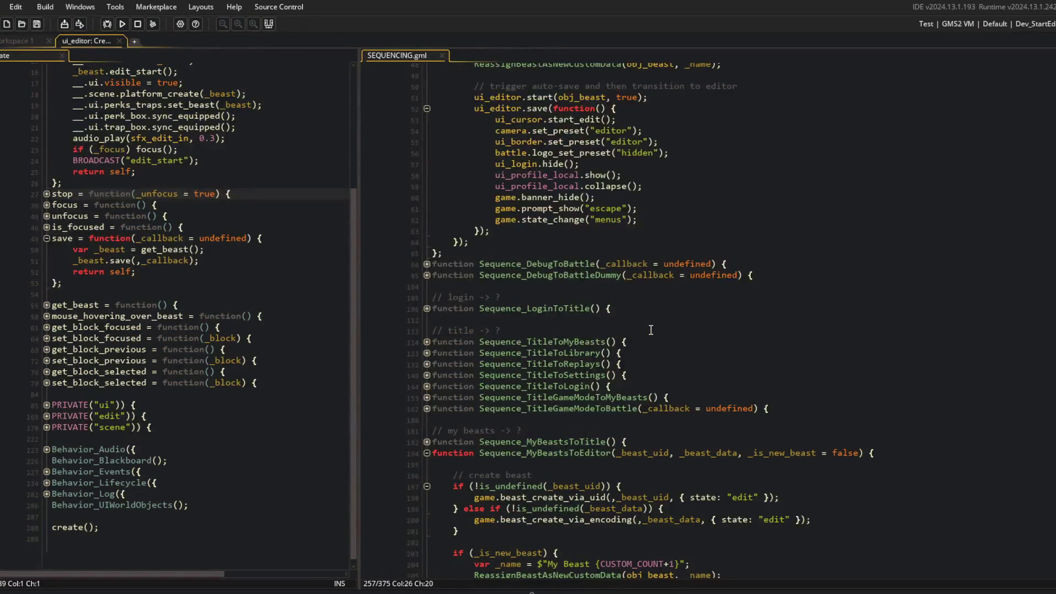
scroll(651, 330, "down", 6)
scroll(605, 319, "up", 4)
scroll(192, 275, "up", 4)
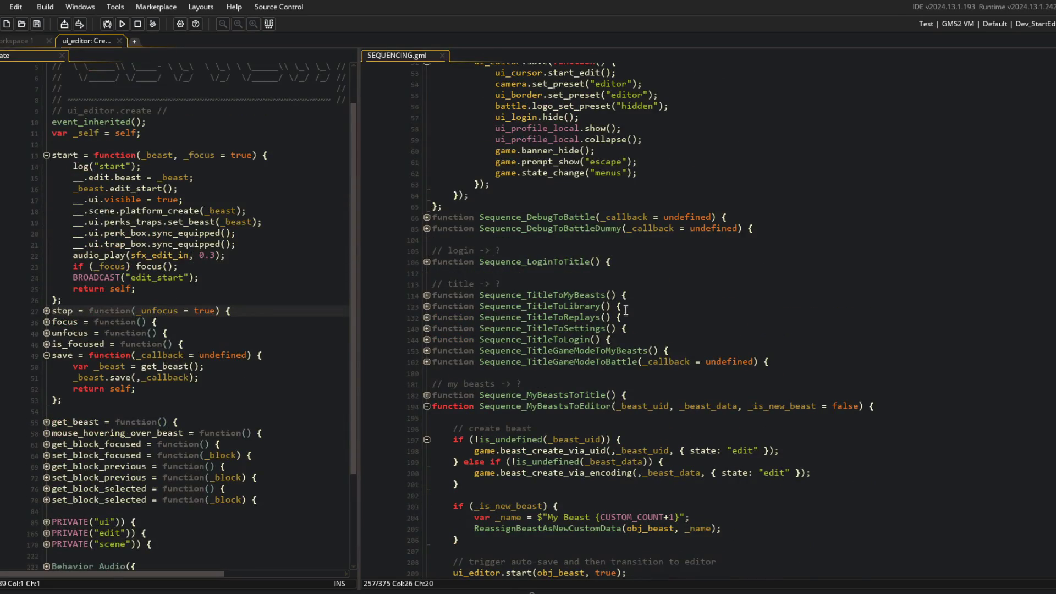
scroll(565, 311, "up", 8)
scroll(694, 381, "up", 1)
left_click(658, 335)
left_click(254, 155)
type(", _sav")
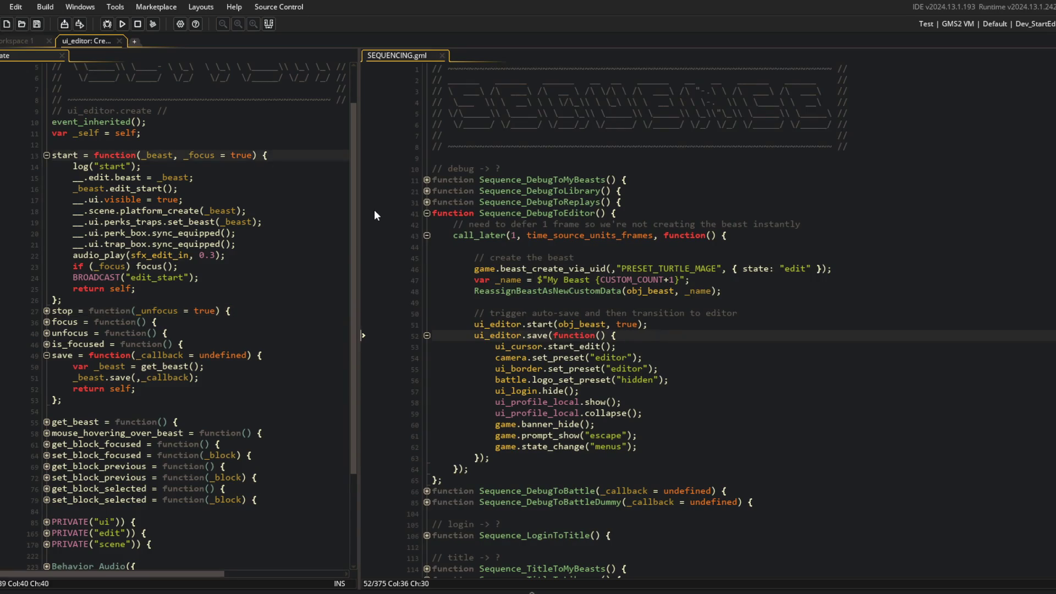
type("e_callback = undefined")
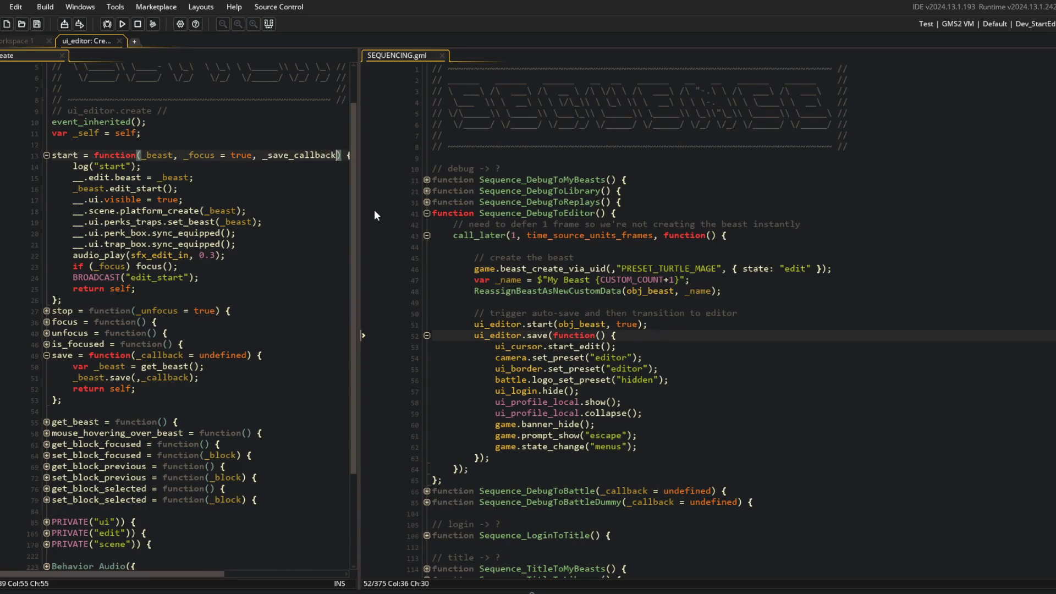
Step: Make ui_editor's start call save(_save_callback) after the edit_start broadcast, then fold save
key("Home")
left_click_drag(359, 191, 474, 220)
left_click(242, 277)
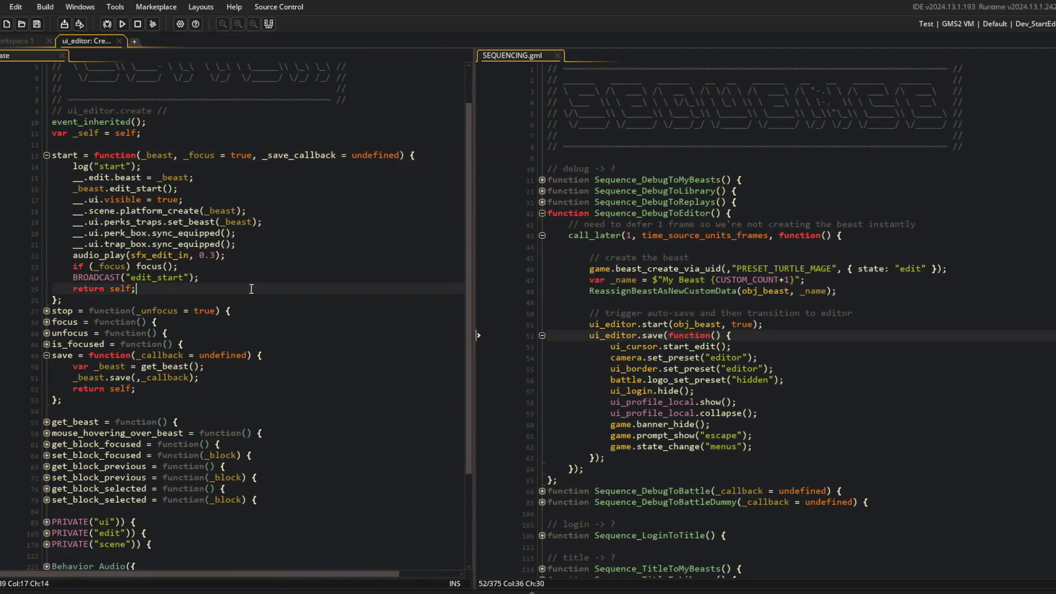
key("Up")
key("Up")
key("Up")
key("Up")
key("Up")
key("Up")
key("Up")
key("Down")
key("Down")
key("Down")
key("Down")
key("Down")
key("Down")
key("Return")
type("save(_save_callback")
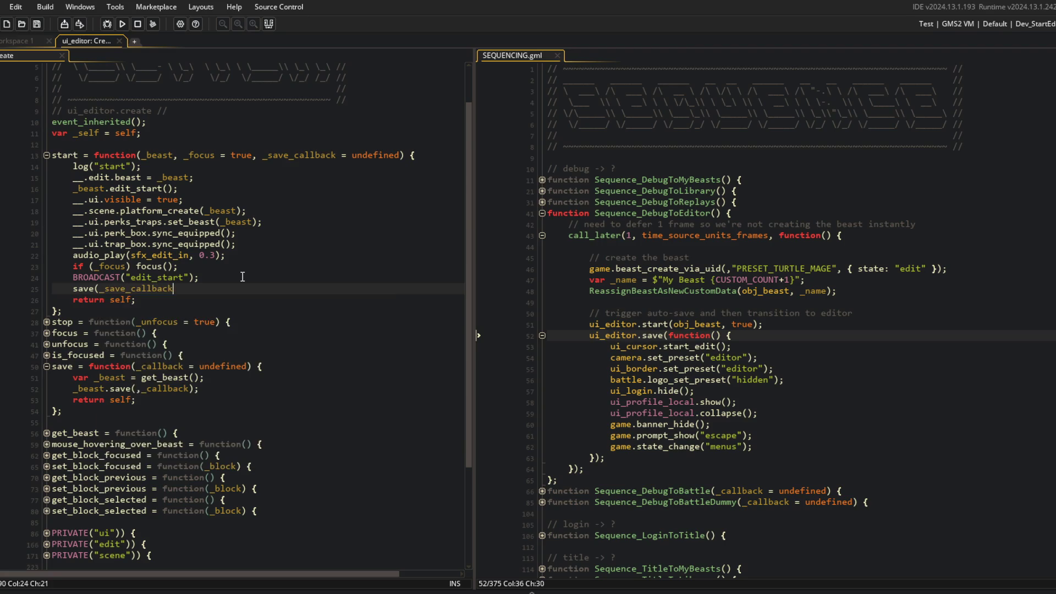
type(");")
left_click(242, 276)
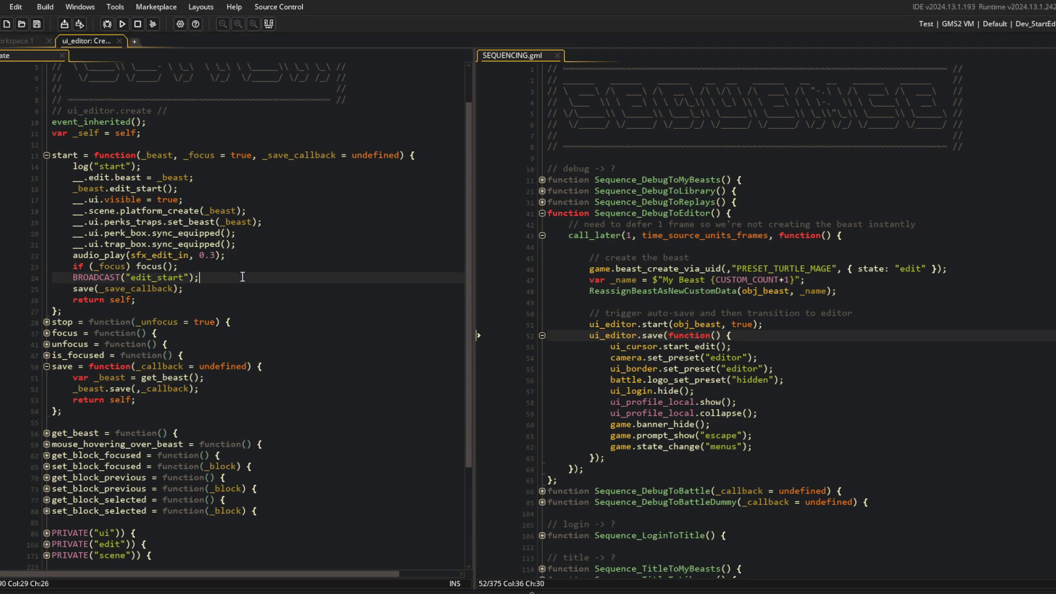
left_click(239, 287)
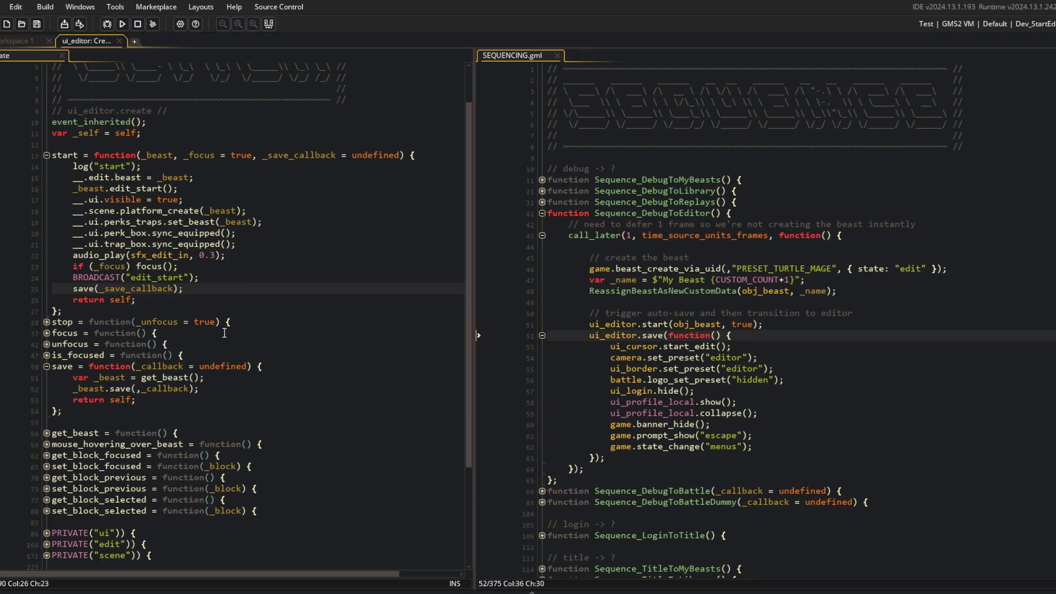
left_click(204, 389)
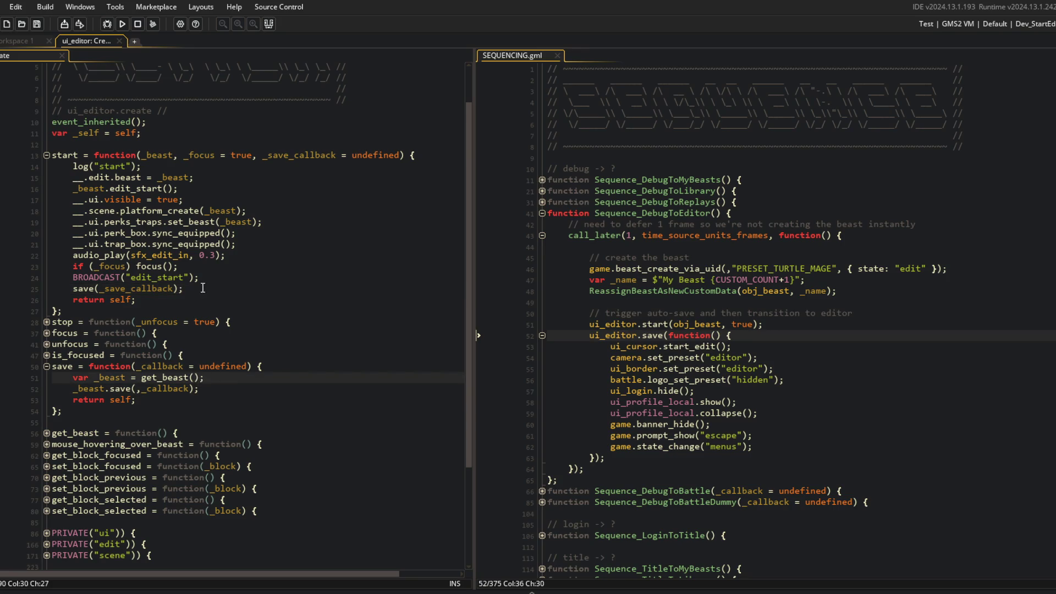
left_click(46, 366)
left_click(133, 312)
left_click(194, 265)
left_click(223, 298)
Step: Pass Sequence_DebugToEditor's callback as a third ui_editor.start argument, drop the save wrapper, and save
left_click(633, 324)
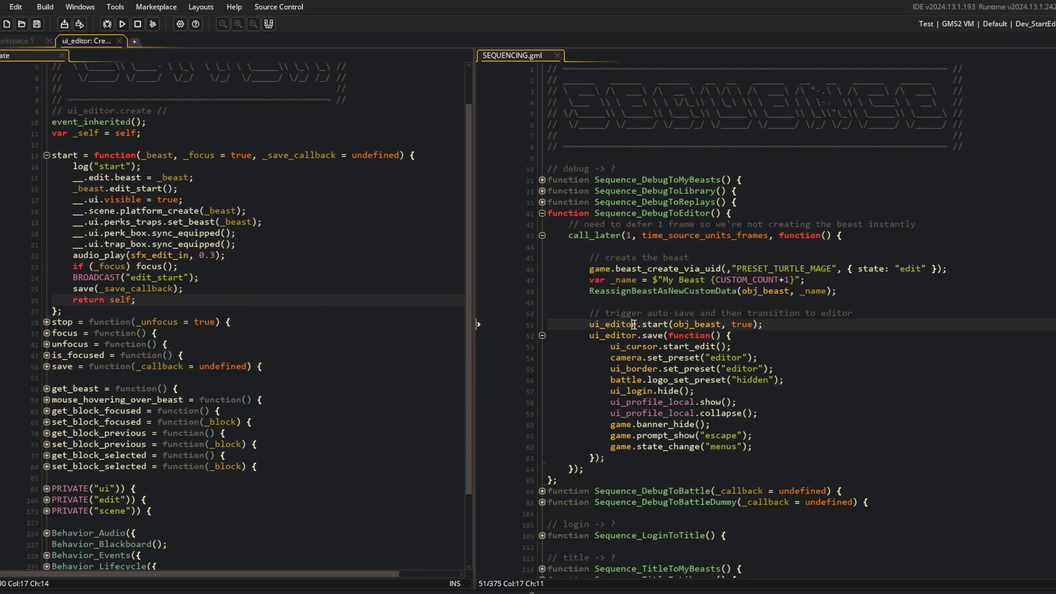
left_click(755, 324)
type(", function")
key("BackSpace")
key("BackSpace")
key("BackSpace")
type("m")
key("BackSpace")
type(", function() {")
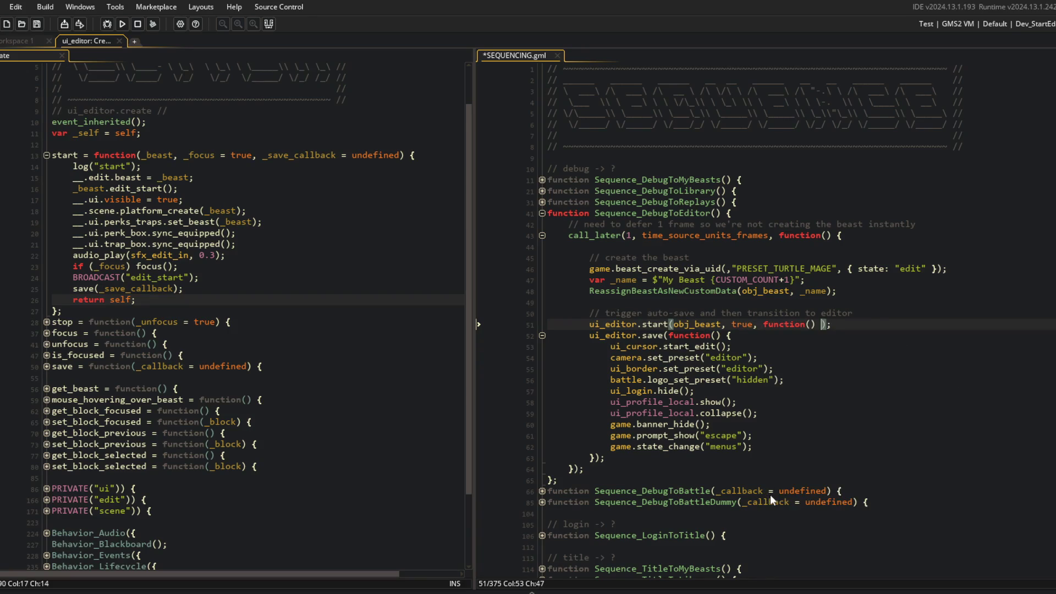
key("Return")
key("Up")
key("ctrl+d")
key("ctrl+d")
key("ctrl+d")
key("ctrl+s")
left_click(701, 303)
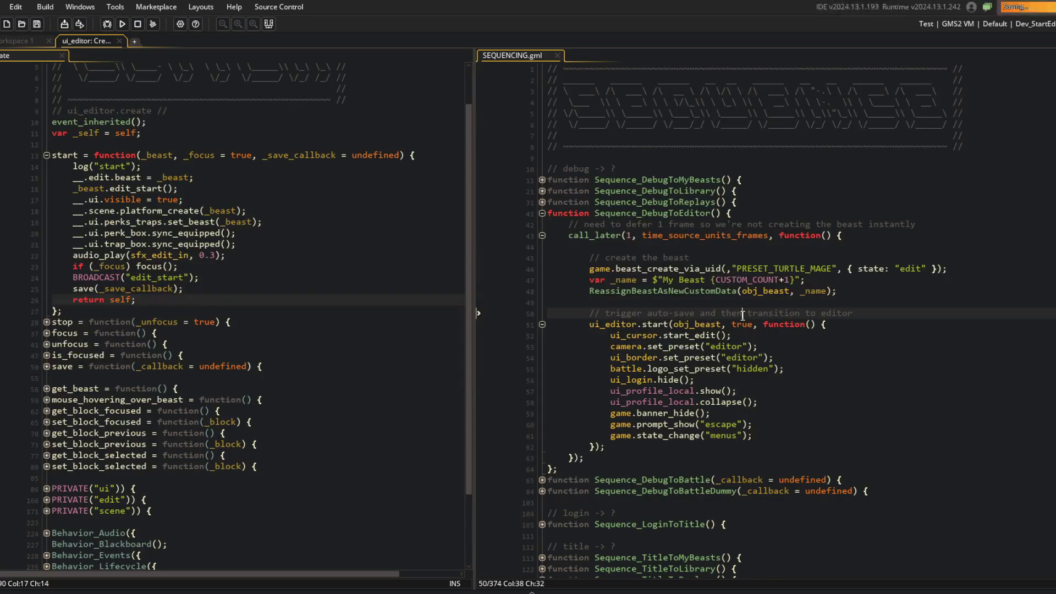
Step: Merge Sequence_MyBeastsToEditor's save callback into its ui_editor.start call and save SEQUENCING.gml
scroll(778, 305, "down", 13)
left_click(775, 399)
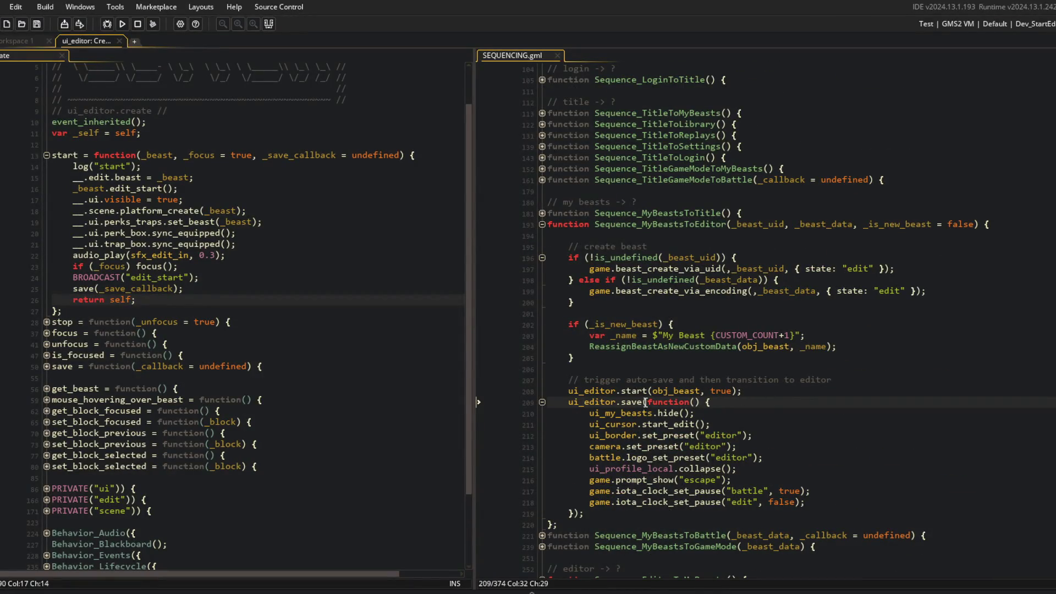
key("shift+Home")
key("BackSpace")
key("BackSpace")
key("BackSpace")
key("BackSpace")
type(",")
key("ctrl+s")
left_click(650, 328)
scroll(811, 270, "down", 3)
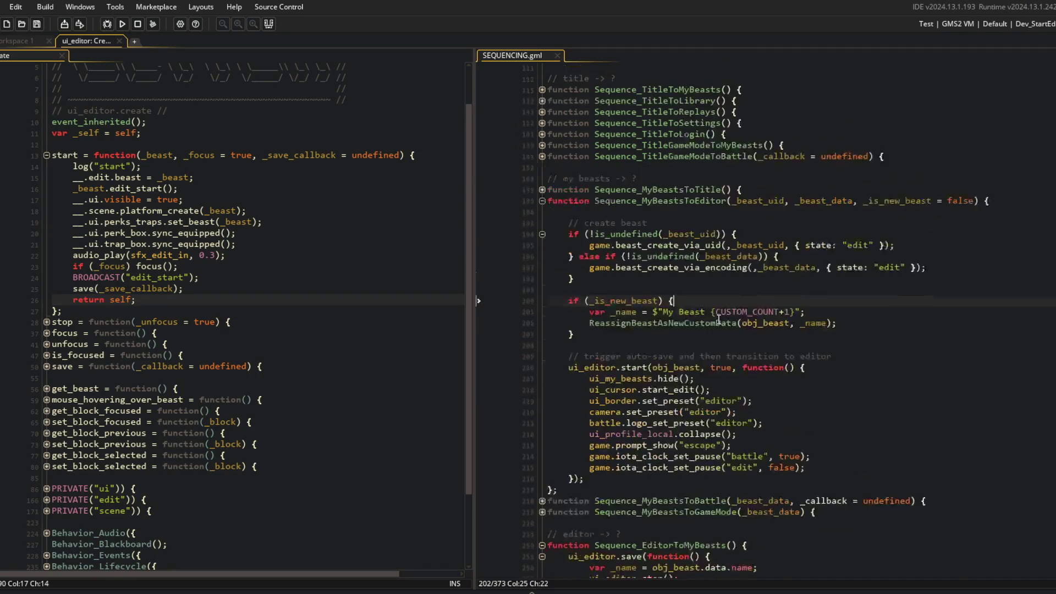
left_click(811, 270)
Step: Give ui_editor's stop a _save_callback = undefined parameter and call save(_save_callback) after edit_stop
left_click(105, 232)
left_click(46, 322)
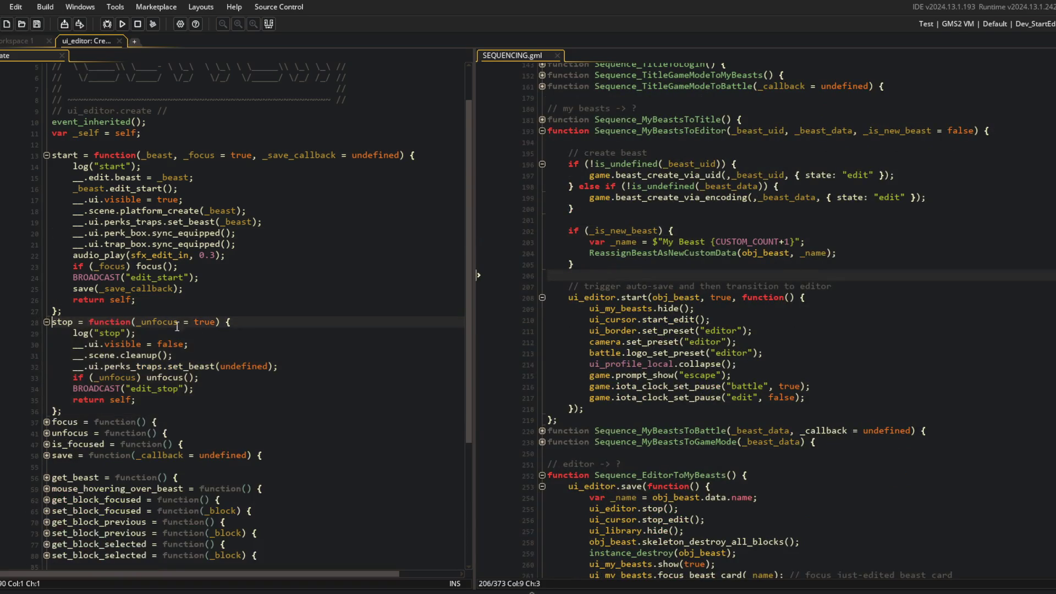
left_click(219, 322)
type("_save_callback ")
type("= undefined")
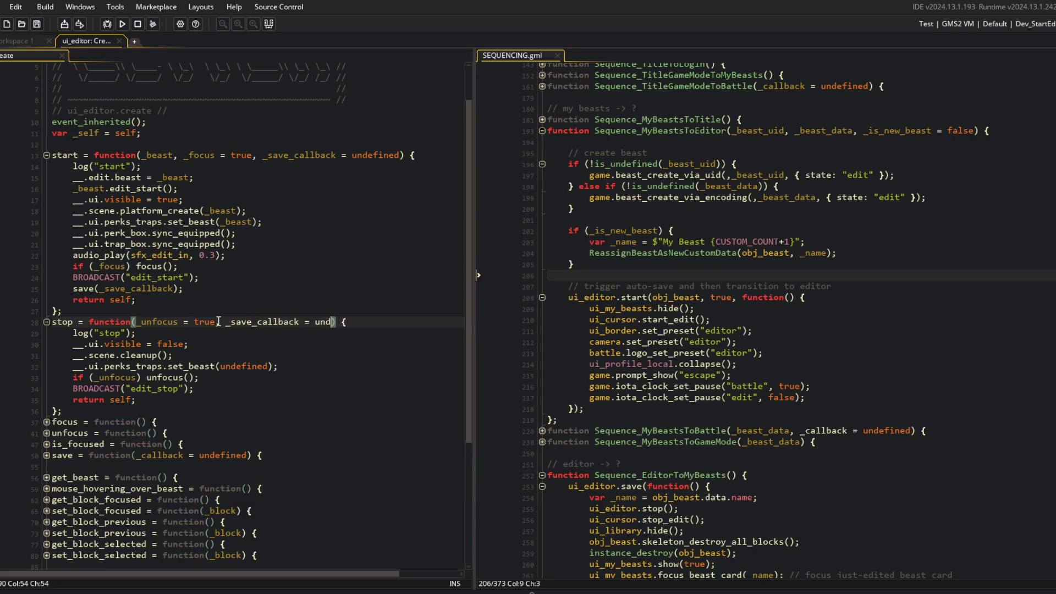
key("Down")
key("Down")
key("Down")
key("Down")
key("Down")
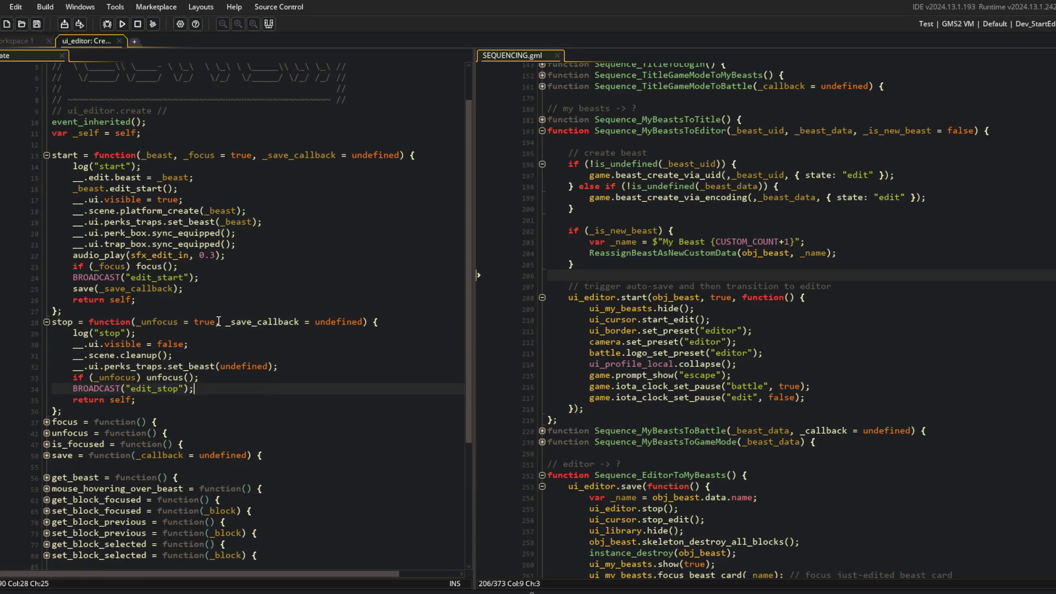
key("Return")
type("save(_save_callback);")
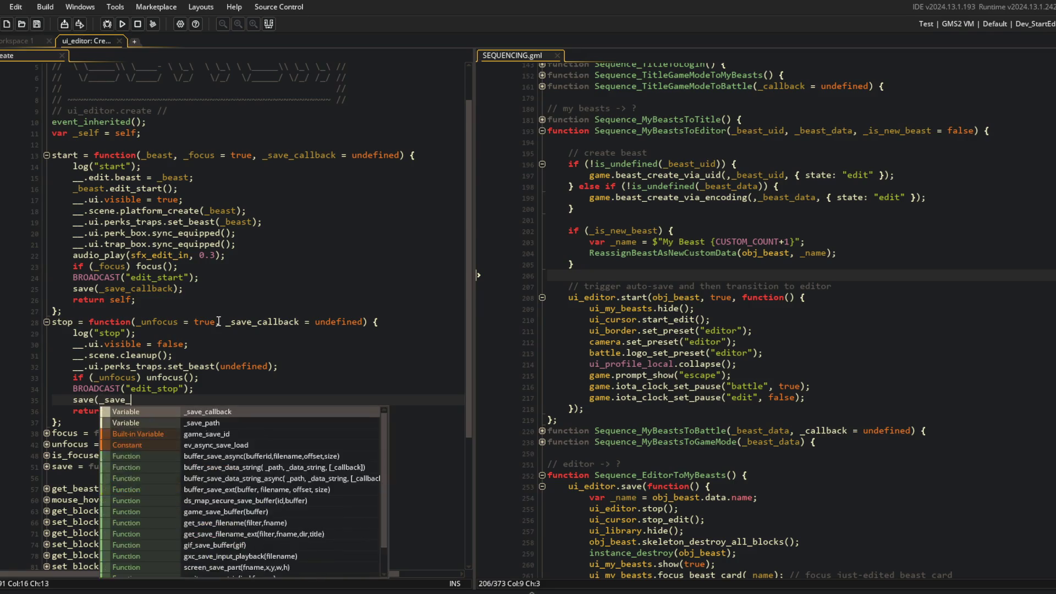
left_click(219, 322)
Step: Change Sequence_EditorToMyBeasts to ui_editor.stop(true, …) and remove the redundant inner stop call
left_click(542, 130)
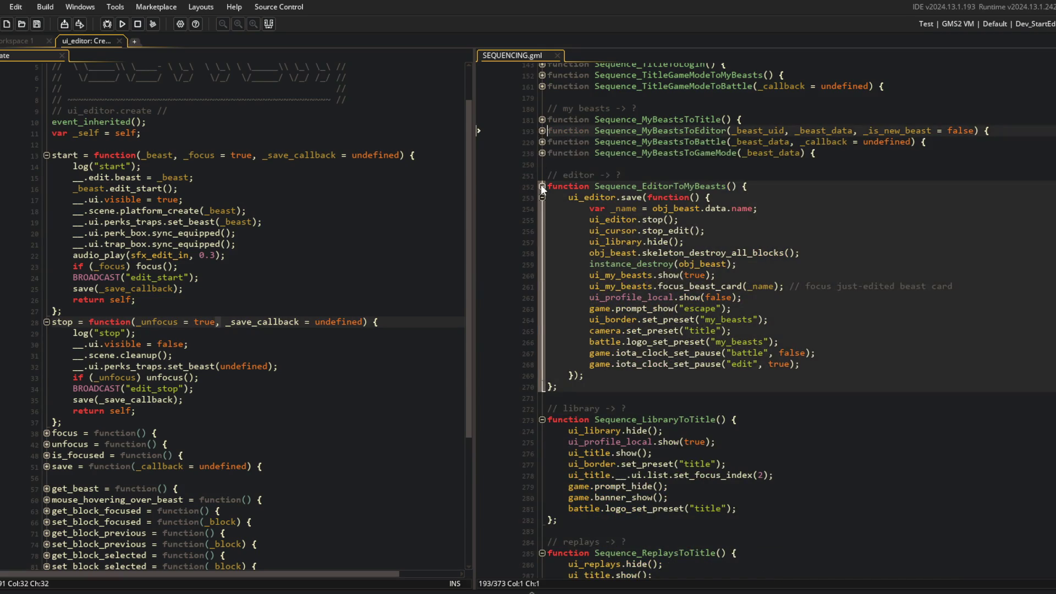
left_click(627, 197)
key("Right")
key("Right")
key("Right")
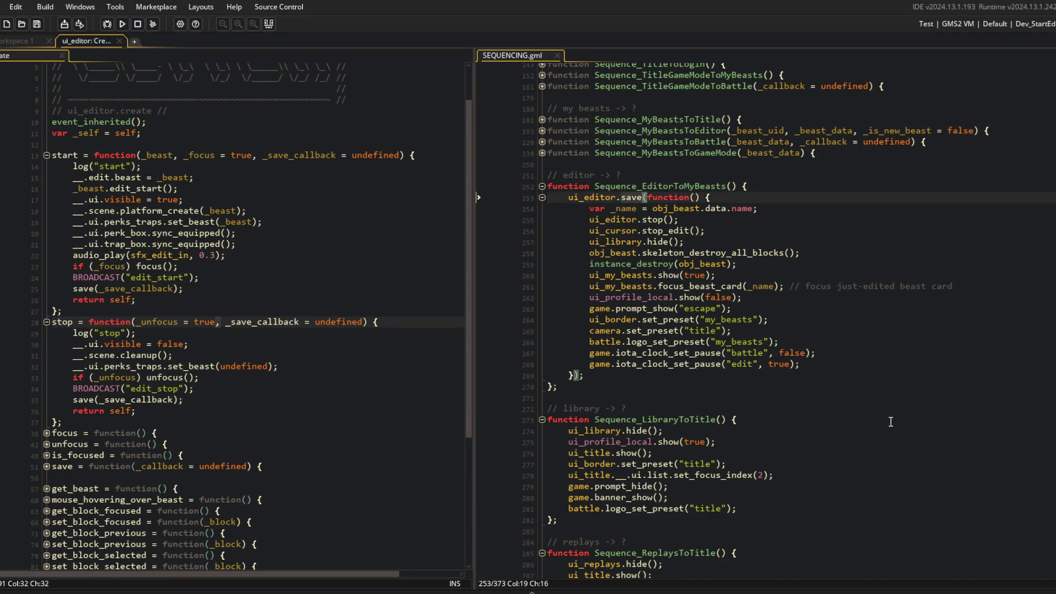
key("BackSpace")
key("BackSpace")
key("BackSpace")
type("stop")
key("Escape")
key("Down")
key("Down")
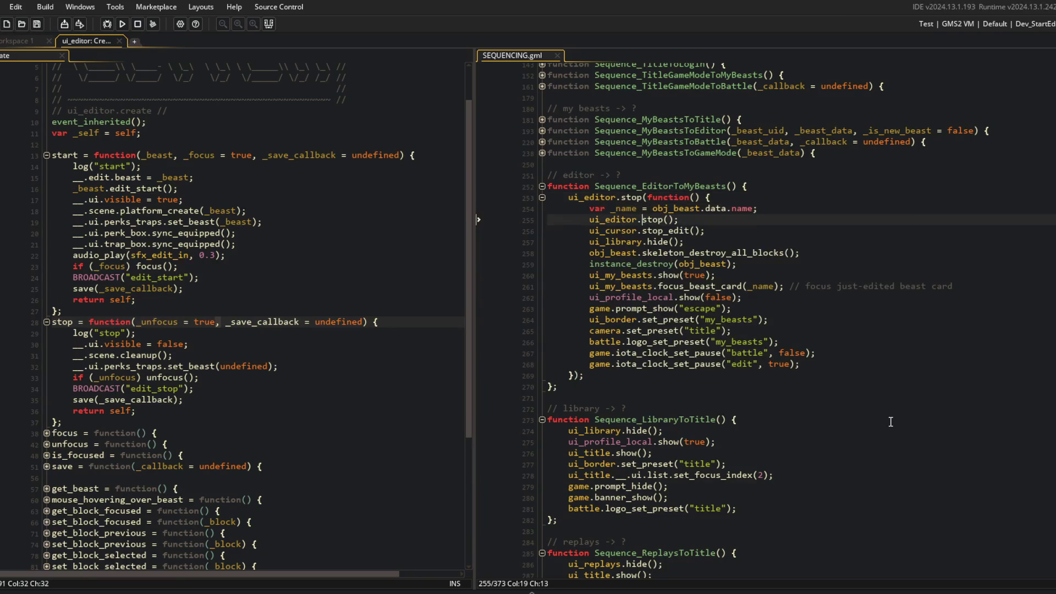
key("ctrl+d")
key("Up")
key("Up")
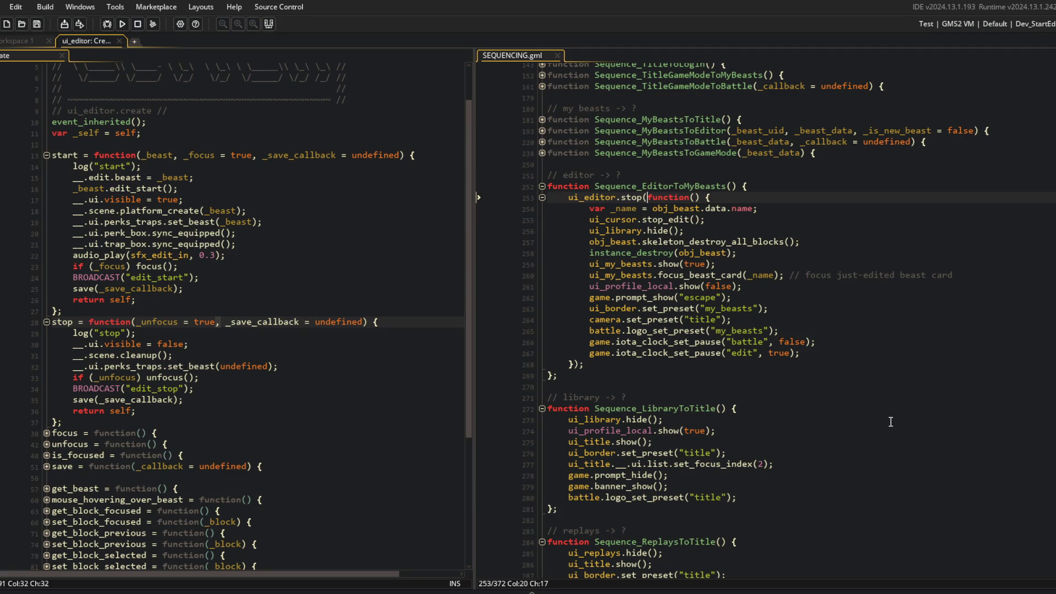
type("true,")
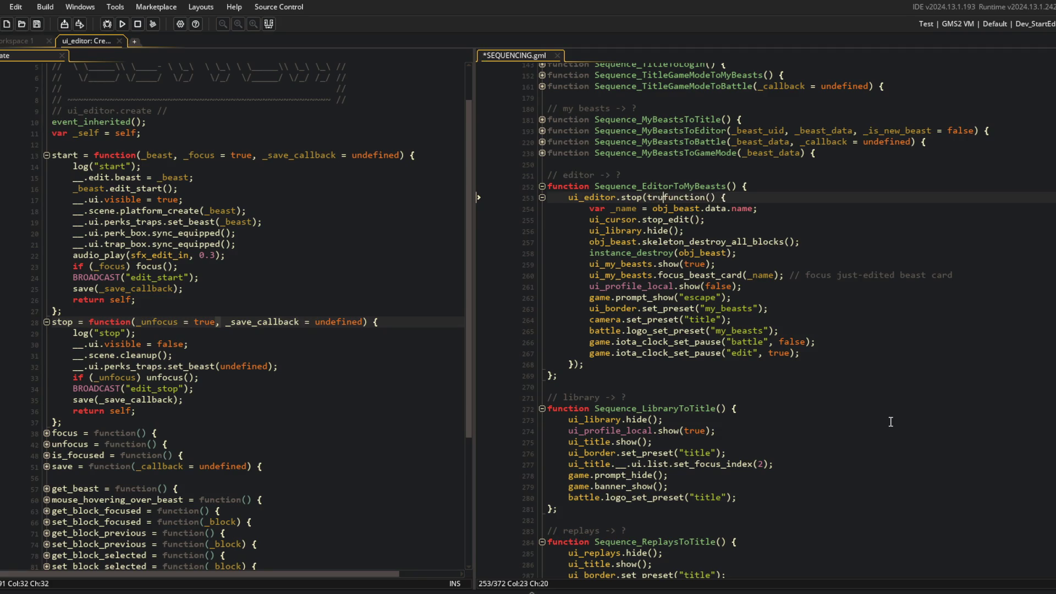
Step: Look over the edited sequences and ui_editor code, then start a test build
left_click(847, 376)
left_click(727, 320)
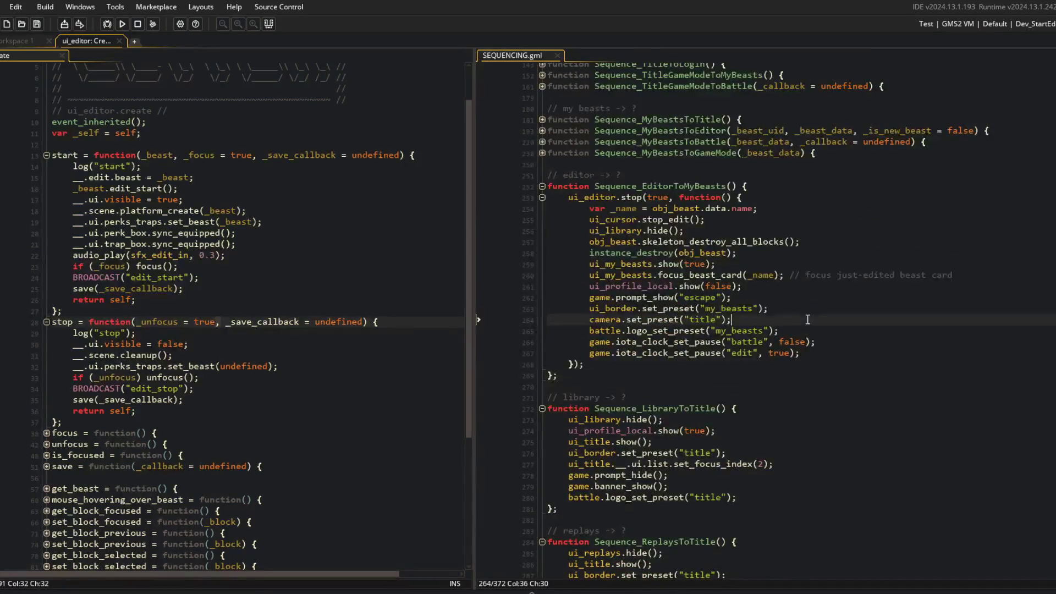
scroll(727, 320, "down", 3)
left_click(210, 244)
scroll(207, 242, "down", 2)
left_click(122, 23)
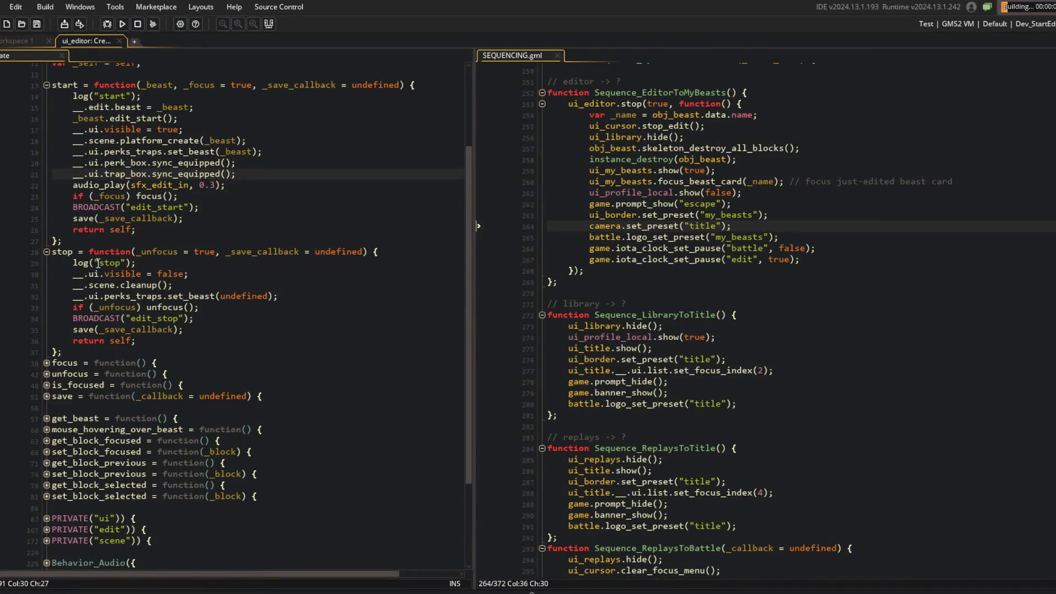
Step: Fold the start and stop function bodies in ui_editor's code
scroll(41, 176, "up", 3)
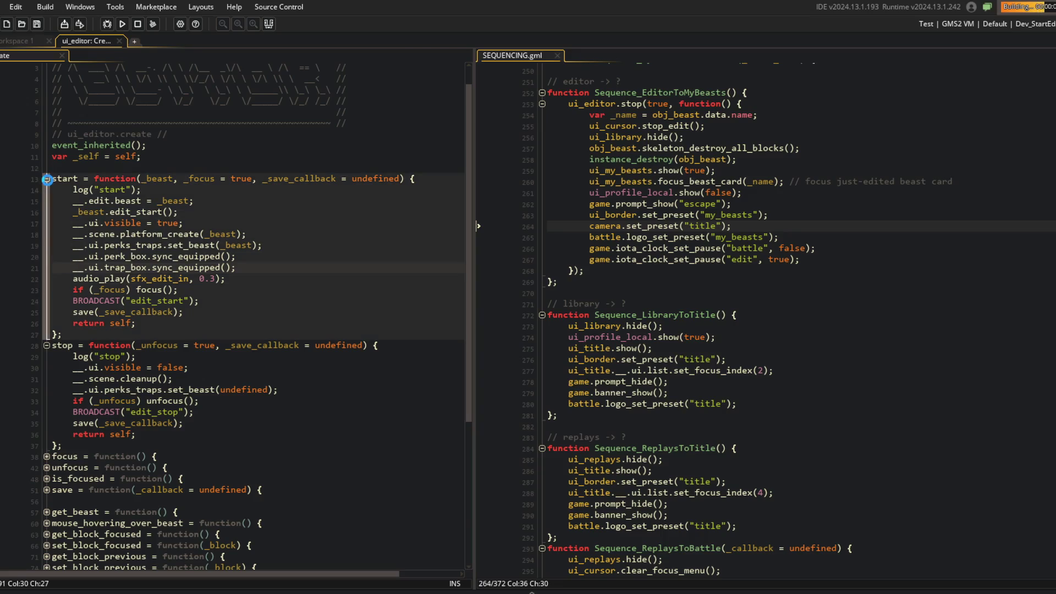
left_click(42, 176)
left_click(47, 189)
scroll(48, 220, "up", 1)
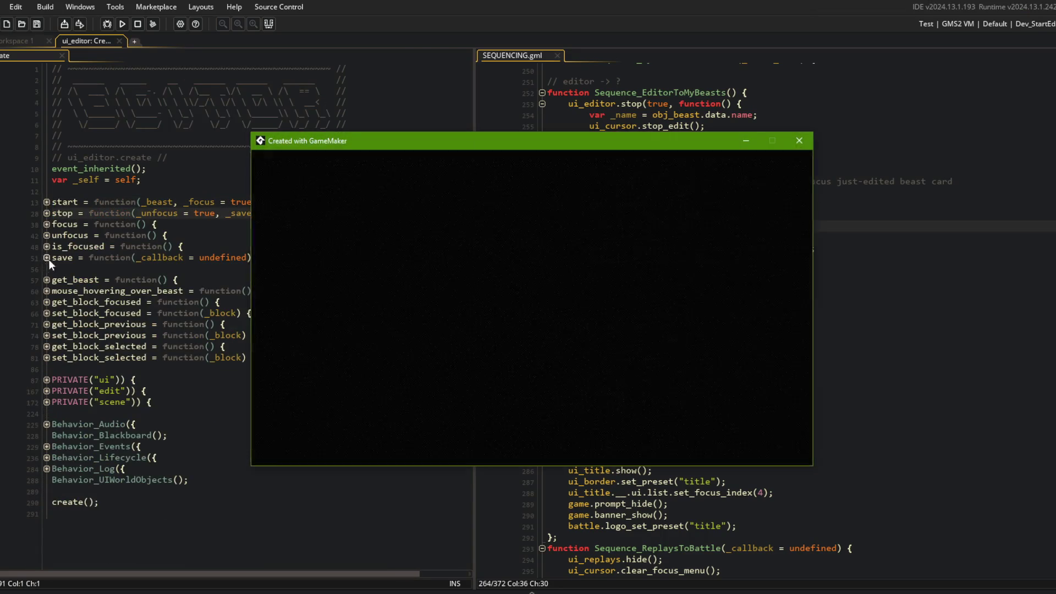
Step: In the running game, leave the editor, open and exit TREX, browse cards, then close it
key("Escape")
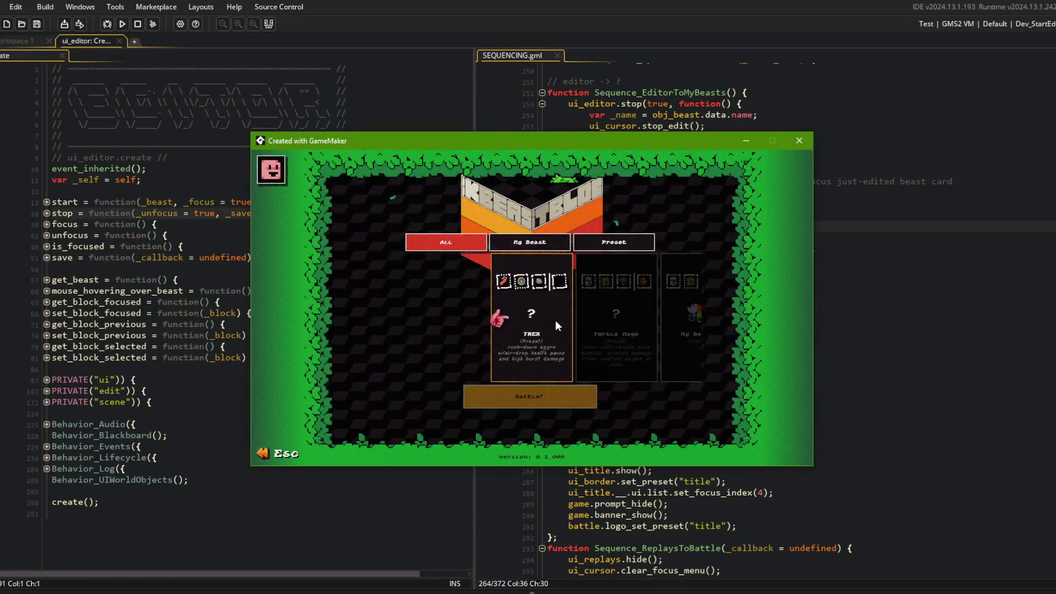
left_click(556, 319)
key("Escape")
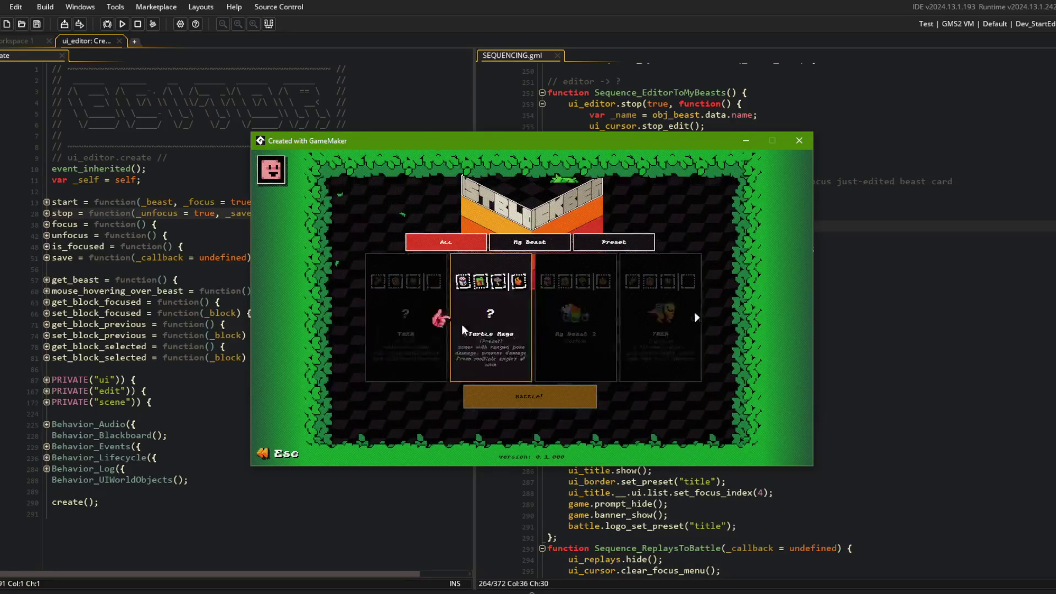
key("Right")
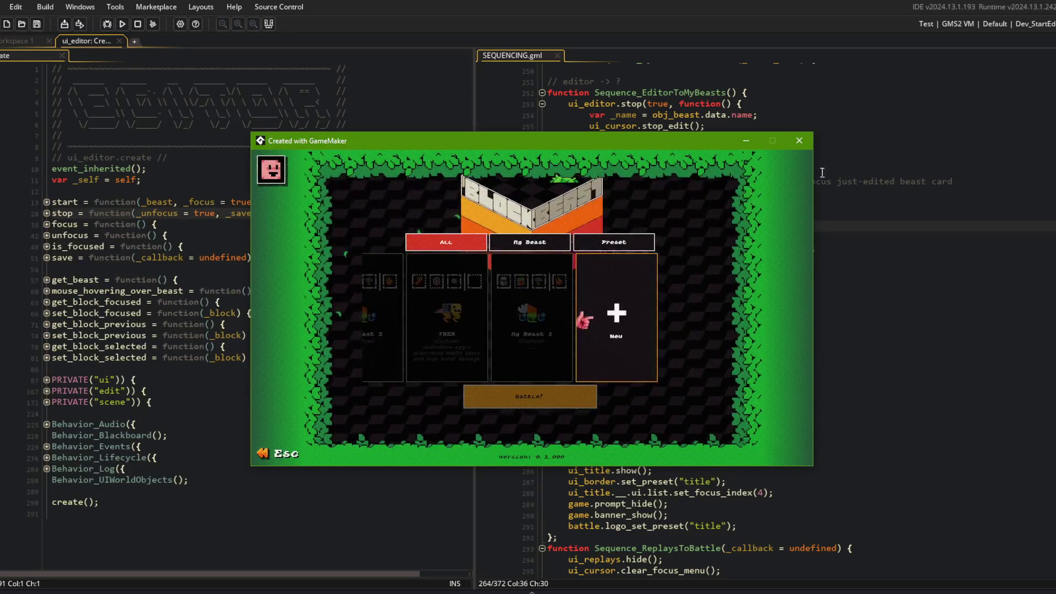
left_click(793, 144)
left_click(816, 250)
left_click(229, 232)
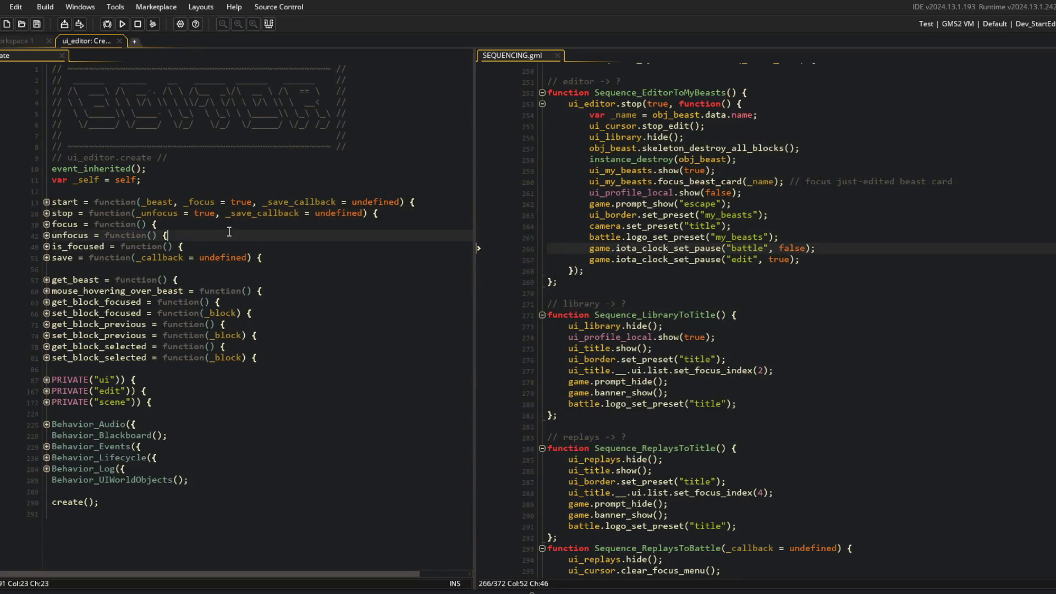
Step: Add an empty save = method(_self, function(_callback) {}) inside the private edit block
left_click(46, 257)
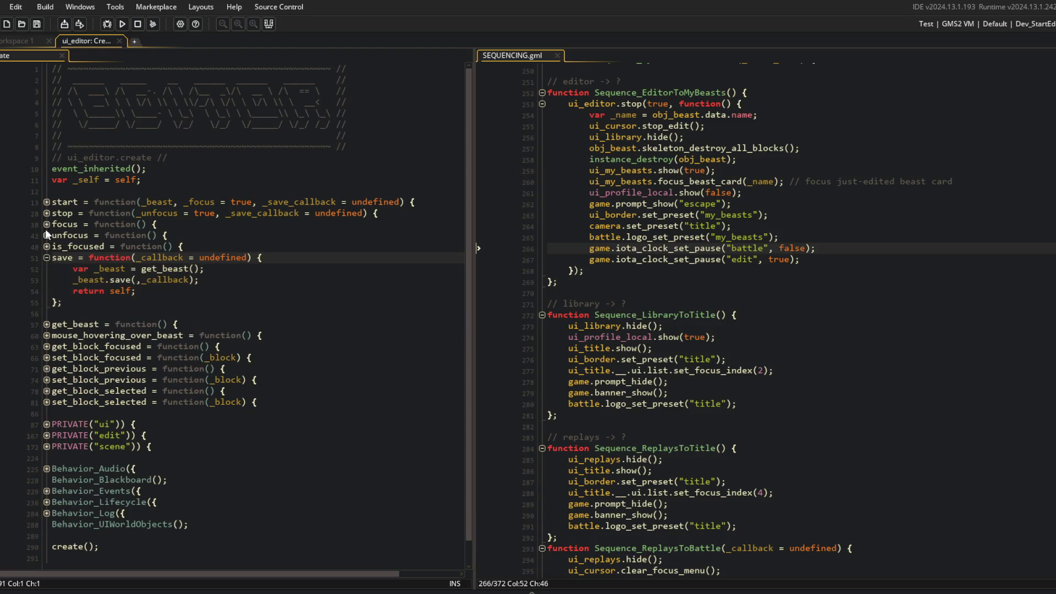
left_click(47, 435)
scroll(165, 396, "down", 2)
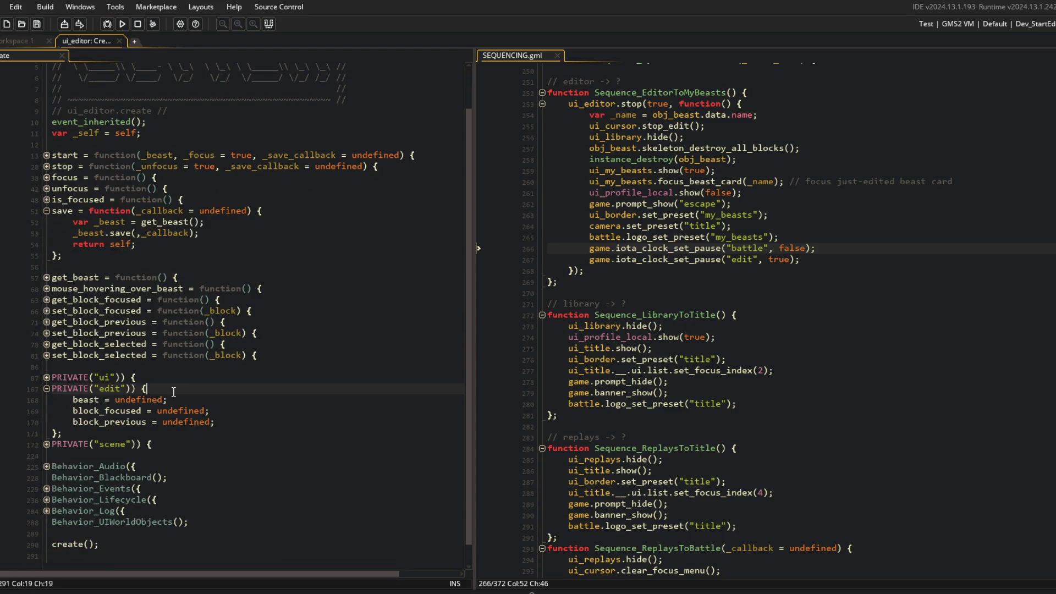
key("Return")
type("save = method(")
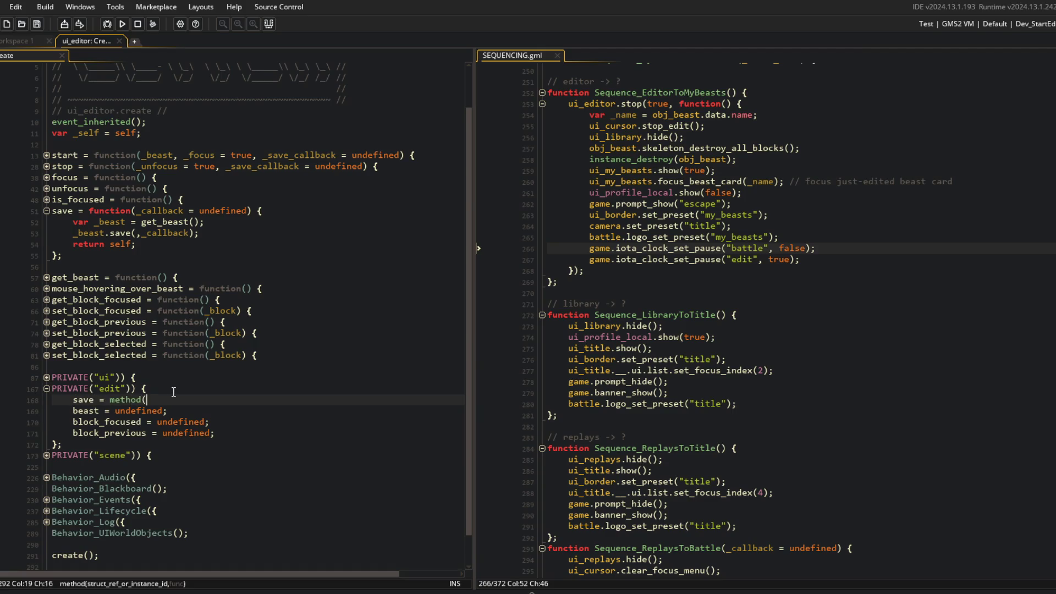
type("_self, function()")
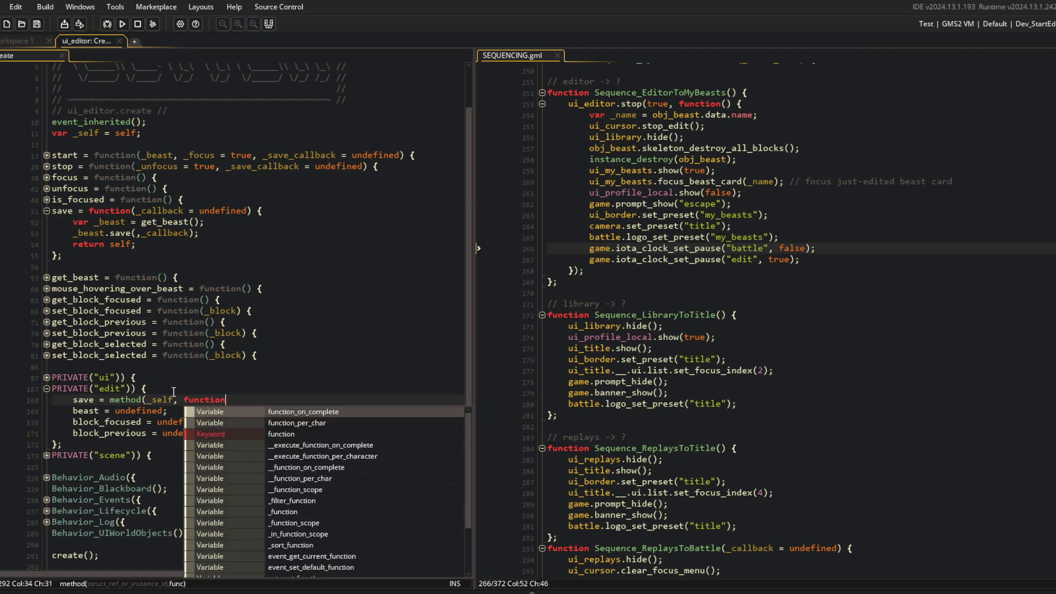
type("lback) {")
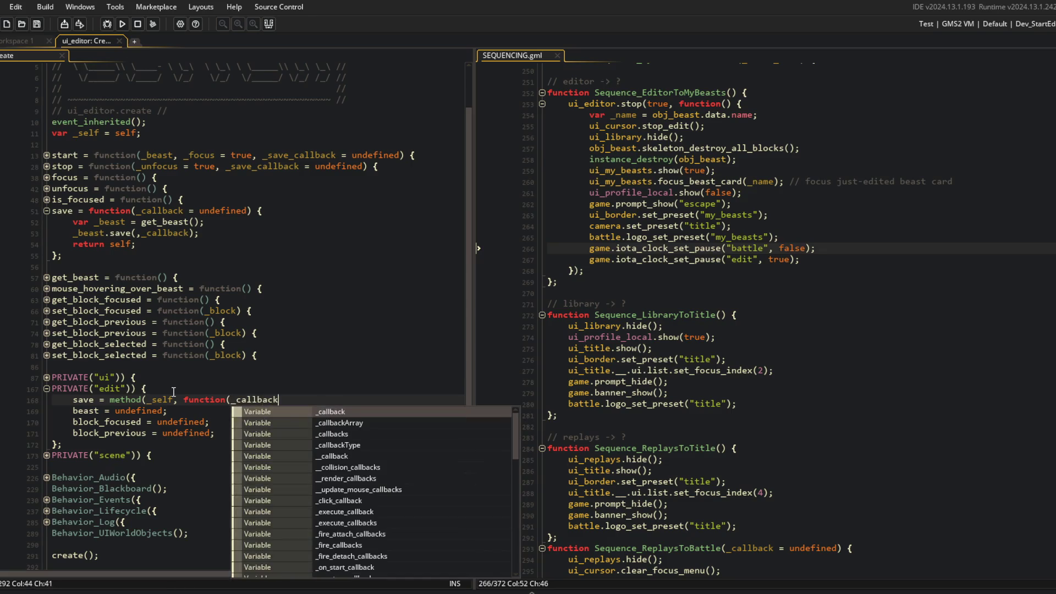
key("Return")
key("Return")
type("});")
Step: Move the old save function's body into the new edit save method and delete the public save
mouse_move(73, 222)
left_mouse_down()
mouse_move(137, 234)
mouse_move(137, 244)
left_mouse_up()
key("ctrl+c")
key("Delete")
left_click(236, 388)
key("ctrl+v")
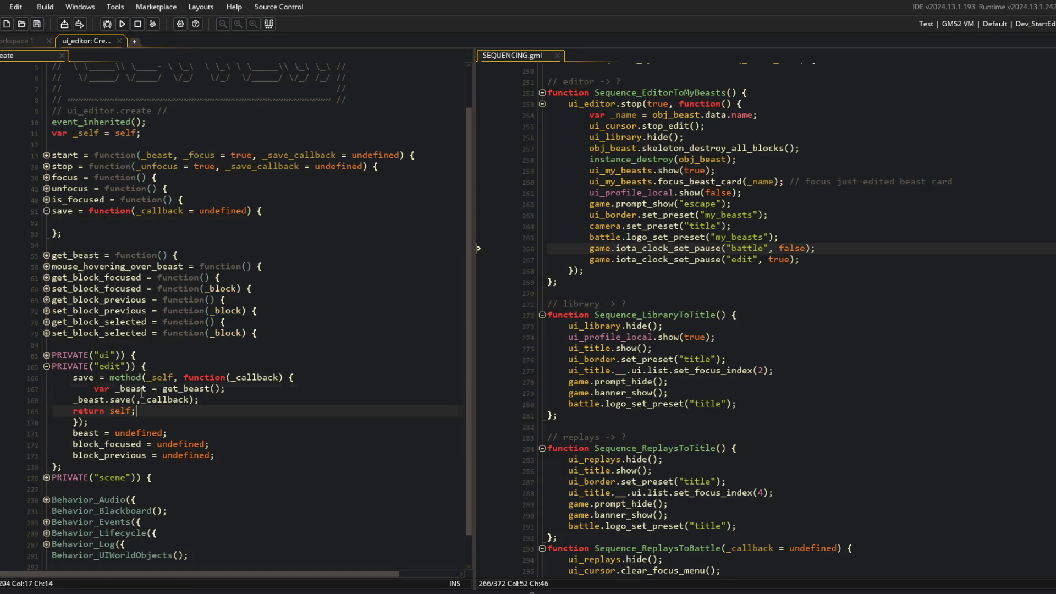
key("BackSpace")
left_click_drag(52, 211, 52, 244)
key("Delete")
Step: Prefix the save calls in start and stop with __.edit. so they call __.edit.save(_save_callback)
left_click(47, 166)
left_click(47, 155)
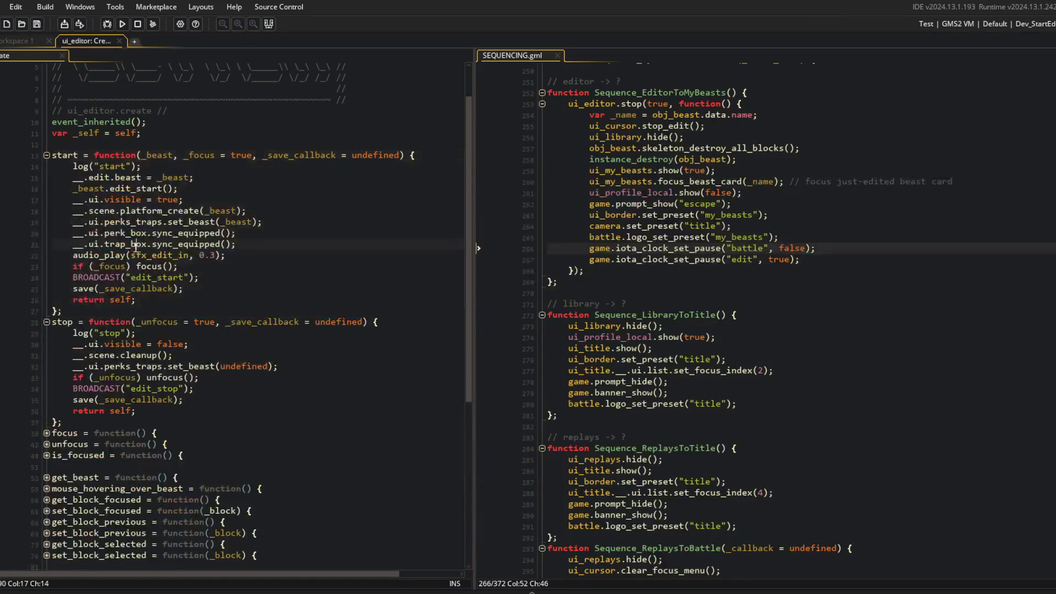
scroll(97, 292, "down", 5)
type("__.edit.")
key("Down")
key("Down")
key("Down")
key("Down")
type("__.edit.")
left_click(212, 157)
scroll(212, 159, "up", 6)
left_click(47, 134)
left_click(47, 164)
left_click(159, 175)
left_click(47, 331)
scroll(46, 331, "up", 2)
left_click(262, 202)
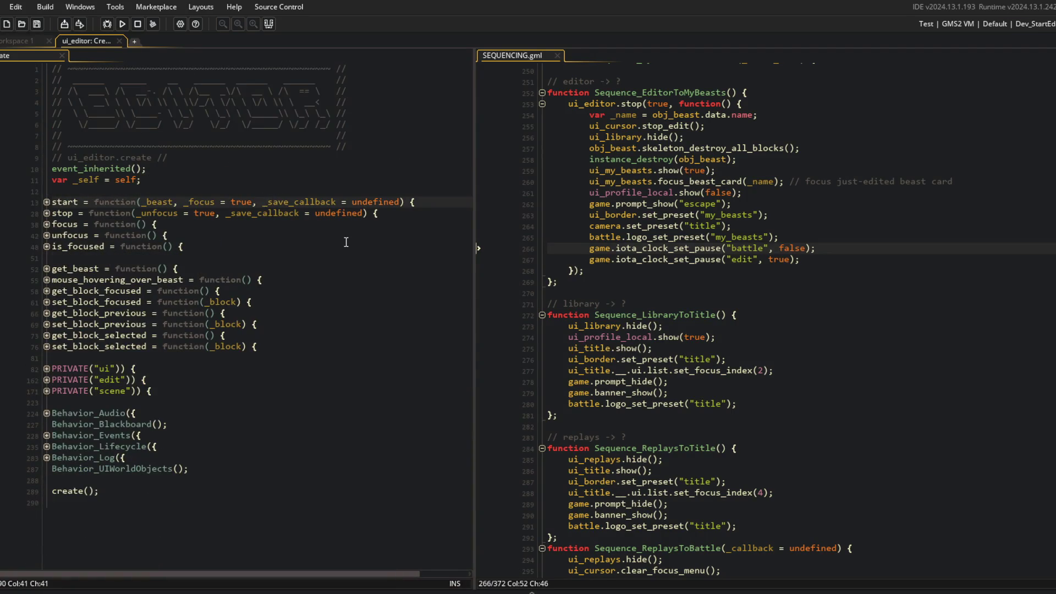
Step: Add an _autosave = true parameter to the start and stop signatures
type("_autosave =")
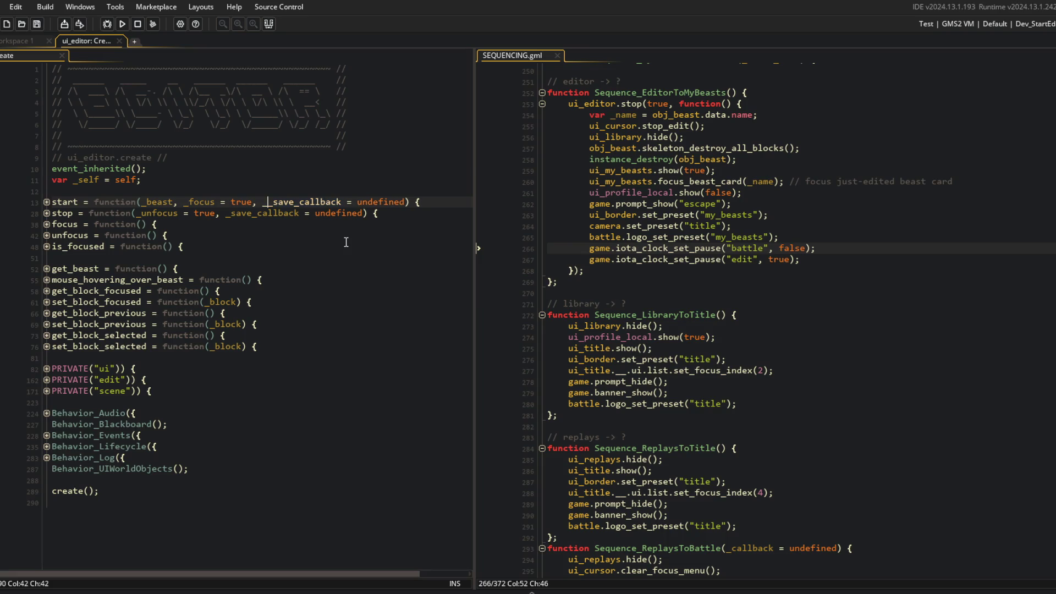
type(" true,")
key("Down")
key("ctrl+Left")
key("ctrl+Left")
key("ctrl+Left")
type("_autosave = true,")
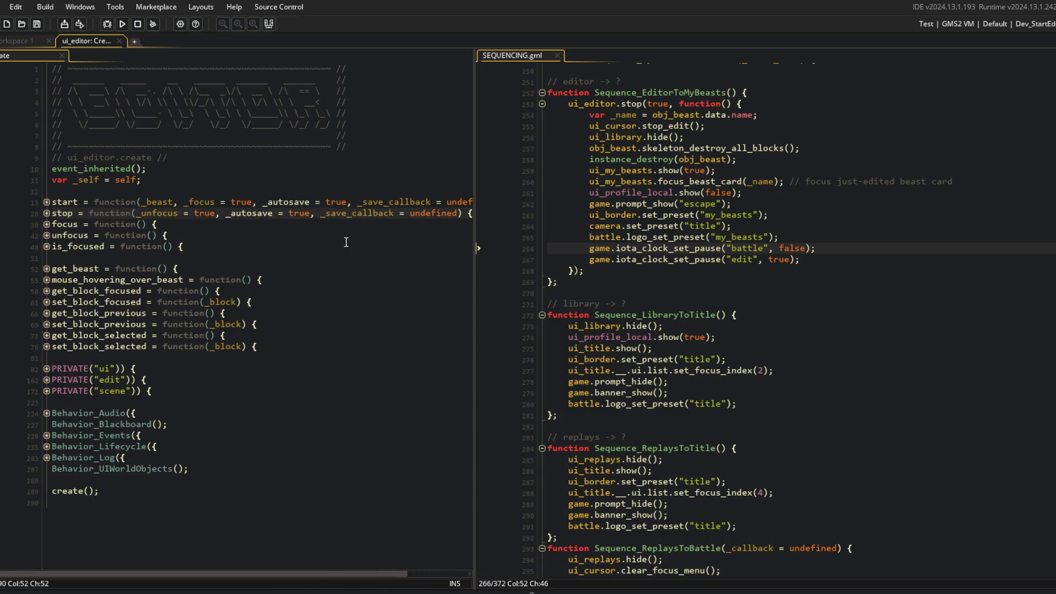
Step: Guard the __.edit.save calls in start and stop with if (_autosave)
left_click(346, 242)
key("Down")
key("Down")
key("Down")
key("Home")
type("if (_auto")
type("save)")
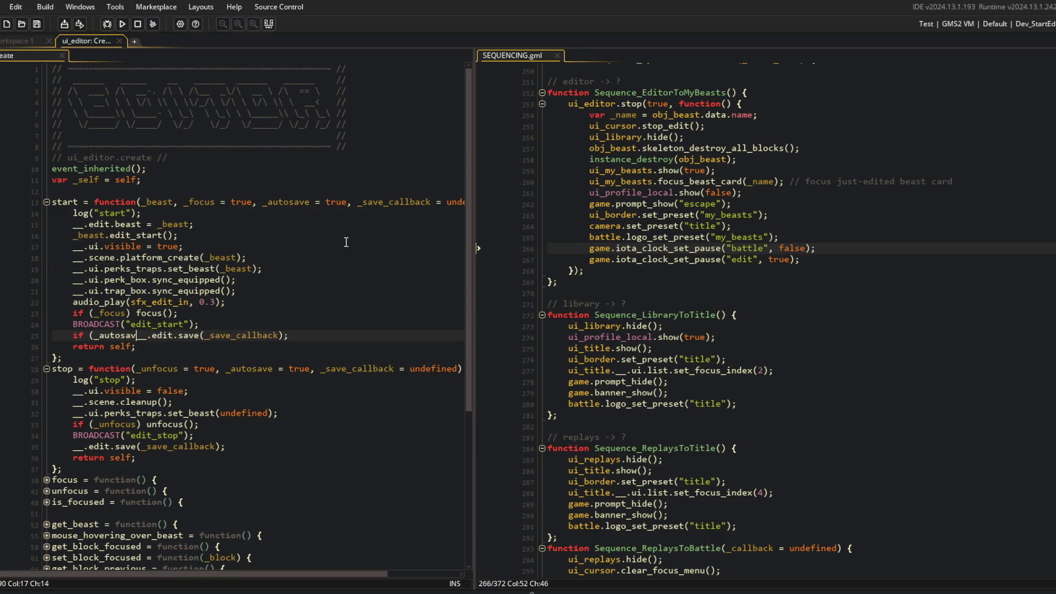
key("Down")
key("Home")
key("Down")
key("Down")
key("Down")
type("if (_autosave)")
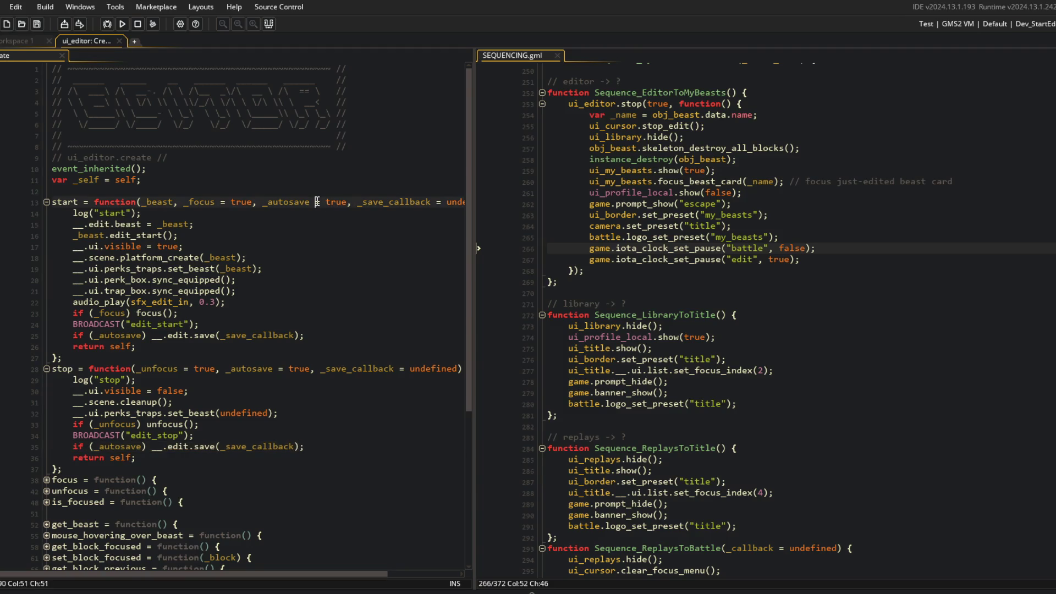
left_click(47, 202)
left_click(47, 213)
left_click(627, 93)
left_click(680, 104)
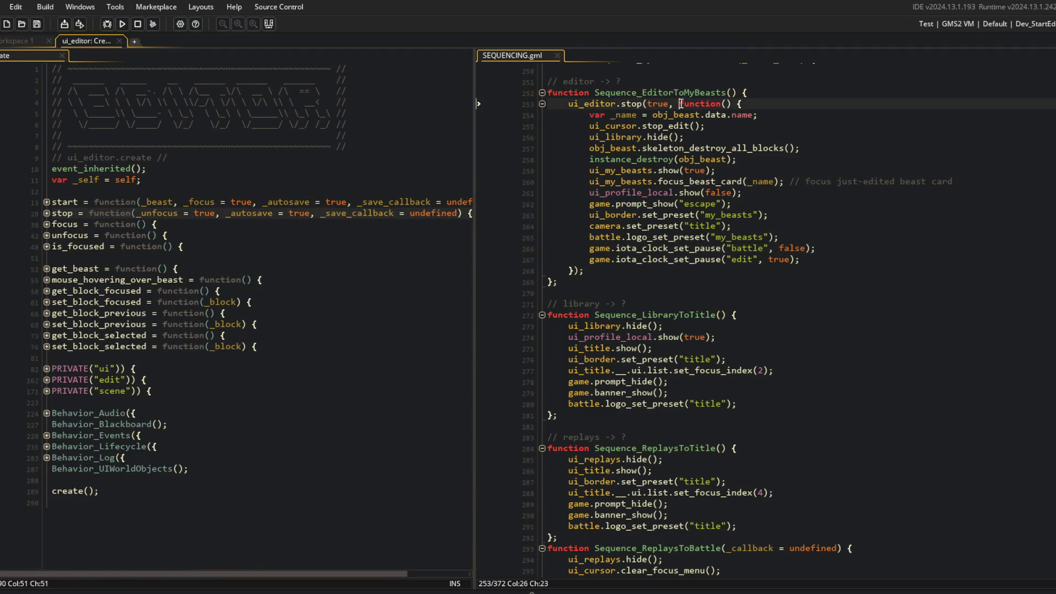
Step: Pass true for autosave in the ui_editor.stop and start calls, then save SEQUENCING.gml
type("true,")
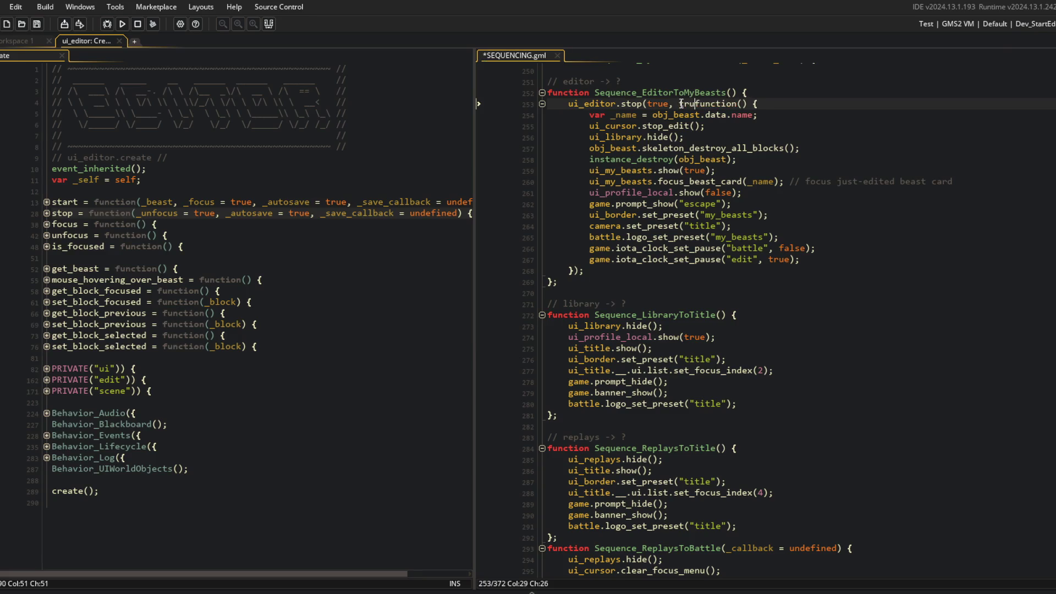
scroll(681, 104, "up", 14)
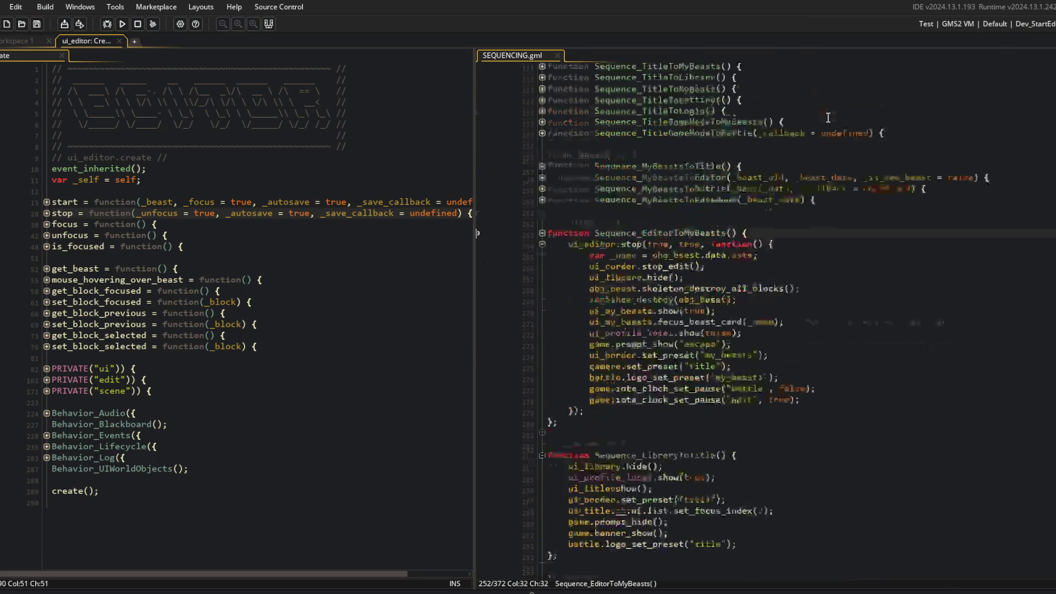
left_click(764, 160)
type("true,")
key("ctrl+s")
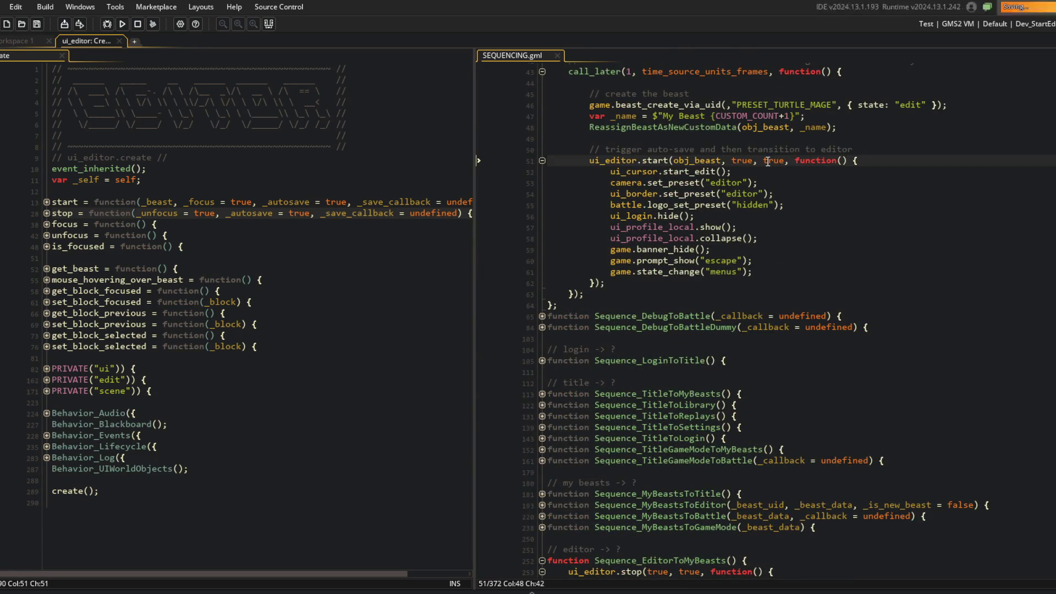
Step: Add true to the ui_editor.start call in Sequence_MyBeastsToEditor at line 208
scroll(768, 161, "up", 5)
left_click(741, 291)
left_click(755, 235)
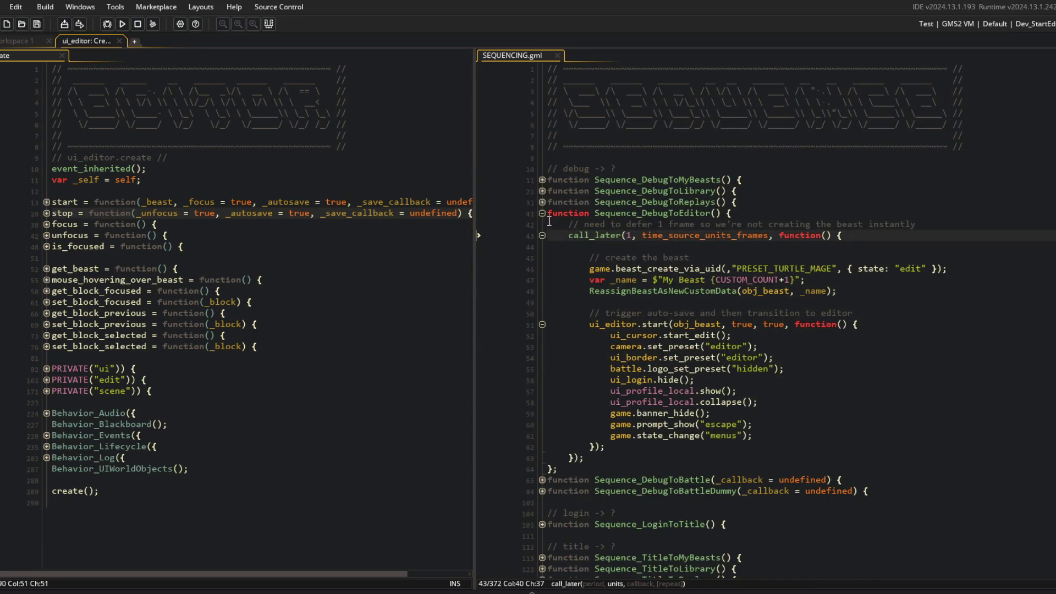
left_click(543, 180)
left_click(543, 180)
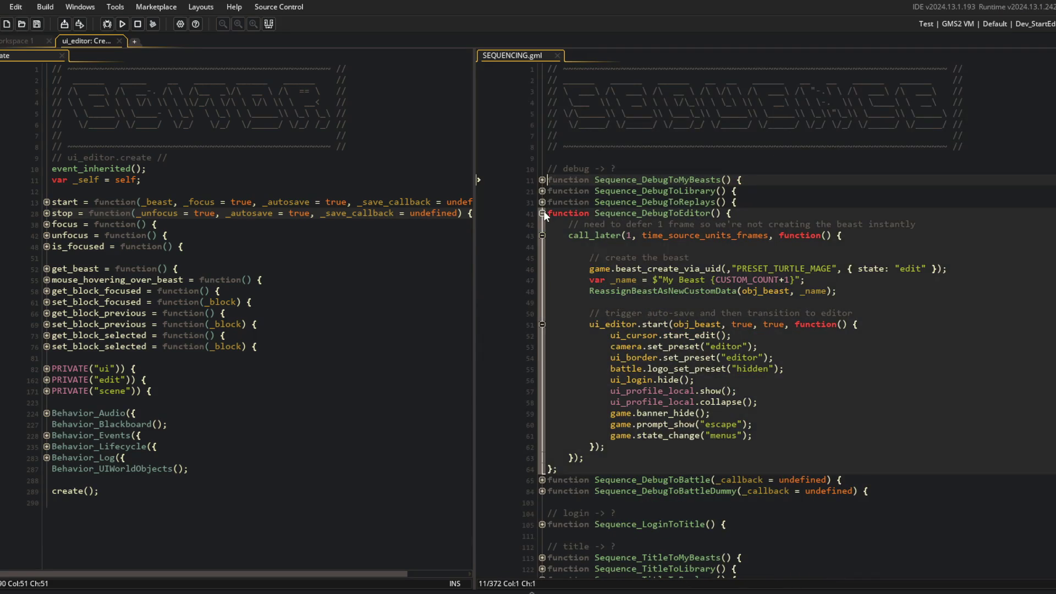
left_click(543, 213)
scroll(577, 331, "down", 3)
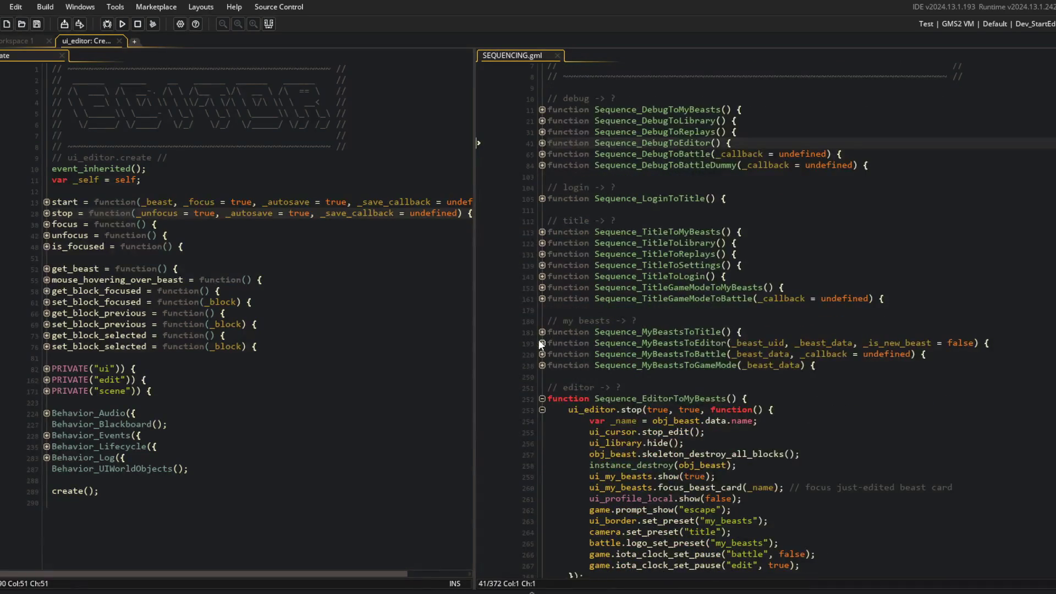
left_click(541, 340)
scroll(753, 456, "down", 3)
scroll(753, 456, "down", 2)
left_click(740, 369)
type("true")
left_click(762, 358)
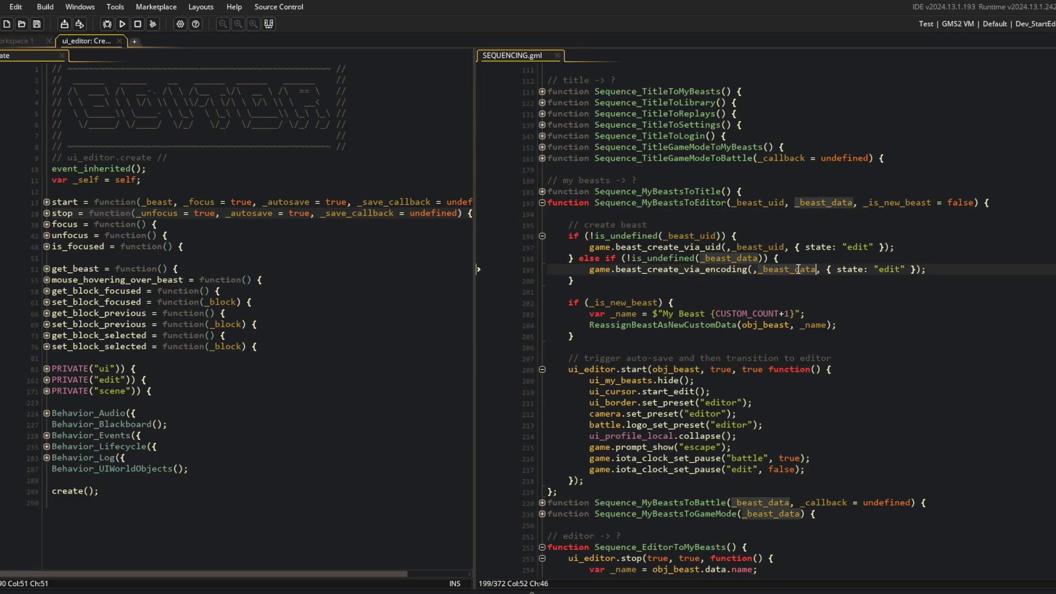
Step: Build and run the game with F5
key("alt+Tab")
key("Escape")
left_click(253, 146)
key("F5")
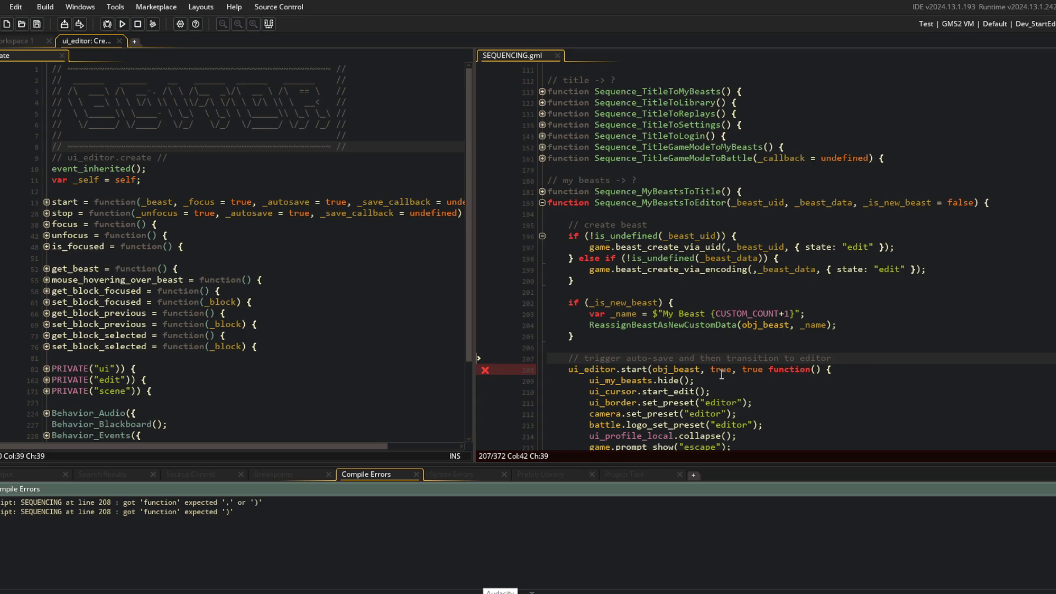
Step: Add the missing comma after true on line 208, rerun, and exit the beast editor
left_click(763, 369)
type(",")
key("F5")
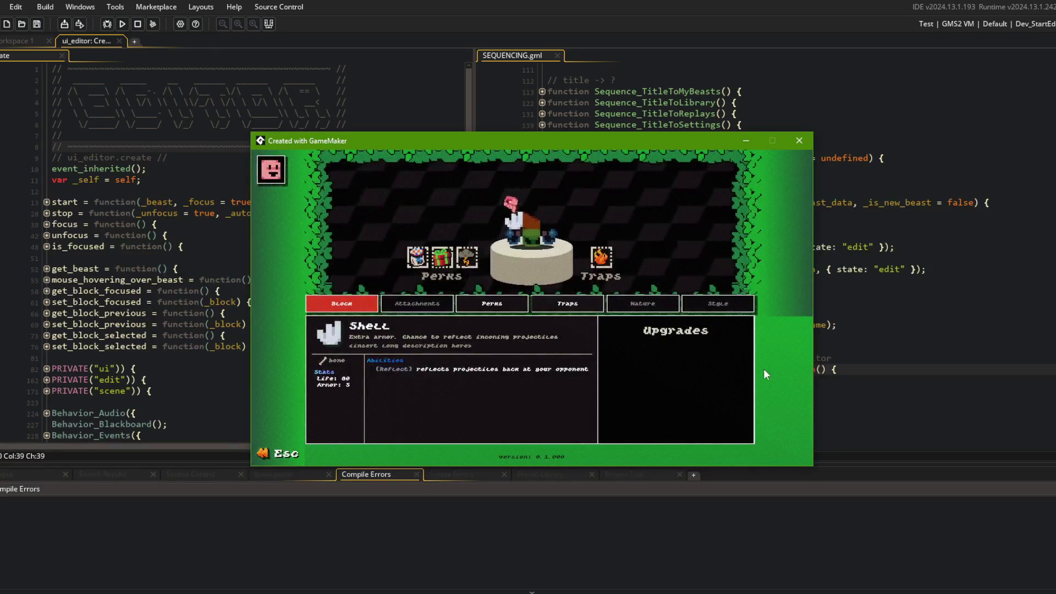
key("Escape")
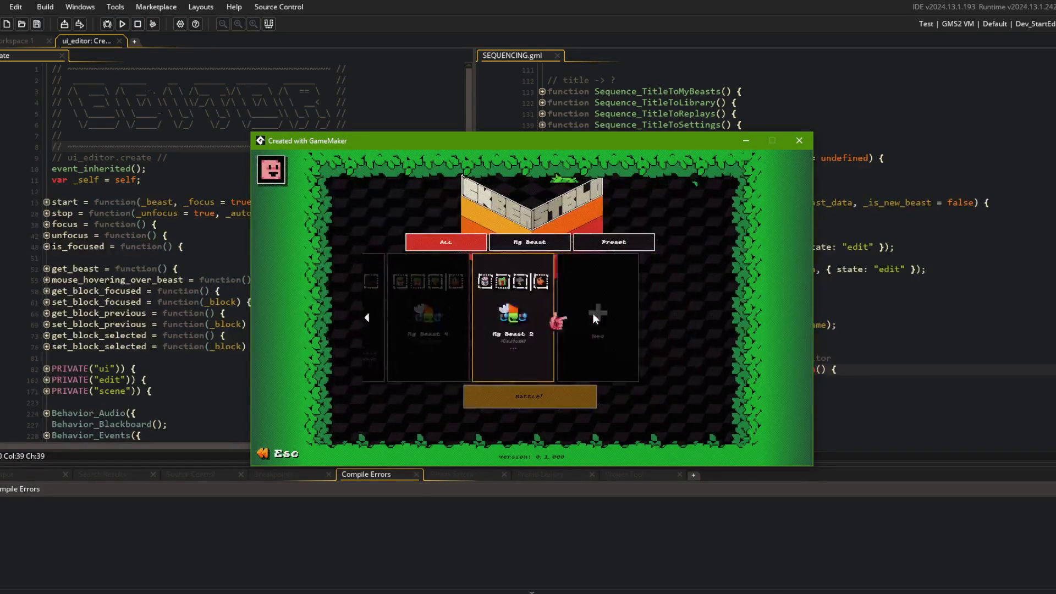
left_click(797, 140)
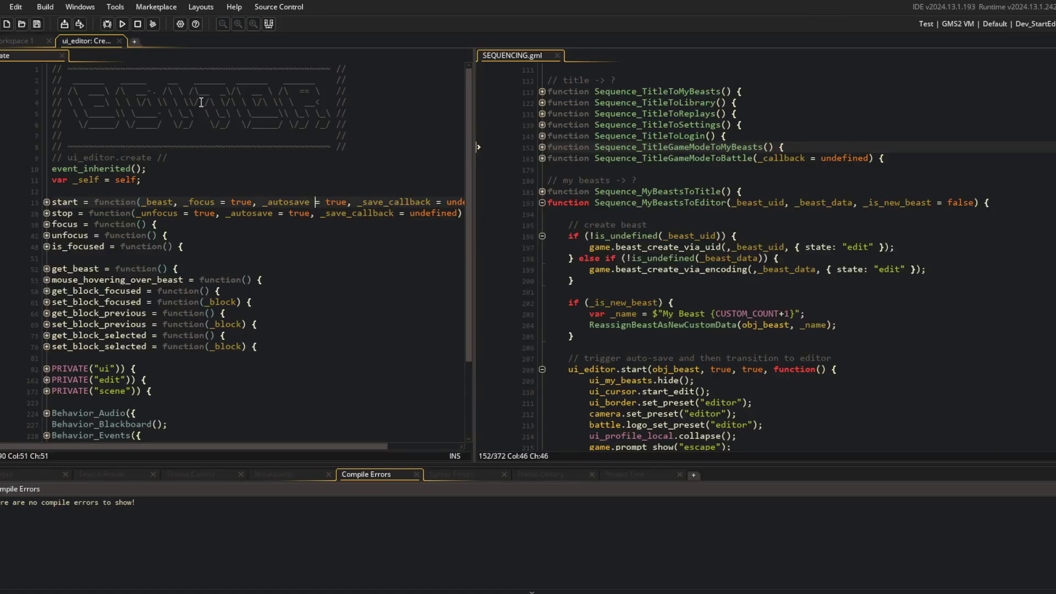
Step: Relaunch the game, escape from the beast editor to My Beasts and the main menu, then close it
left_click(269, 24)
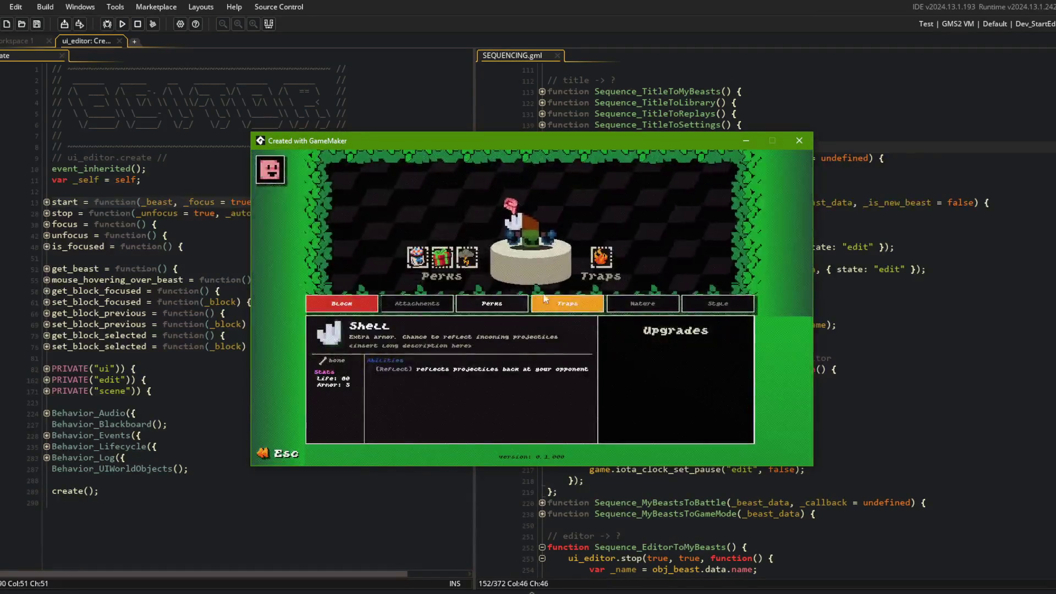
key("Escape")
left_click(585, 374)
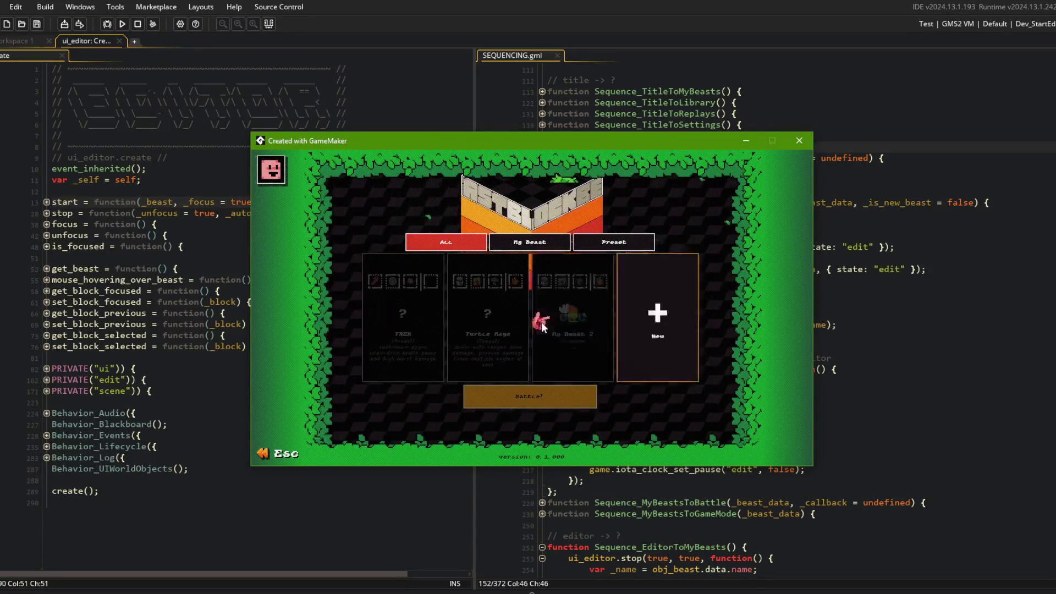
key("Escape")
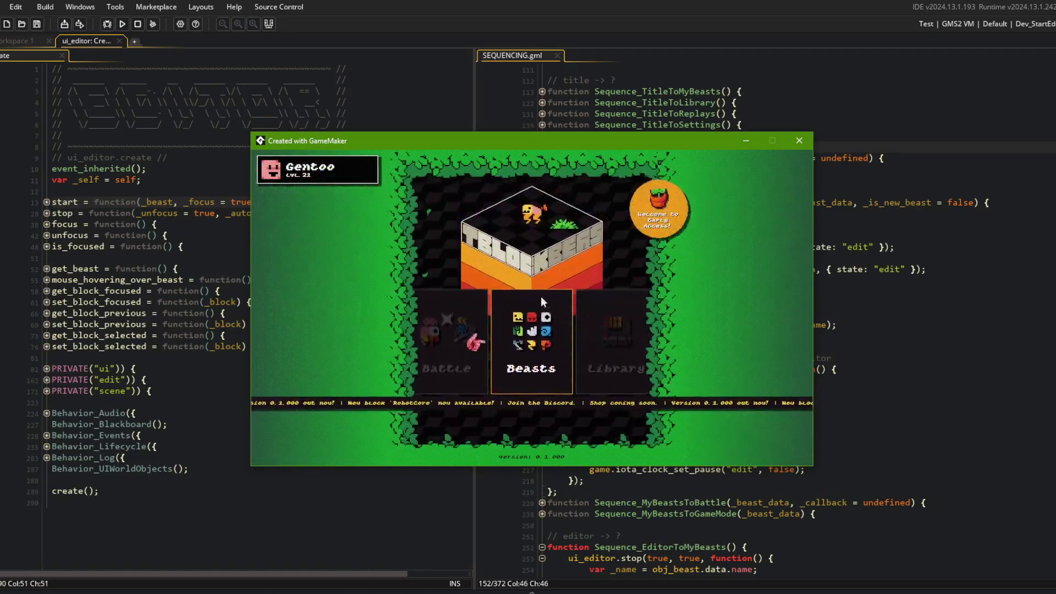
key("Left")
key("Left")
key("Left")
key("Right")
key("Right")
key("Left")
key("Left")
key("Left")
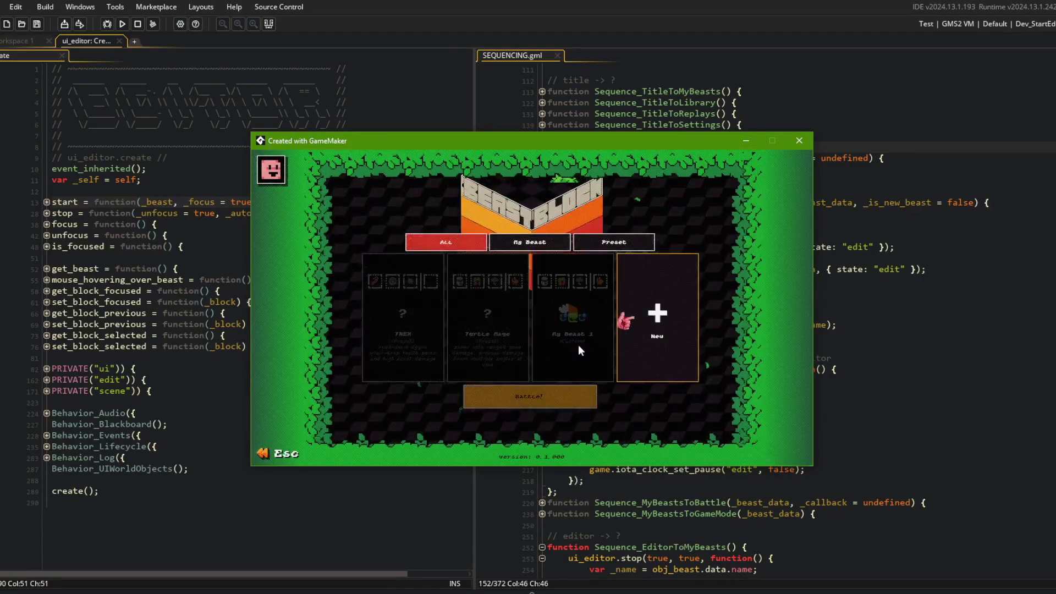
left_click(799, 140)
left_click(787, 138)
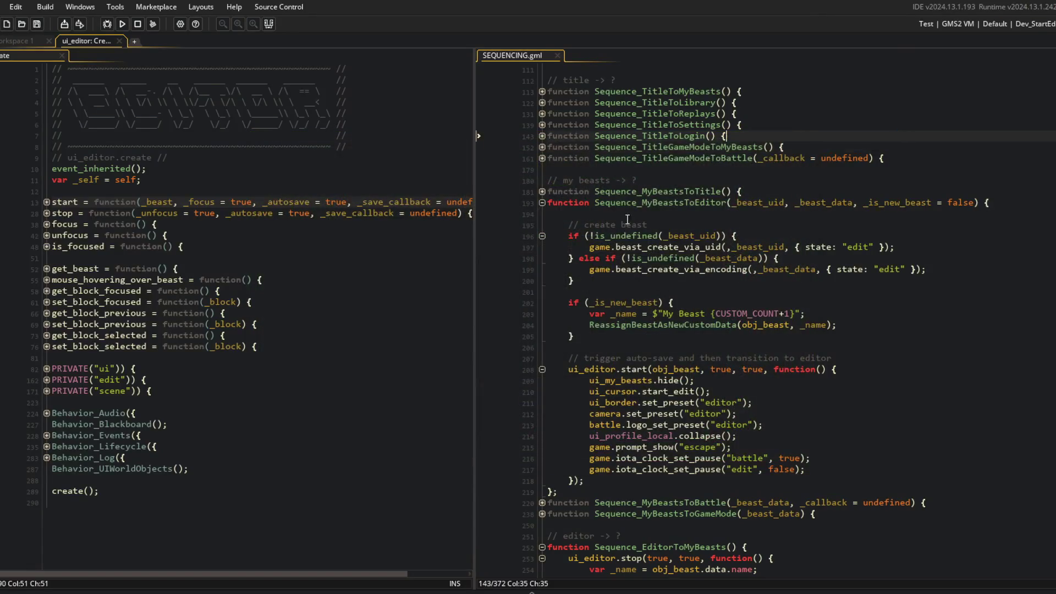
left_click(231, 235)
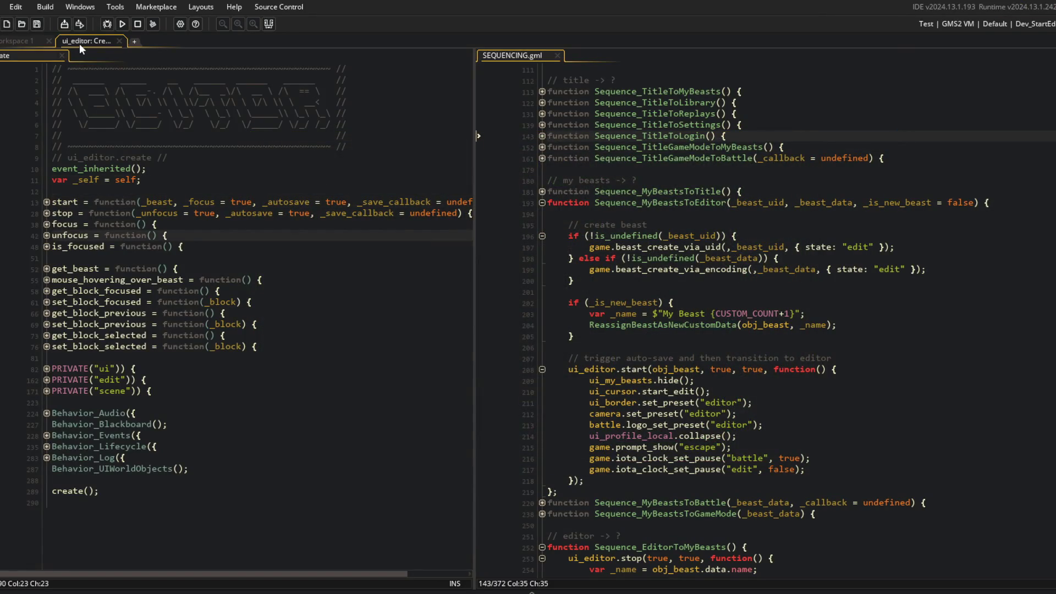
Step: Close the ui_editor Create tab and open the todo note maximized
middle_click(80, 44)
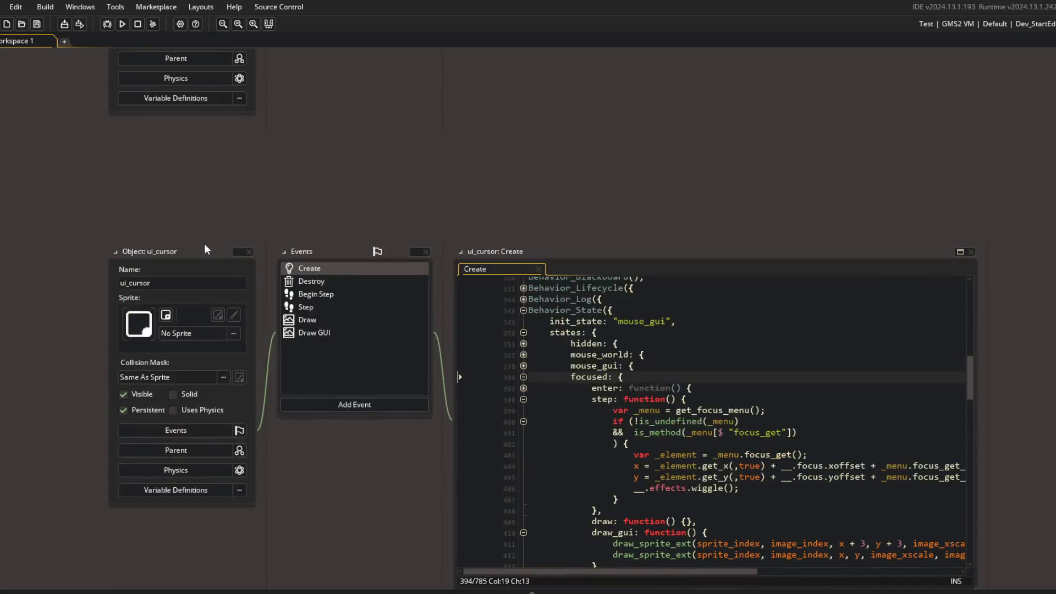
double_click(198, 248)
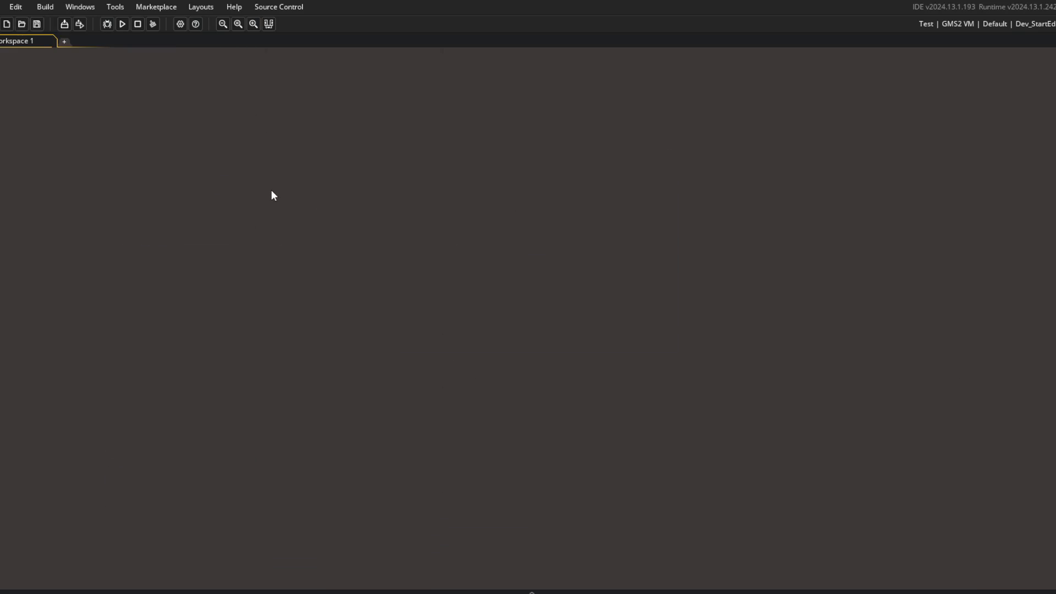
key("ctrl+t")
type("todo")
key("Return")
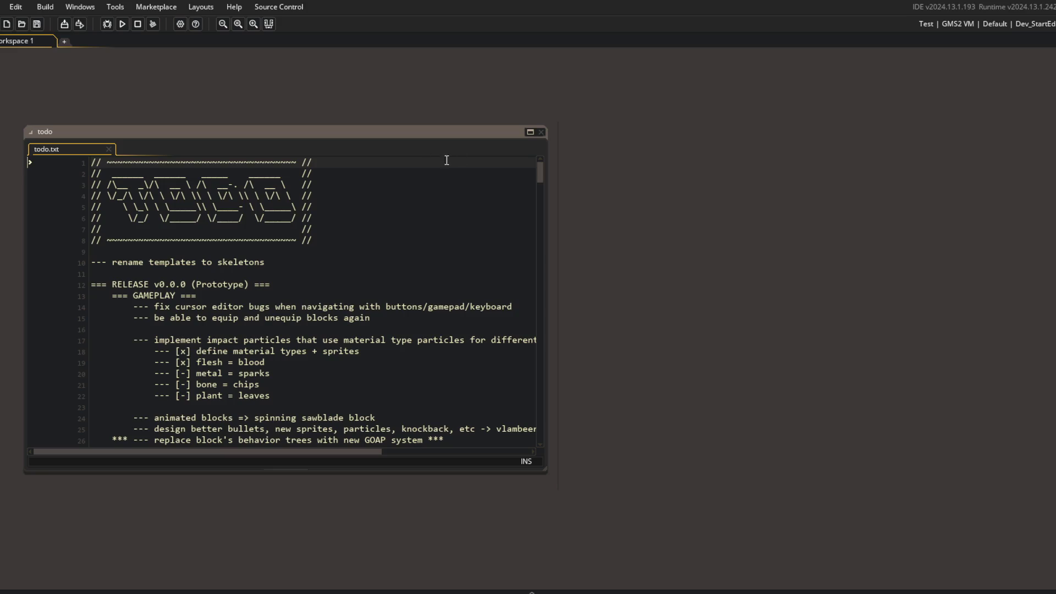
left_click(529, 132)
Step: Run git add ., commit as "auto-save on ui_editor.start() and ui_editor.stop()", and git push
key("alt+Tab")
type("git add .")
key("Return")
type("git commit ")
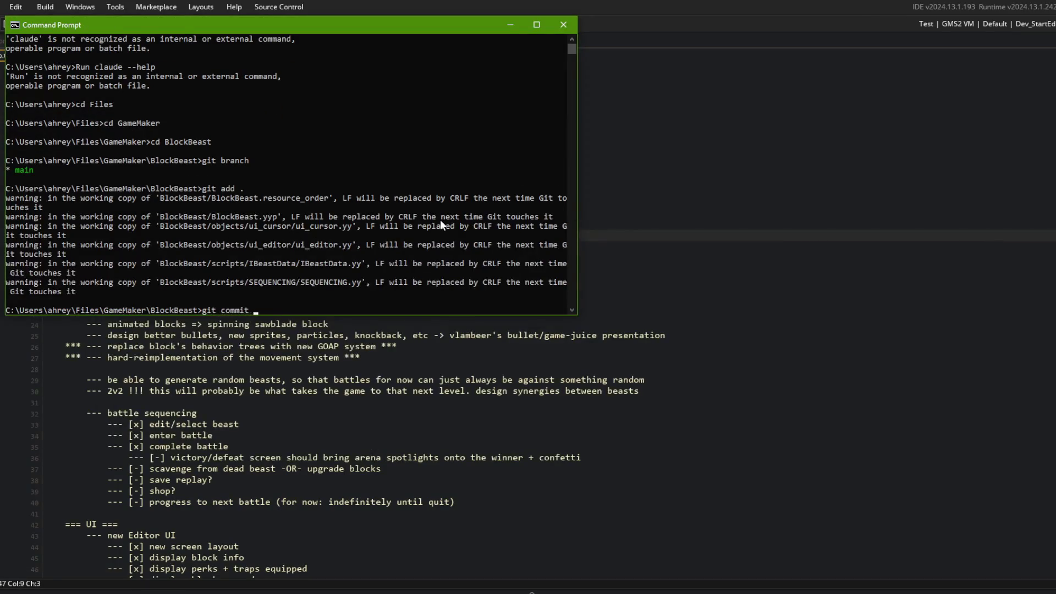
type("-m \"auto-save ")
type("on edit.sta")
key("BackSpace")
key("BackSpace")
key("BackSpace")
type("ui_editor.start() and ui_e")
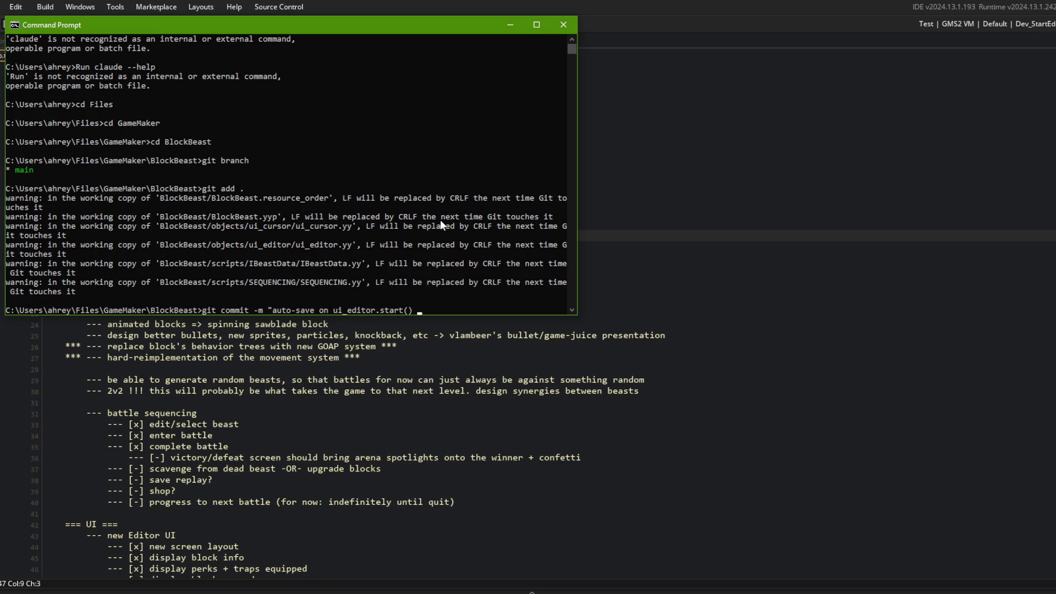
type("ditor.stop()\"")
key("Return")
type("git push")
key("Return")
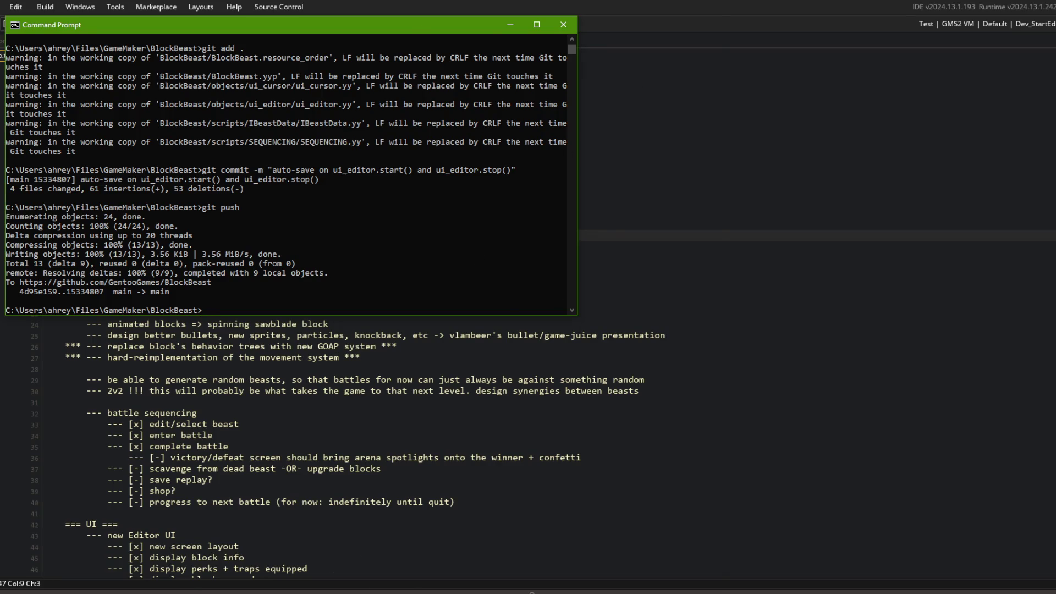
left_click(569, 589)
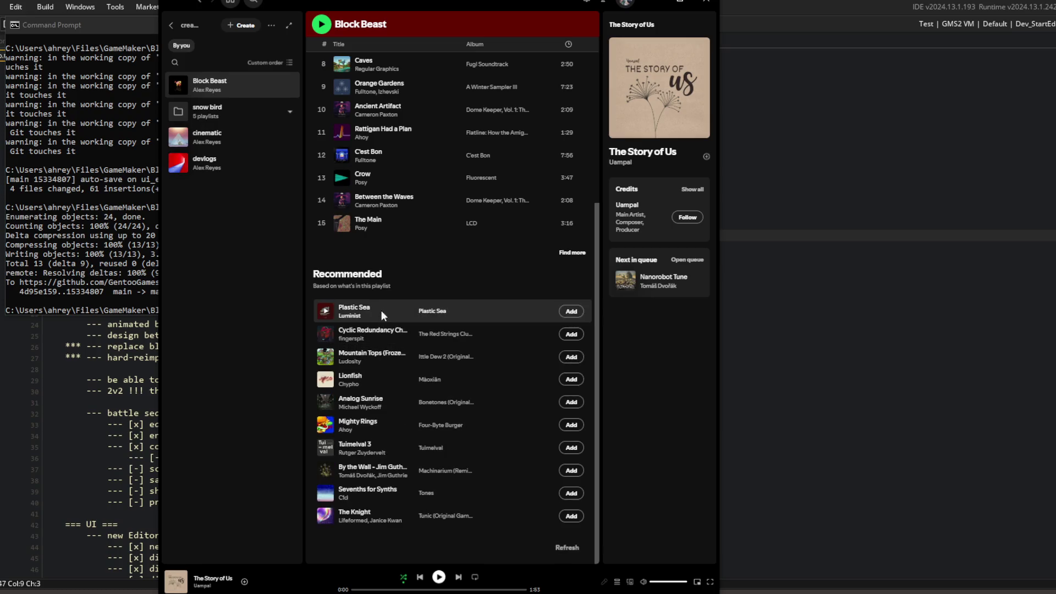
Step: Play Plastic Sea from the Recommended list, then return to the GameMaker todo note
double_click(403, 302)
left_click(725, 191)
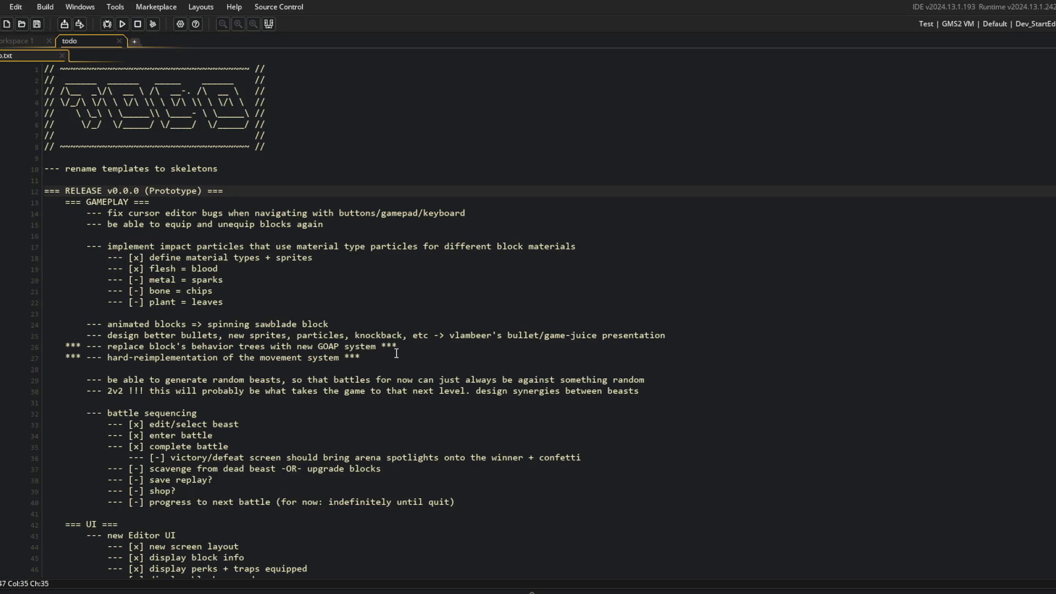
Step: Look through the lines of the todo note
key("Down")
key("Down")
key("Down")
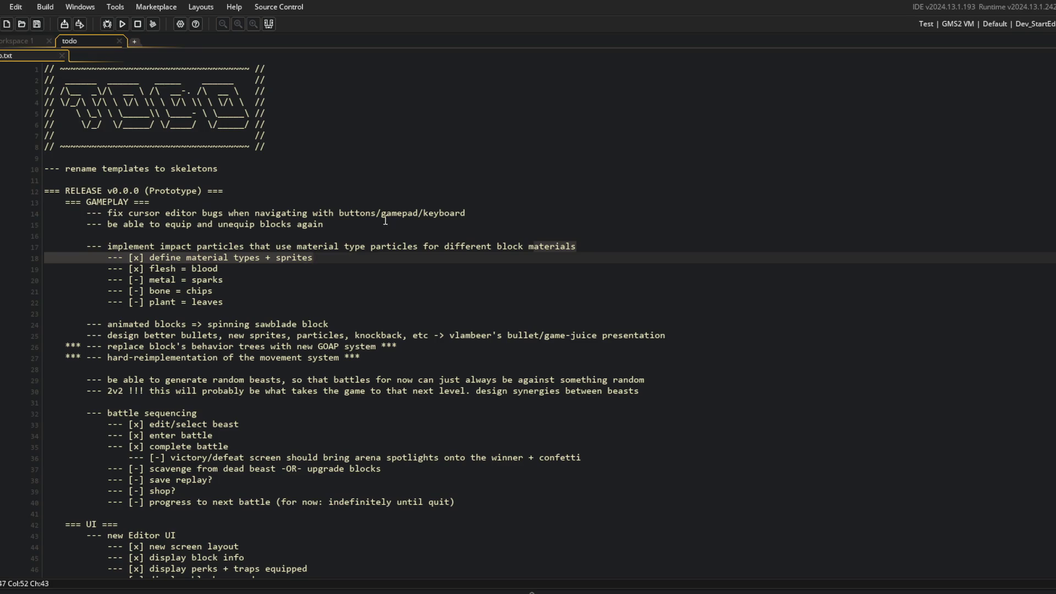
key("Up")
key("Up")
key("Up")
left_click(105, 235)
scroll(258, 280, "down", 6)
scroll(258, 280, "up", 4)
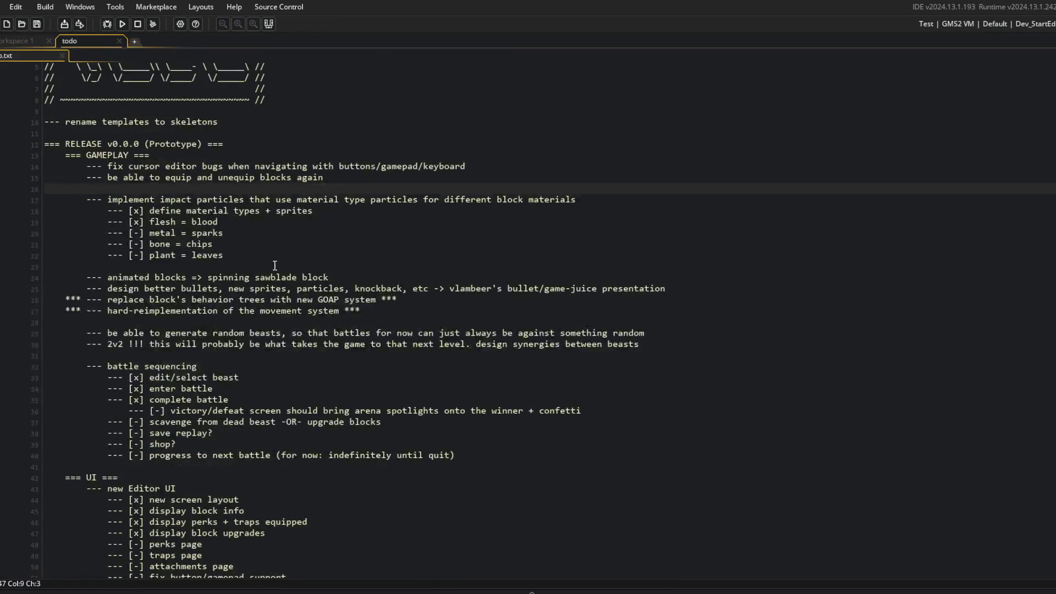
left_click(393, 288)
left_click(246, 257)
left_click(246, 263)
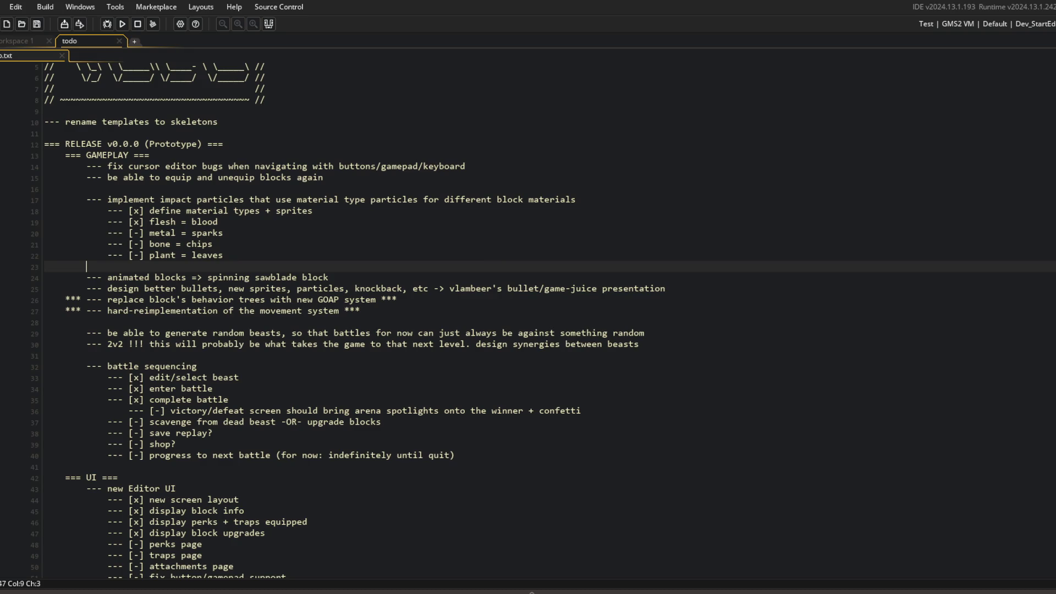
Step: Show the Streamlabs Text source and change its text from 'brb' to 'stream is over'
key("alt+Tab")
left_click(468, 403)
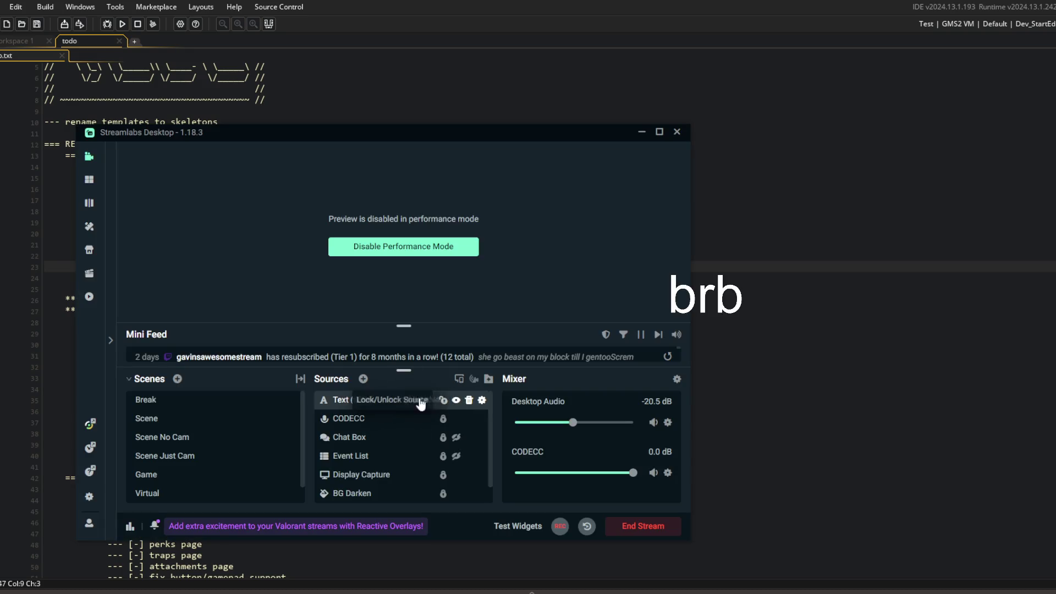
double_click(404, 404)
triple_click(389, 377)
type("strea")
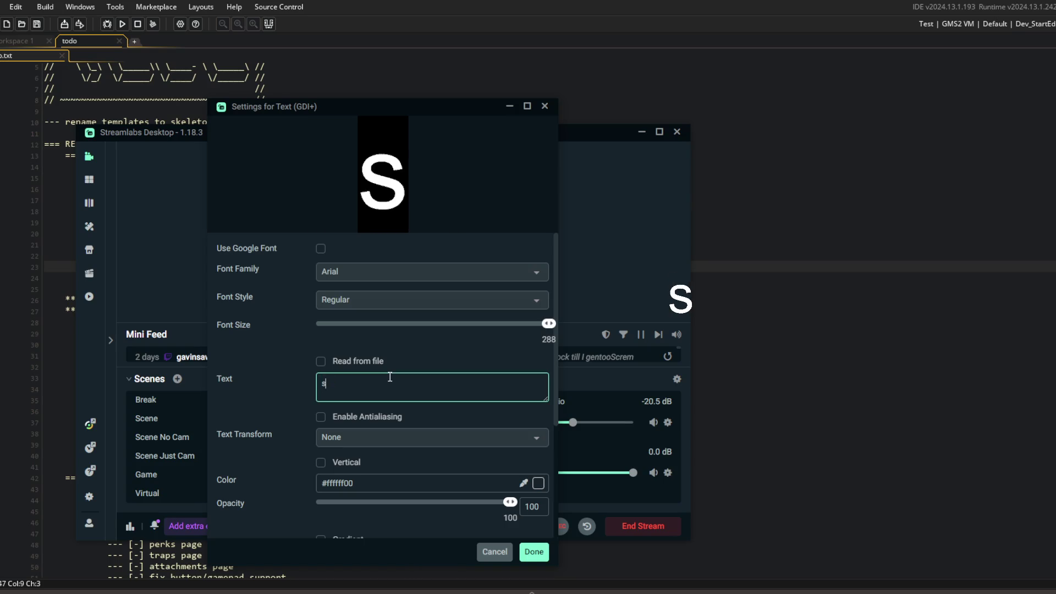
type("m is over")
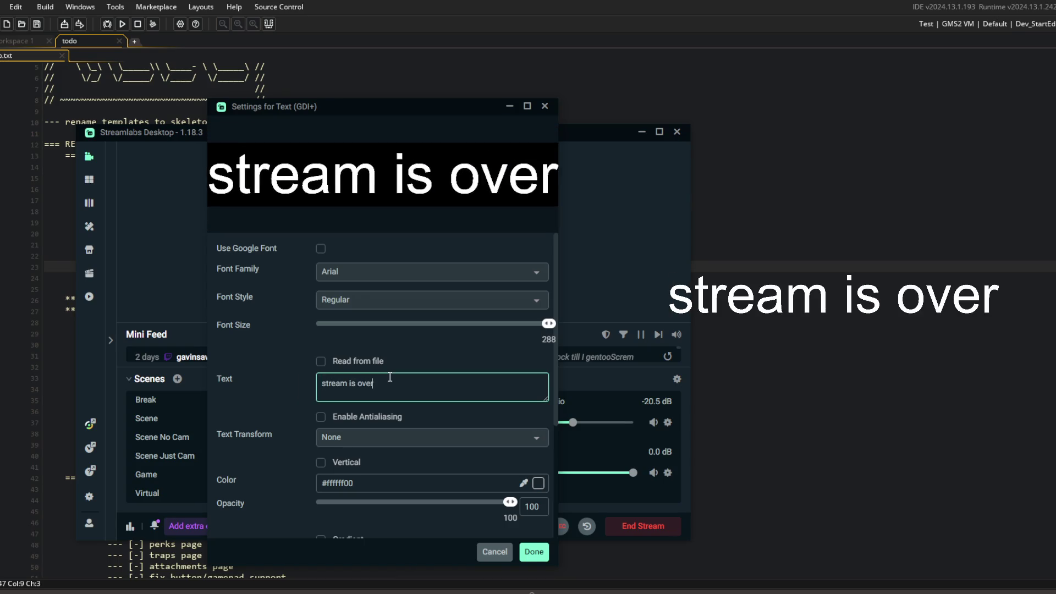
left_click(534, 552)
left_click(770, 291)
left_click(416, 200)
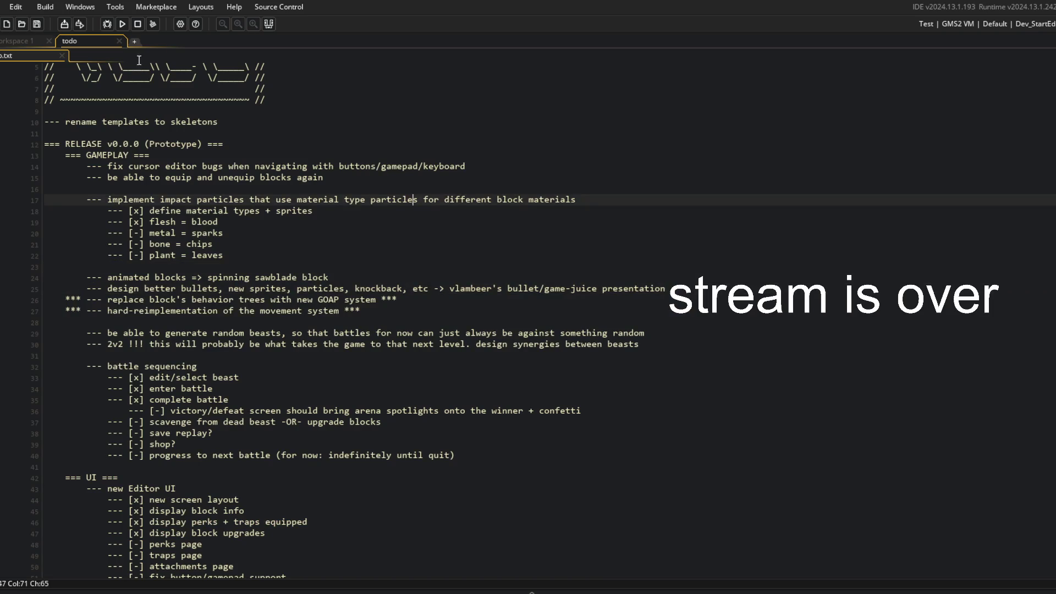
Step: Pick the Default build configuration, run with F5, and continue past login to the main menu
left_click(984, 24)
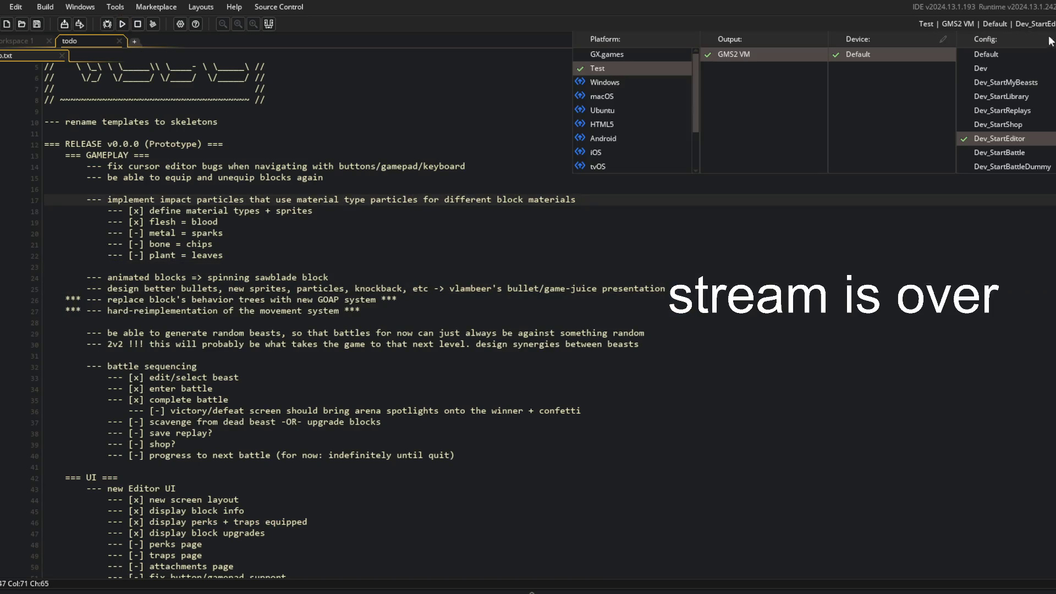
left_click(1022, 69)
left_click(933, 343)
key("F5")
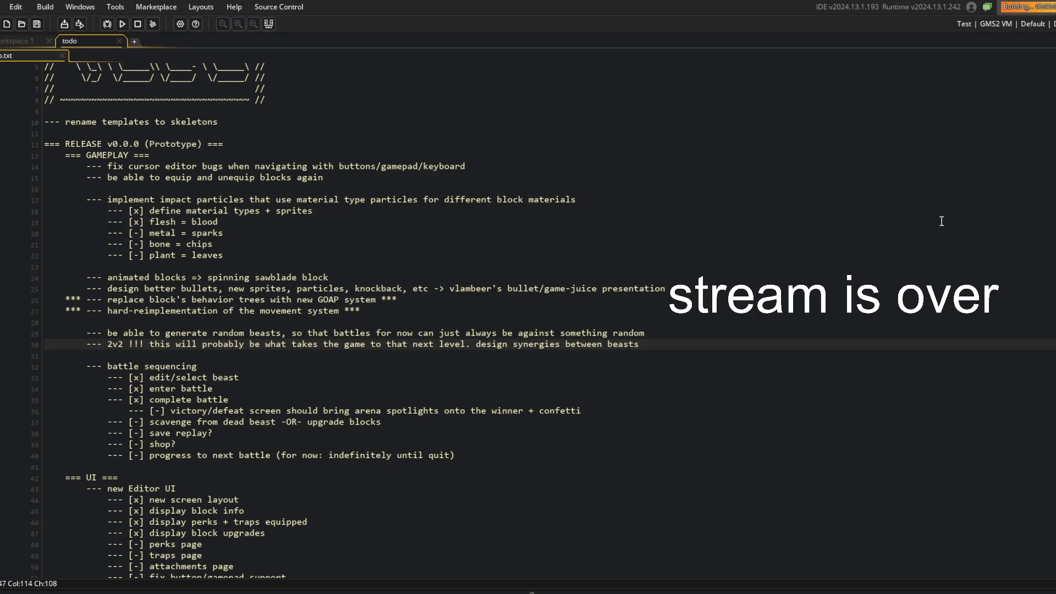
left_click_drag(605, 145, 395, 152)
left_click(345, 351)
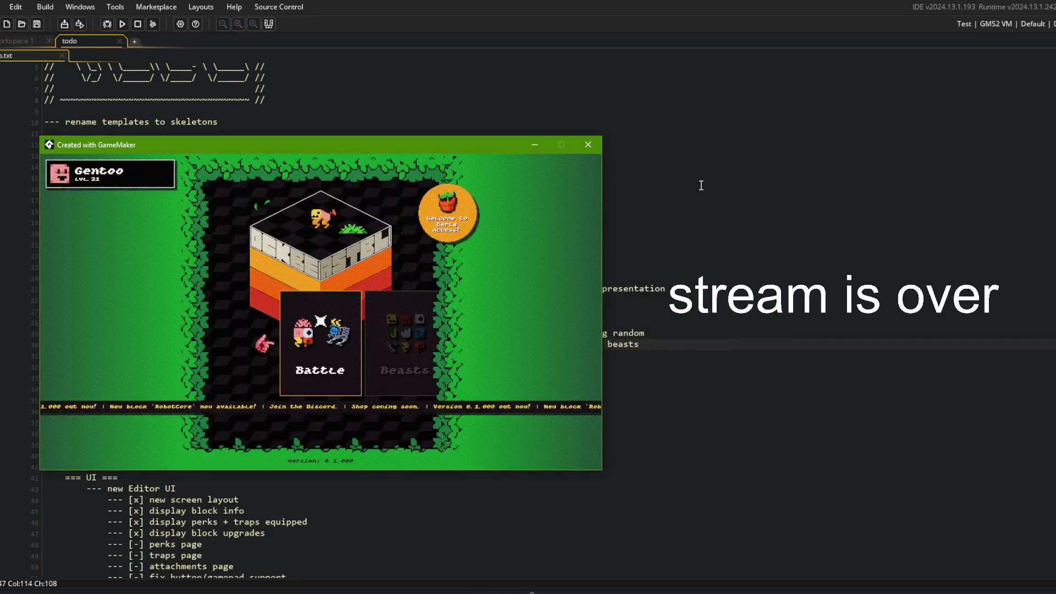